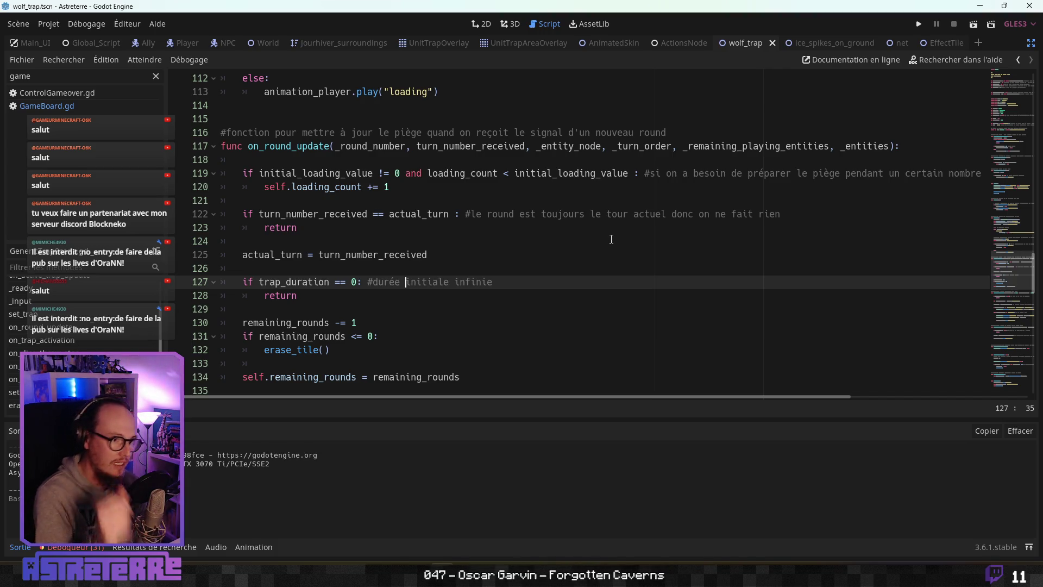
Step: Inspect on_round_update's turn check and highlight each of its parameters in turn
mouse_move(625, 396)
mouse_down()
mouse_move(734, 396)
mouse_move(381, 396)
mouse_up()
click(315, 215)
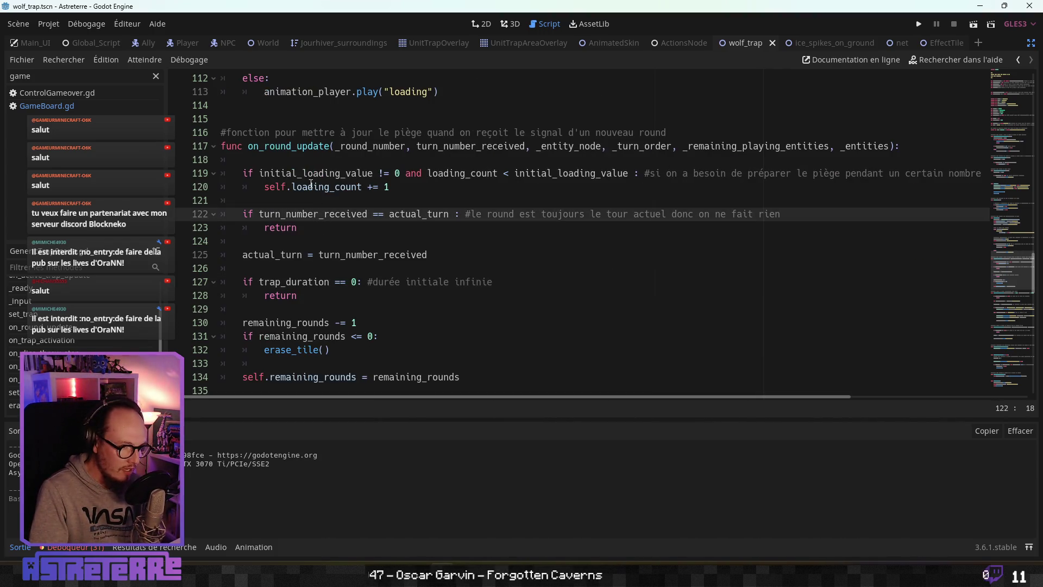
drag(389, 187, 209, 180)
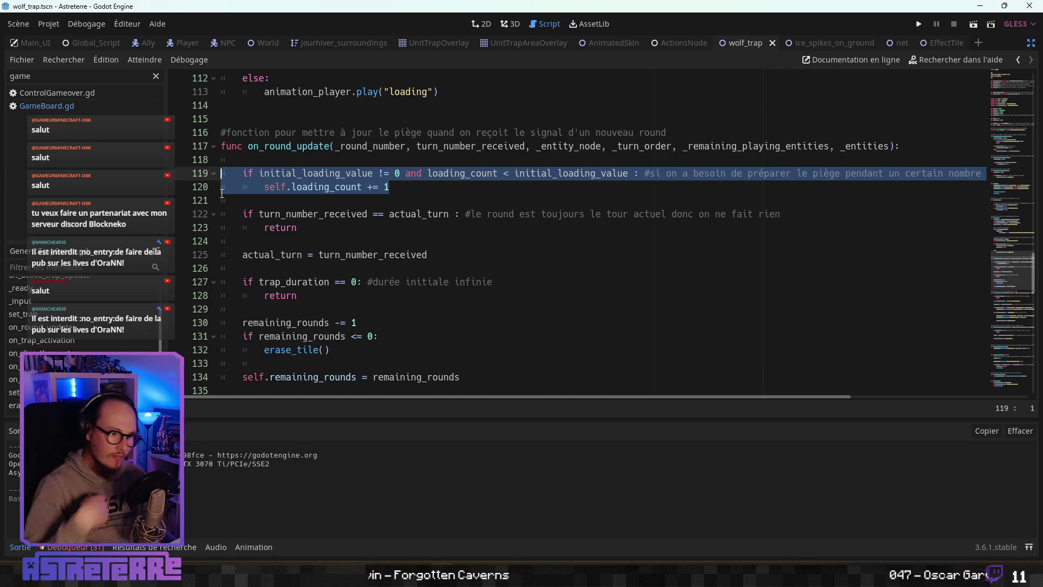
click(445, 187)
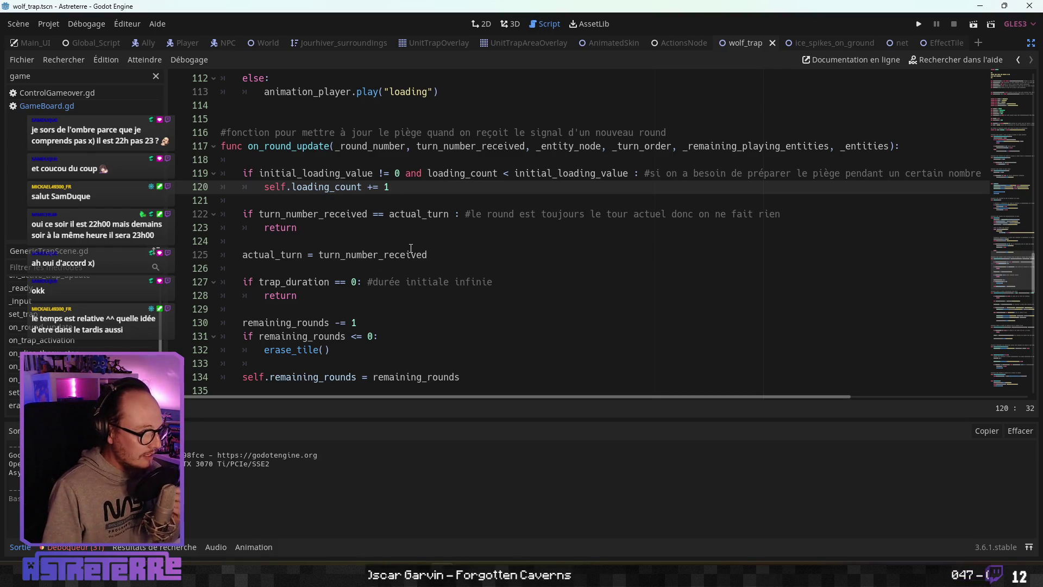
click(330, 227)
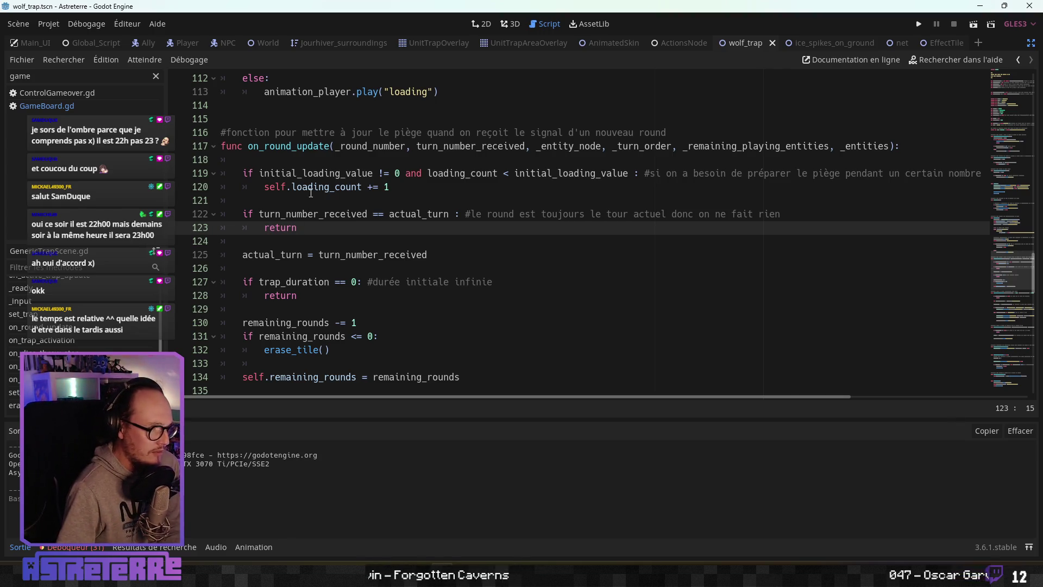
click(343, 147)
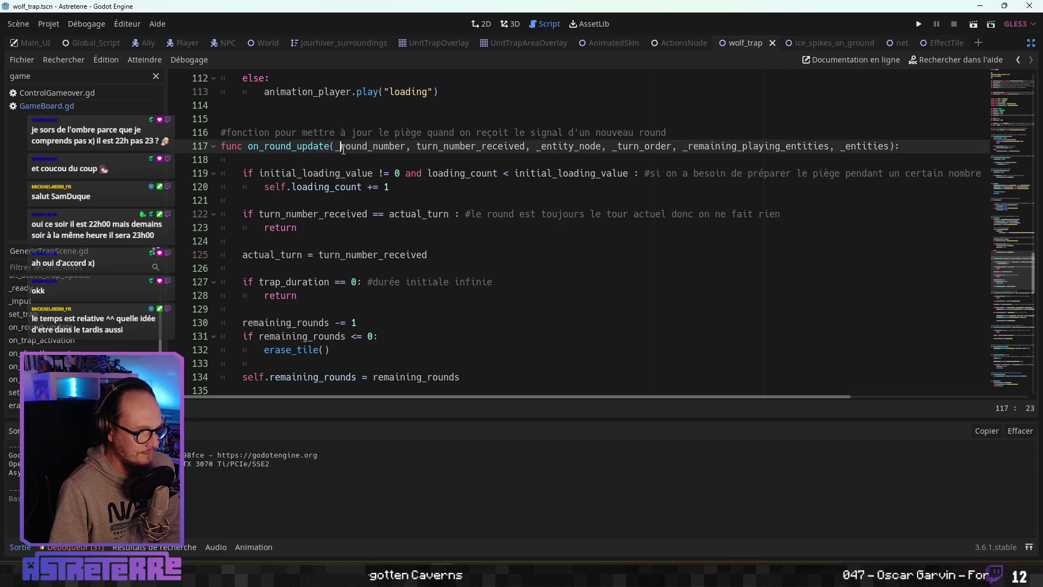
double_click(448, 147)
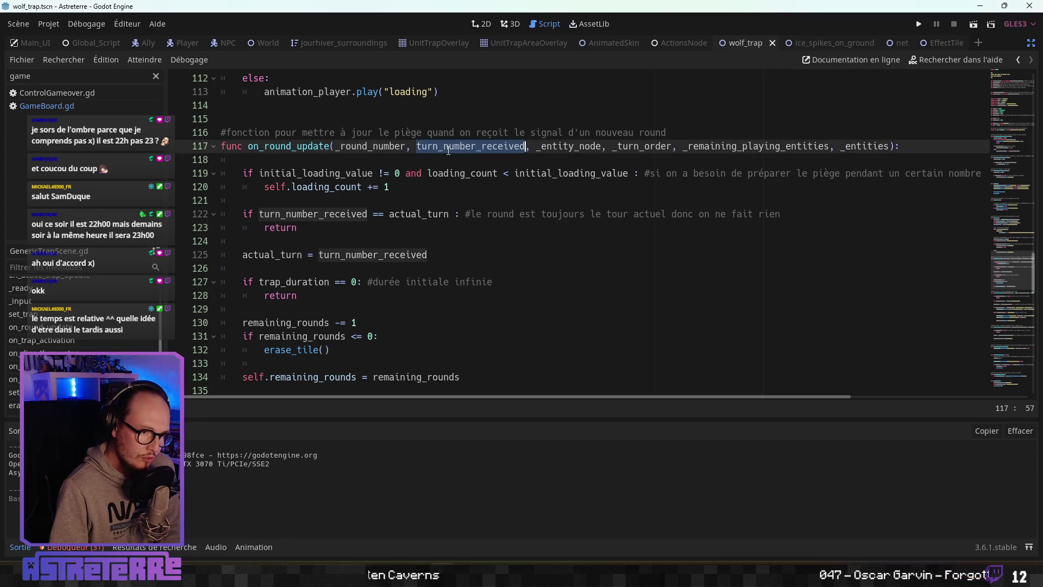
double_click(575, 148)
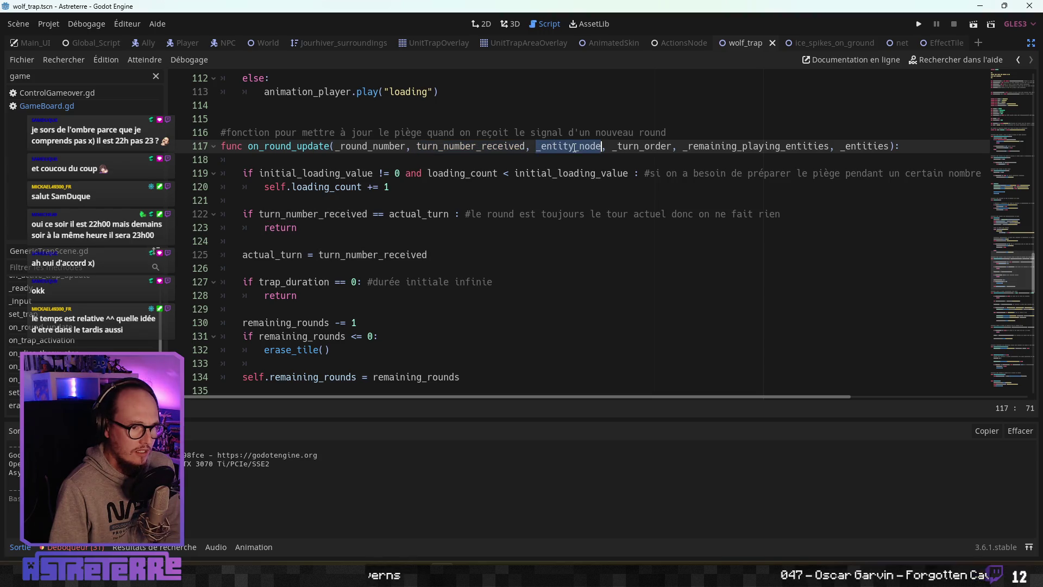
click(508, 213)
click(641, 147)
double_click(755, 146)
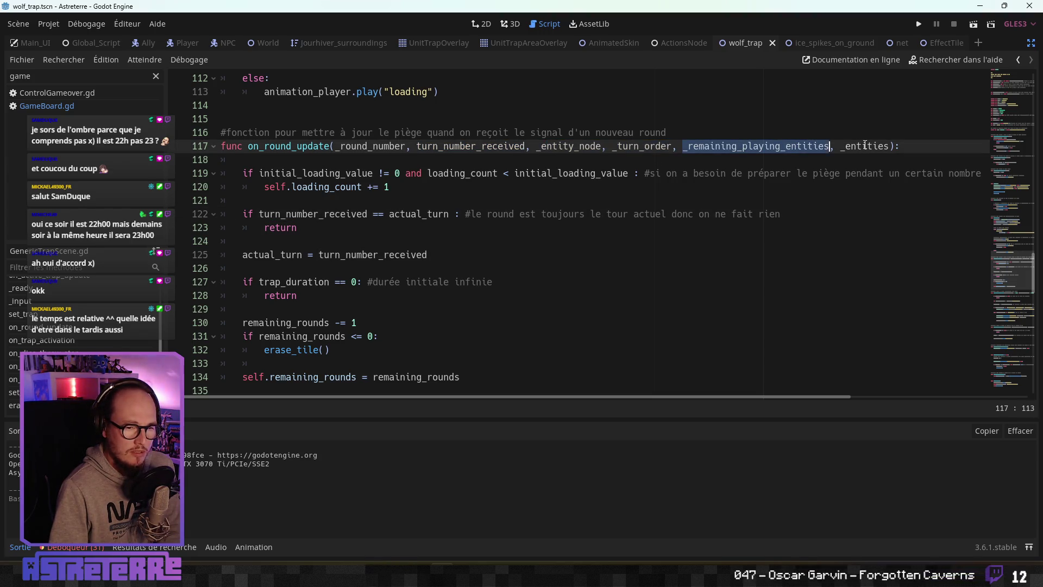
double_click(865, 146)
click(543, 200)
Step: Trace where turn_number_received and actual_turn are used around the turn check
double_click(422, 147)
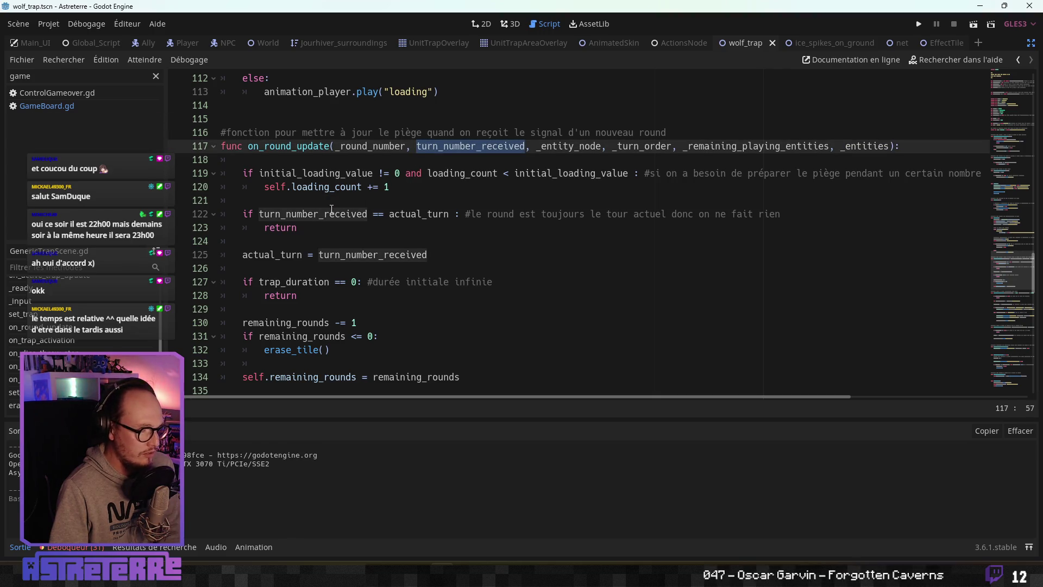
click(310, 239)
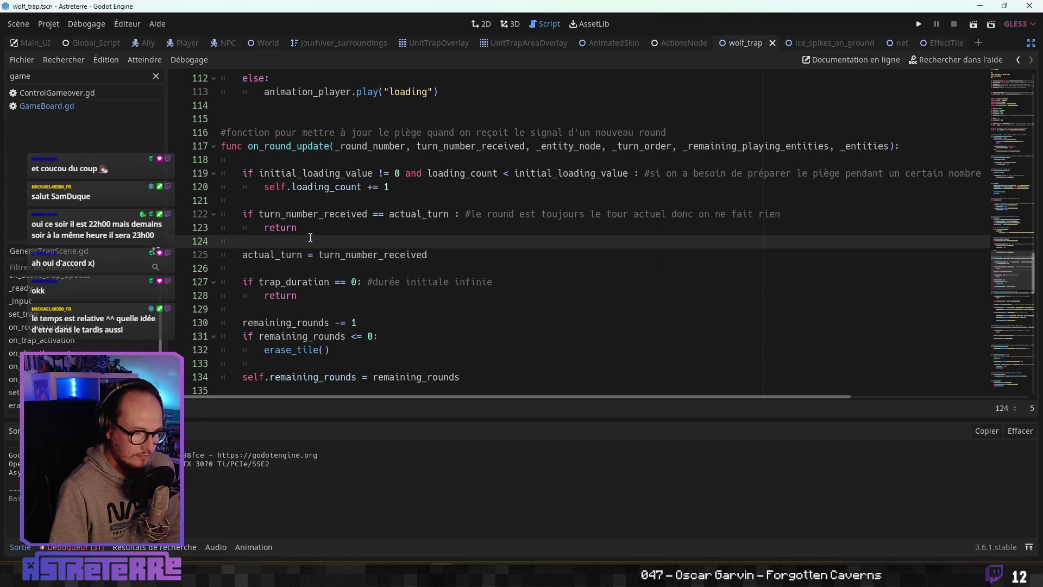
double_click(426, 215)
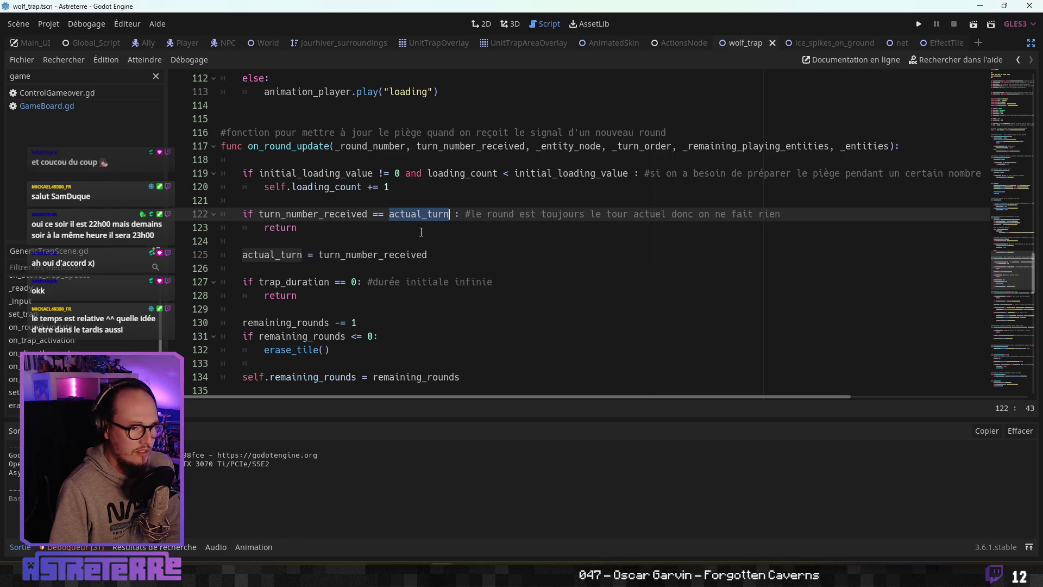
click(420, 232)
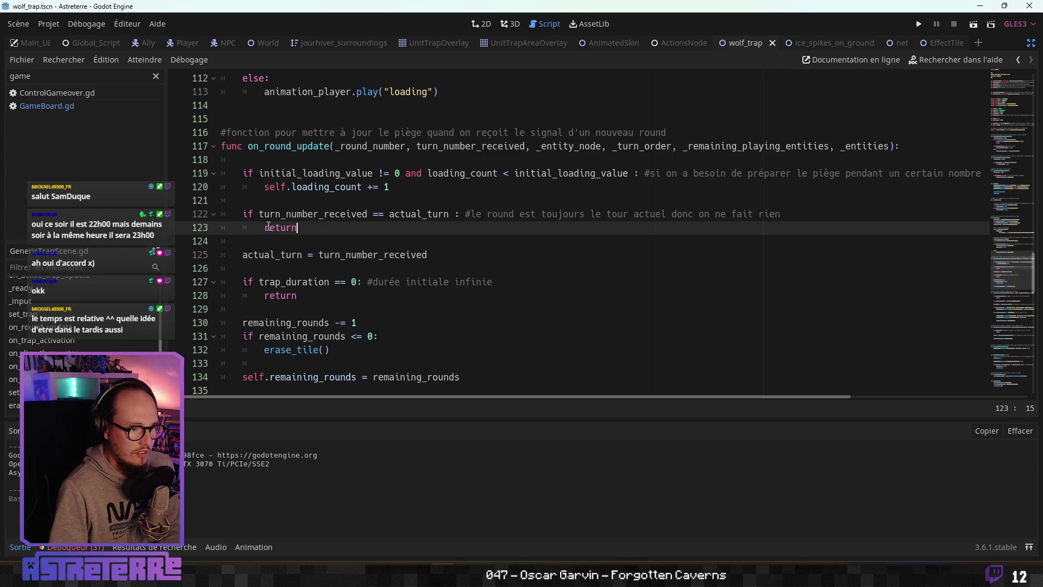
double_click(312, 214)
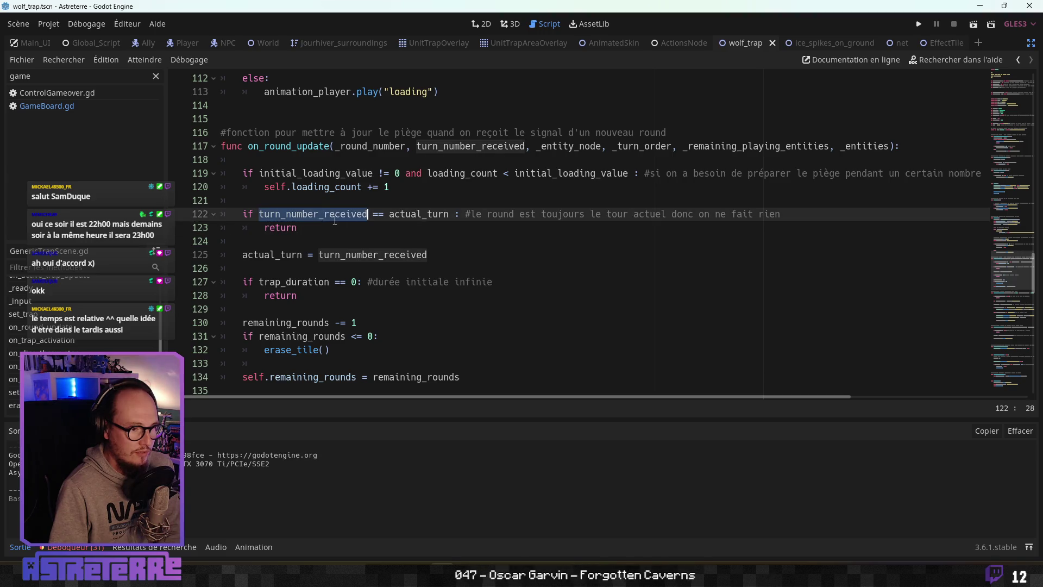
click(428, 214)
double_click(429, 214)
drag(223, 254, 270, 254)
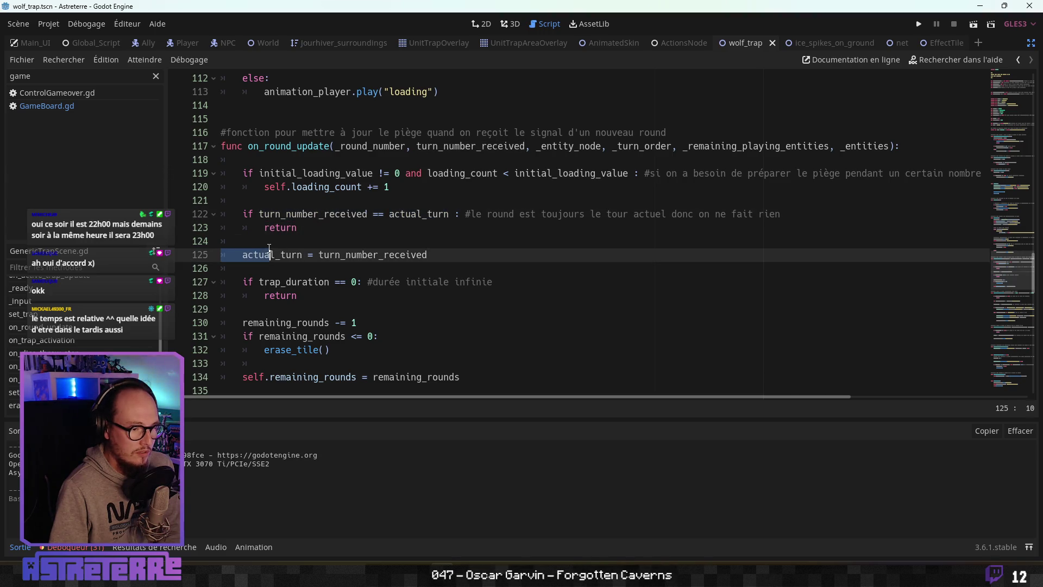
click(359, 245)
Step: Look at the actual_turn assignment on line 93 in set_trap, then return to on_round_update
scroll(342, 246, up, 3)
click(329, 247)
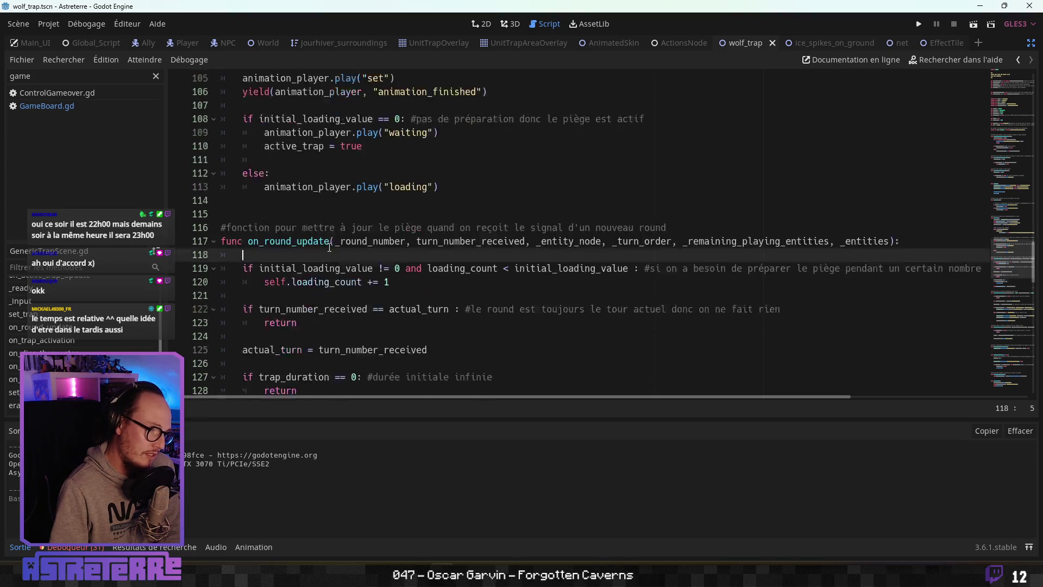
scroll(329, 247, down, 3)
click(300, 223)
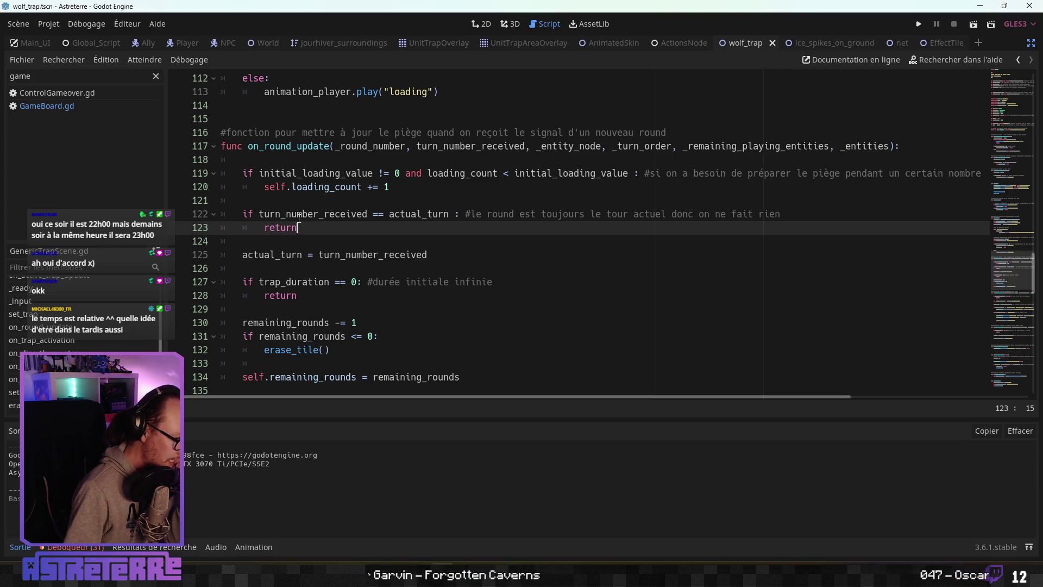
scroll(298, 218, up, 6)
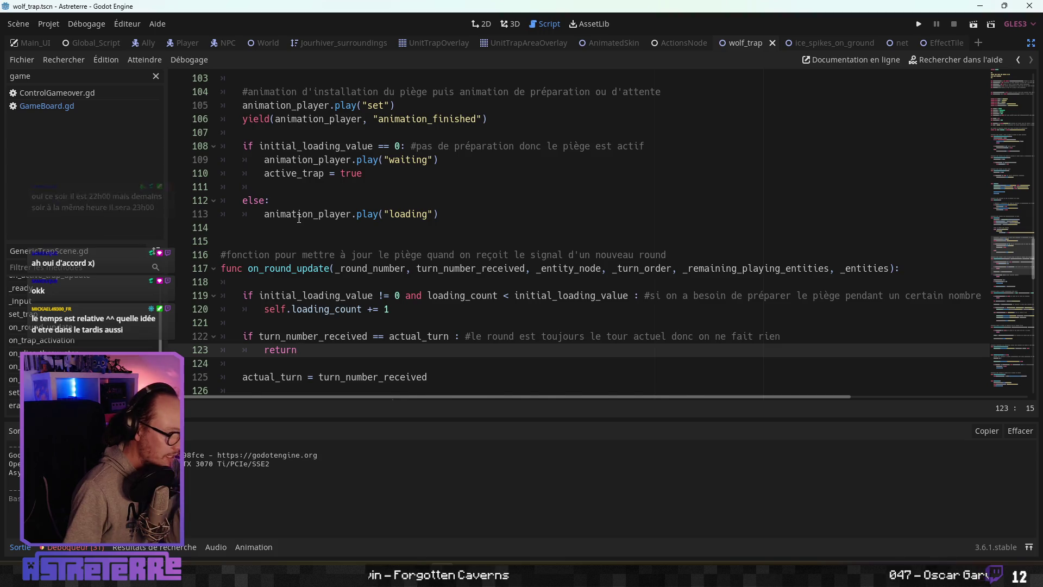
scroll(65, 339, up, 2)
click(24, 348)
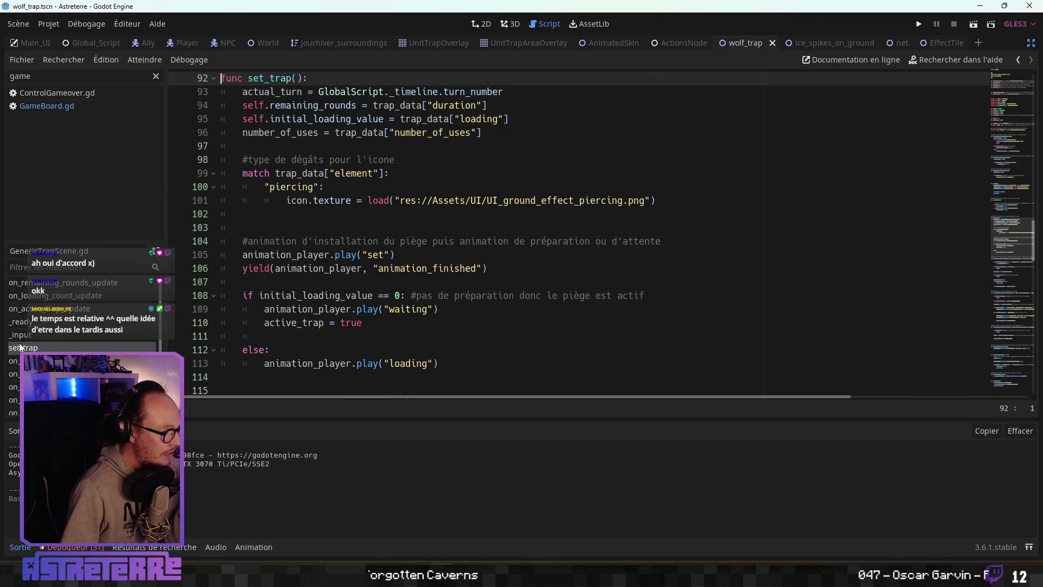
scroll(307, 131, up, 1)
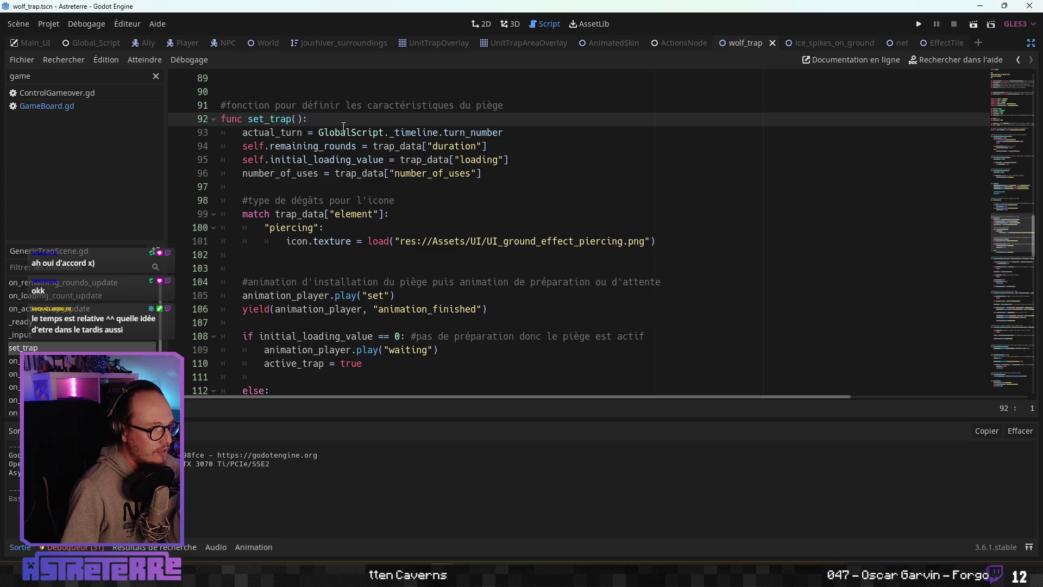
drag(517, 136, 242, 134)
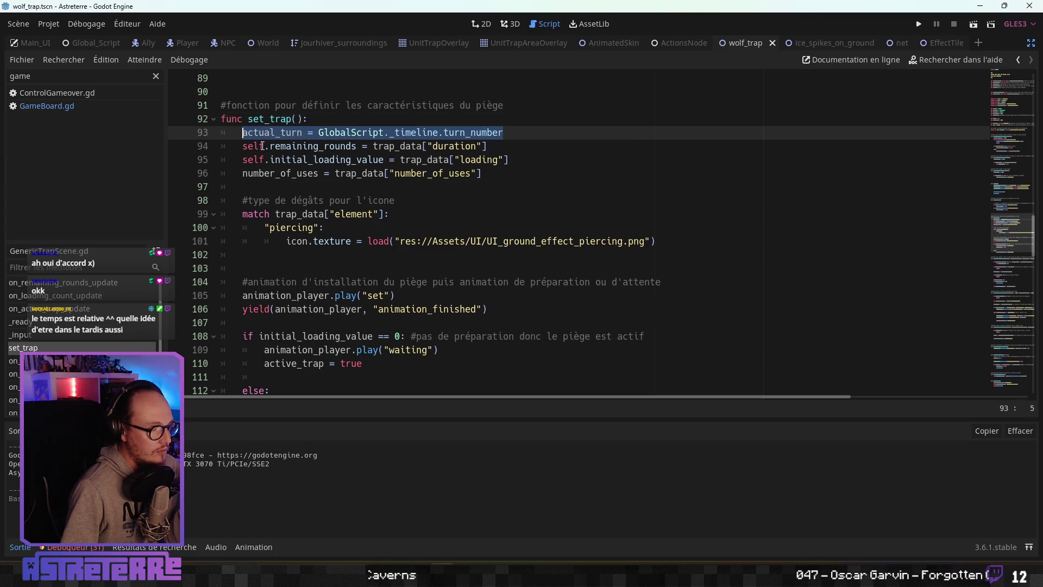
click(298, 185)
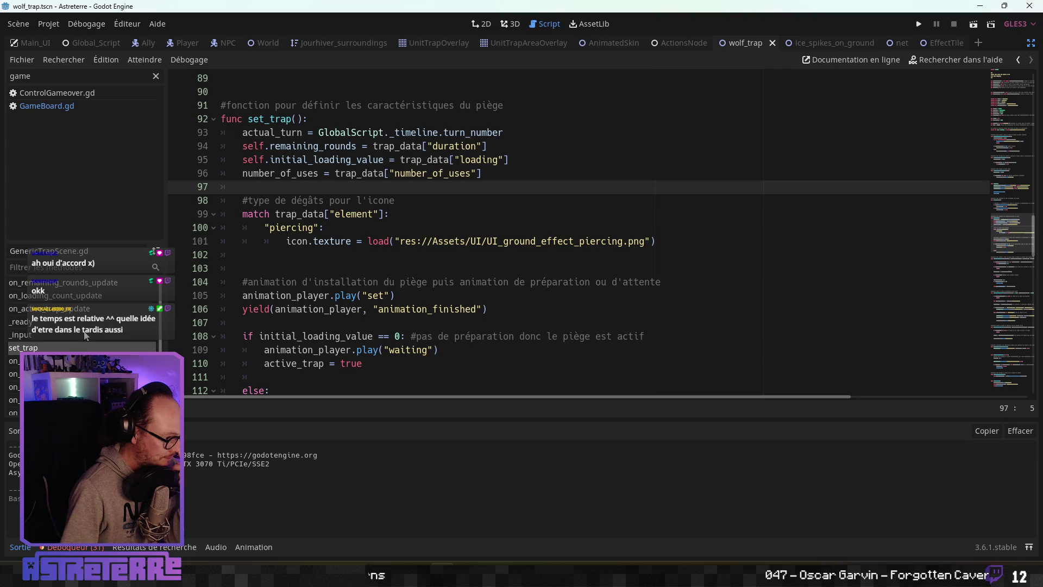
click(13, 361)
click(341, 187)
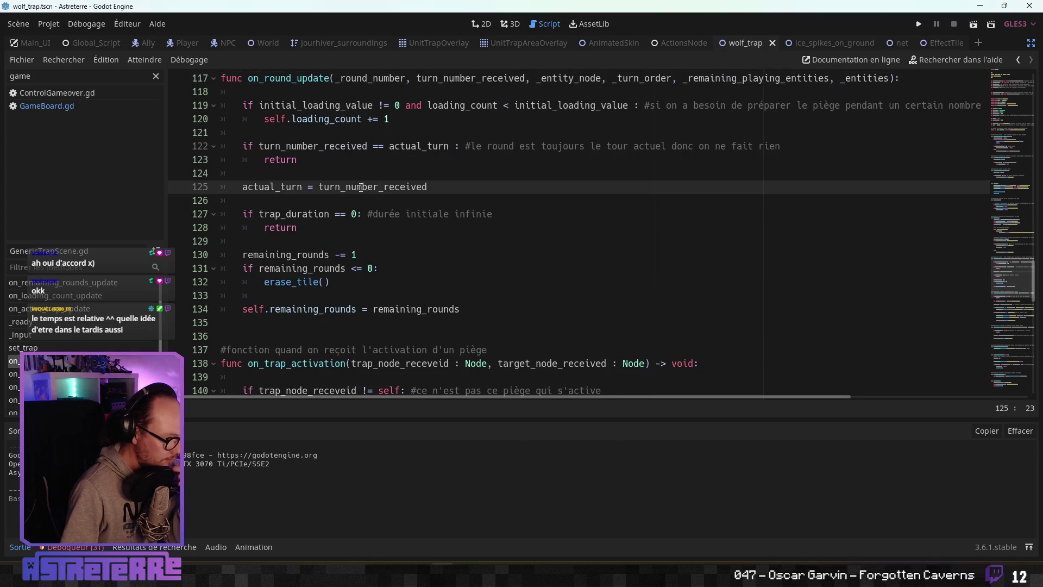
Step: Open a new empty line 122 just above the turn check
click(323, 173)
key(Return)
key(Return)
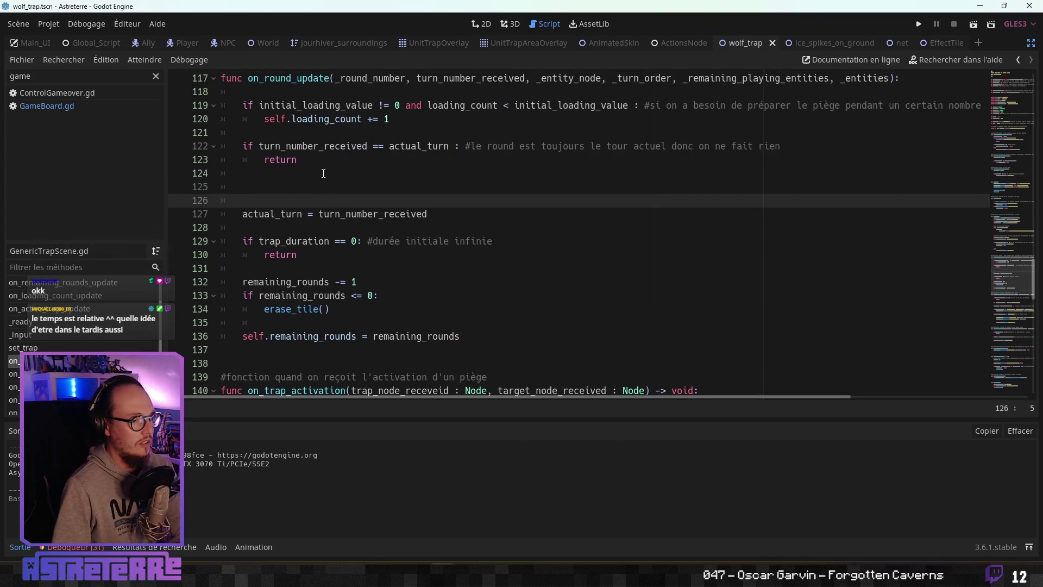
key(BackSpace)
key(BackSpace)
key(BackSpace)
click(287, 136)
key(Return)
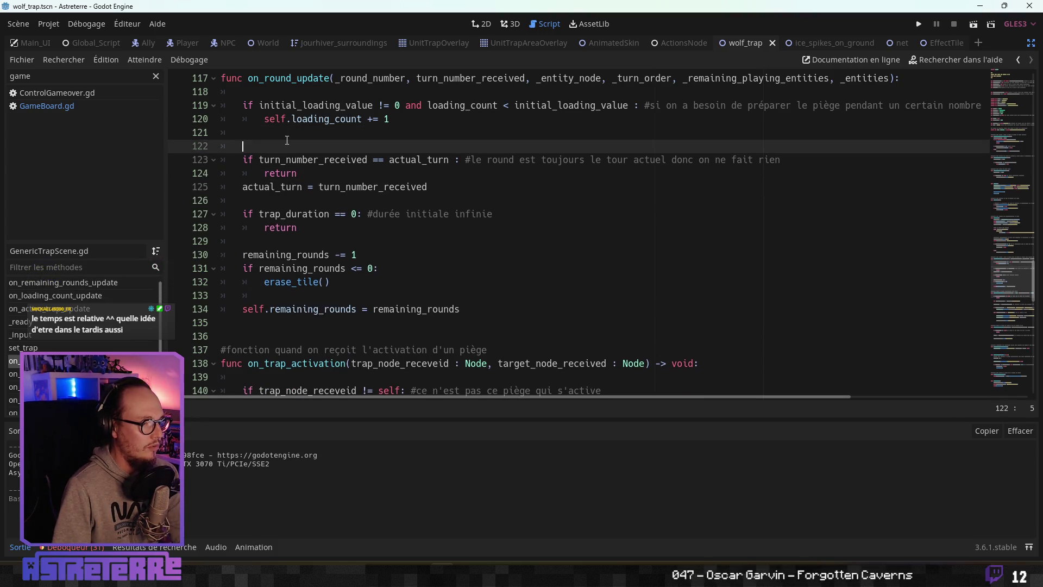
key(Down)
key(Down)
key(End)
key(Return)
click(296, 146)
key(Return)
key(Up)
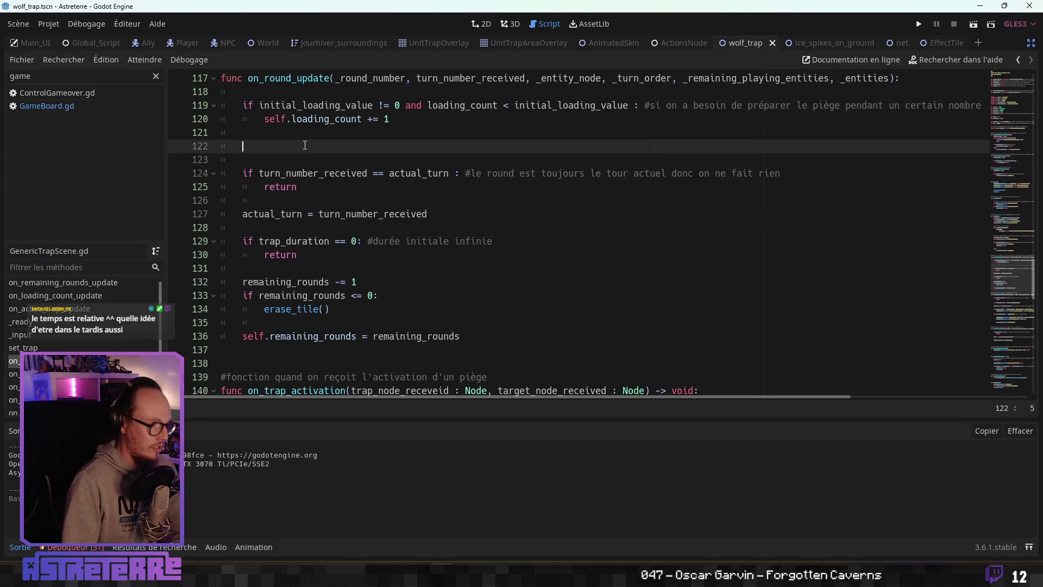
Step: Write print ("turn_number_received : ", turn_number_received) on line 122
text(print (""))
double_click(300, 172)
key(ctrl+c)
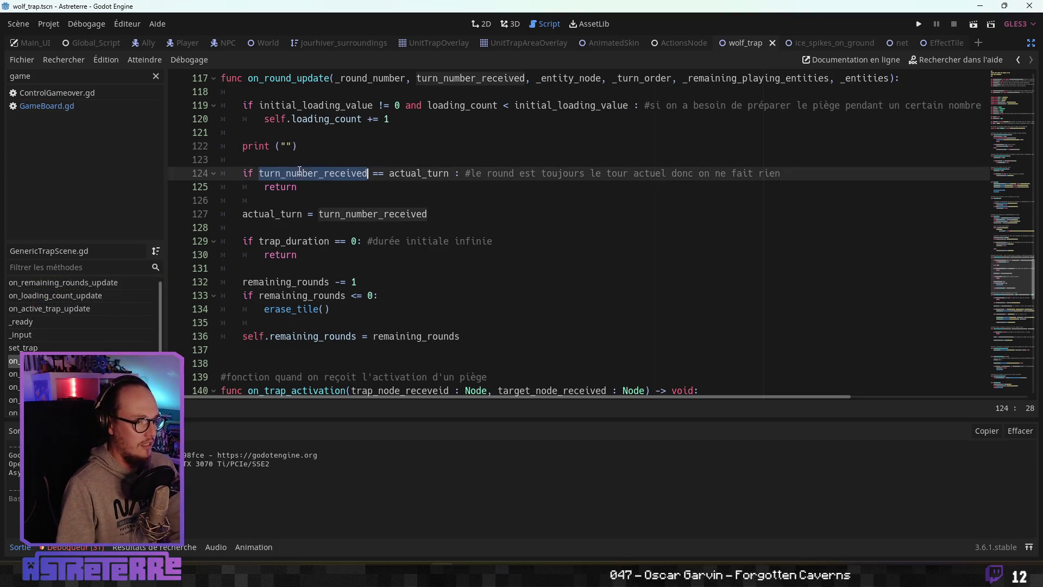
click(289, 146)
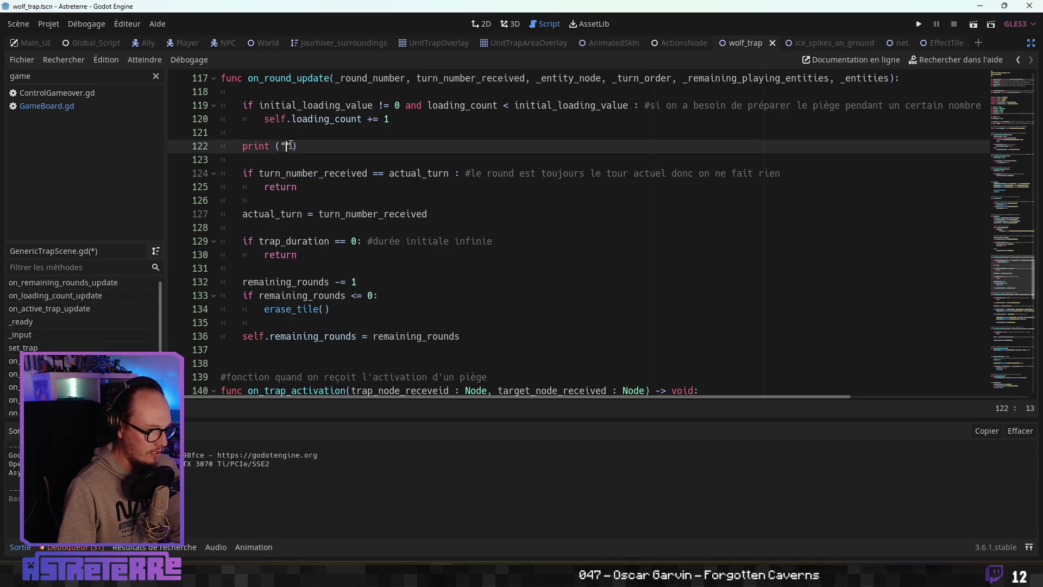
key(ctrl+v)
text(: )
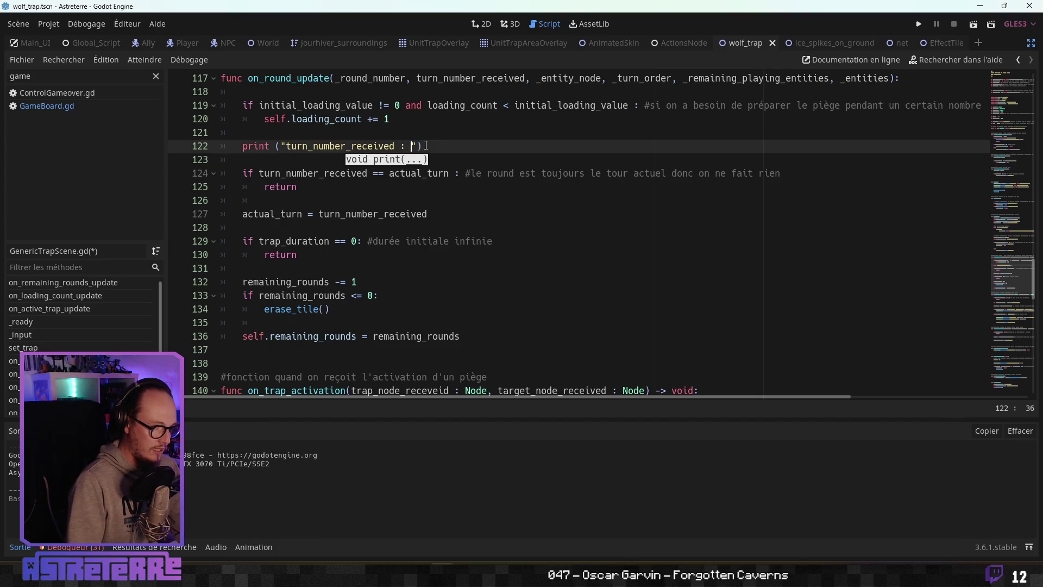
text(", turn_number_received)
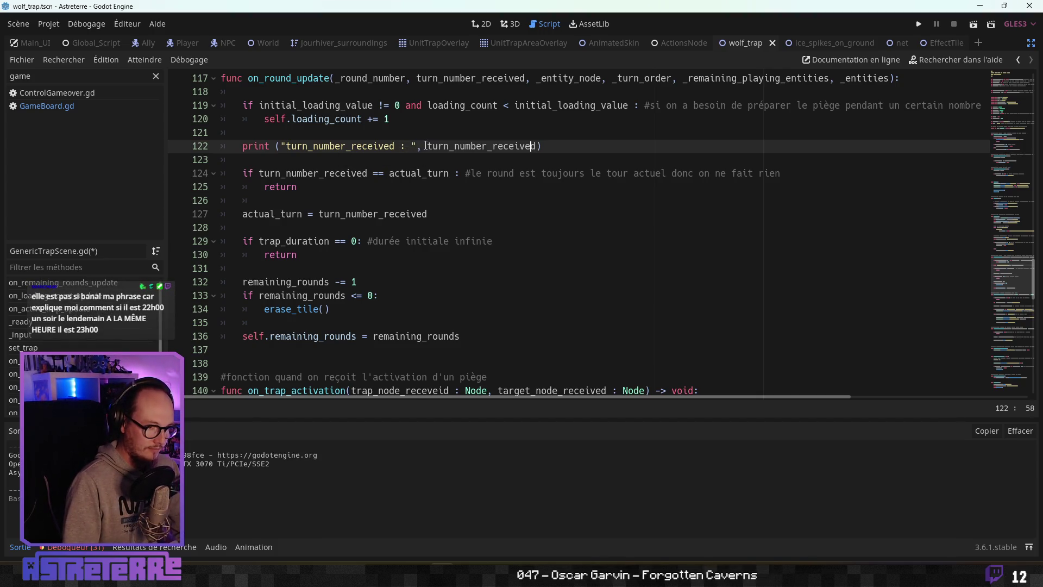
key(Left)
key(Left)
key(Left)
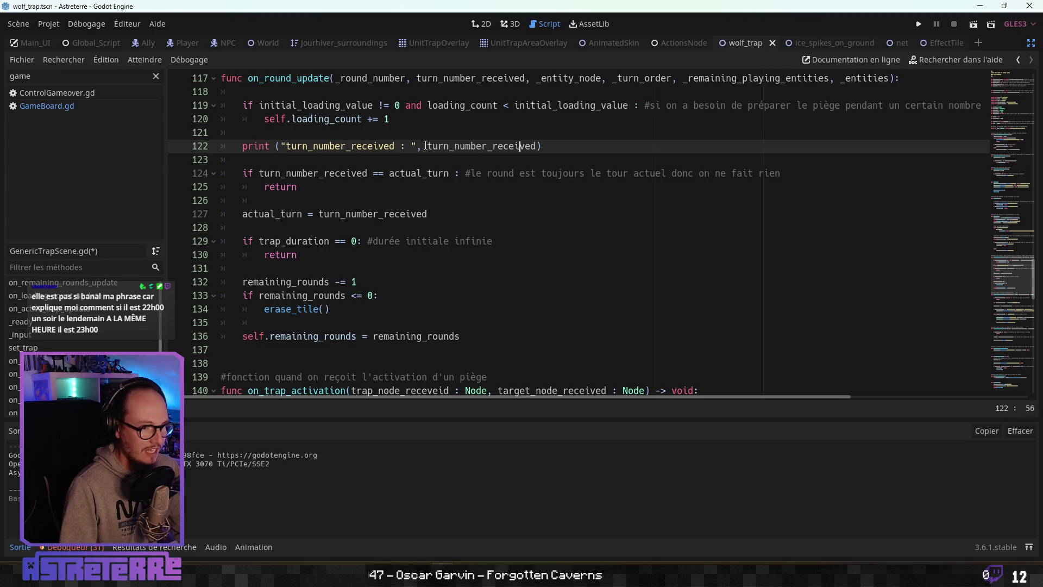
key(Right)
key(Right)
key(Right)
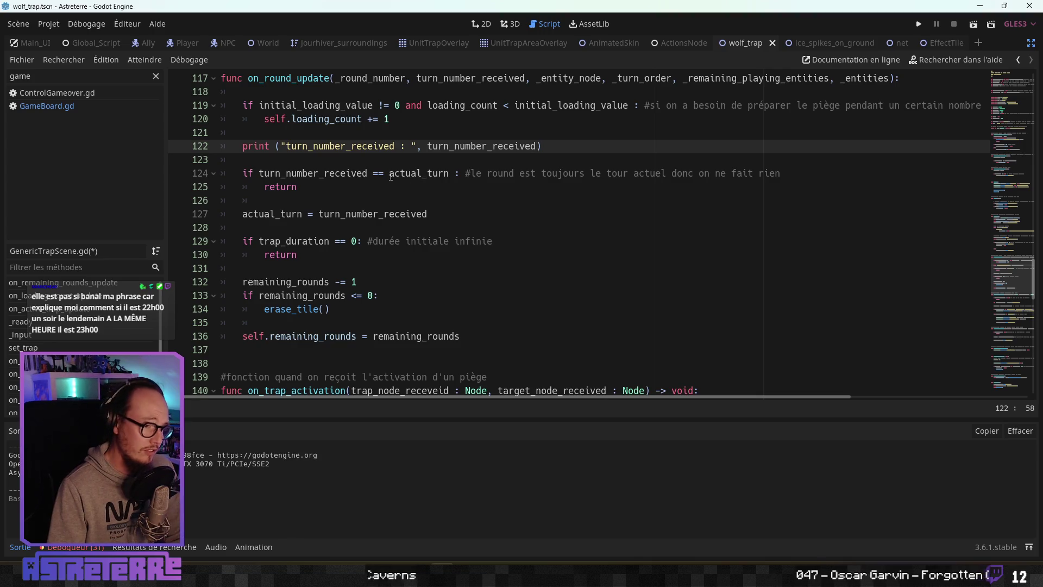
Step: Add print ("actual_turn : ", actual_turn) on a new line below the first print
click(431, 174)
click(543, 146)
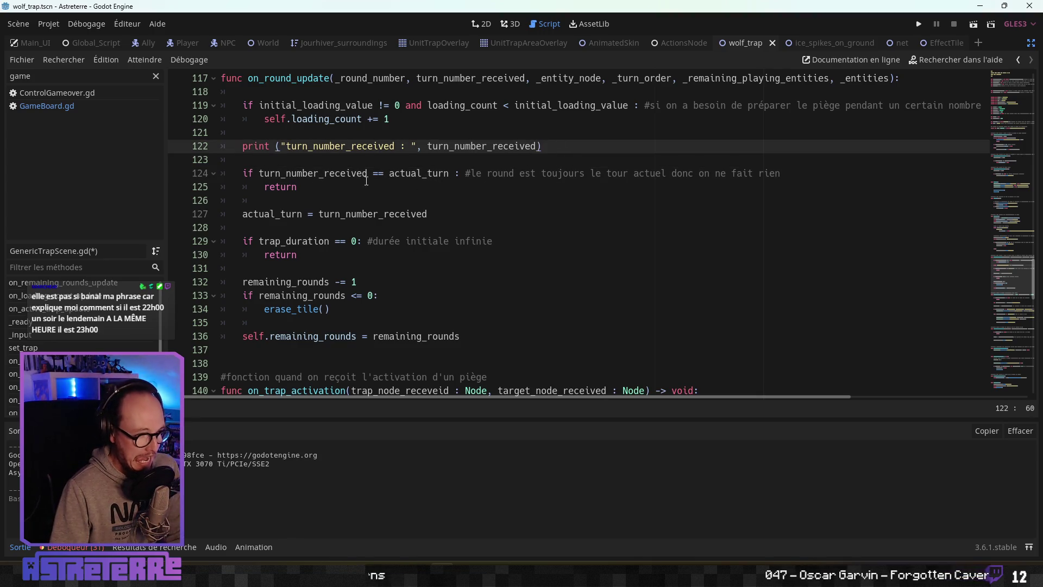
key(Return)
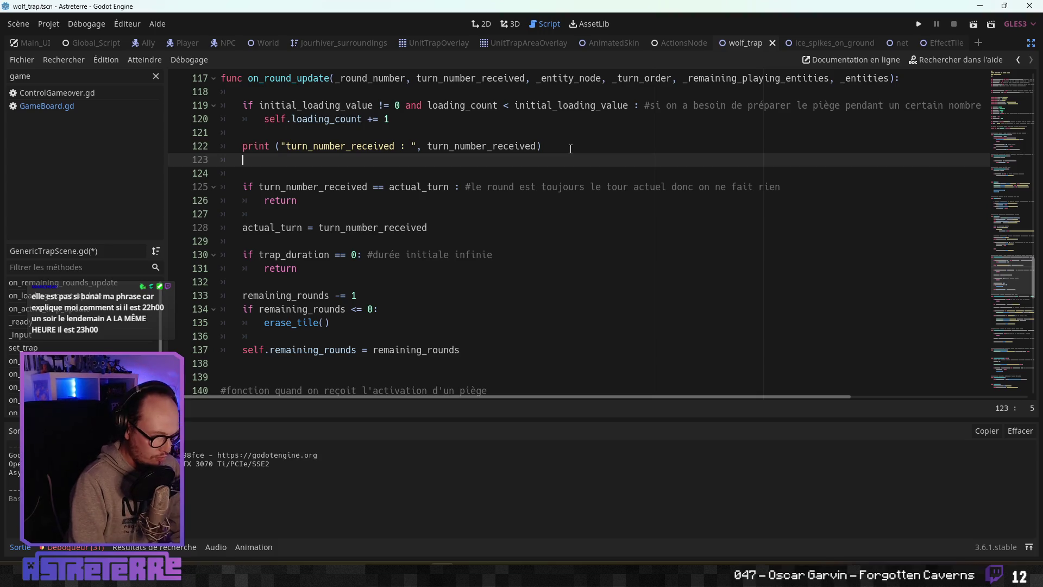
text(print (")
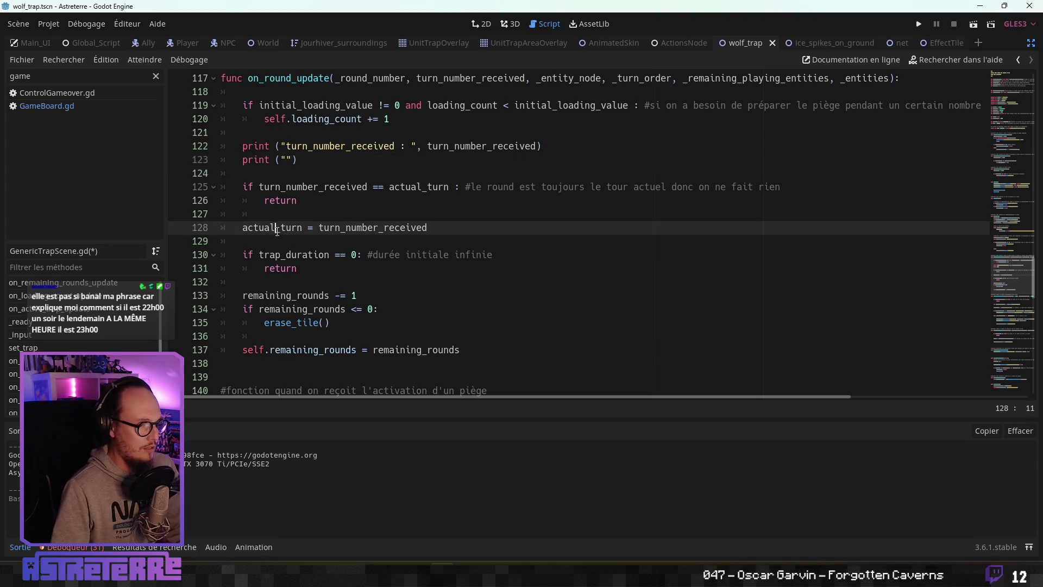
double_click(275, 227)
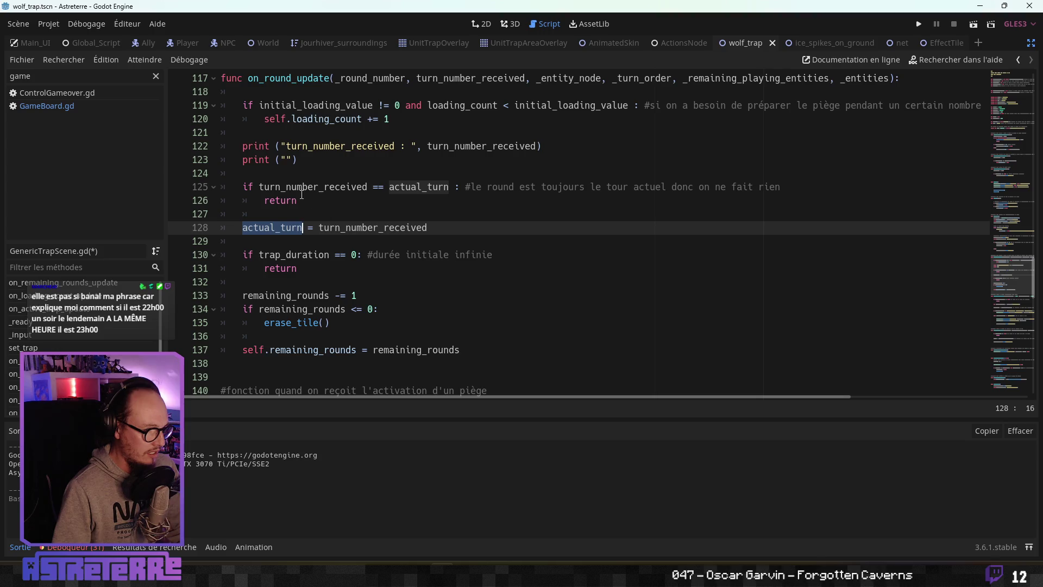
key(ctrl+c)
click(286, 159)
key(ctrl+v)
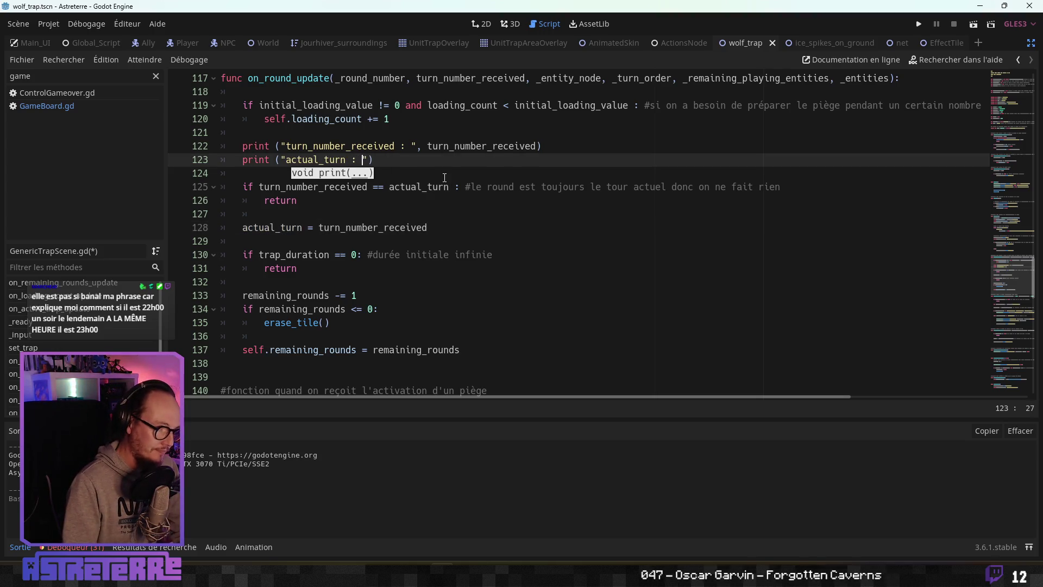
key(Right)
key(ctrl+v)
Step: Review the trap_duration condition on line 130 and the return beneath it
click(457, 200)
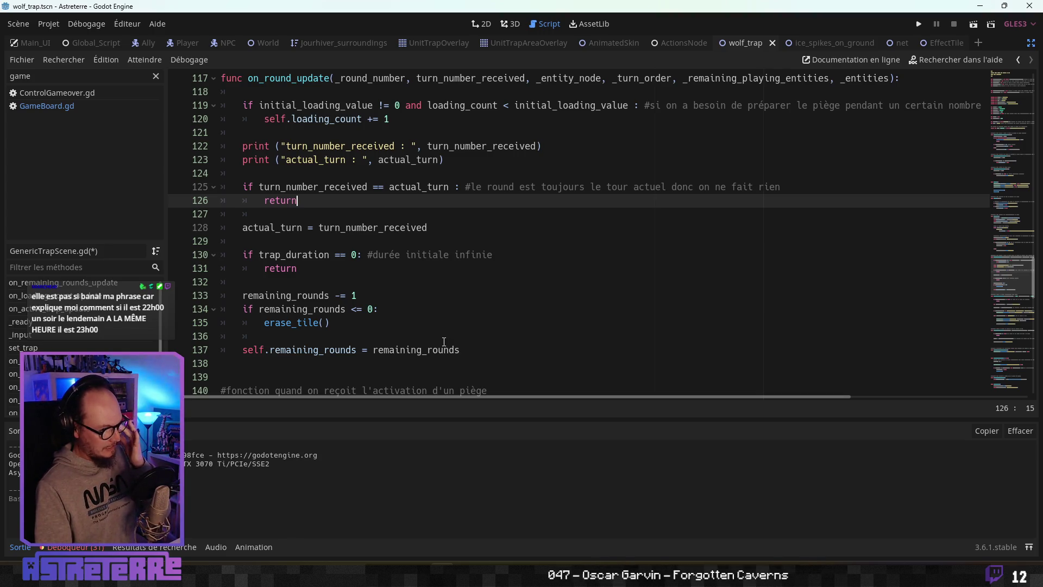
click(321, 256)
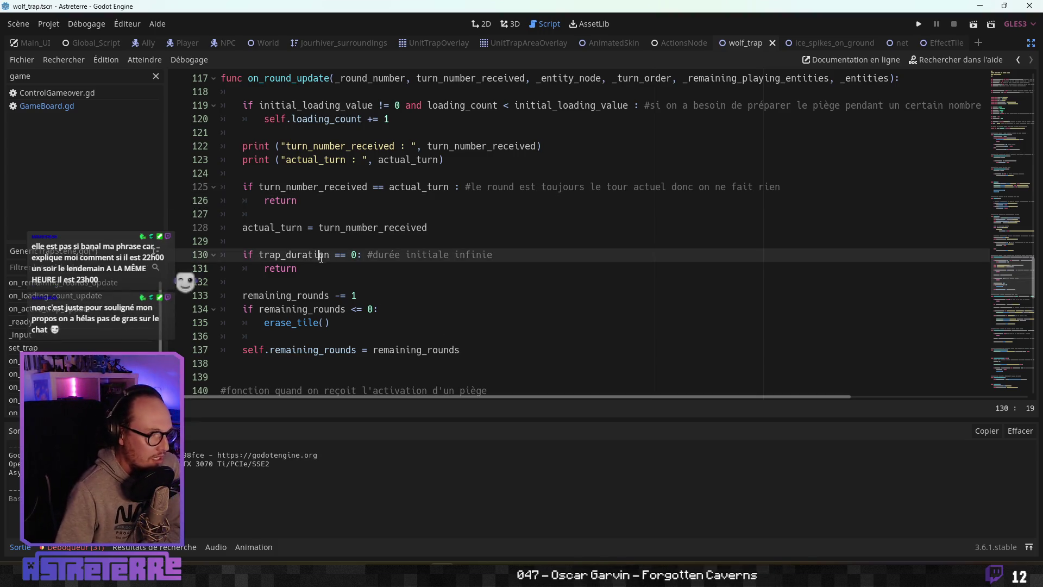
double_click(318, 269)
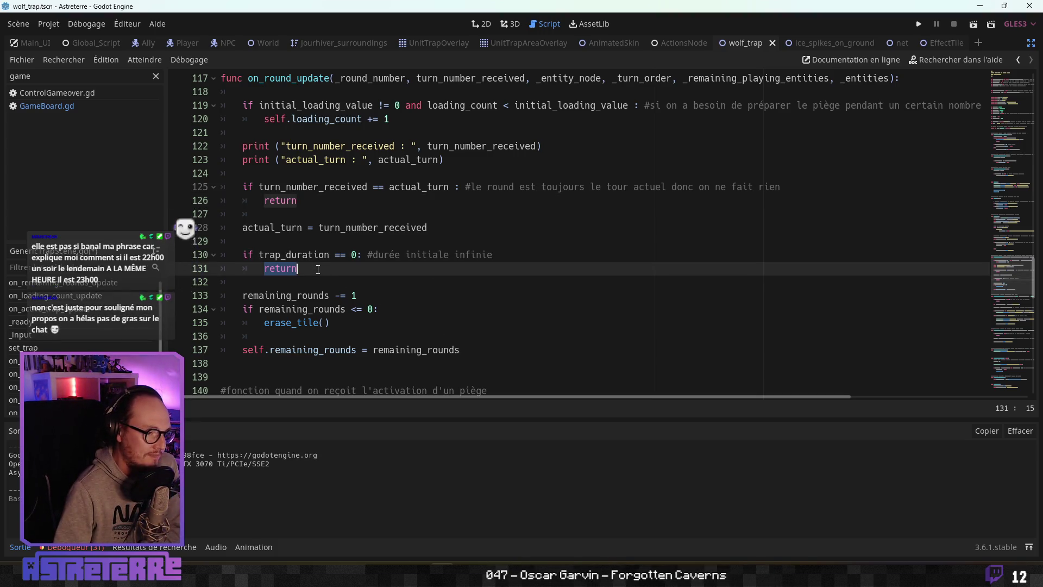
click(323, 255)
Step: Switch to the Effects_data sheet, clear its copy marquee, and bring up the browser tab list
key(alt+Tab)
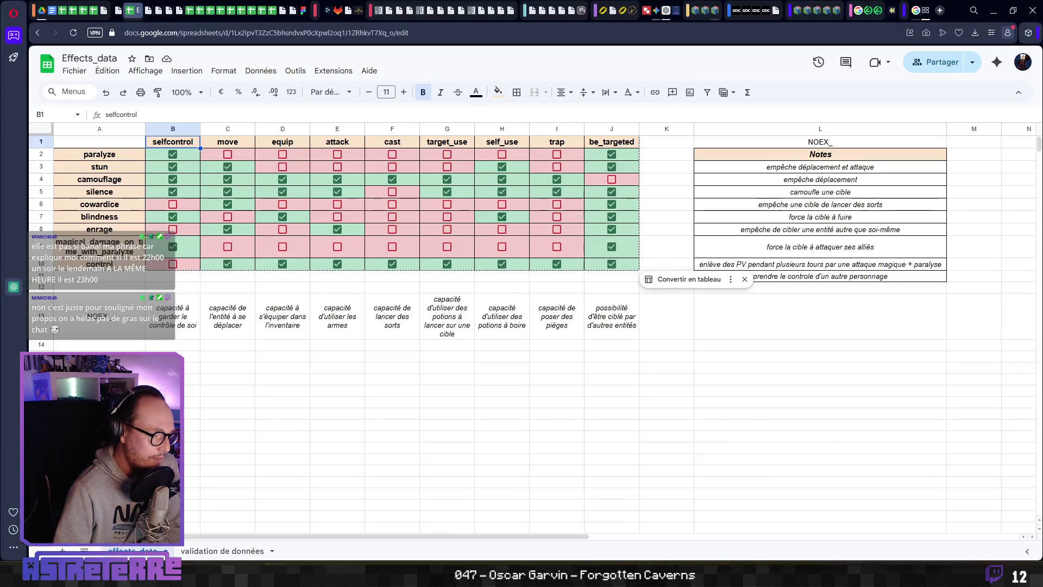
click(266, 360)
mouse_move(81, 14)
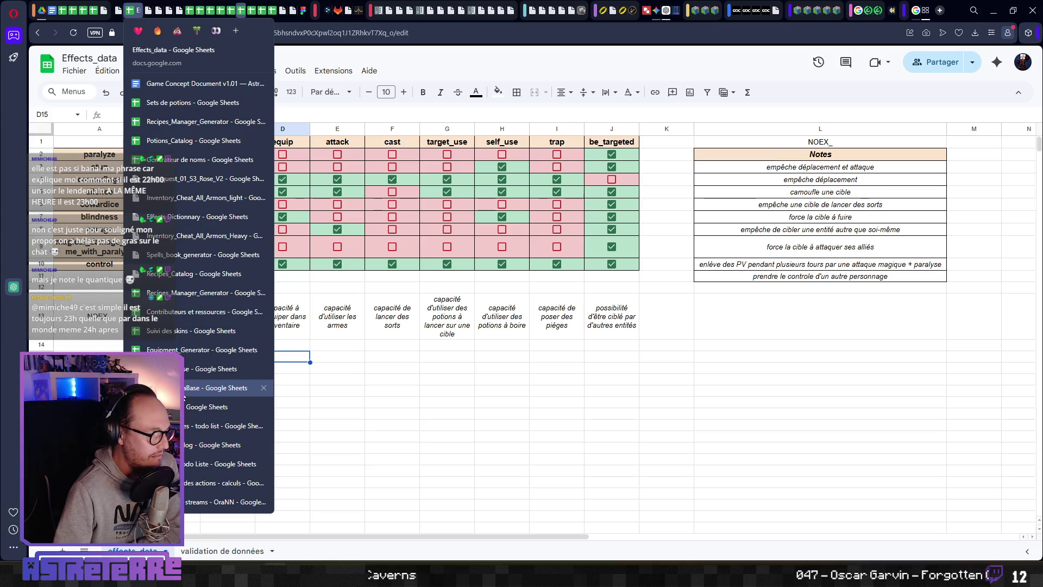
click(218, 445)
scroll(311, 419, down, 10)
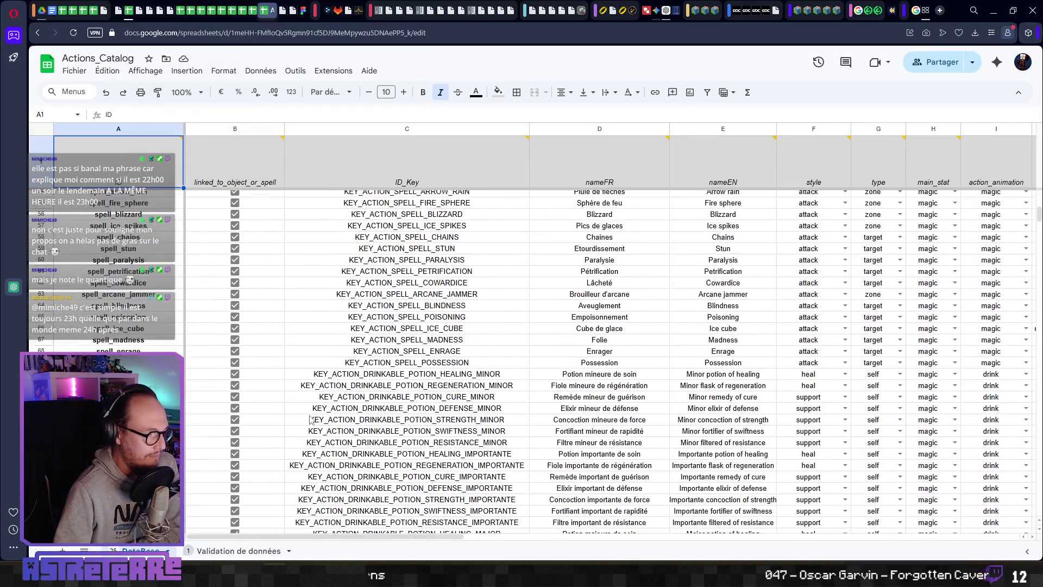
scroll(311, 420, down, 15)
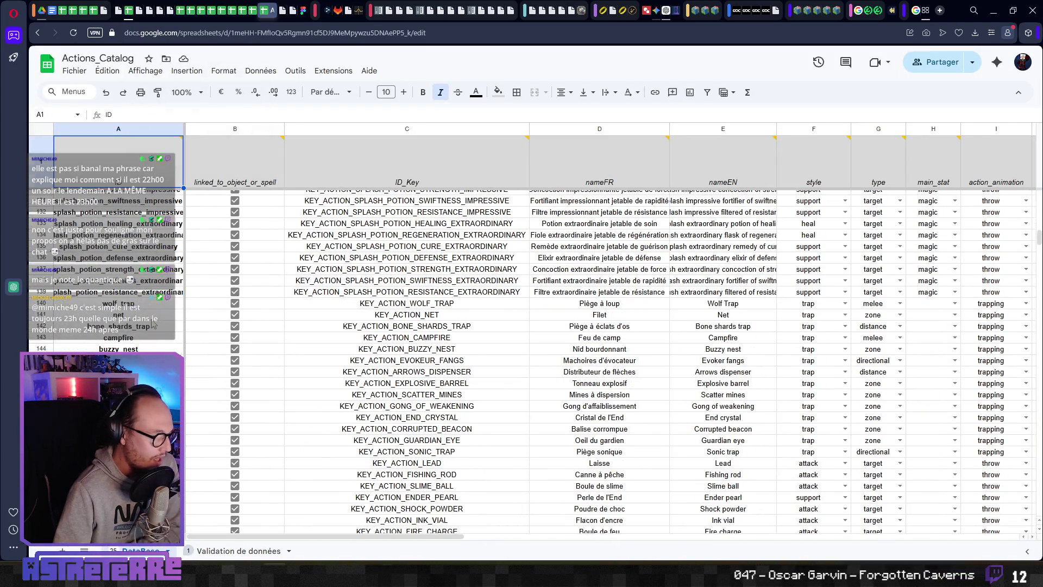
click(429, 318)
key(Right)
key(Right)
key(Right)
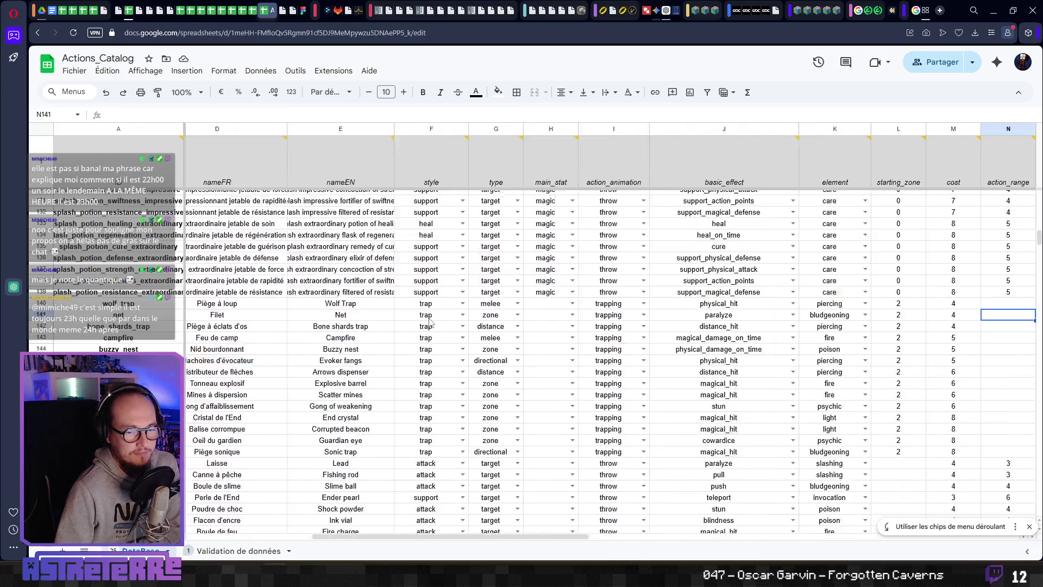
key(Right)
key(Right)
key(Right)
key(Left)
key(Left)
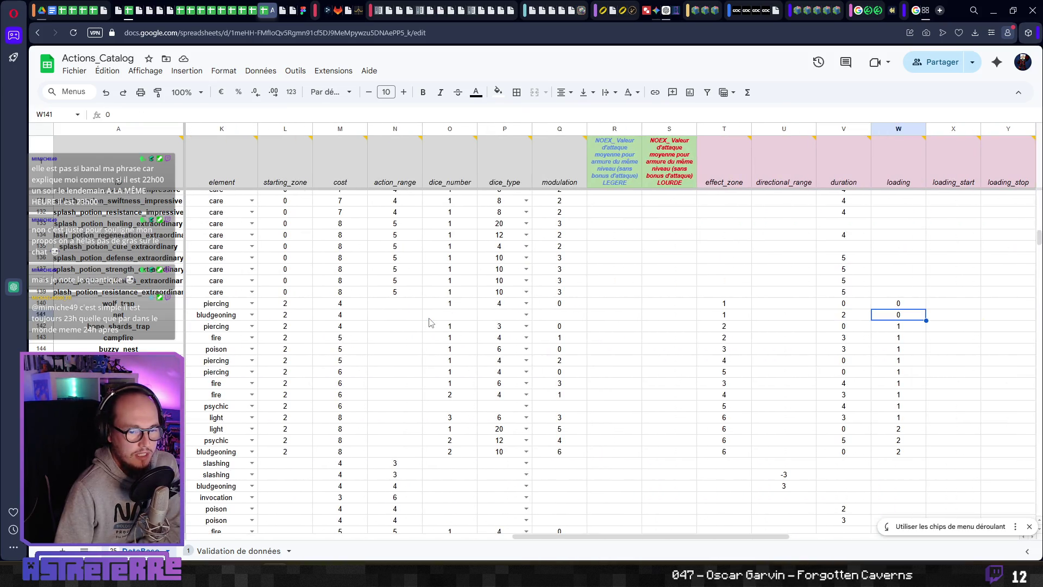
key(Left)
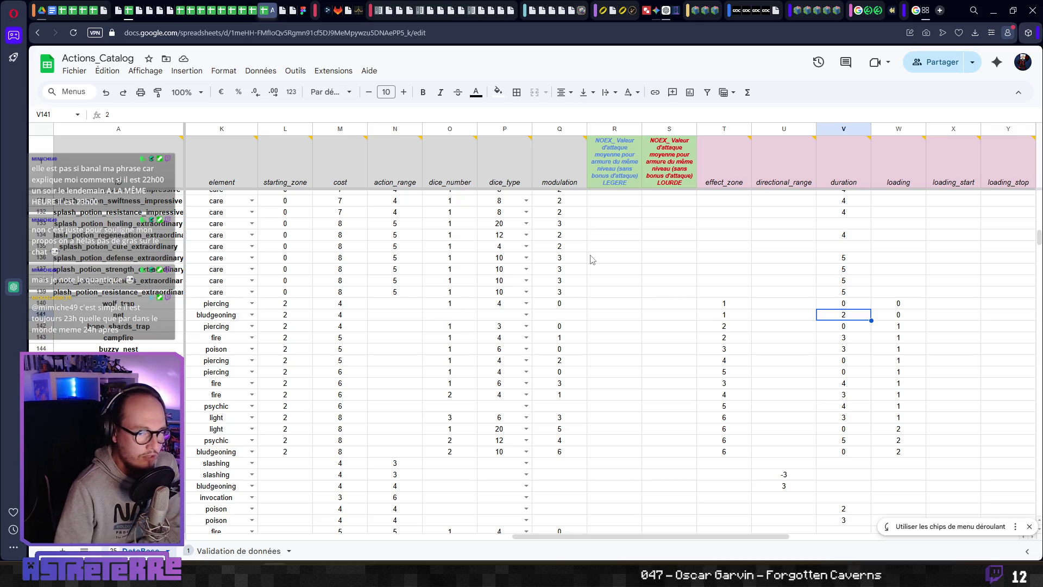
mouse_move(844, 176)
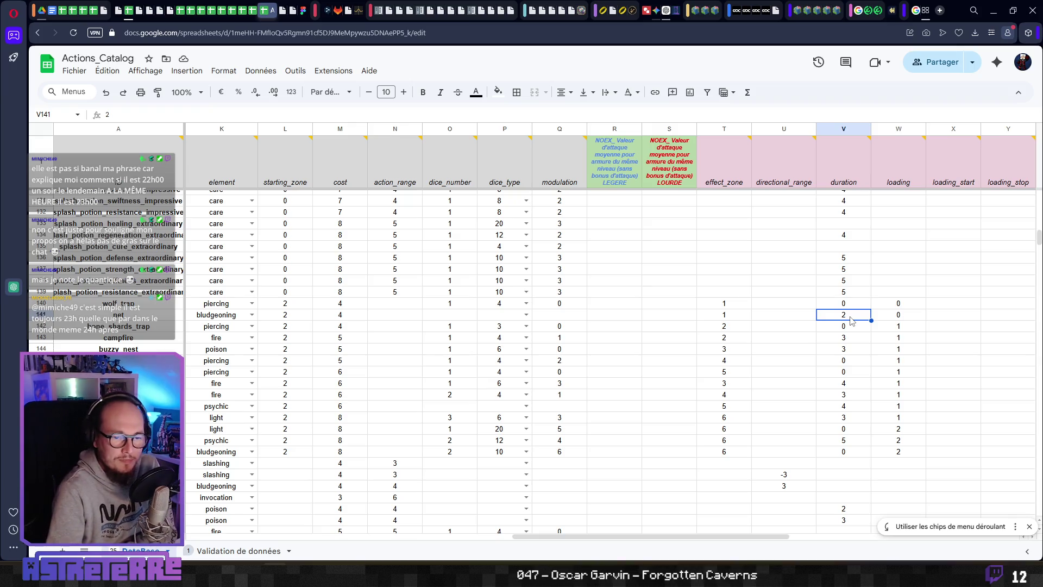
key(Right)
key(Right)
key(Right)
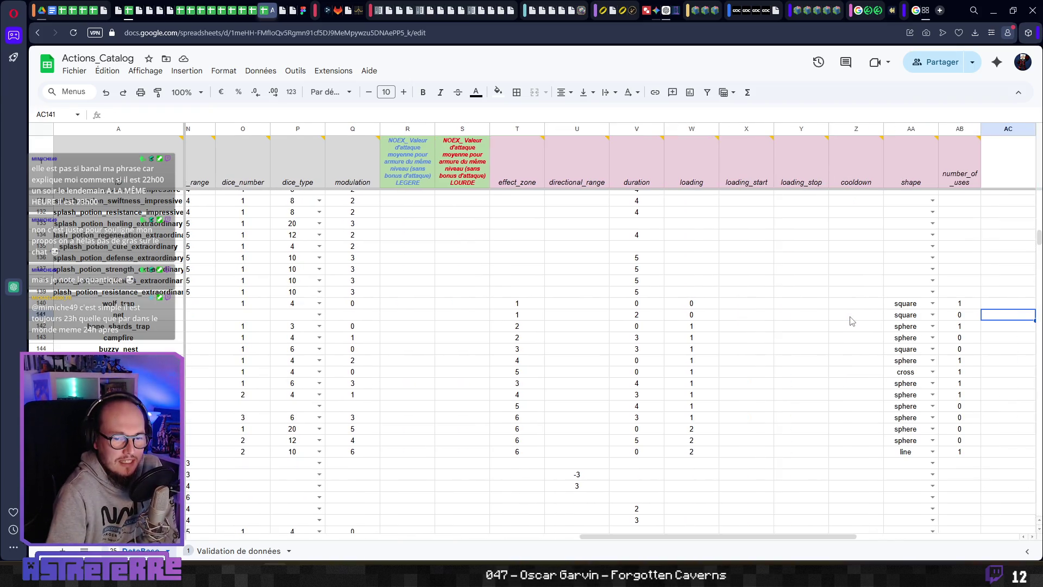
key(Left)
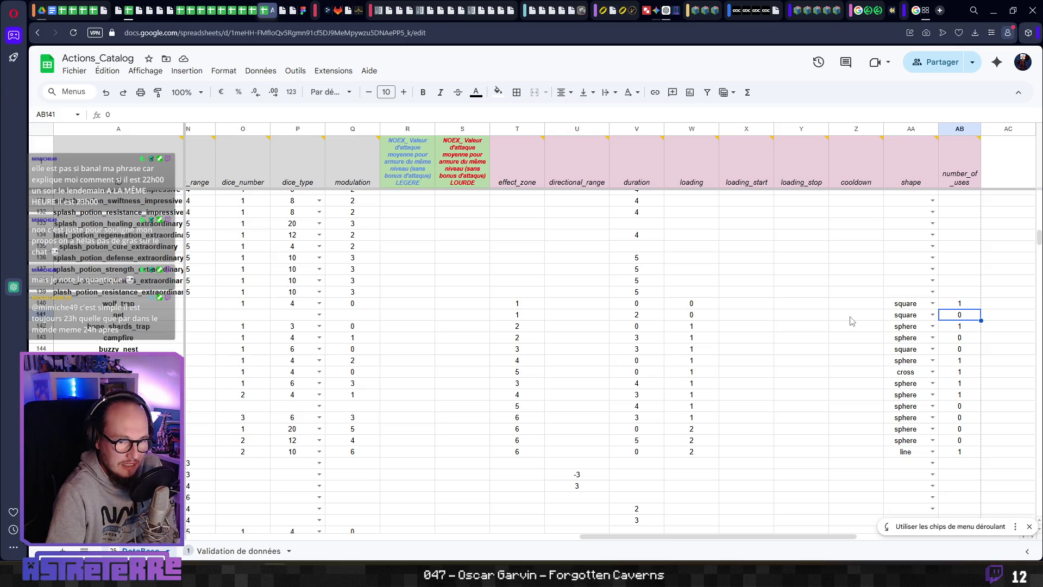
key(Left)
key(Left)
key(Left)
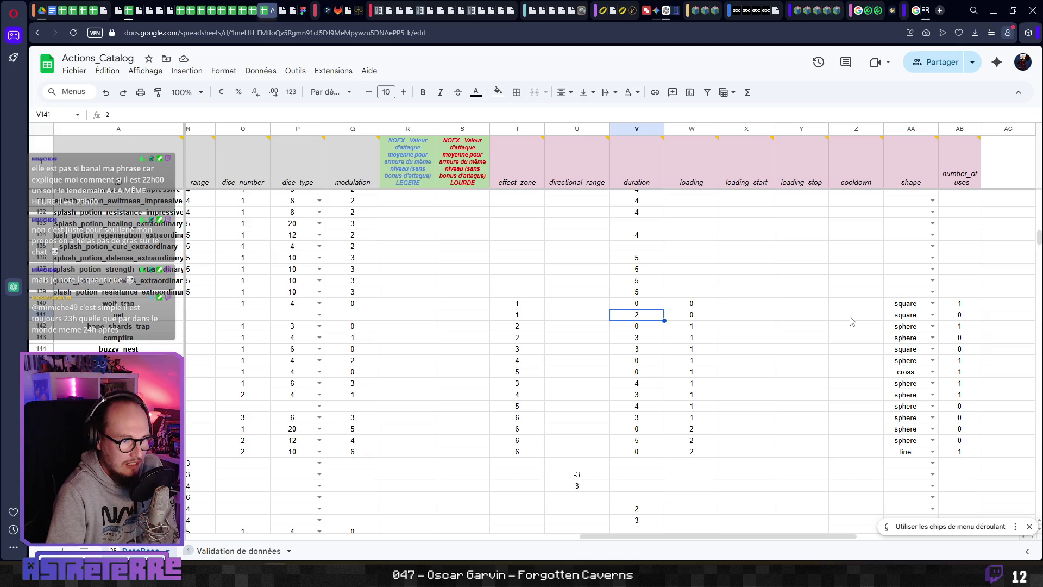
mouse_move(622, 182)
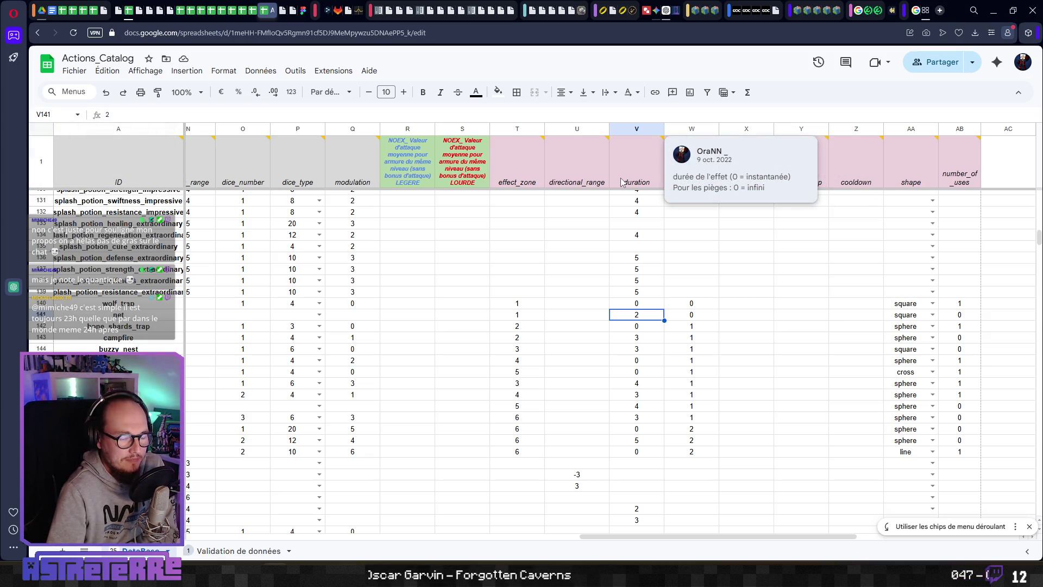
click(696, 317)
key(Left)
key(Left)
key(Left)
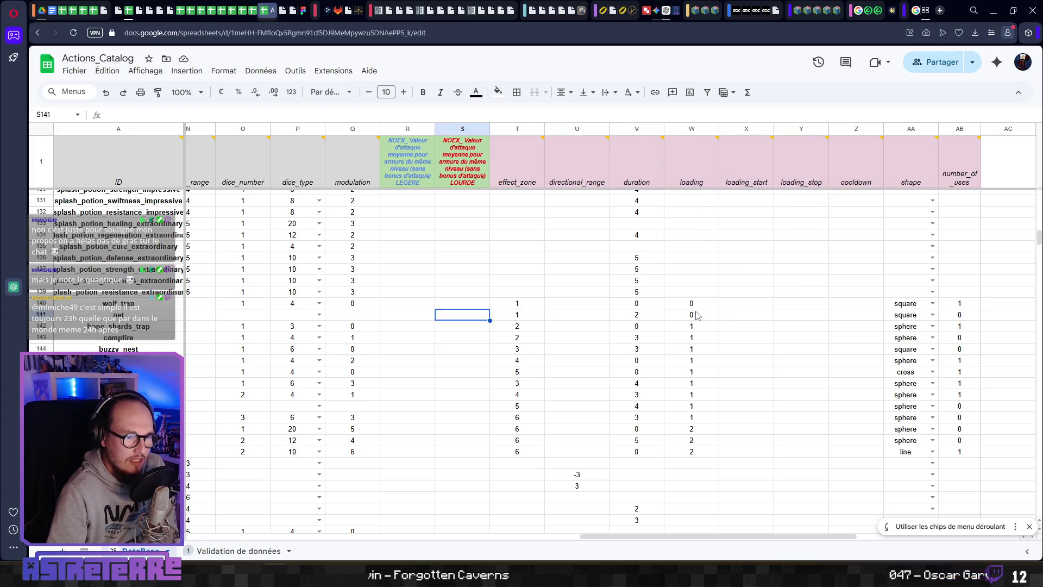
key(Left)
key(Left)
key(Left)
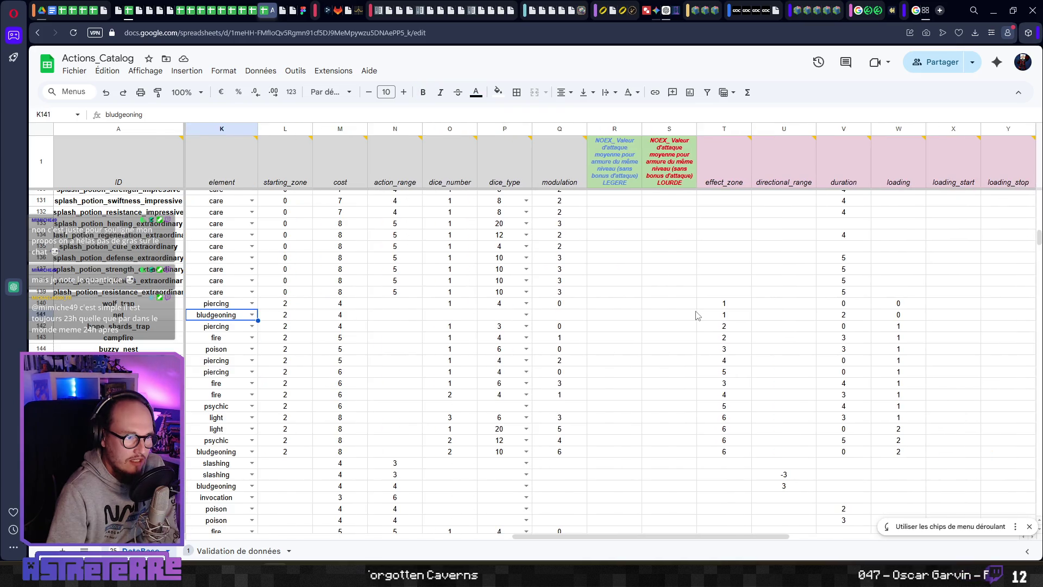
key(Left)
key(Left)
key(Right)
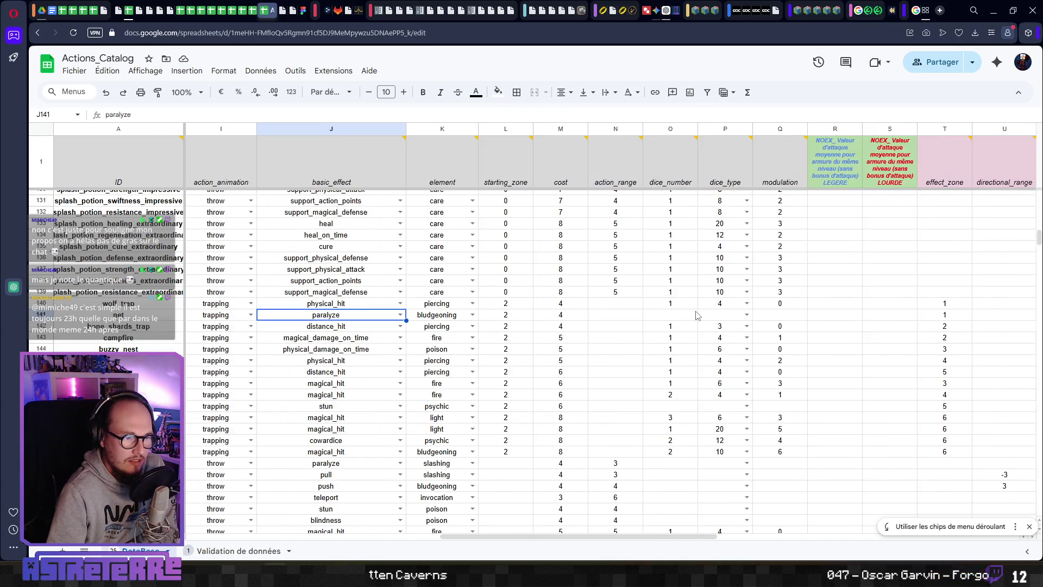
key(Right)
key(Right)
key(Right)
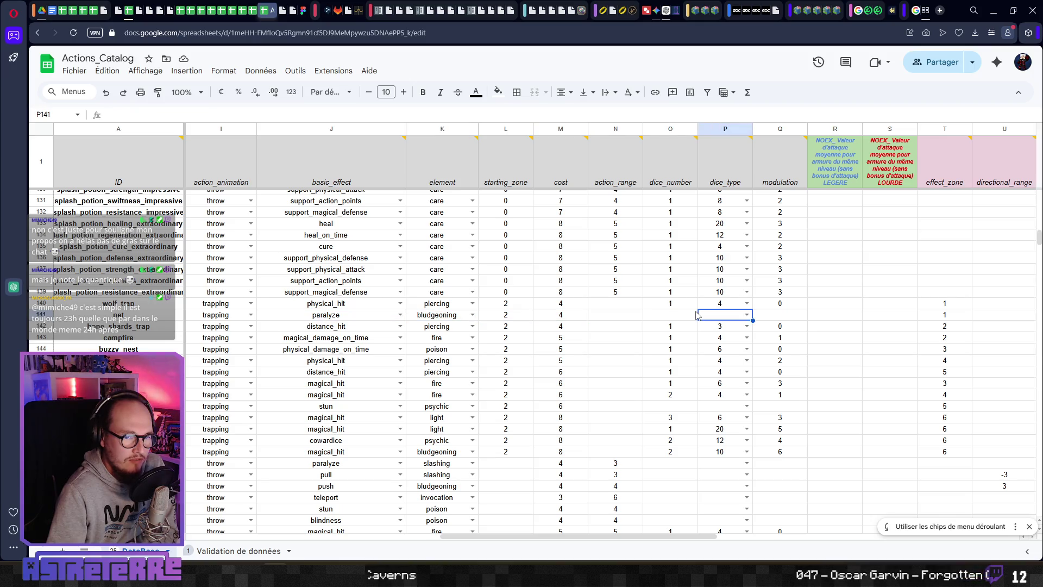
key(Right)
key(Right)
key(Right)
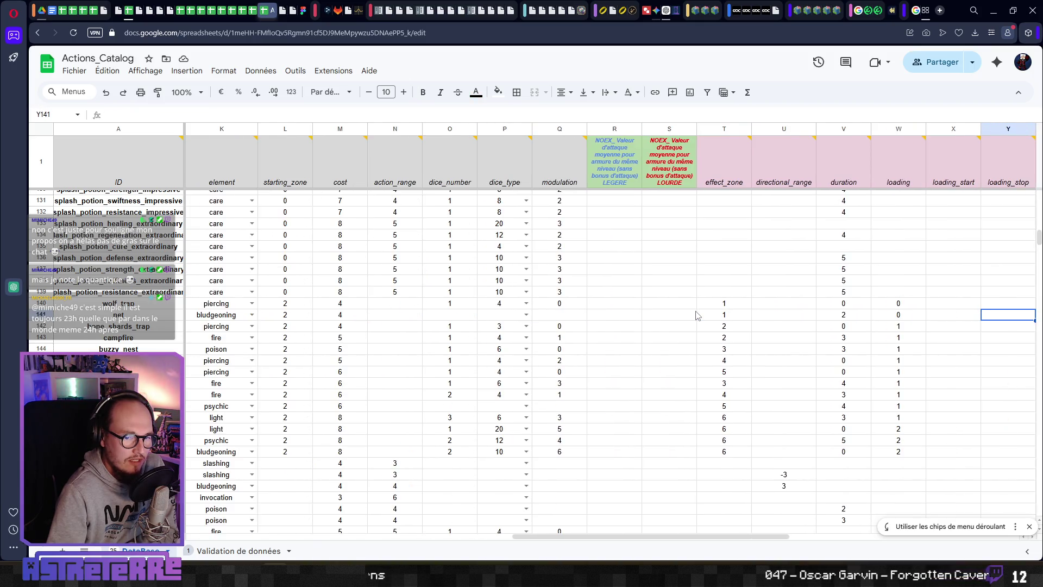
key(Left)
key(Left)
key(Left)
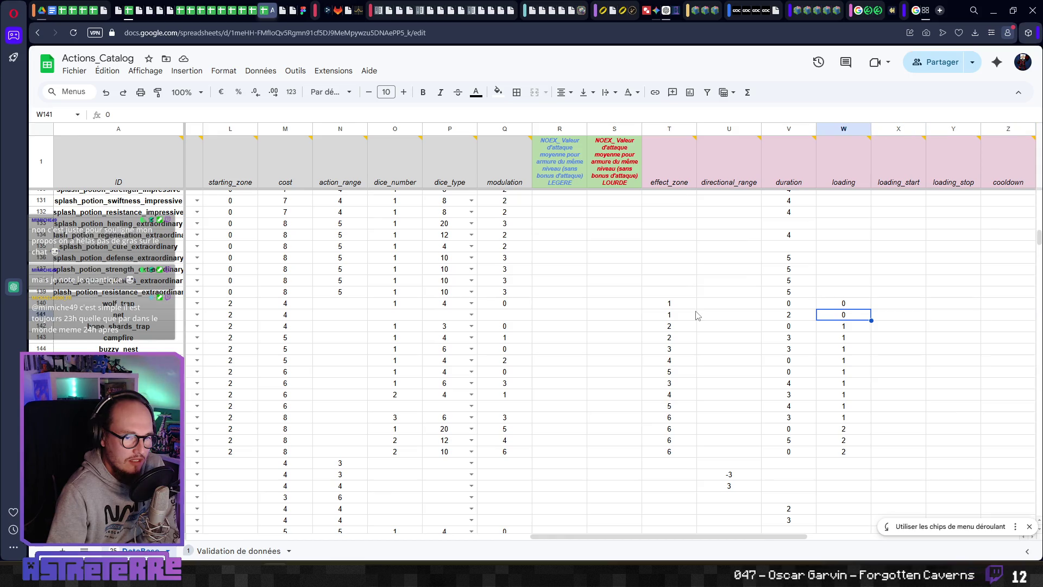
key(Left)
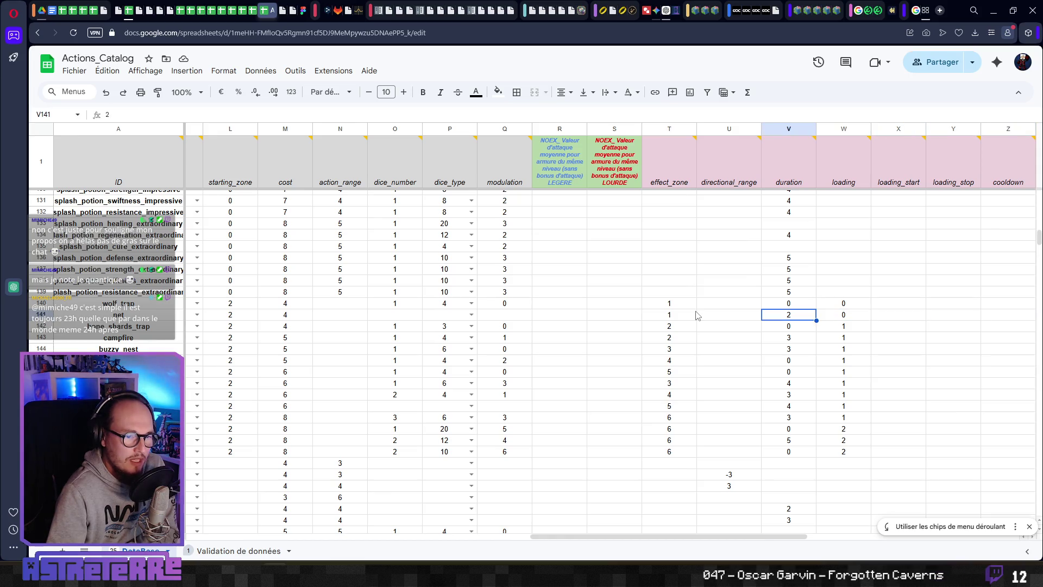
key(Right)
key(Right)
key(Right)
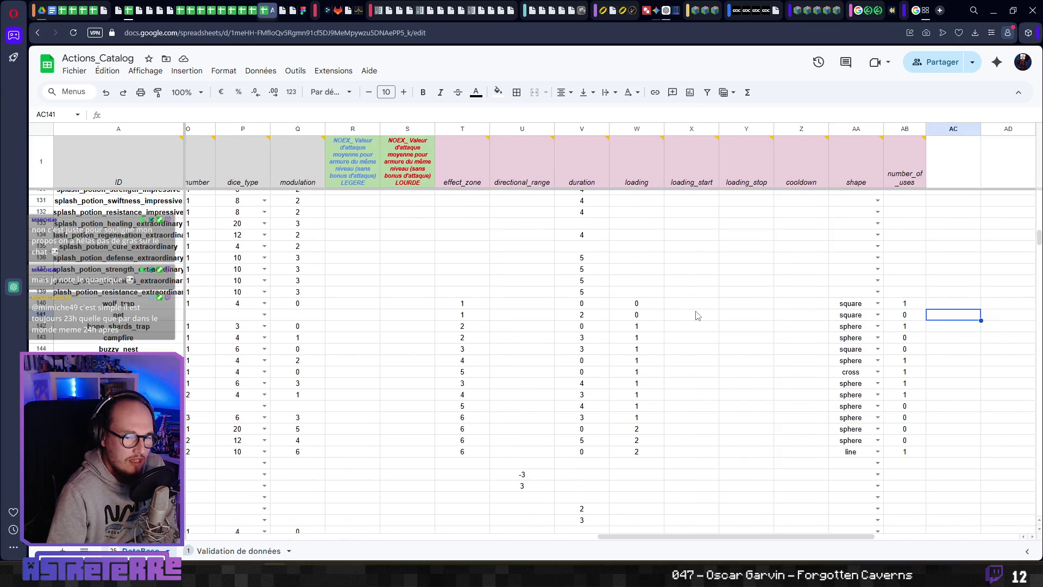
key(Left)
key(Left)
key(Left)
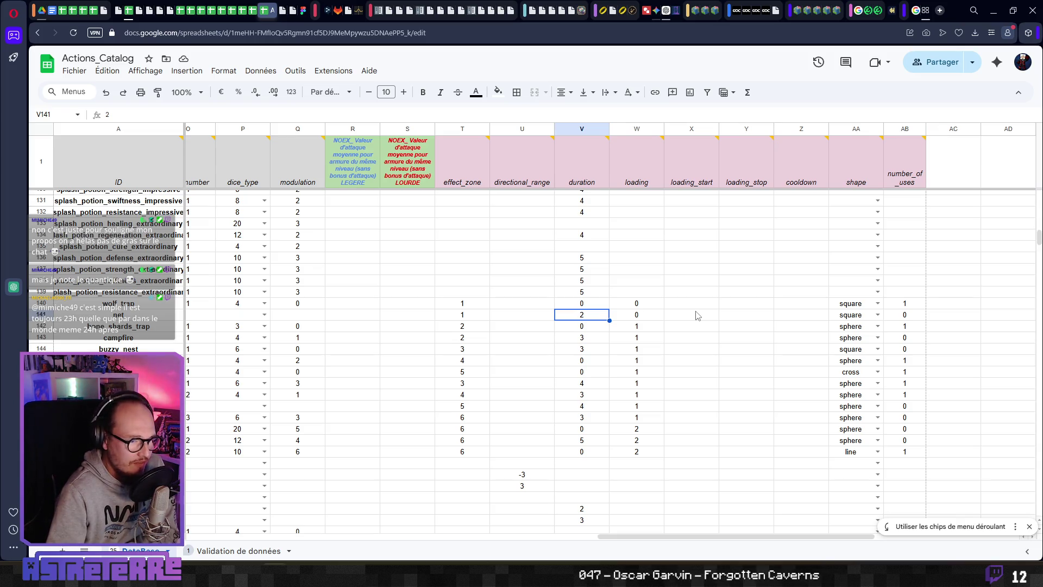
key(Left)
key(Left)
key(Left)
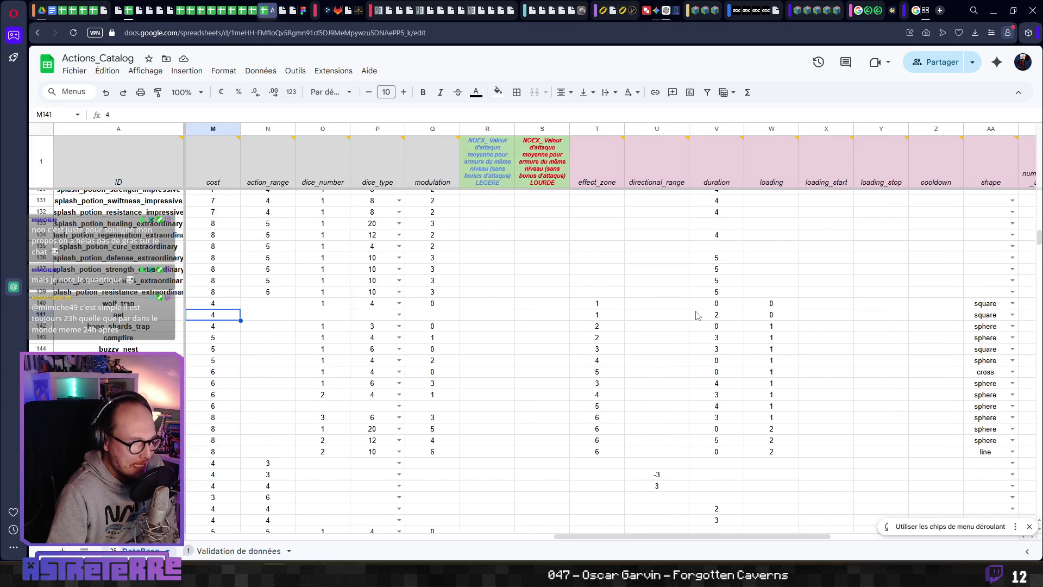
key(Left)
key(Left)
key(Left)
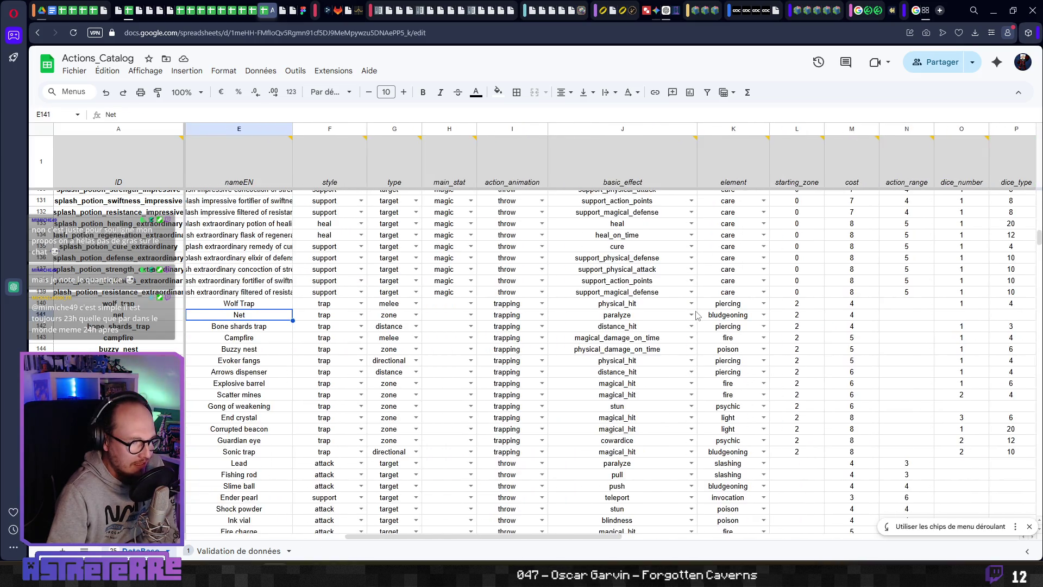
key(Left)
key(Left)
key(Right)
key(Right)
key(Right)
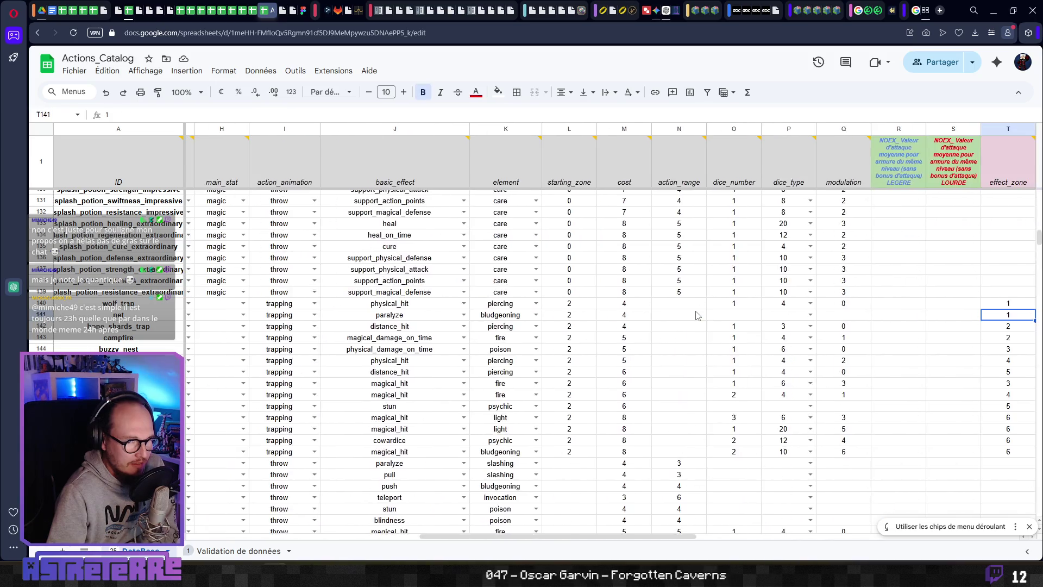
key(Right)
key(Right)
key(Right)
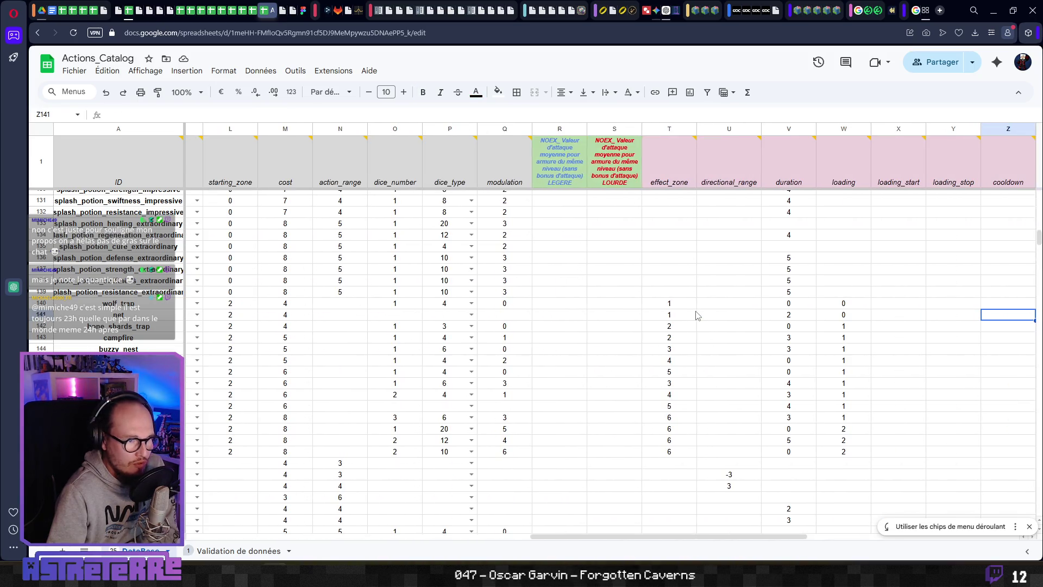
key(Right)
key(Right)
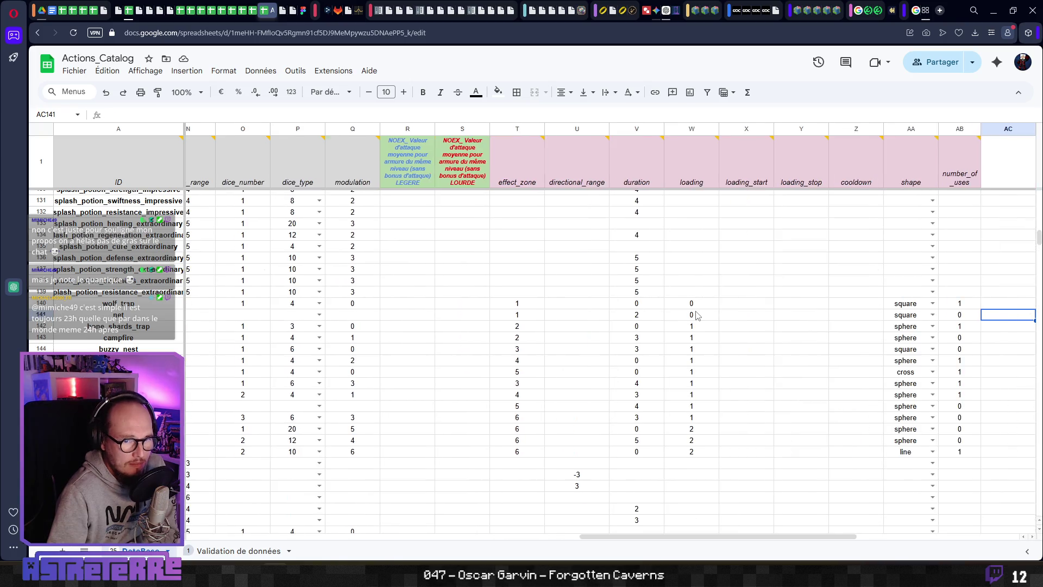
key(Left)
key(Left)
key(Left)
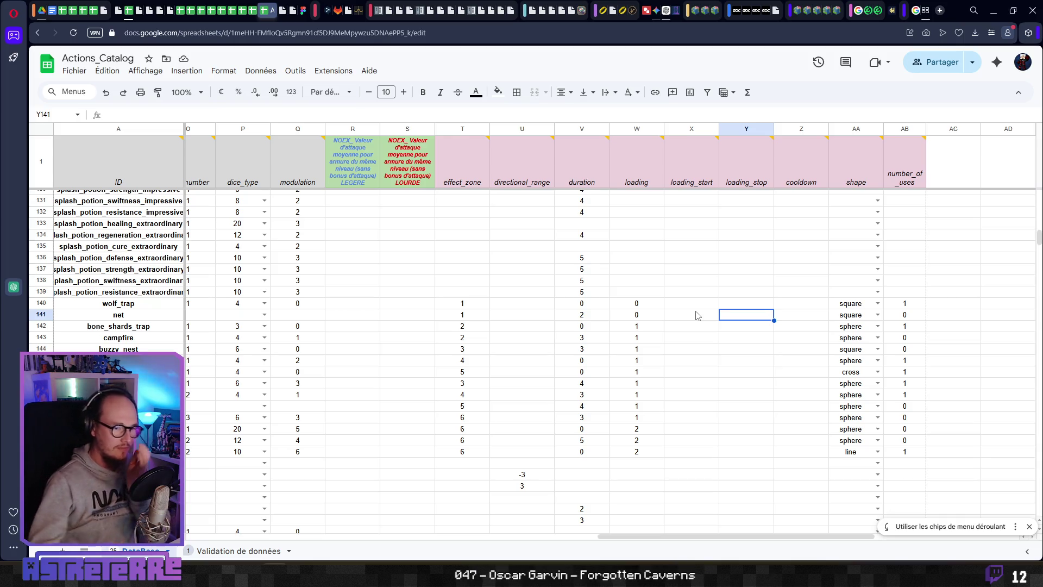
mouse_move(913, 185)
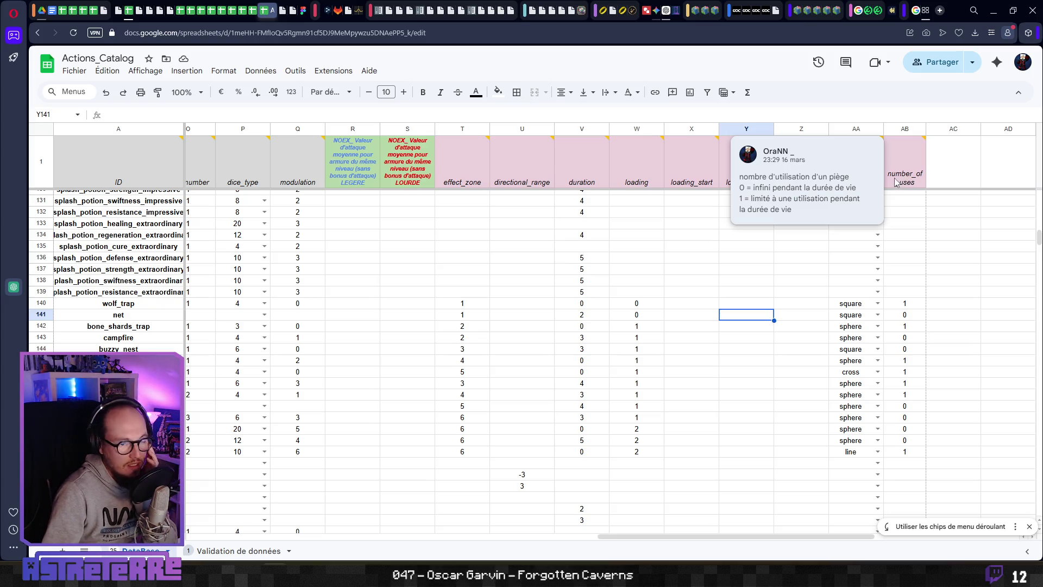
mouse_move(857, 173)
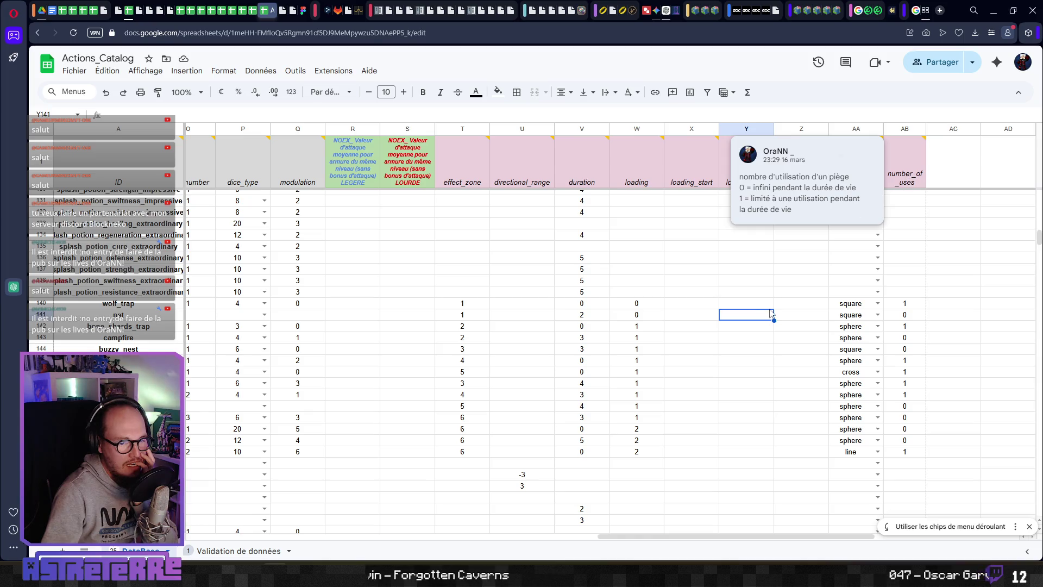
mouse_move(577, 171)
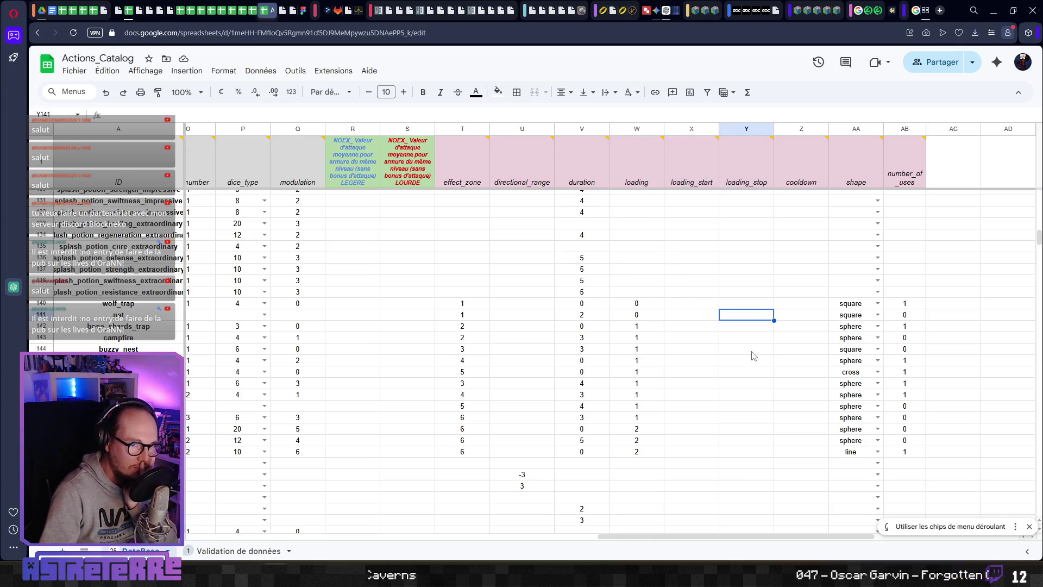
mouse_move(789, 173)
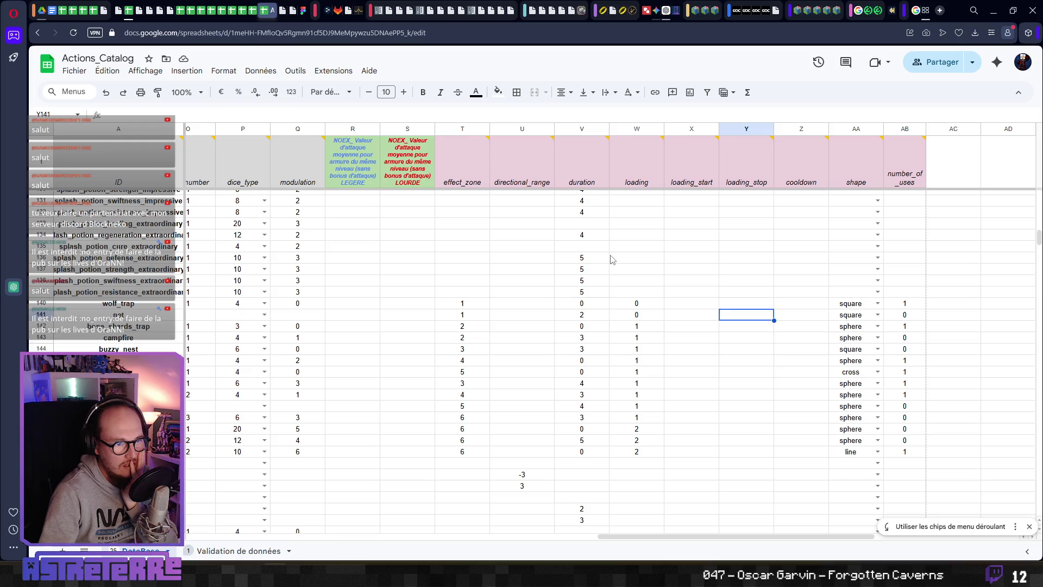
mouse_move(473, 172)
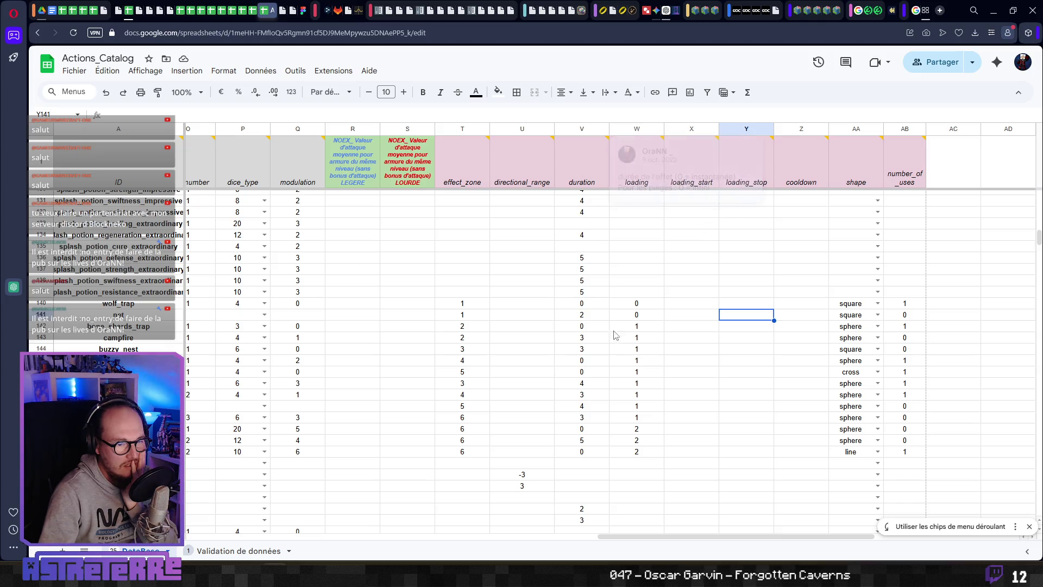
Step: Scroll around the sheet's trap rows, then return to the Godot wolf_trap script
scroll(611, 365, up, 10)
scroll(613, 369, down, 5)
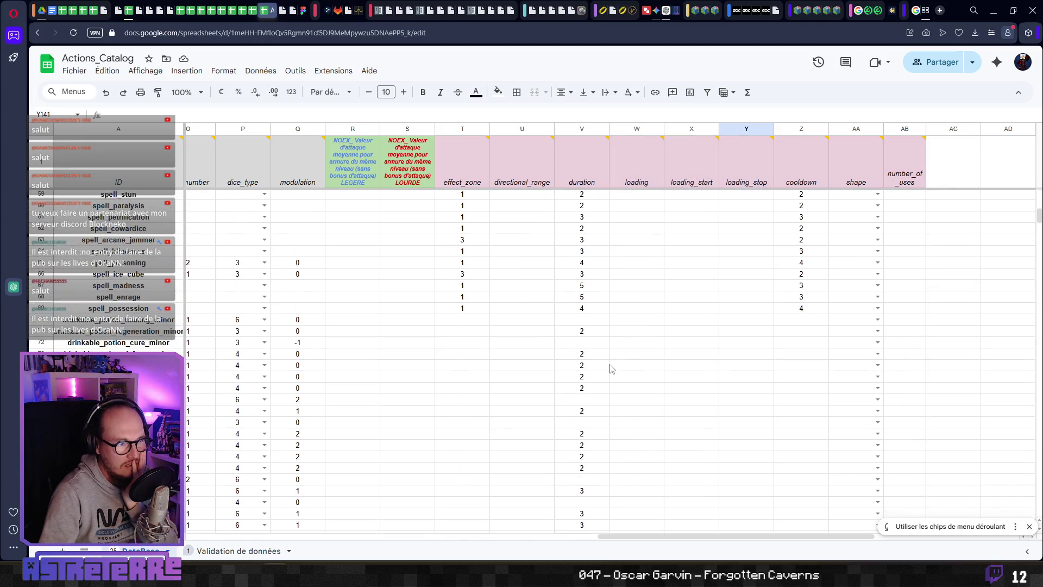
scroll(613, 371, up, 10)
scroll(612, 372, down, 10)
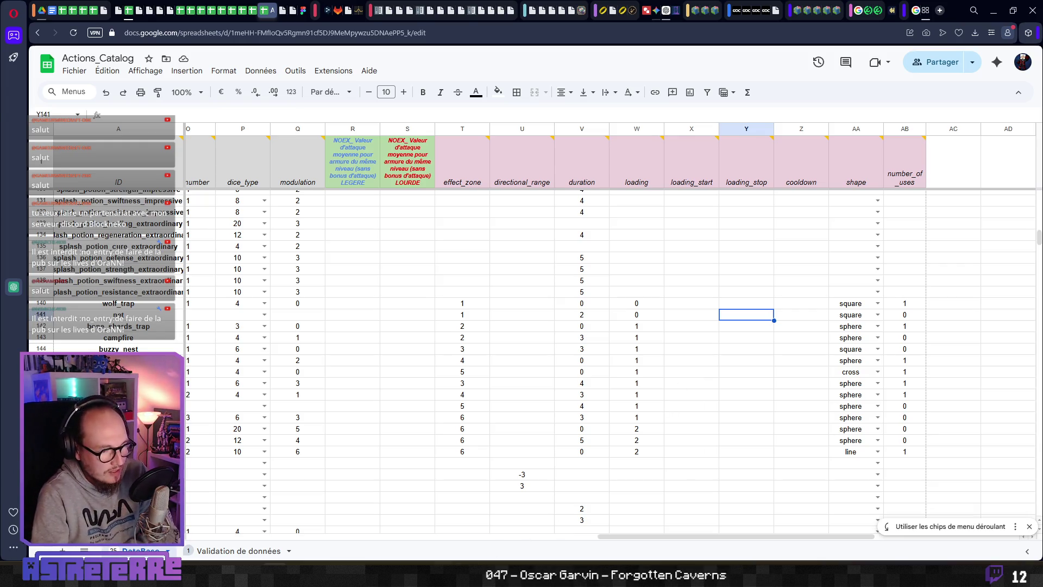
key(alt+Tab)
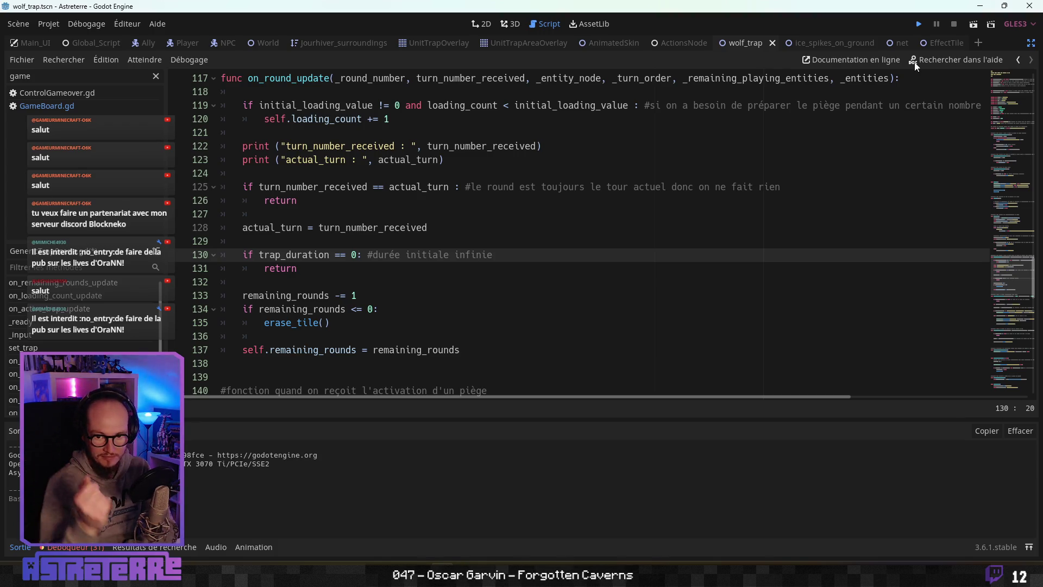
Step: Save the scene and launch the Astreterre debug game
key(ctrl+s)
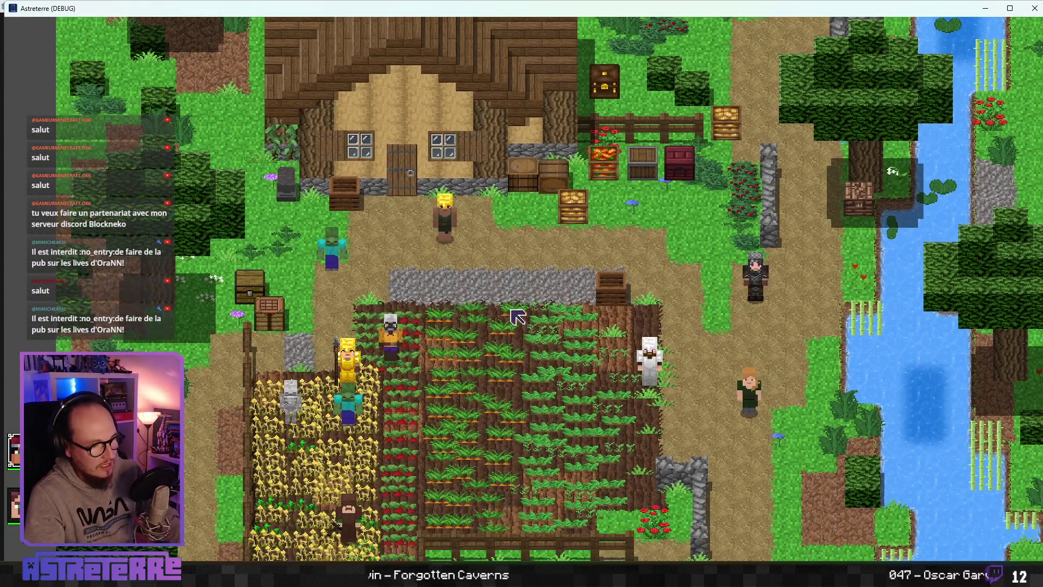
Step: Open the inventory and view the Filet trap details: Paralysie, zone d'effet 1, persistance 2
key(i)
mouse_move(223, 320)
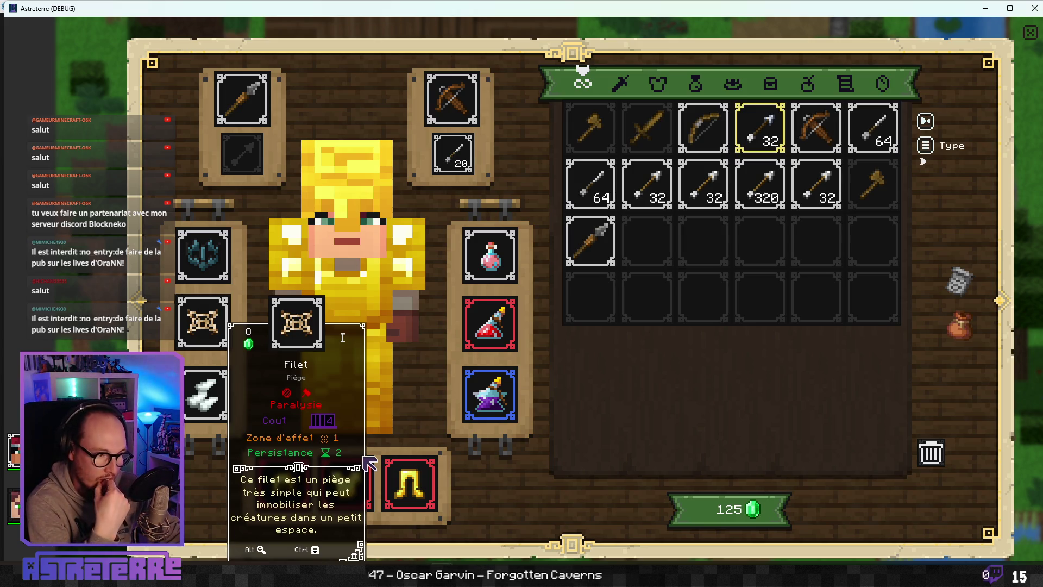
mouse_move(330, 456)
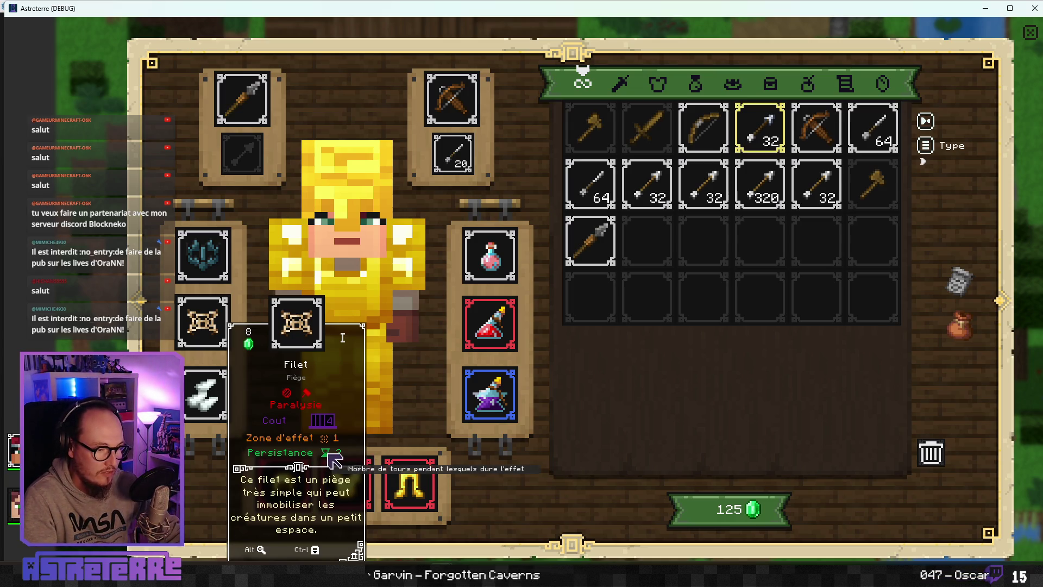
mouse_move(223, 267)
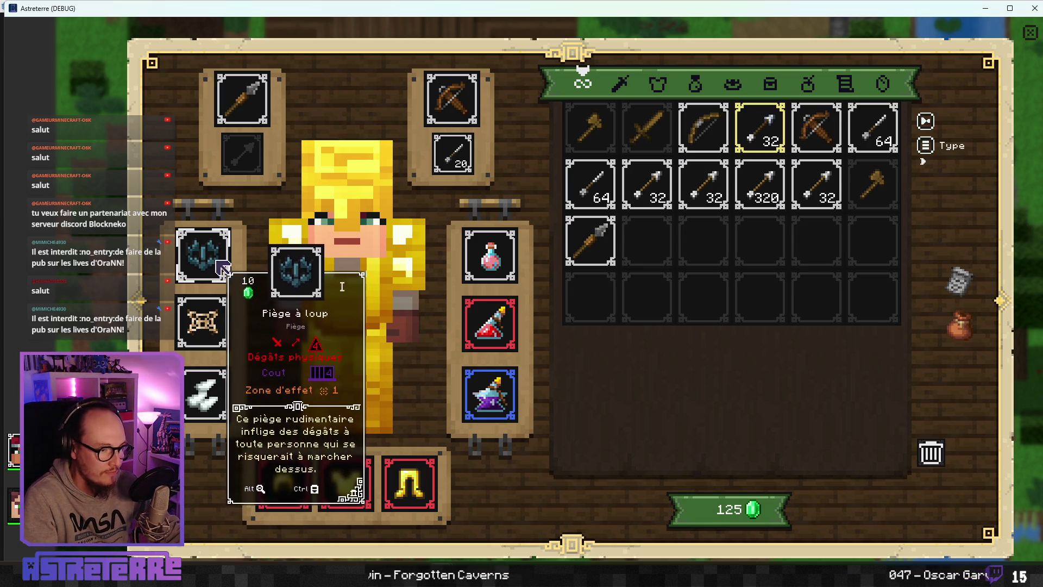
mouse_move(227, 414)
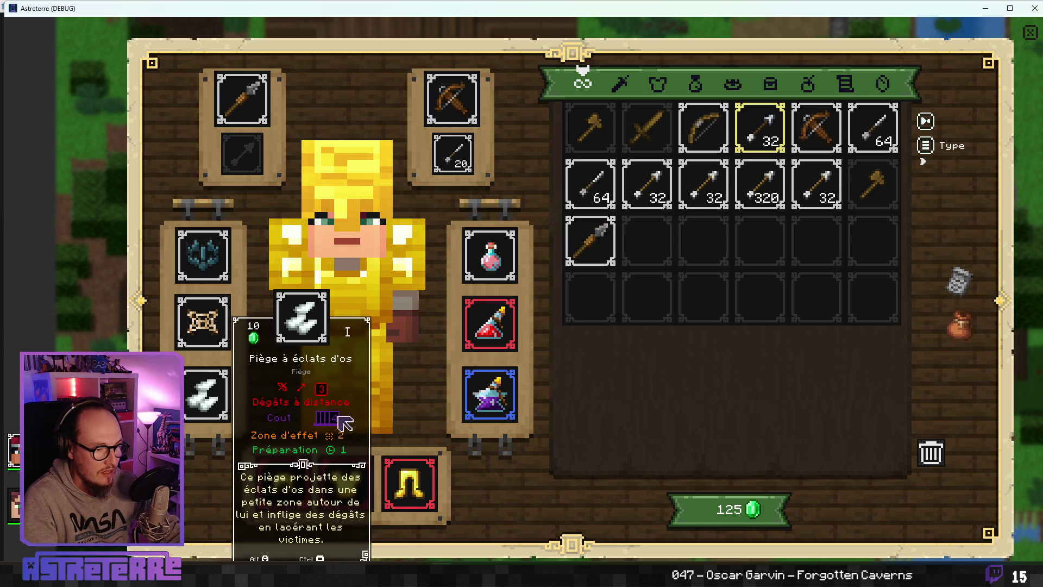
mouse_move(329, 394)
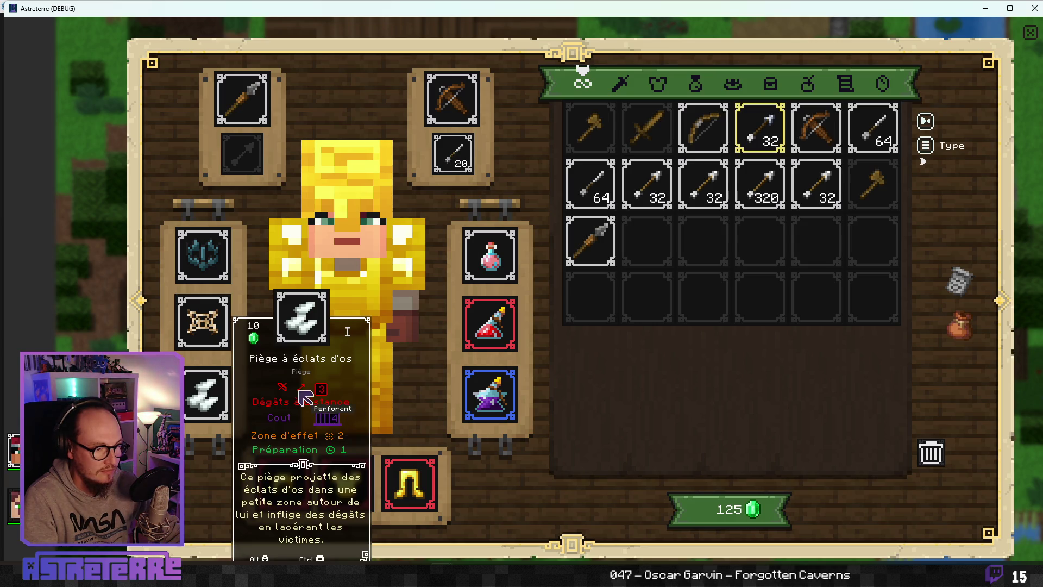
mouse_move(203, 323)
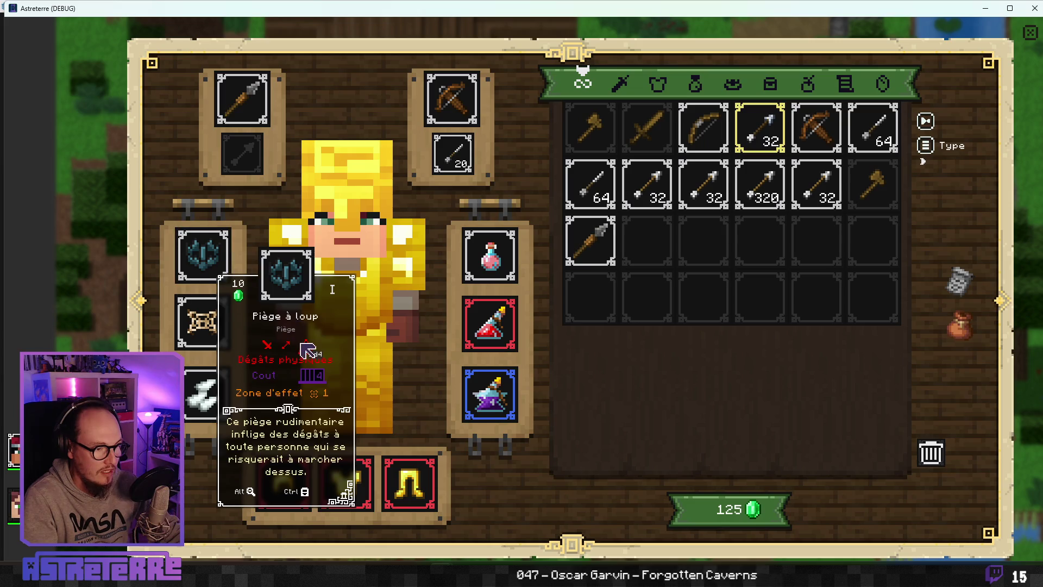
mouse_move(291, 354)
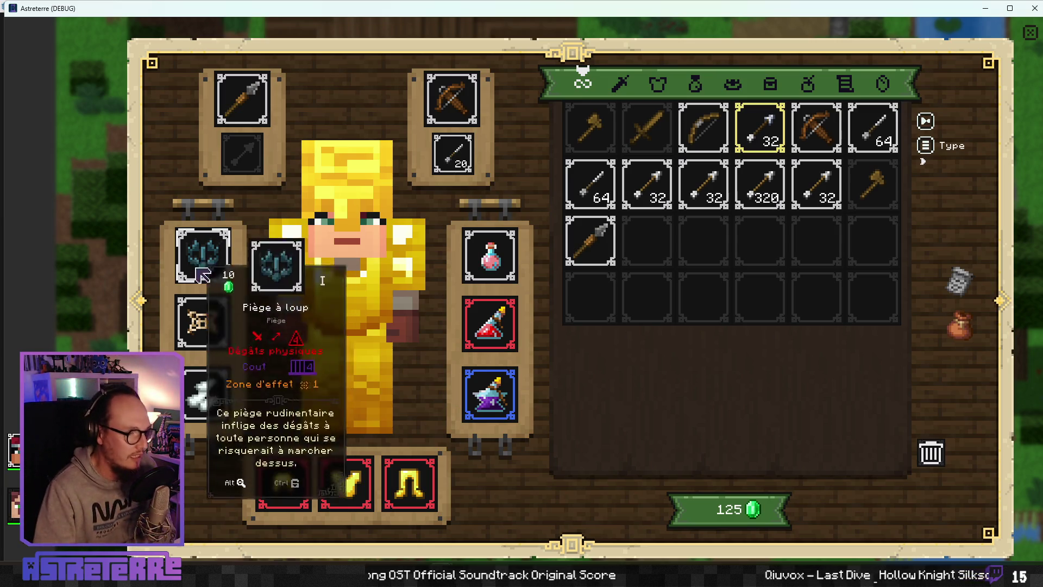
mouse_move(216, 329)
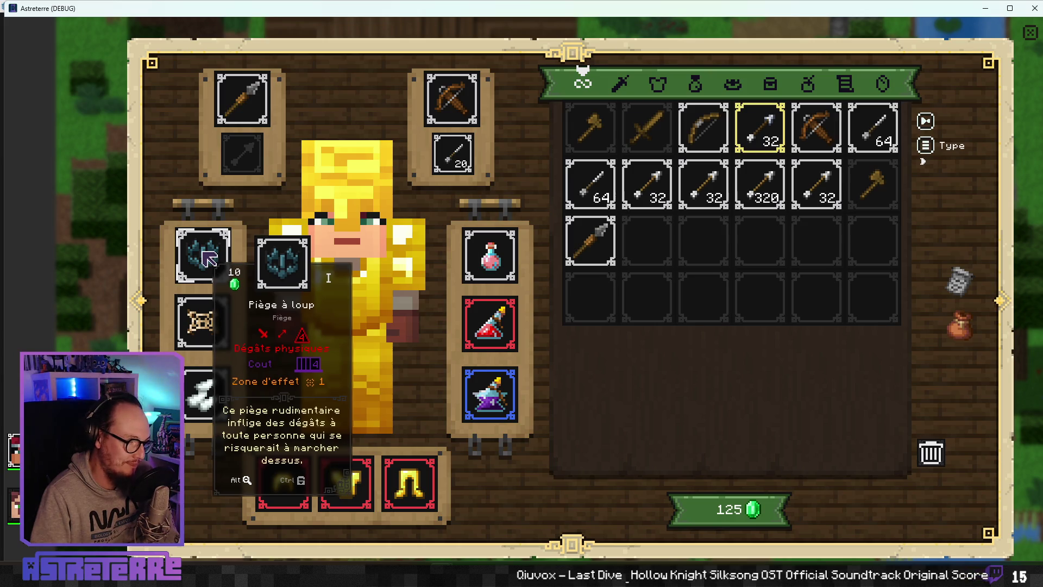
mouse_move(211, 310)
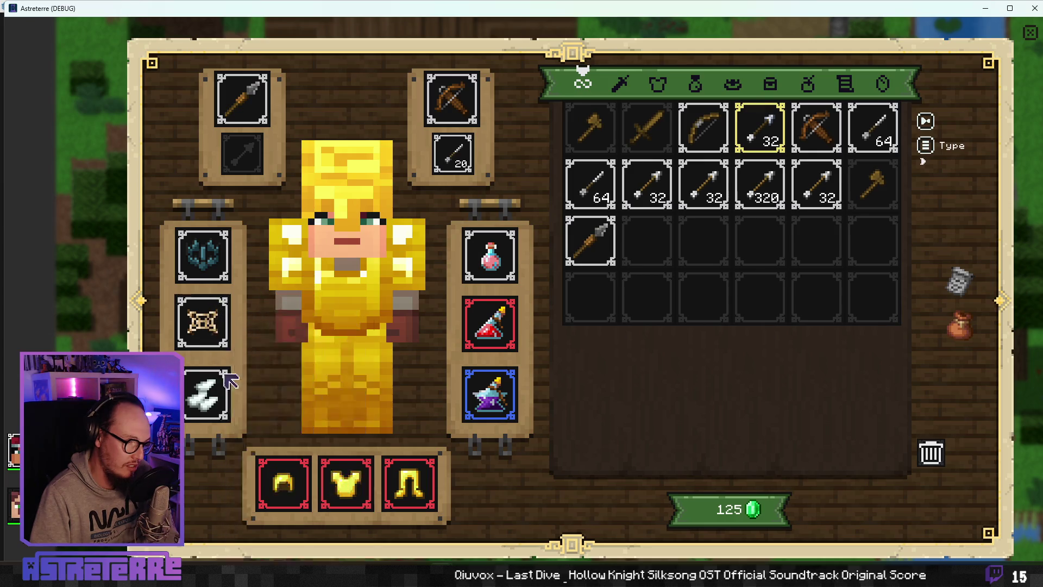
mouse_move(227, 393)
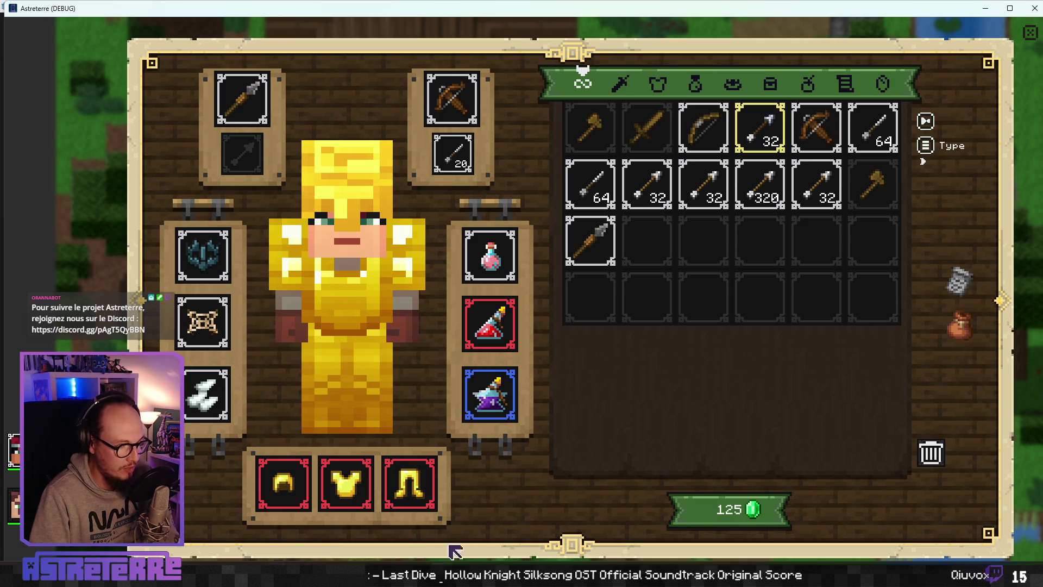
mouse_move(441, 576)
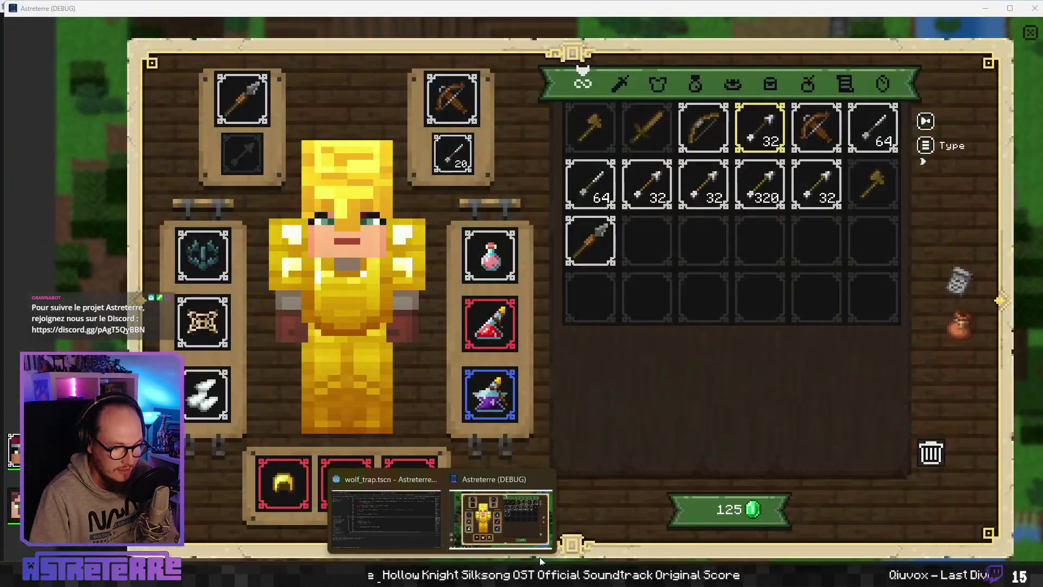
Step: Add a Todo note to show the possible number of activations in the popups
click(501, 519)
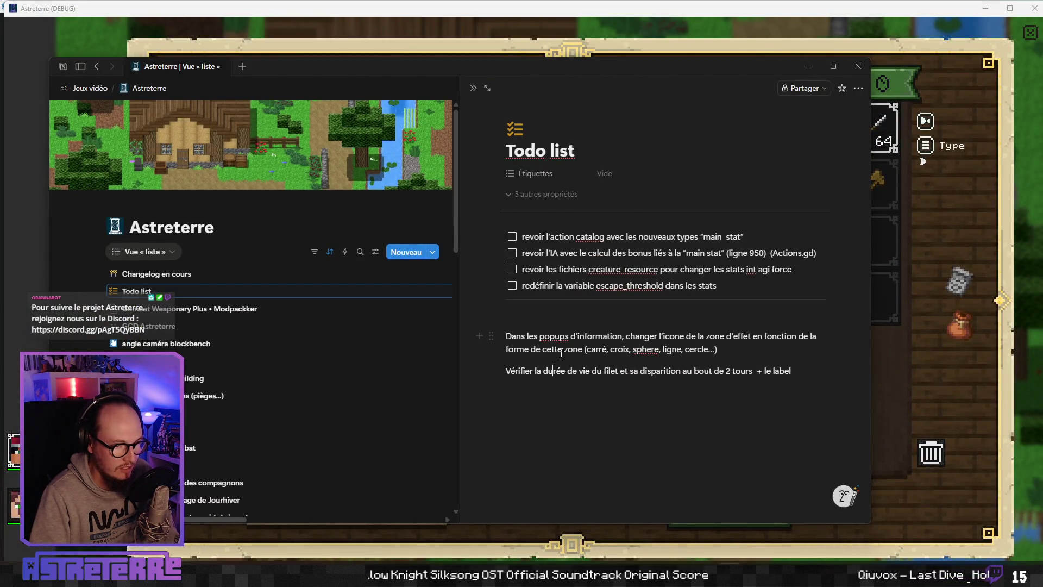
click(742, 348)
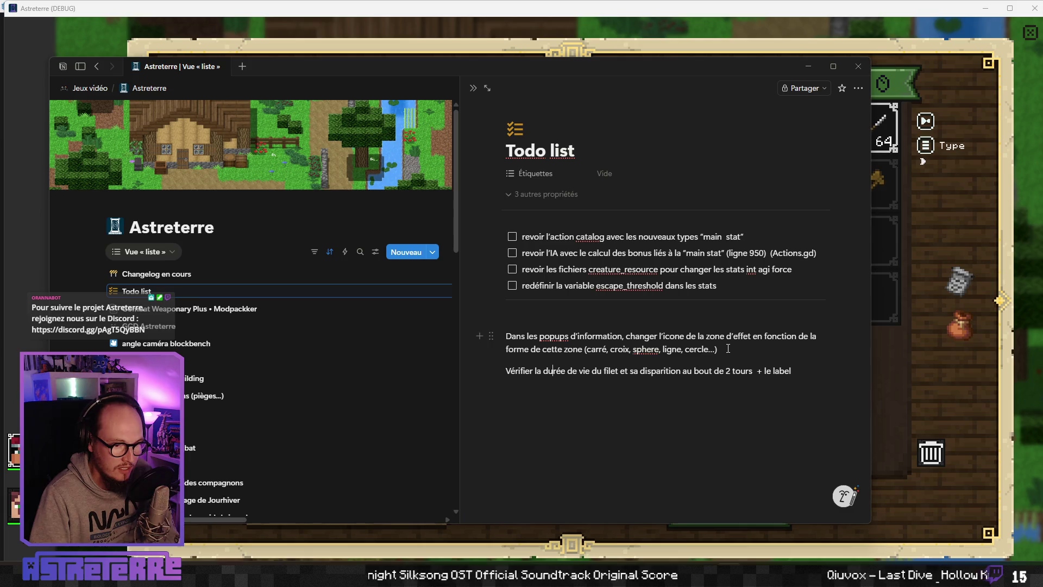
key(Return)
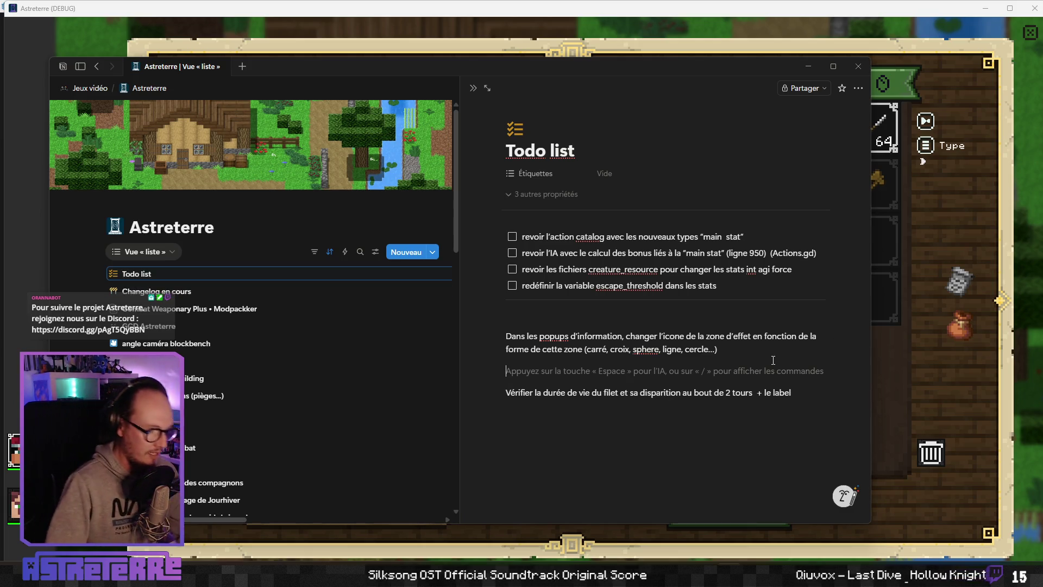
text(Ajouter dans les popups)
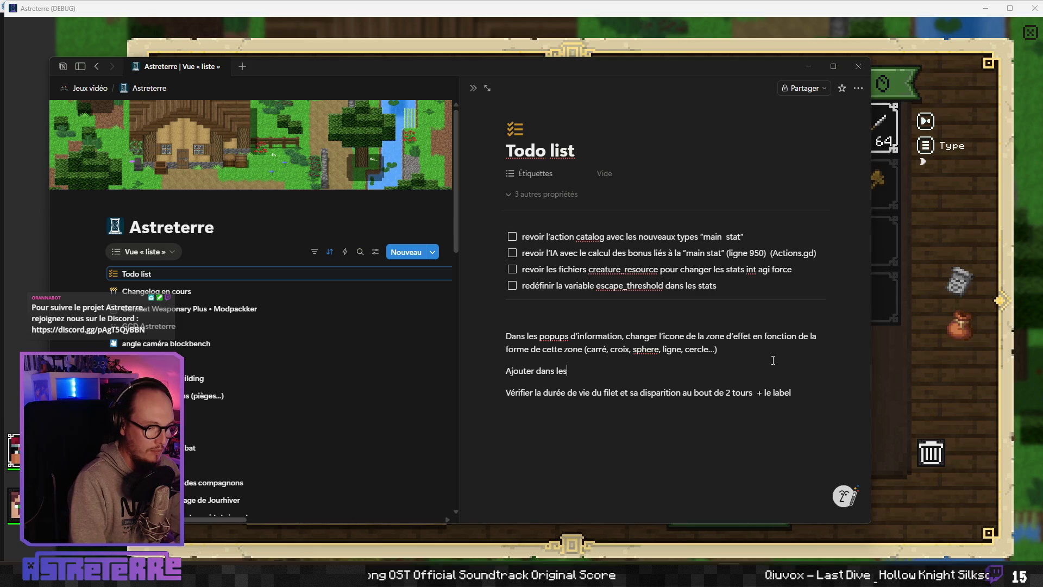
text( l'information : )
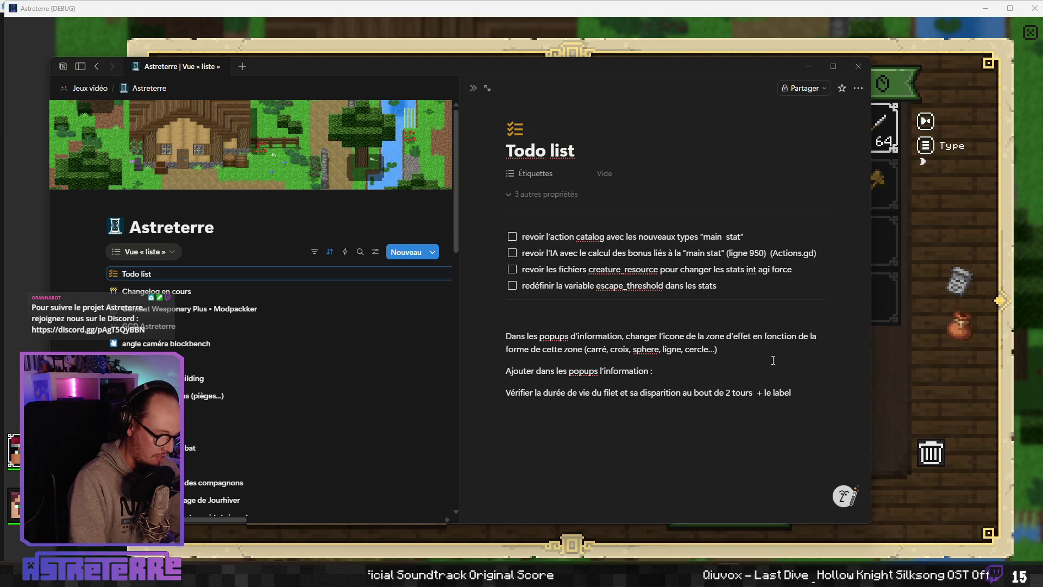
text(nombre d'ac)
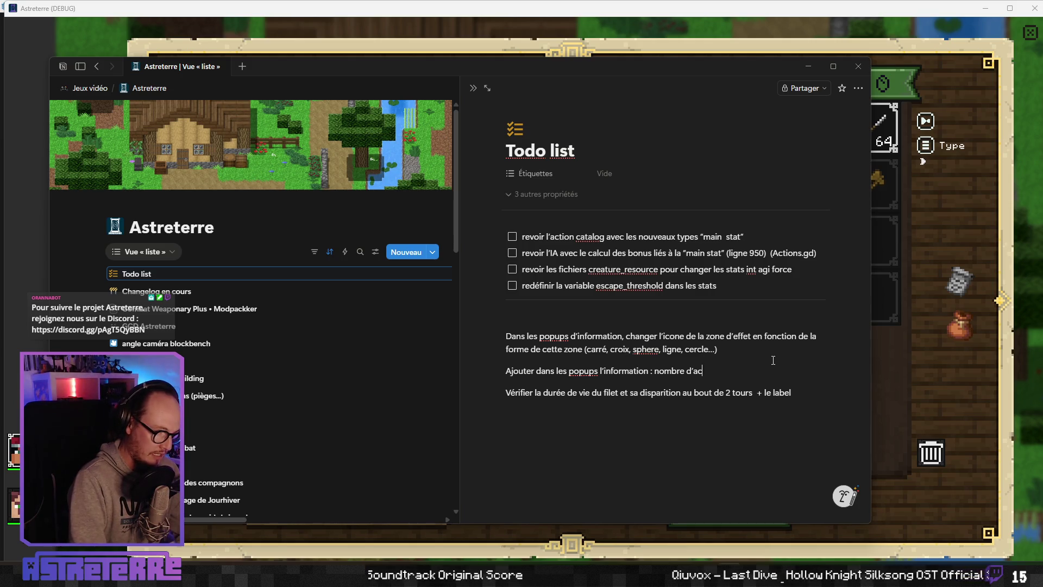
text(tivation possible (number_of_u)
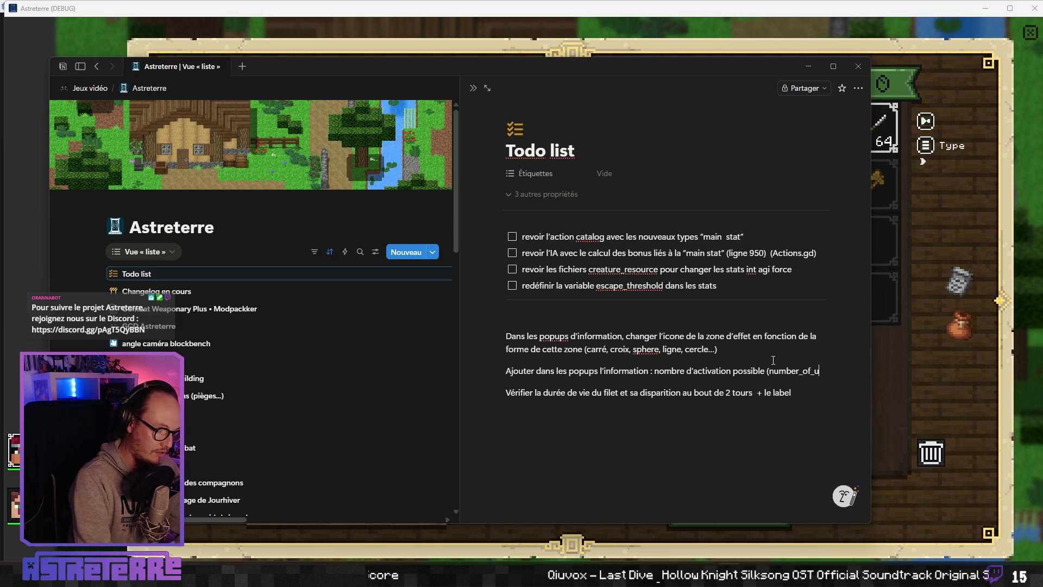
text(ses)
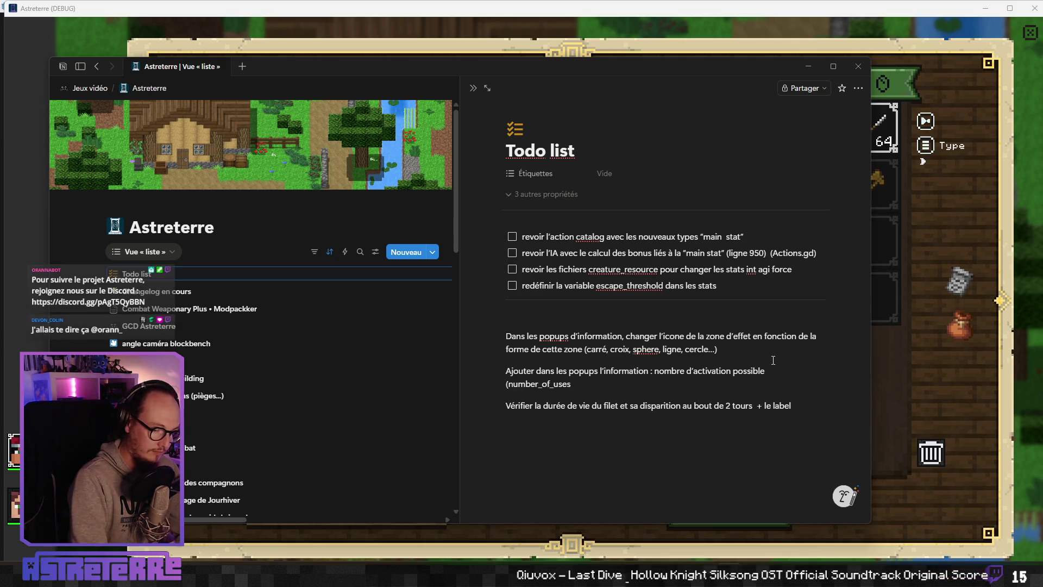
text())
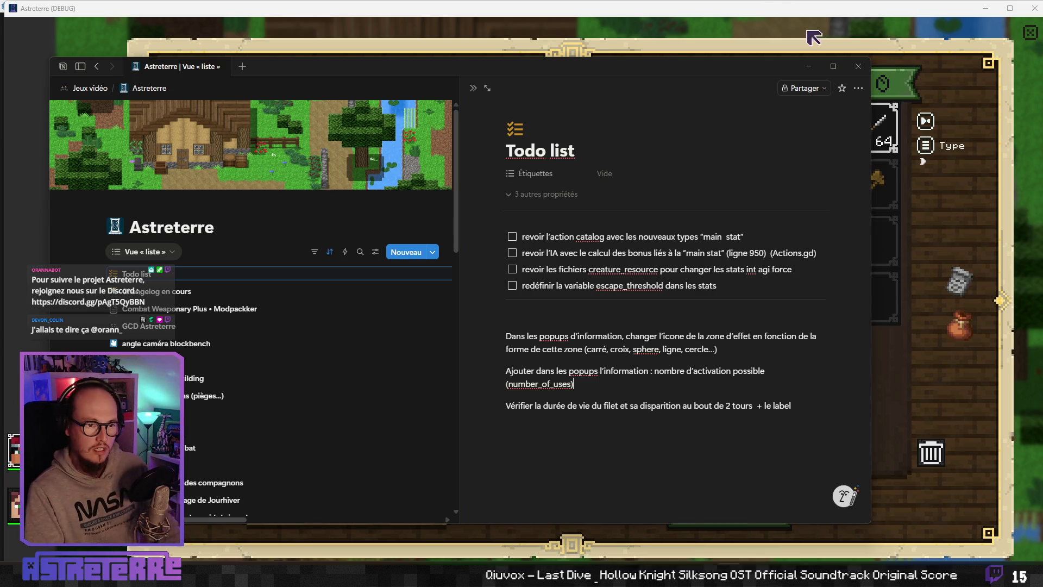
key(alt+Tab)
key(alt+Tab)
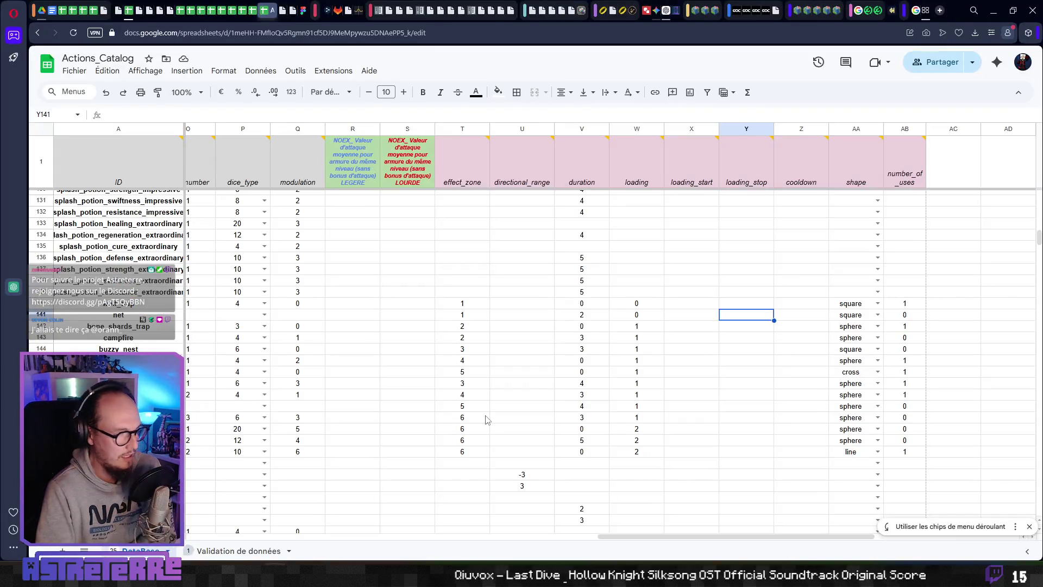
Step: Set the net trap's number_of_uses in AB141 to 1 and double-check its duration values
click(911, 319)
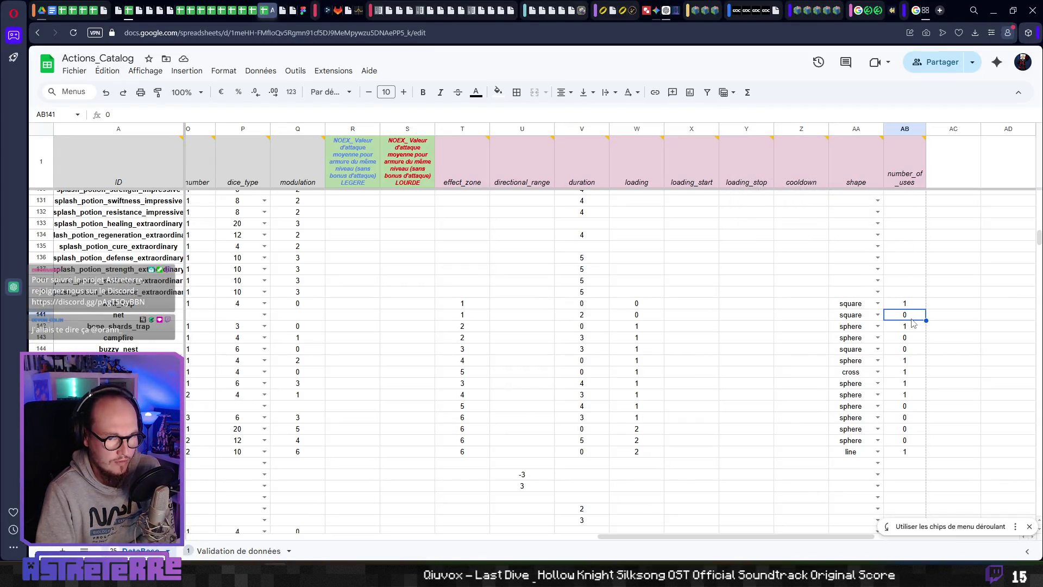
mouse_move(910, 166)
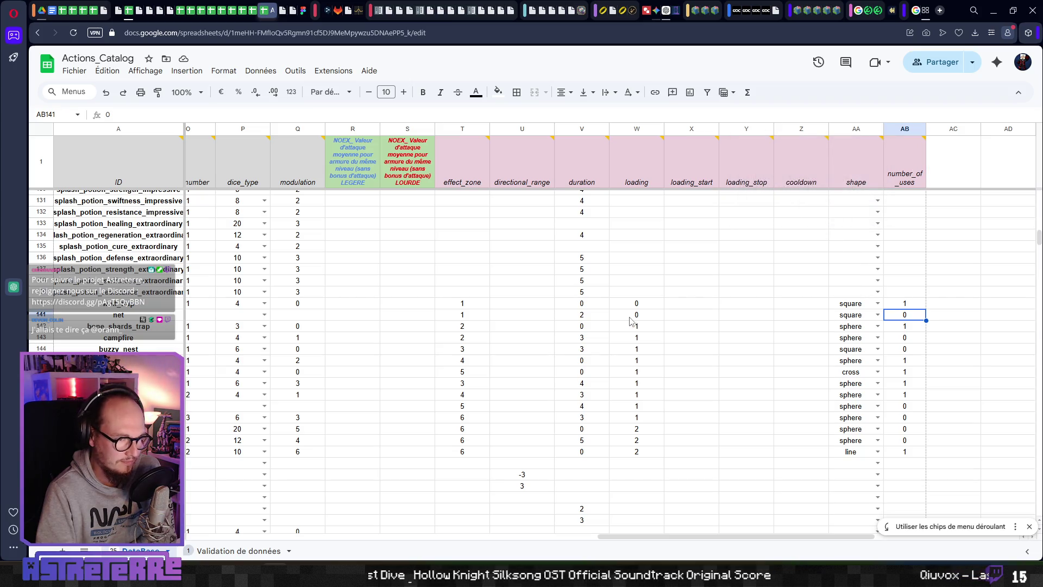
mouse_move(579, 183)
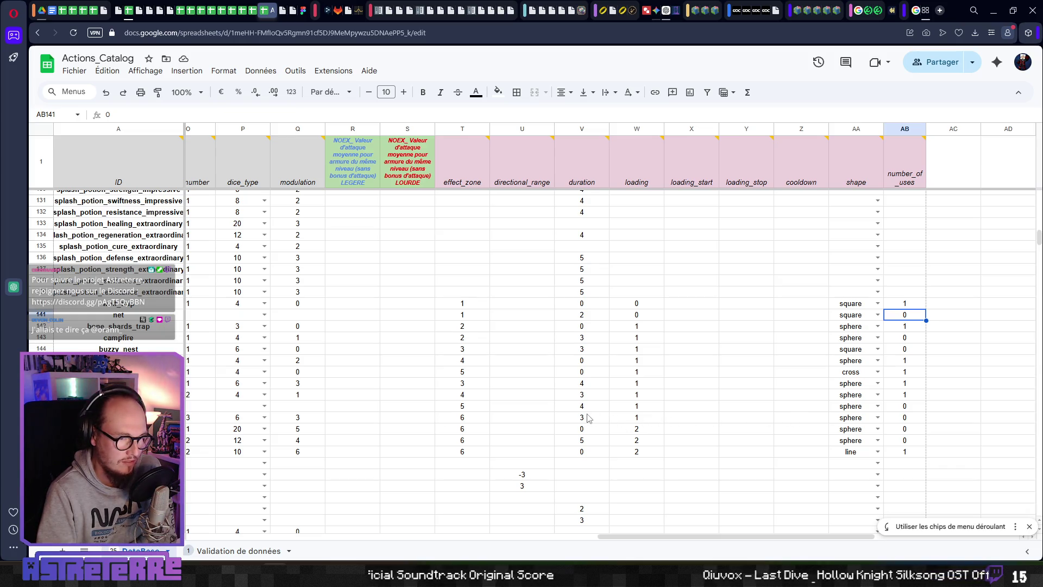
mouse_move(587, 174)
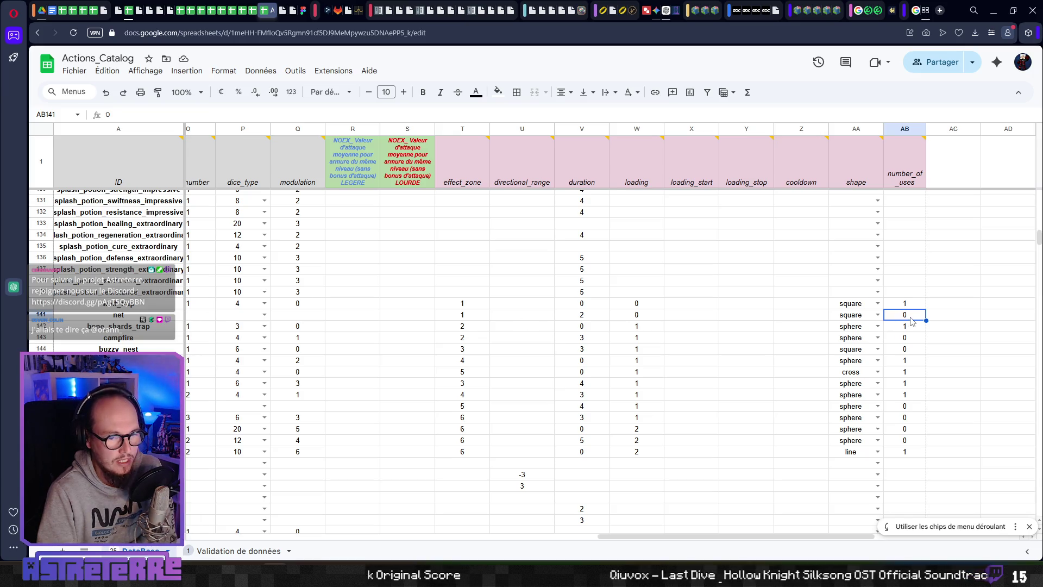
text(1)
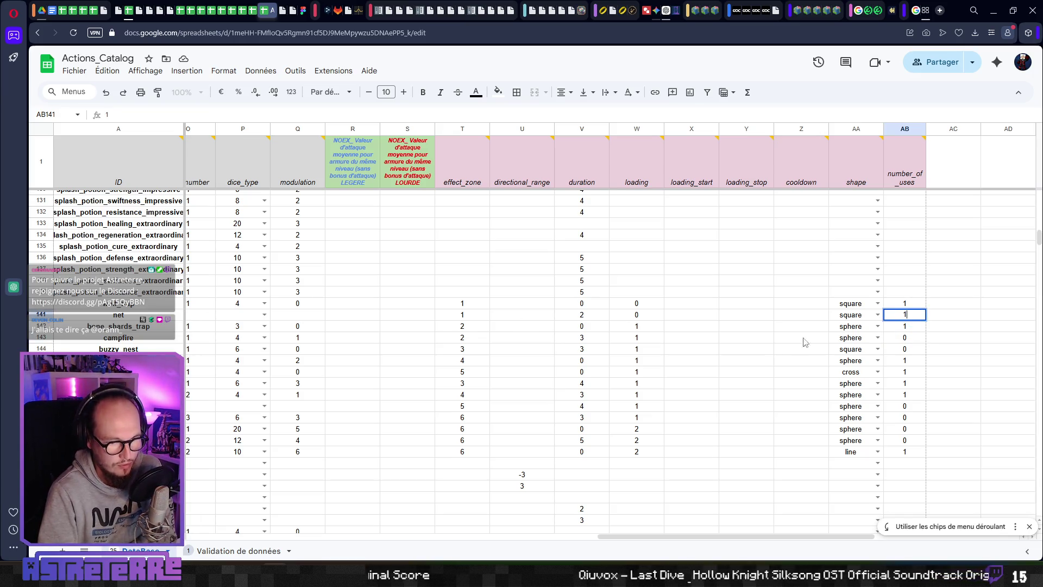
click(803, 340)
click(899, 332)
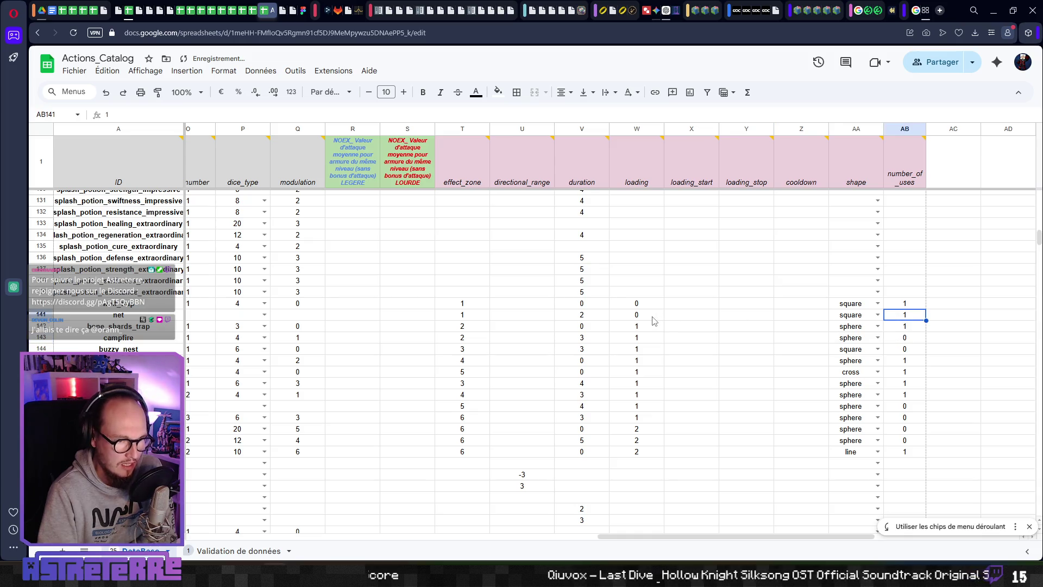
click(583, 316)
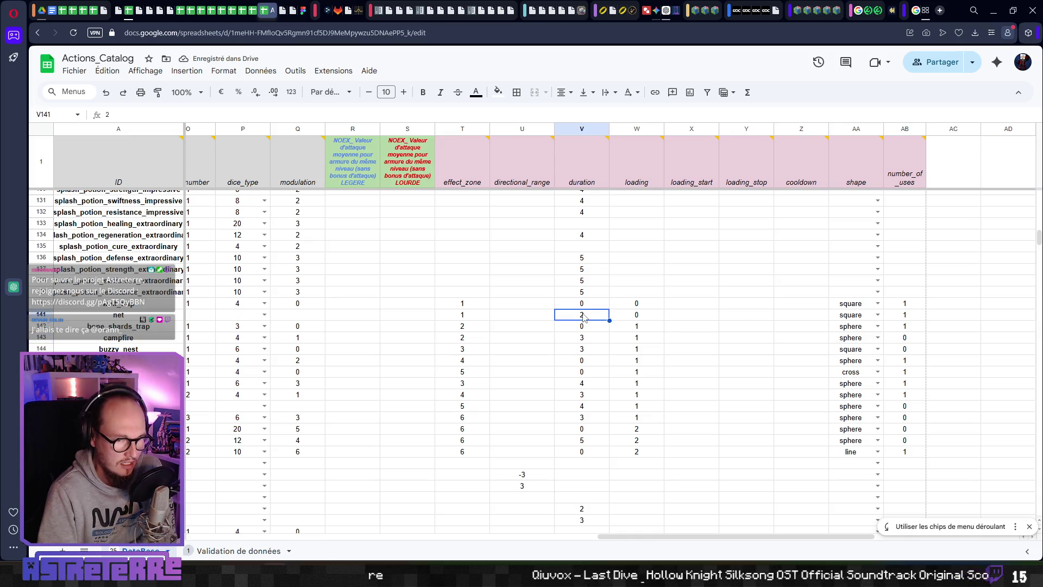
click(903, 319)
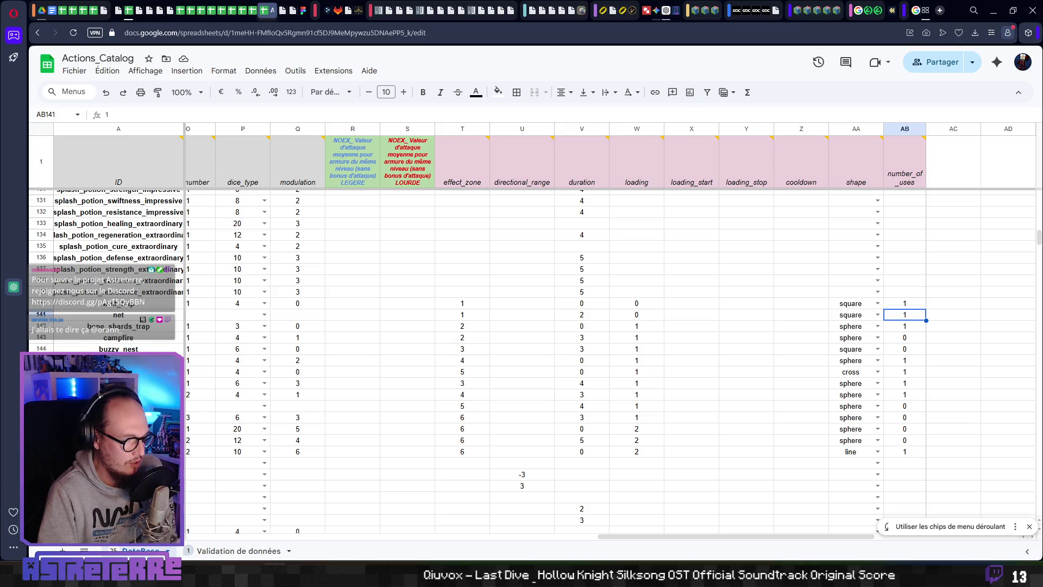
click(579, 430)
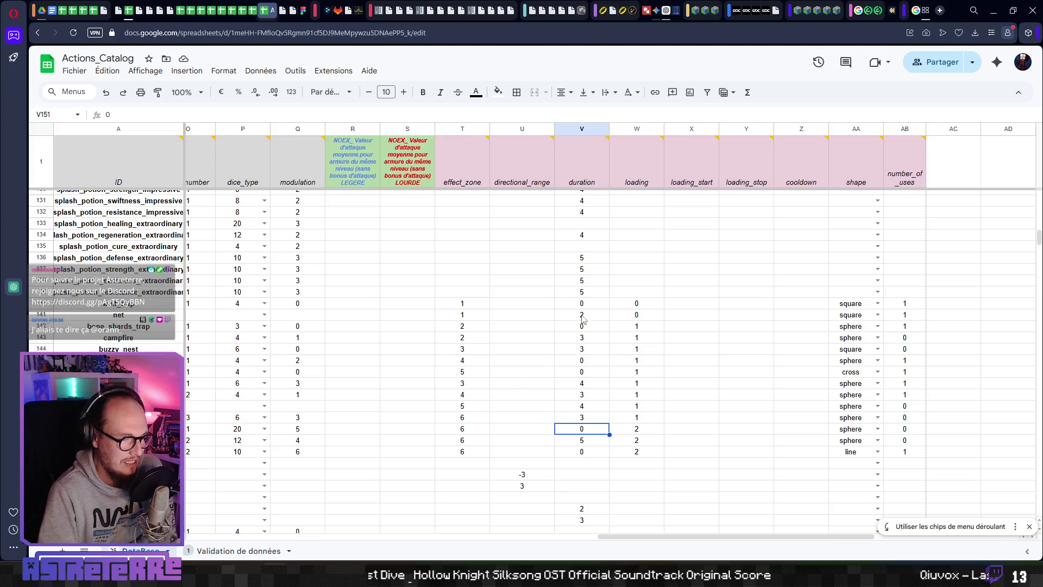
drag(587, 305, 583, 452)
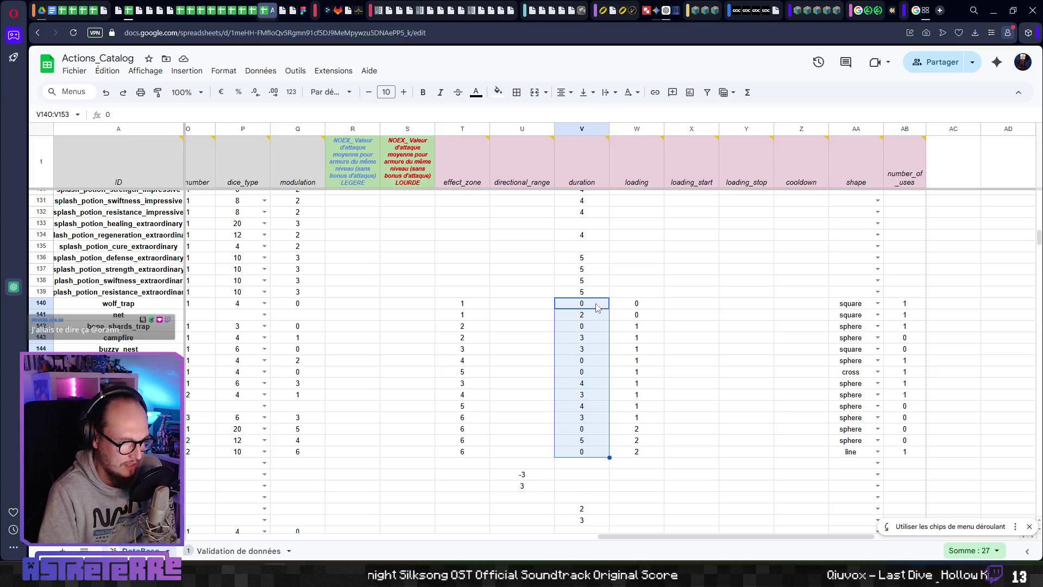
mouse_move(588, 182)
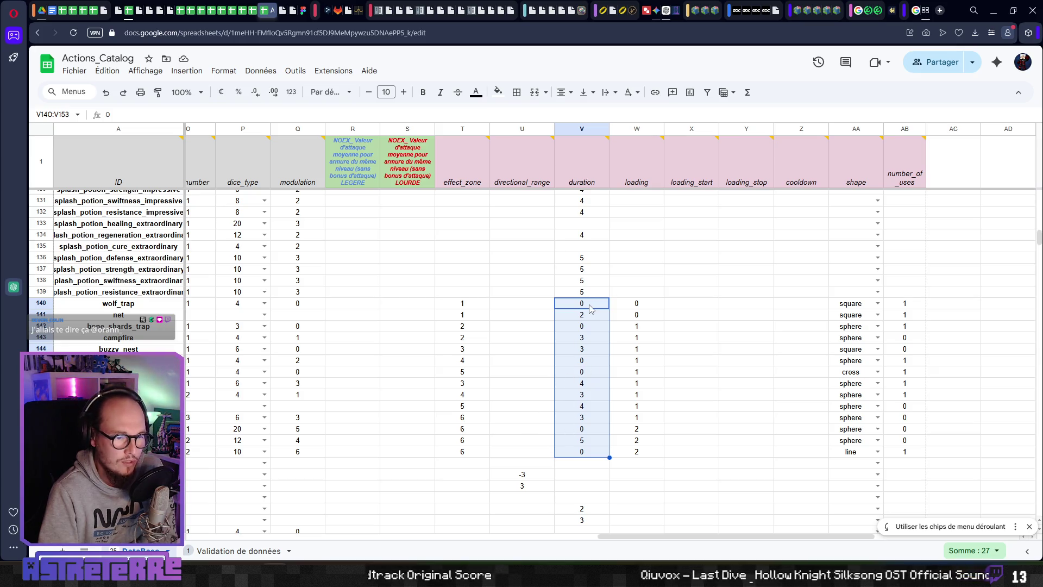
click(678, 308)
click(595, 306)
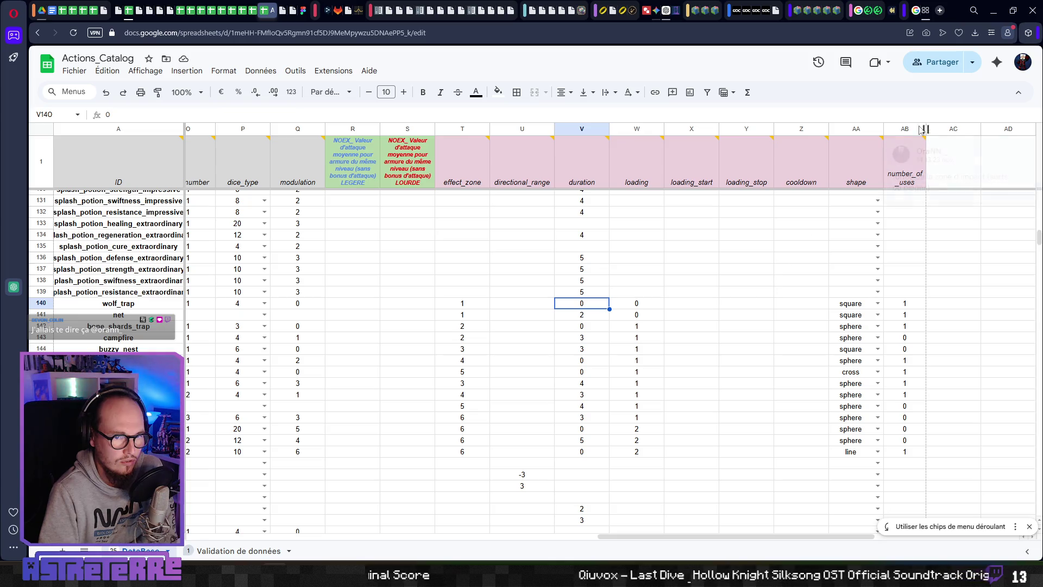
click(670, 330)
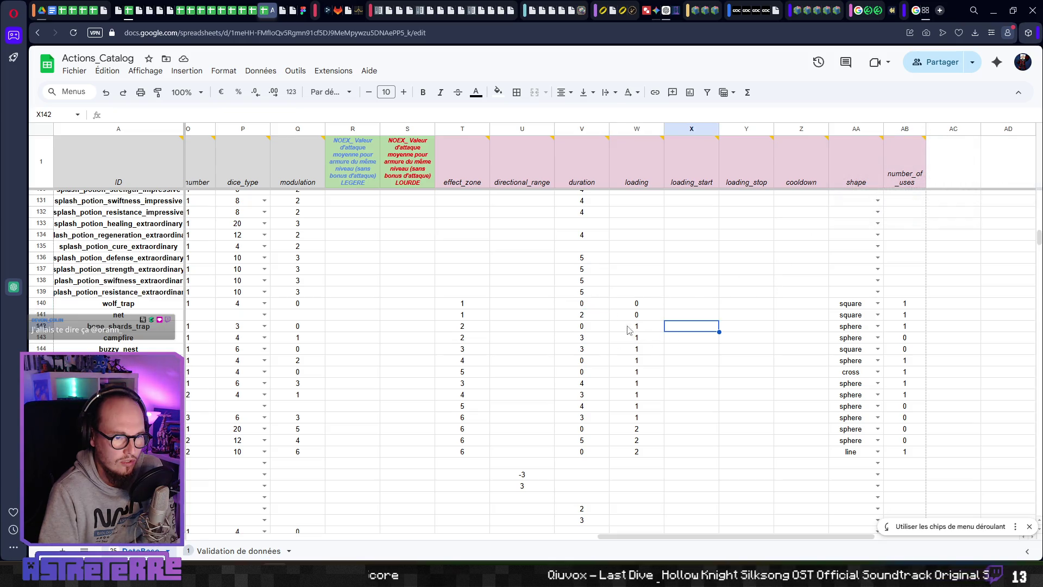
click(589, 305)
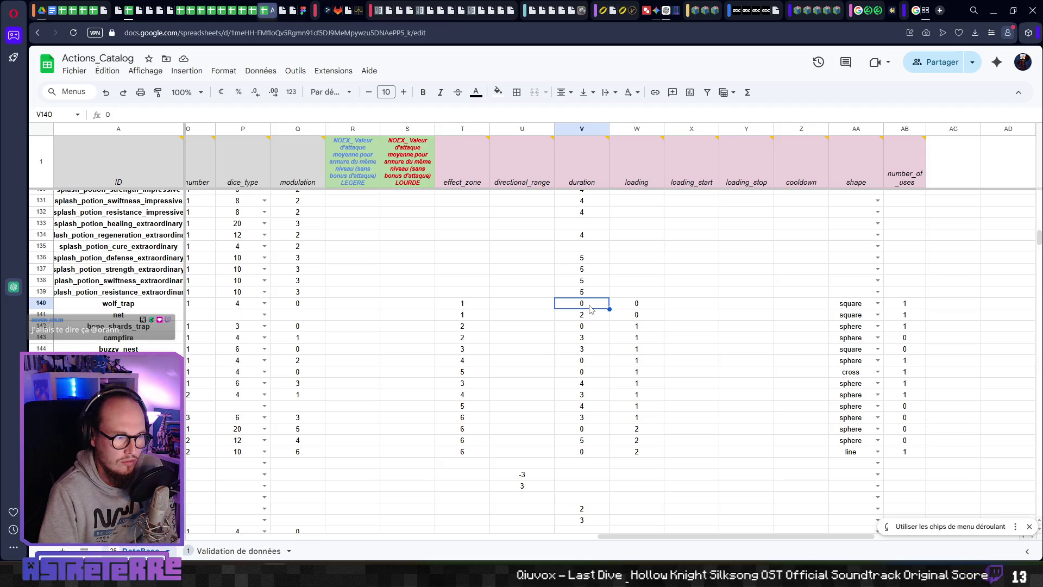
drag(589, 307, 599, 457)
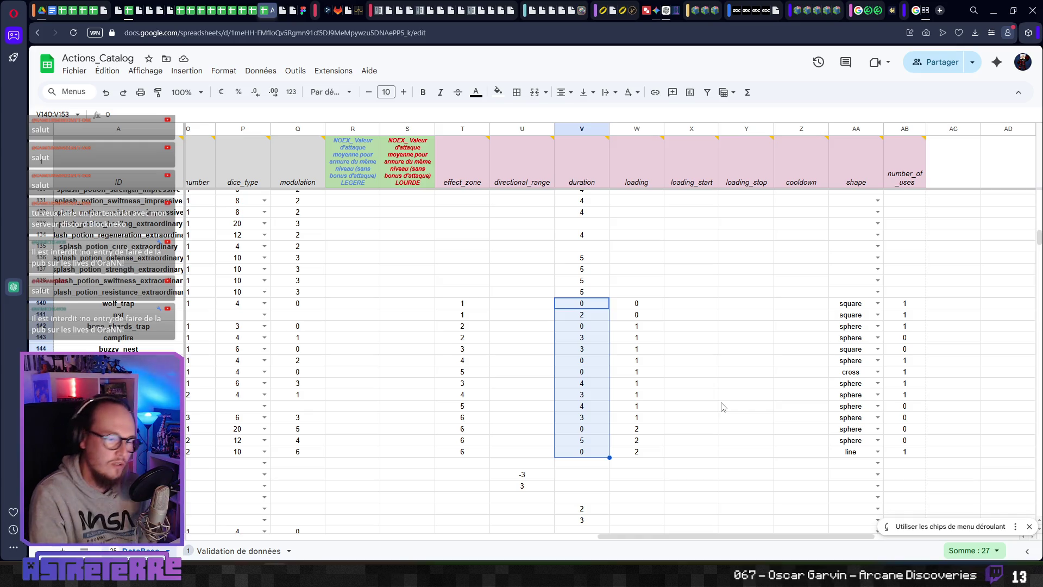
Step: Append 'appliquée à la cible' to the duration header comment and save it
click(580, 174)
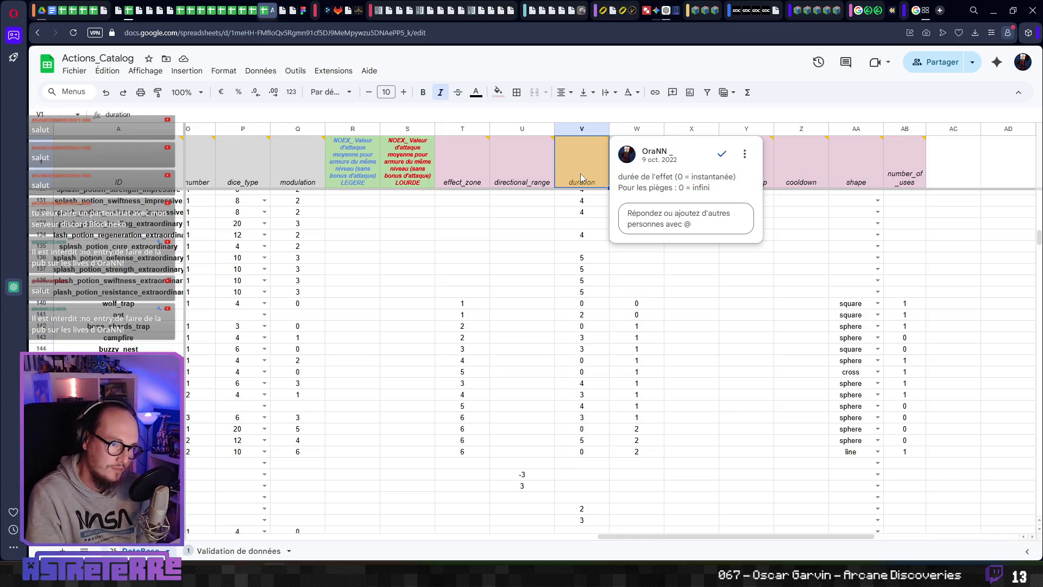
click(745, 154)
click(759, 173)
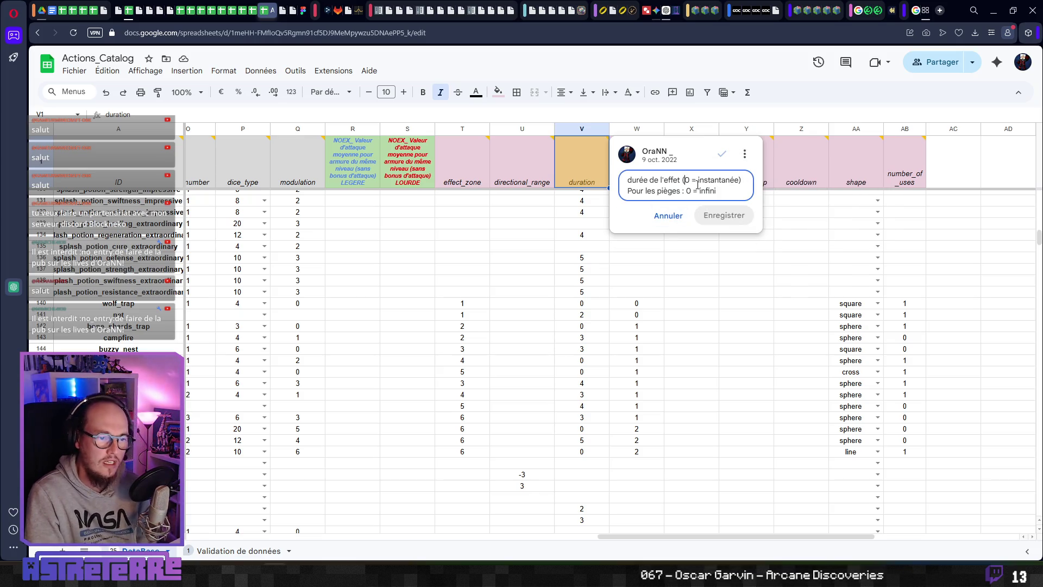
text(appliquée)
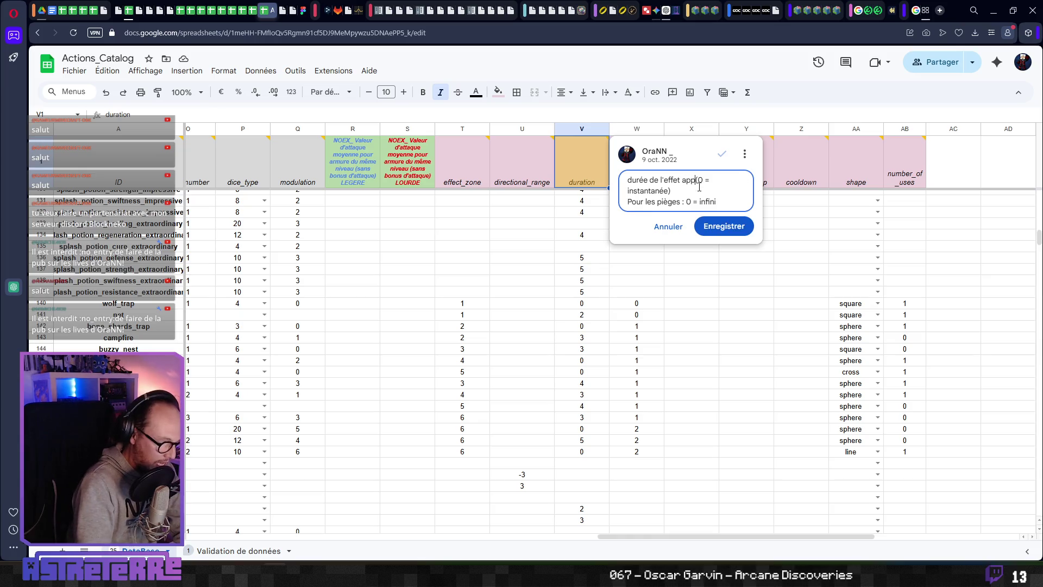
text( à la cible)
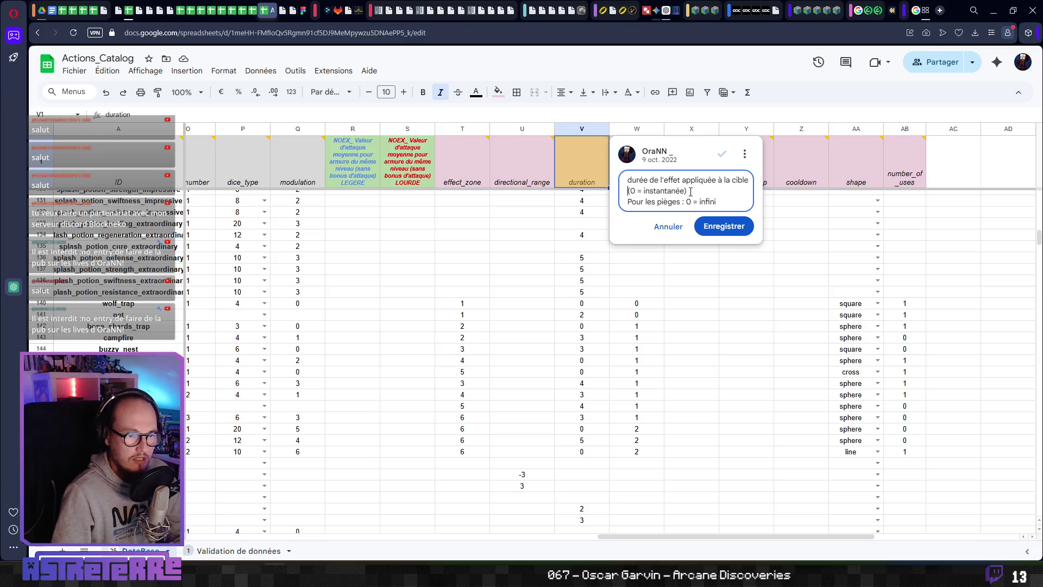
click(731, 225)
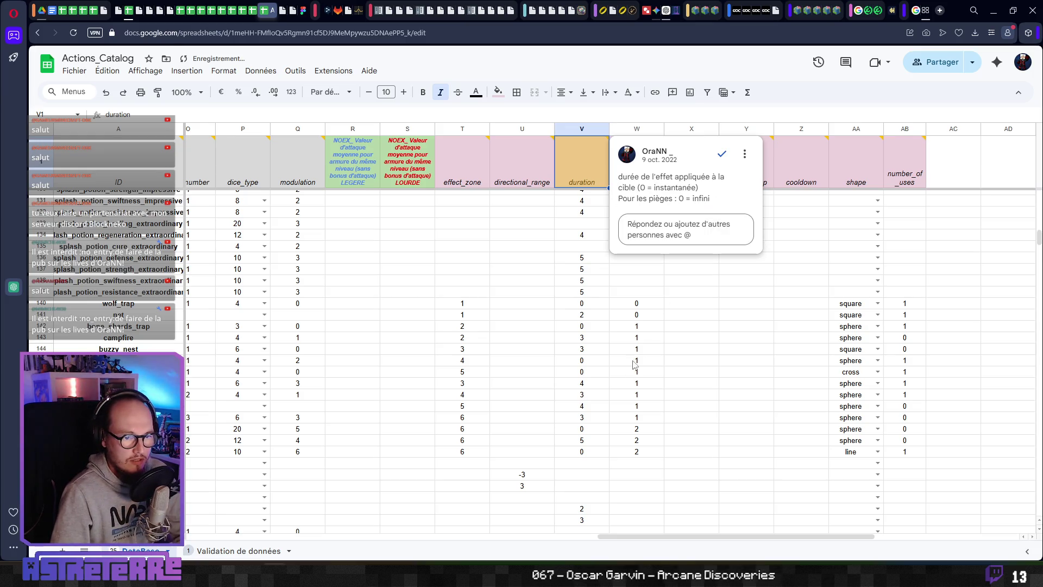
click(684, 328)
Step: Enter the lifetime header in the empty cell after number_of_uses
click(938, 180)
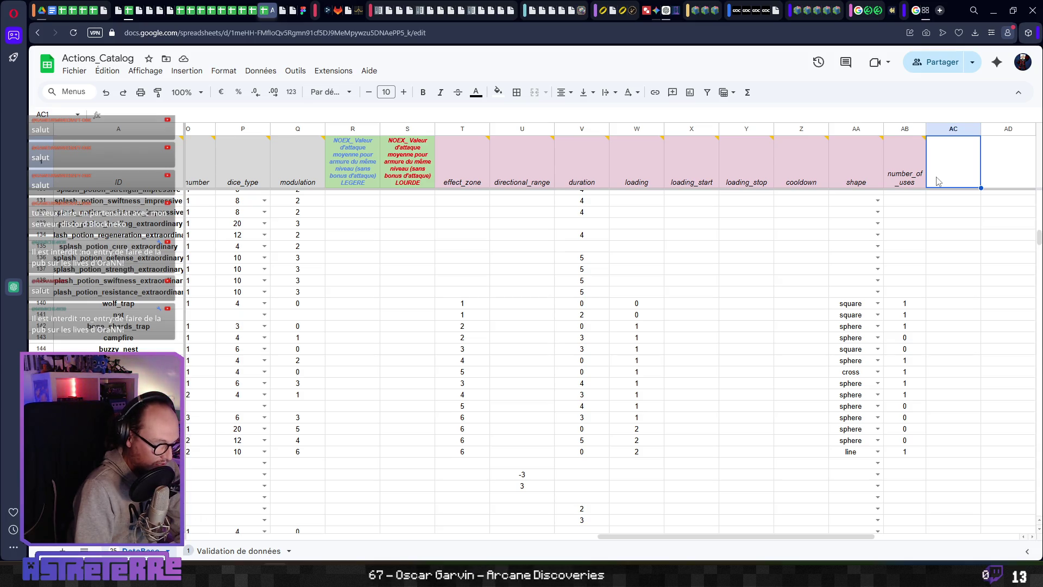
text(lif)
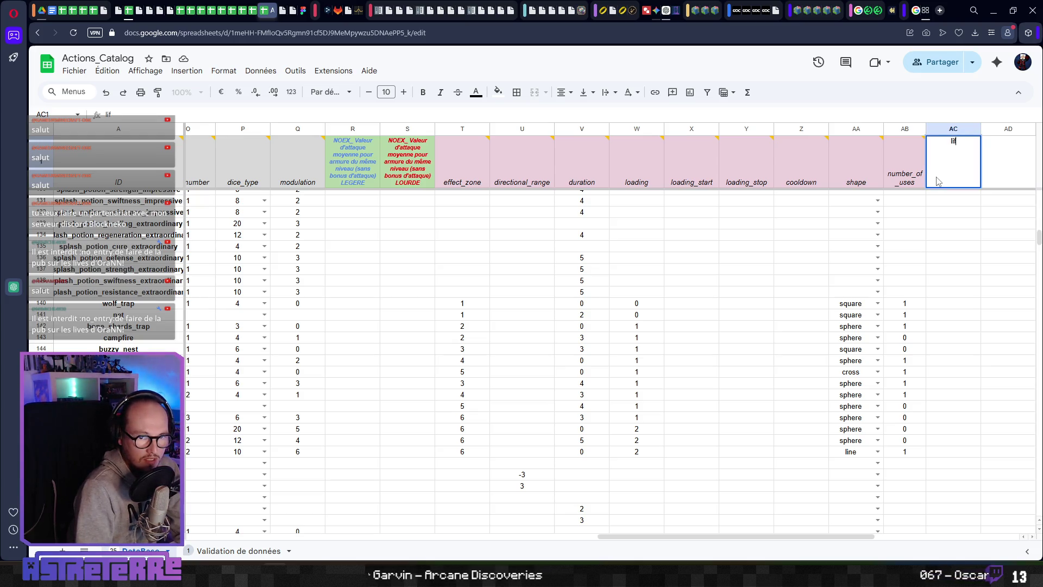
text(eet)
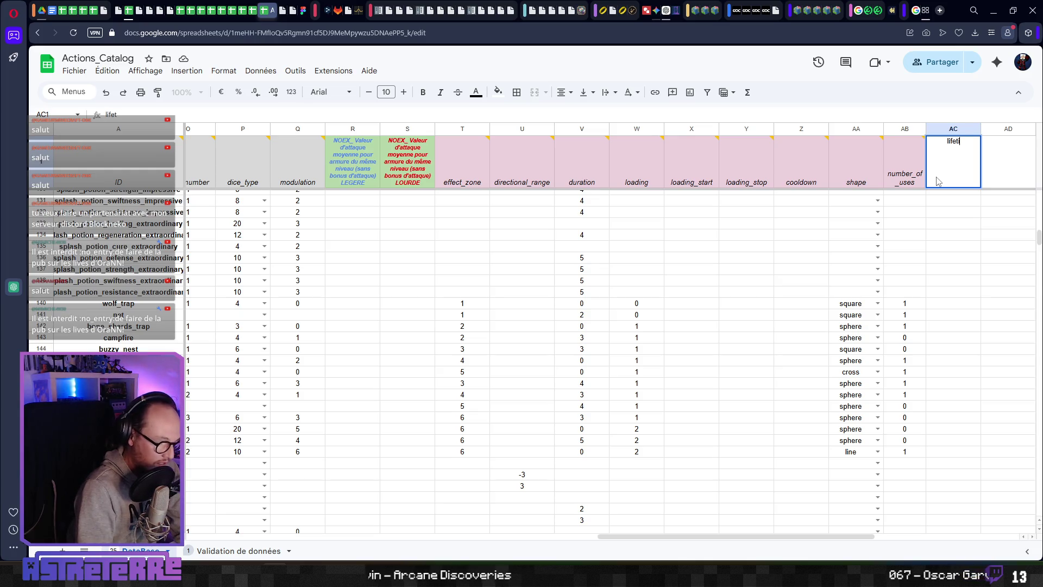
text(ime)
key(shift+Tab)
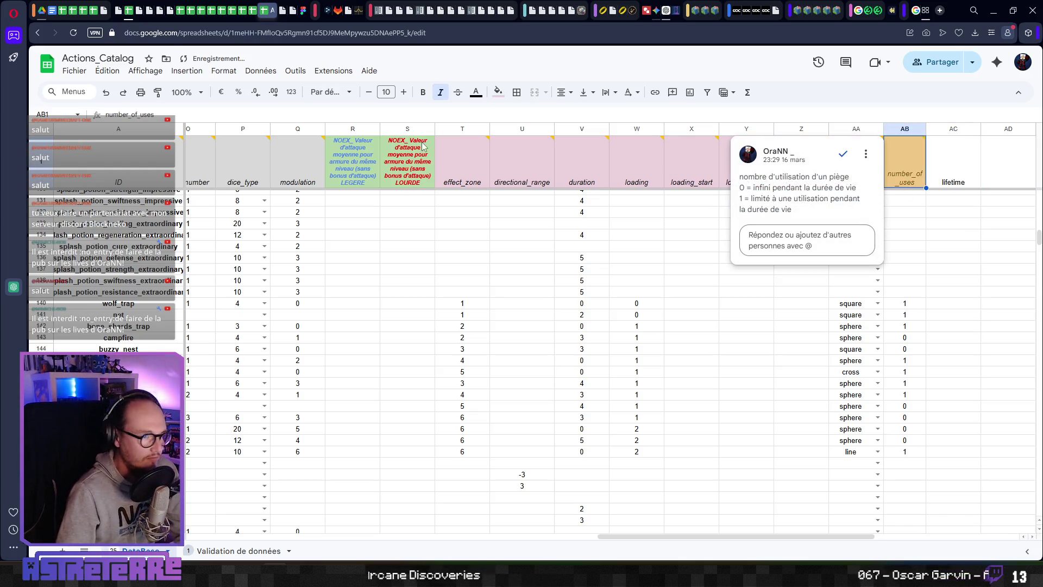
click(964, 256)
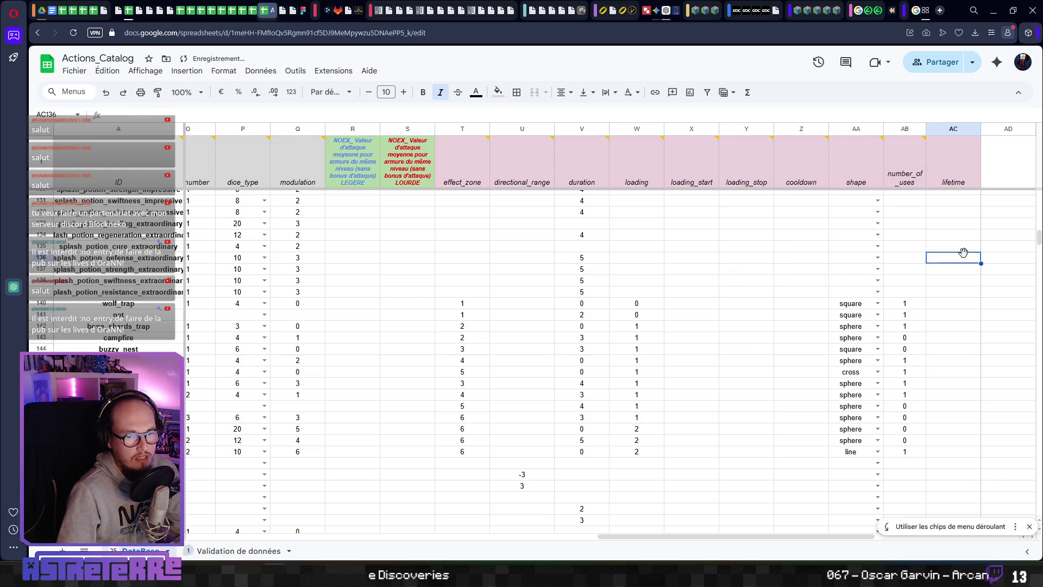
click(636, 237)
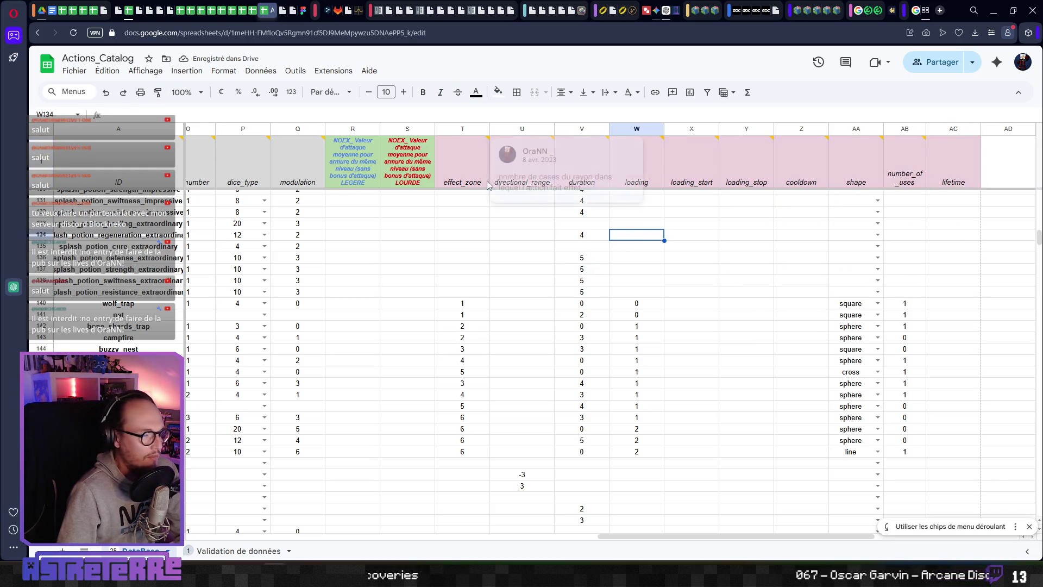
Step: Translate 'durée de vie' in DeepL and browse its alternative English wordings
click(329, 11)
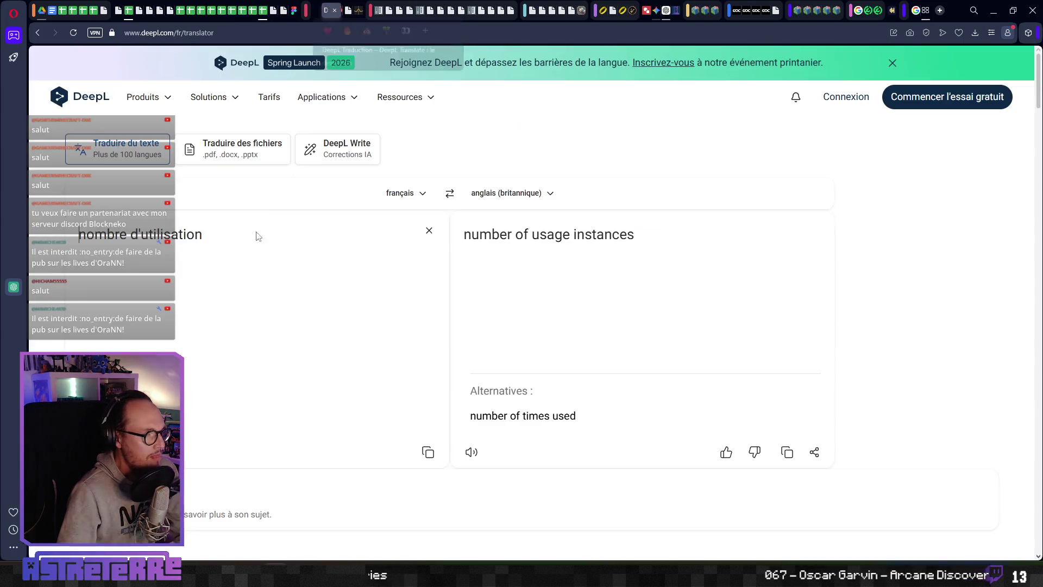
triple_click(258, 236)
text(durée de )
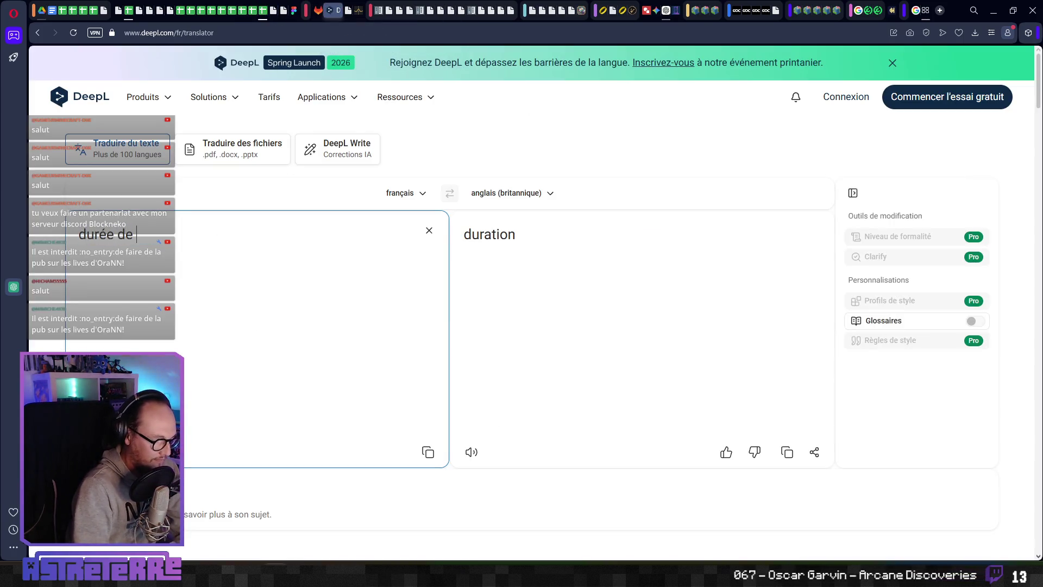
text(vie)
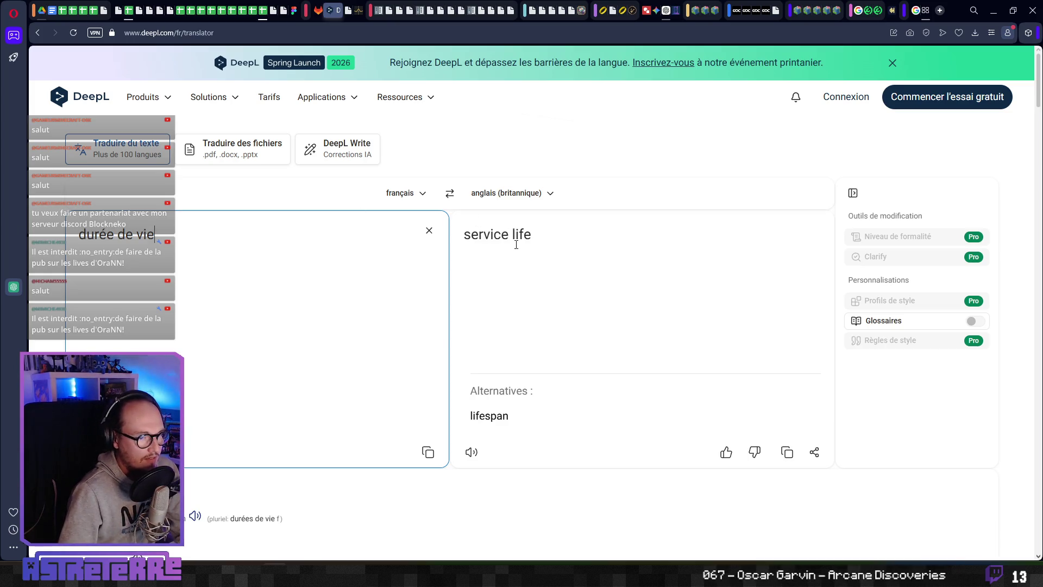
click(573, 306)
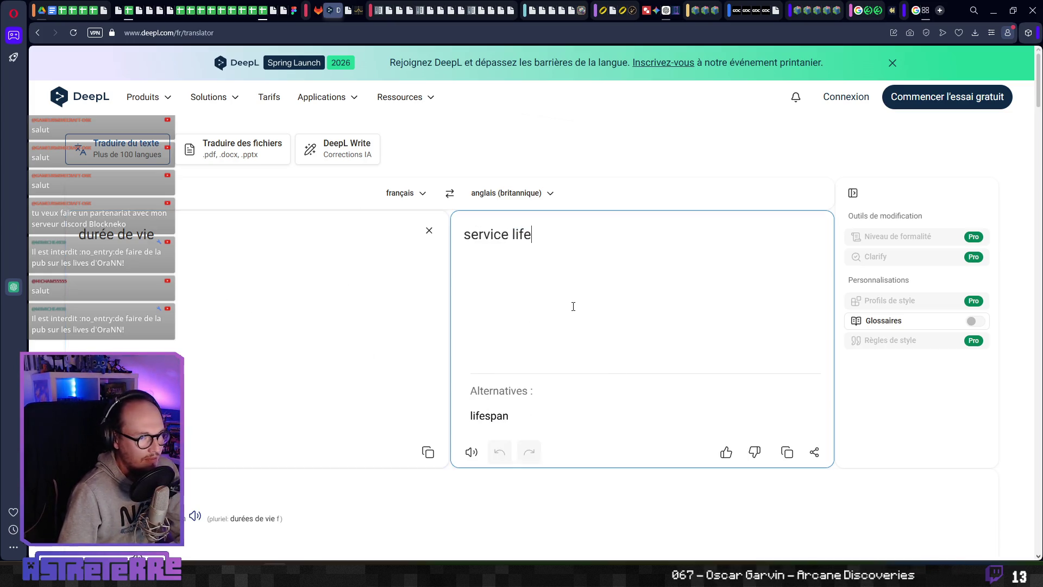
click(521, 235)
click(485, 234)
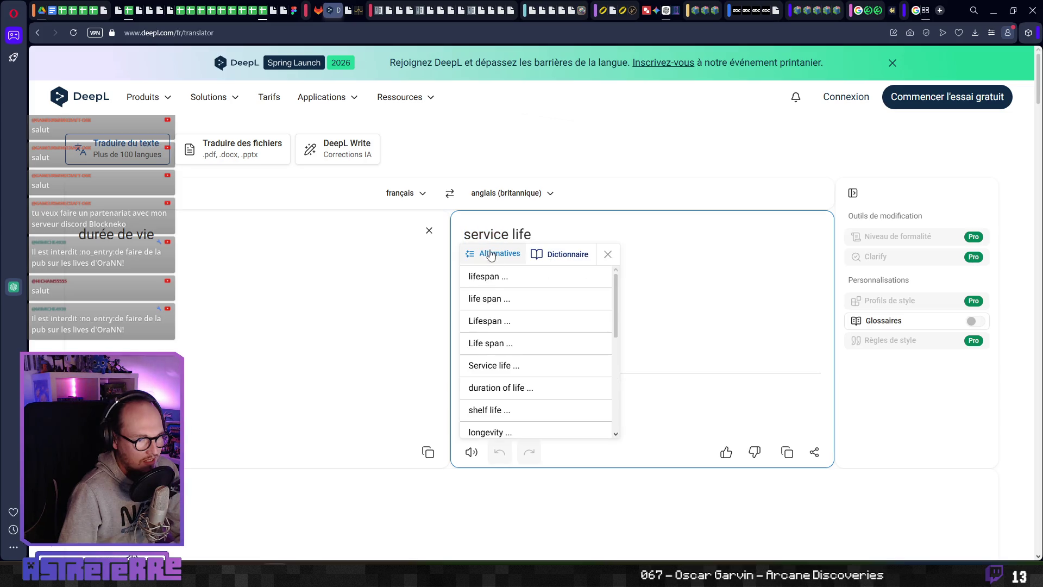
scroll(511, 356, down, 1)
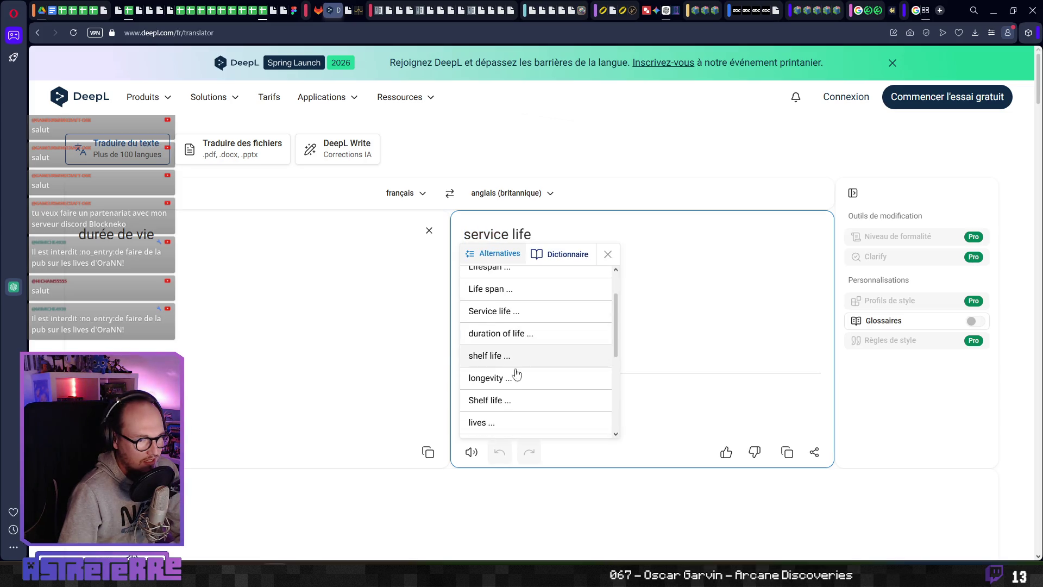
scroll(513, 370, down, 1)
scroll(504, 348, down, 1)
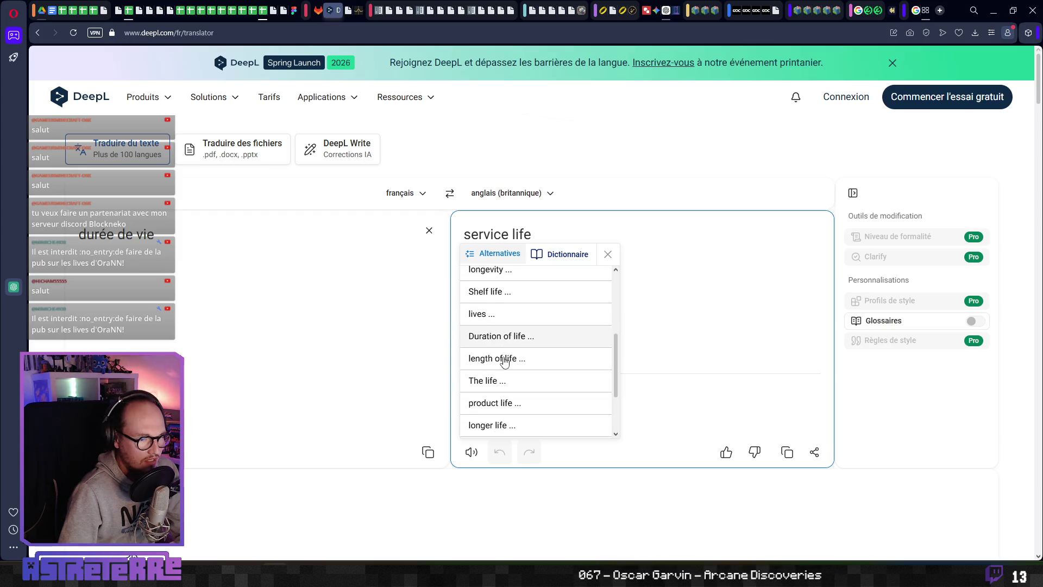
scroll(504, 362, down, 2)
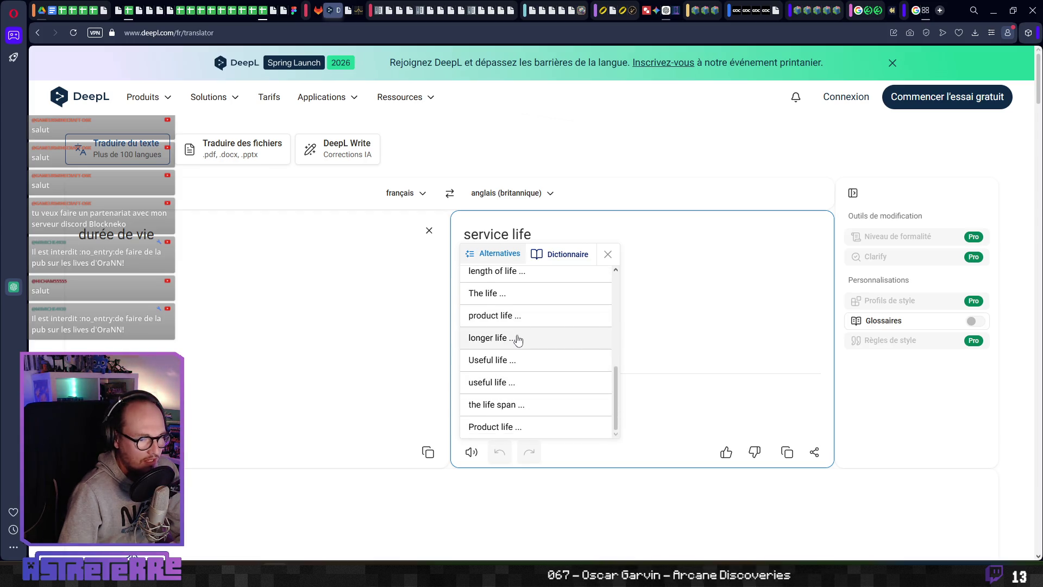
scroll(517, 339, up, 5)
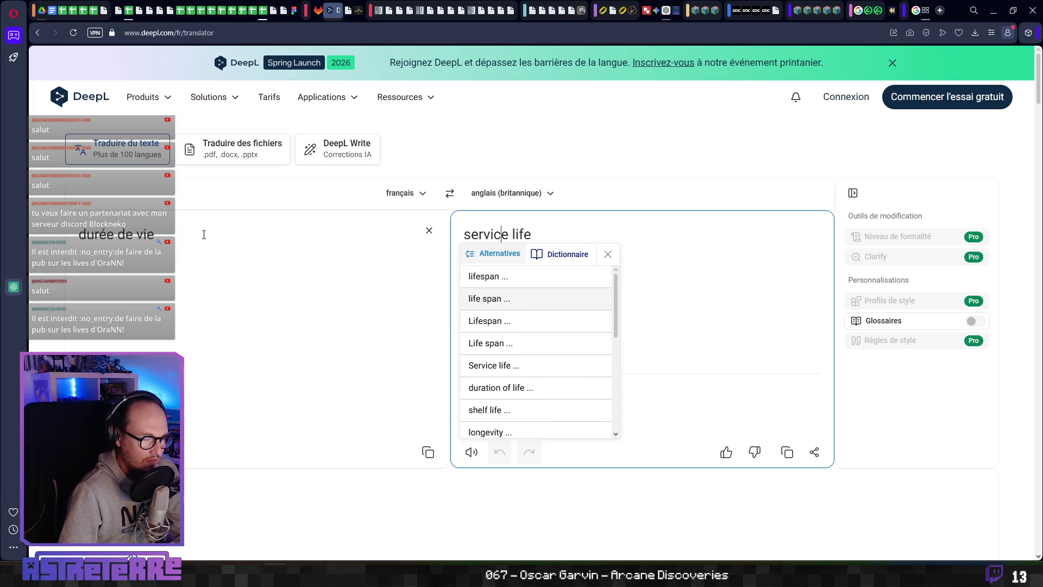
scroll(508, 369, down, 1)
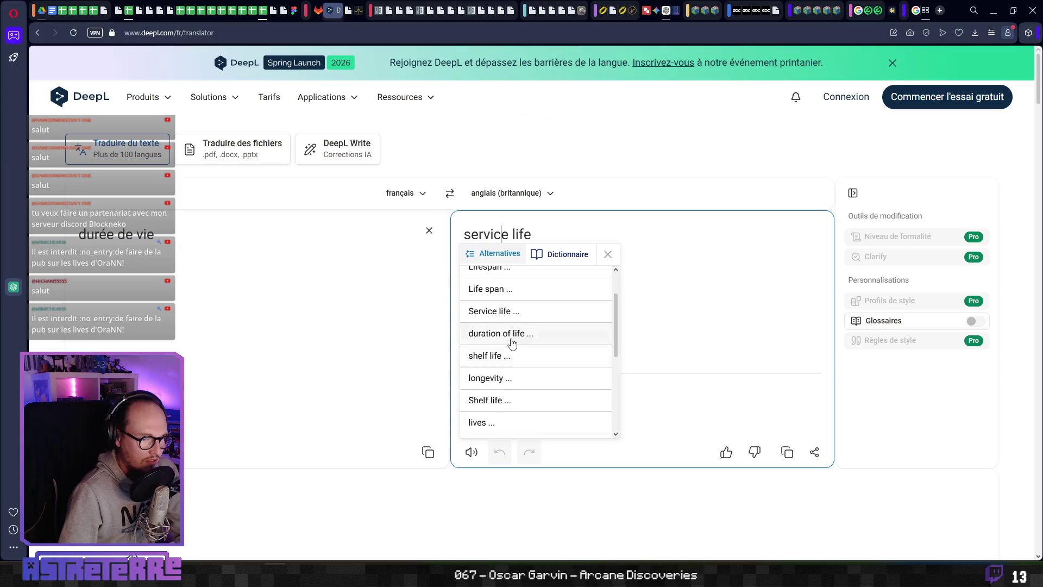
scroll(500, 369, down, 3)
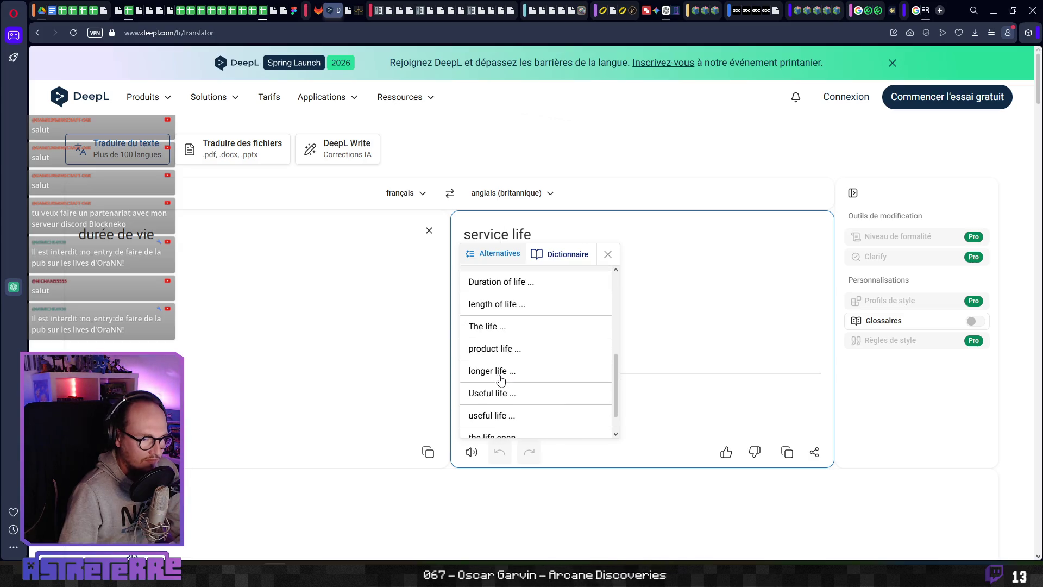
scroll(508, 316, down, 5)
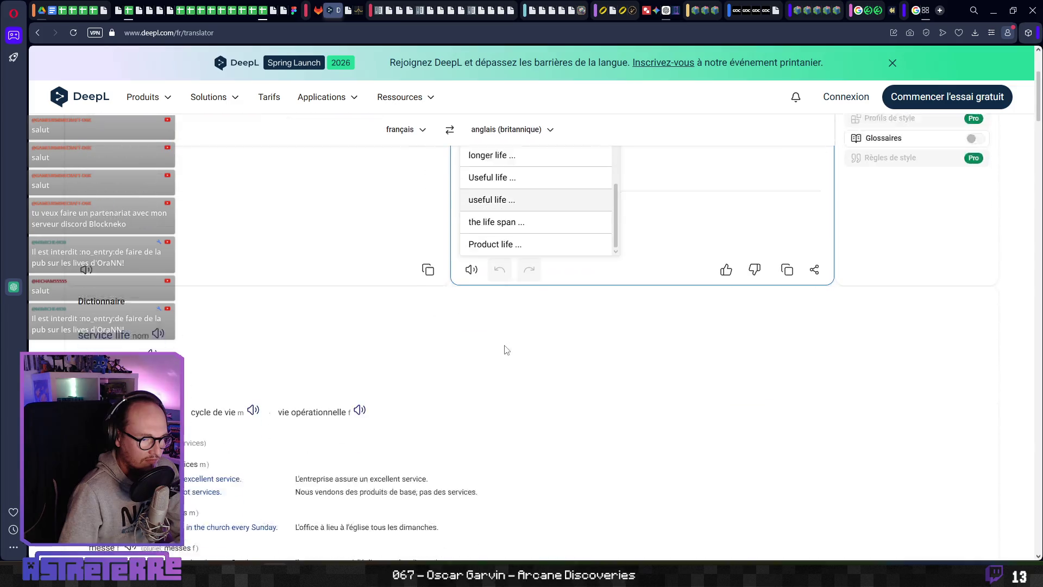
scroll(505, 350, up, 3)
scroll(510, 364, up, 5)
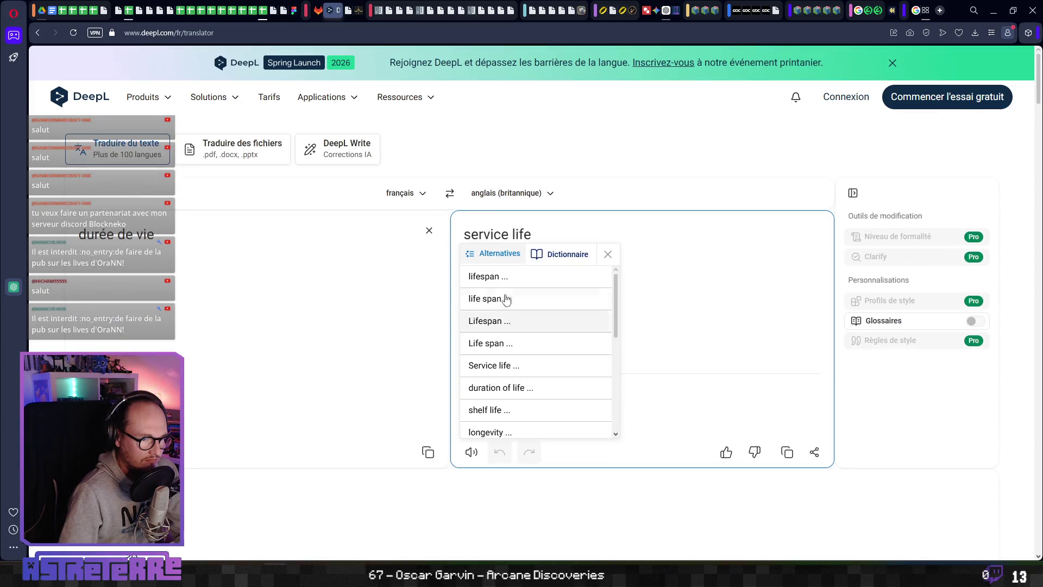
Step: Pick 'lifespan' as the translation and check the dictionary entry 'lifetime'
click(499, 278)
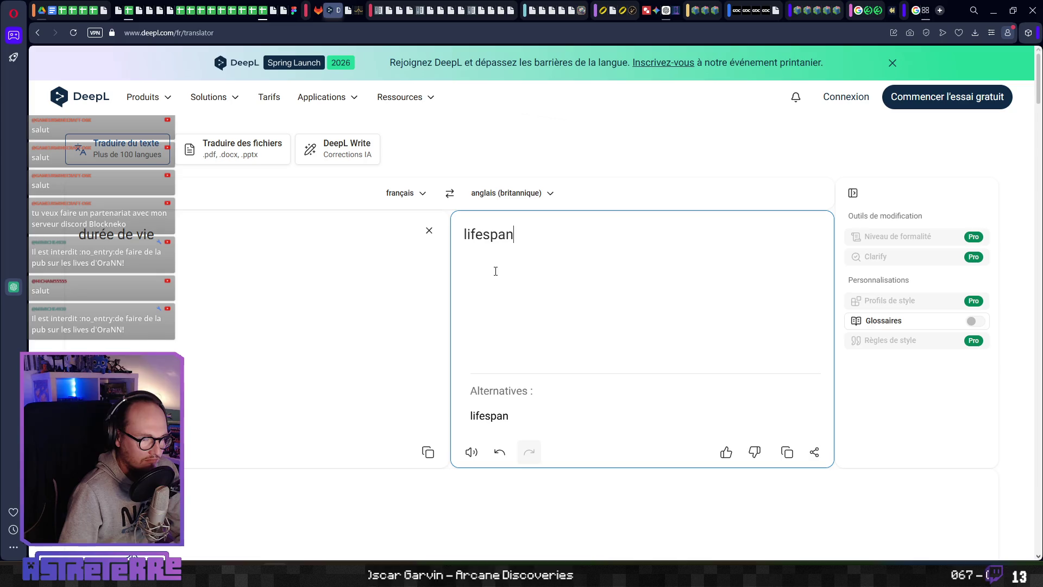
click(488, 235)
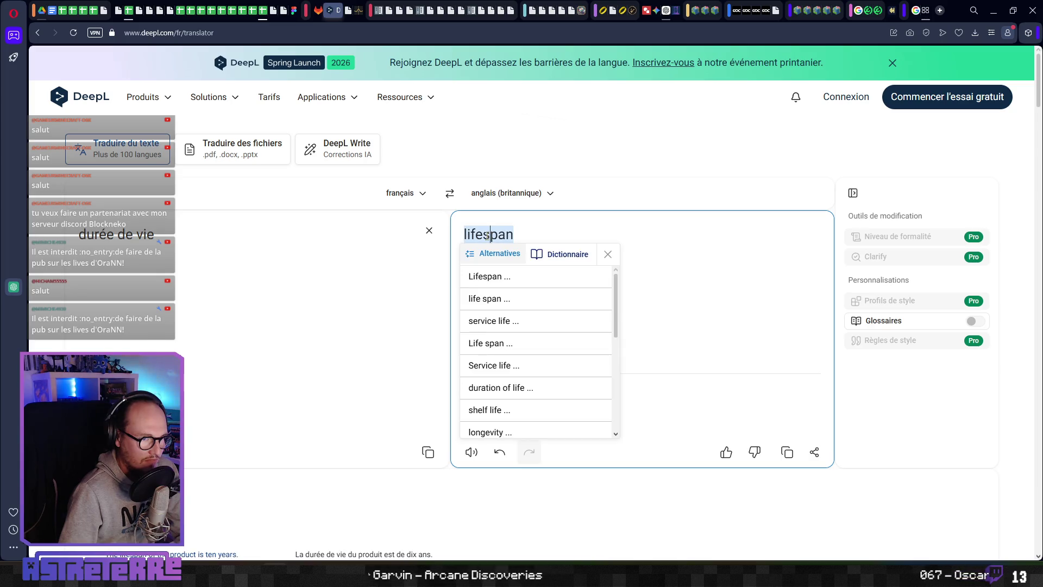
click(311, 261)
scroll(201, 426, down, 3)
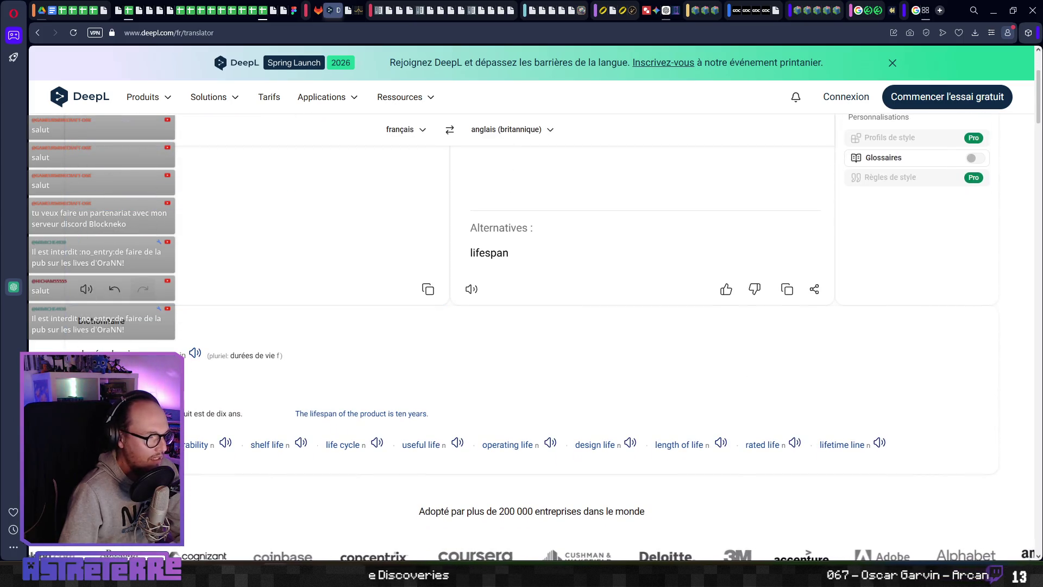
scroll(569, 242, up, 2)
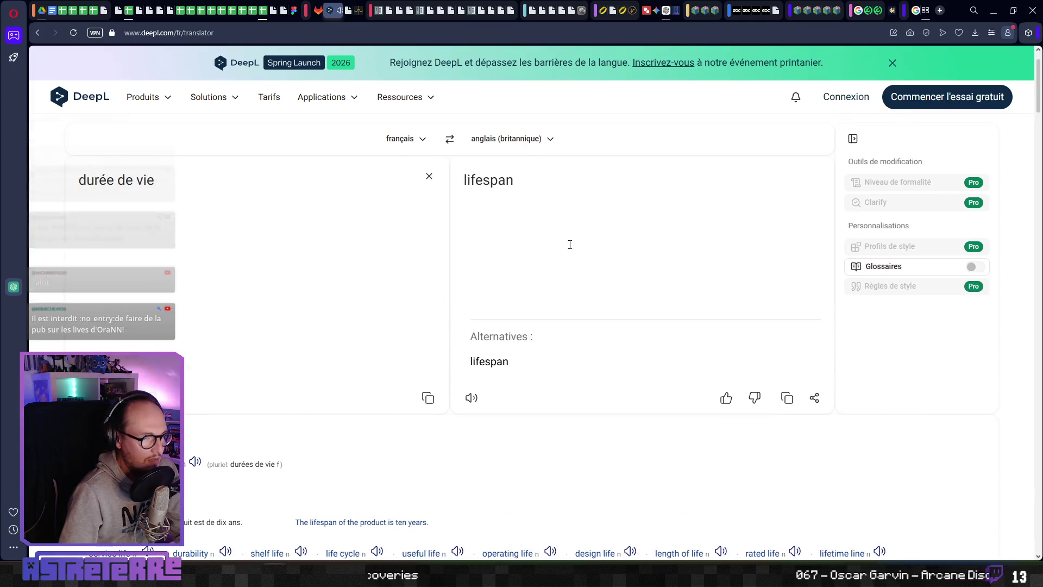
click(492, 182)
scroll(517, 250, up, 1)
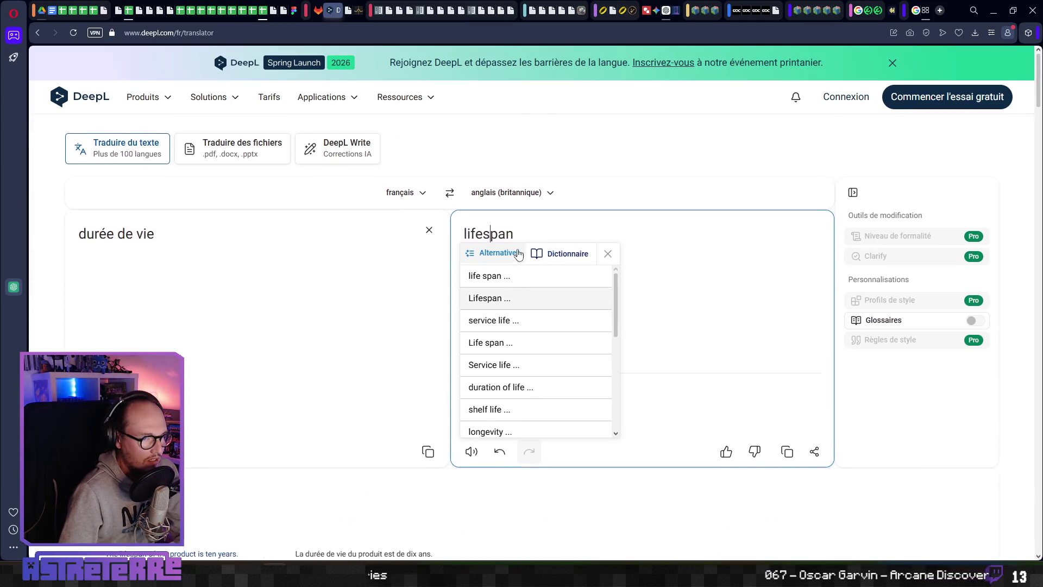
scroll(522, 334, down, 2)
click(331, 363)
scroll(331, 363, down, 4)
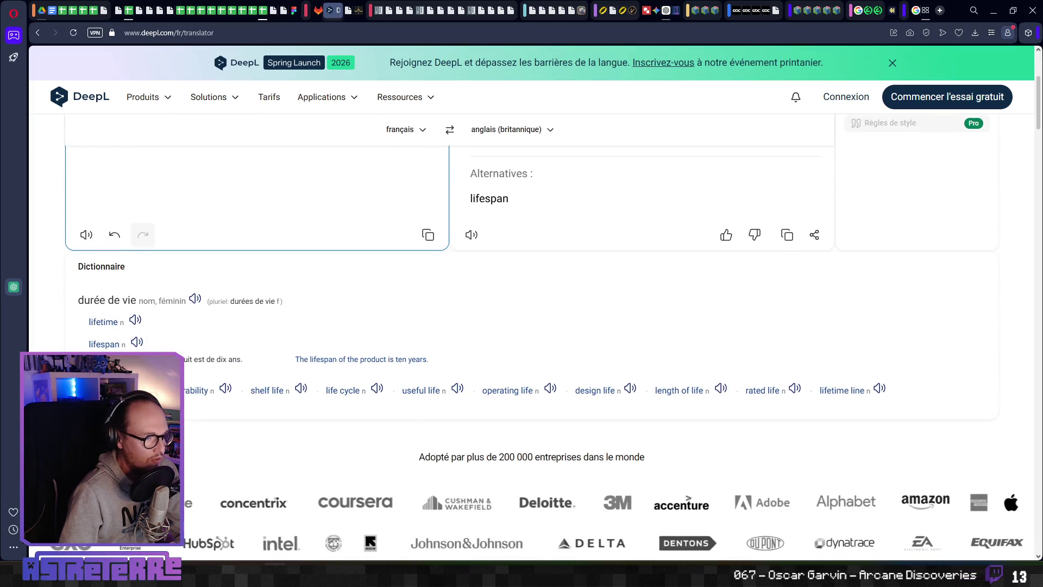
double_click(103, 322)
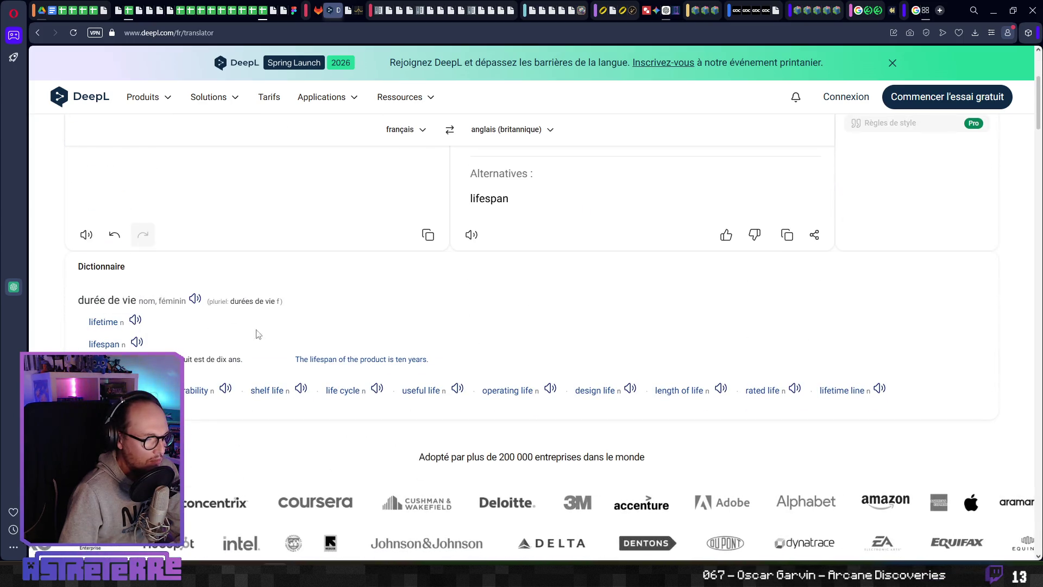
scroll(434, 337, up, 4)
Step: Close the game's inventory, then return to Actions_Catalog and select the lifetime header AC1
key(alt+Tab)
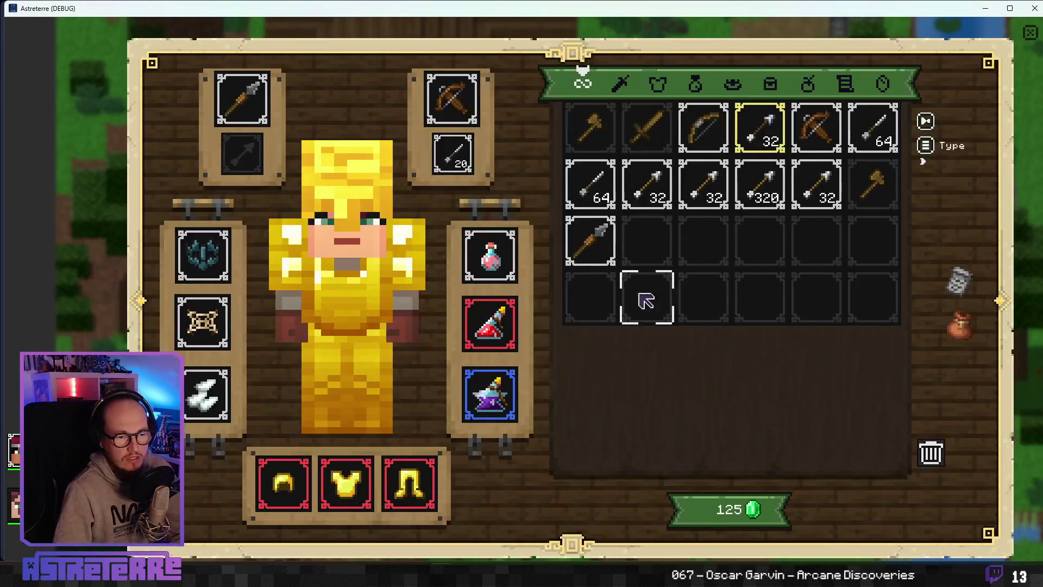
key(Escape)
key(alt+Tab)
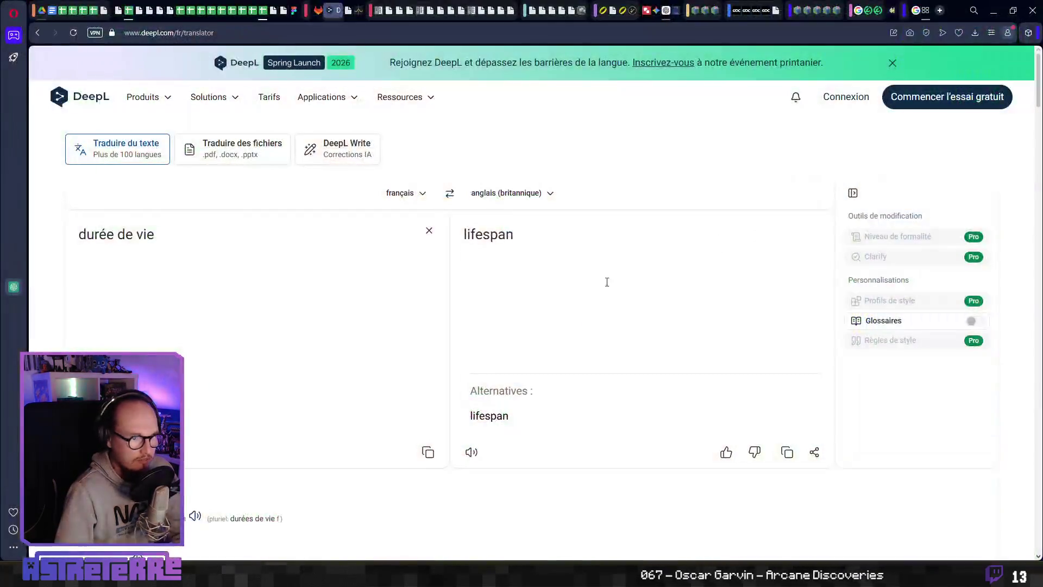
key(ctrl+Tab)
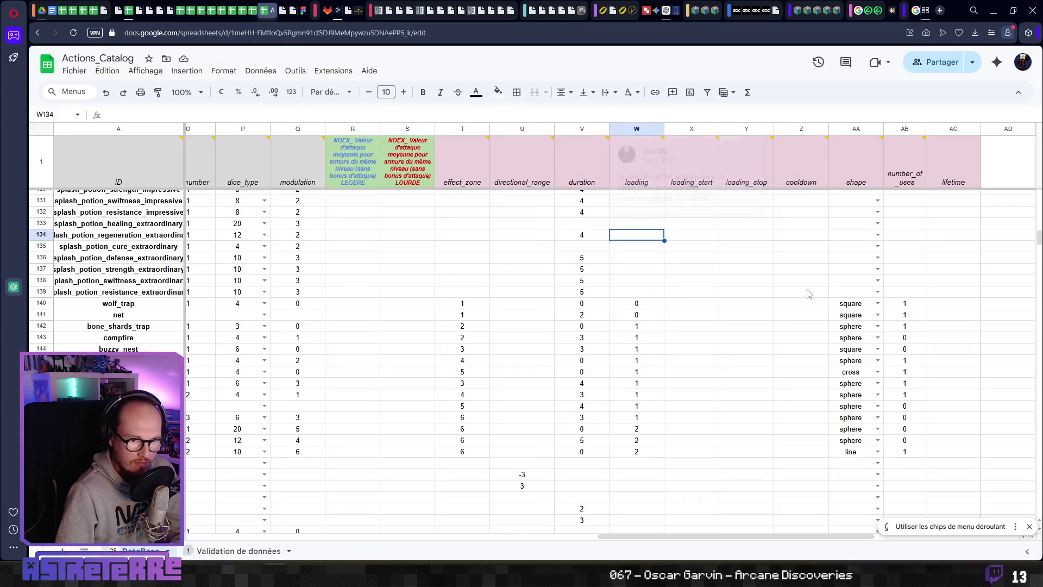
click(799, 281)
click(957, 164)
Step: Comment AC1: 'durée de vie du piège posé au sol en nombre de tours (0 = infini )'
right_click(954, 160)
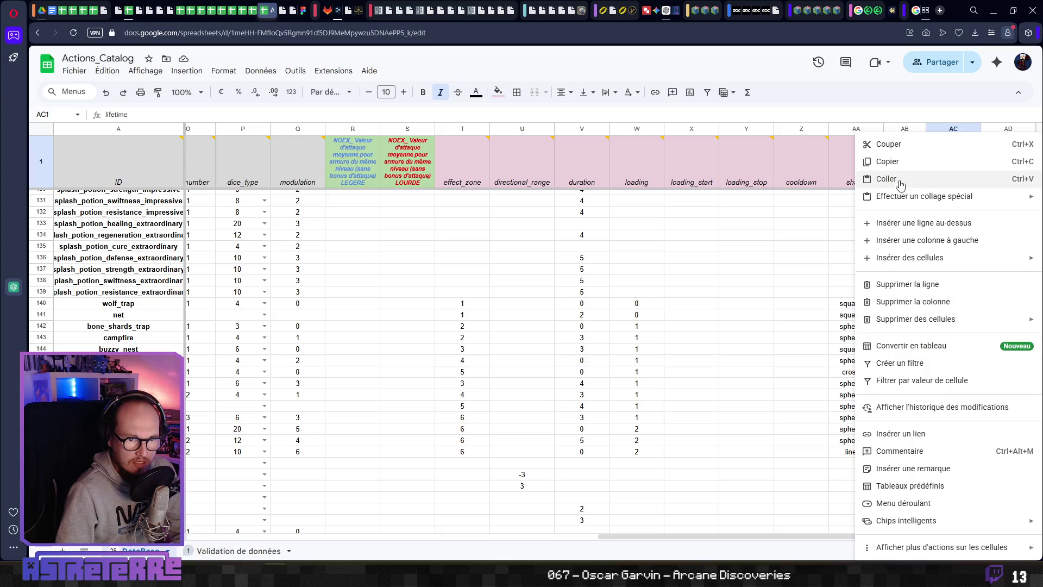
click(910, 451)
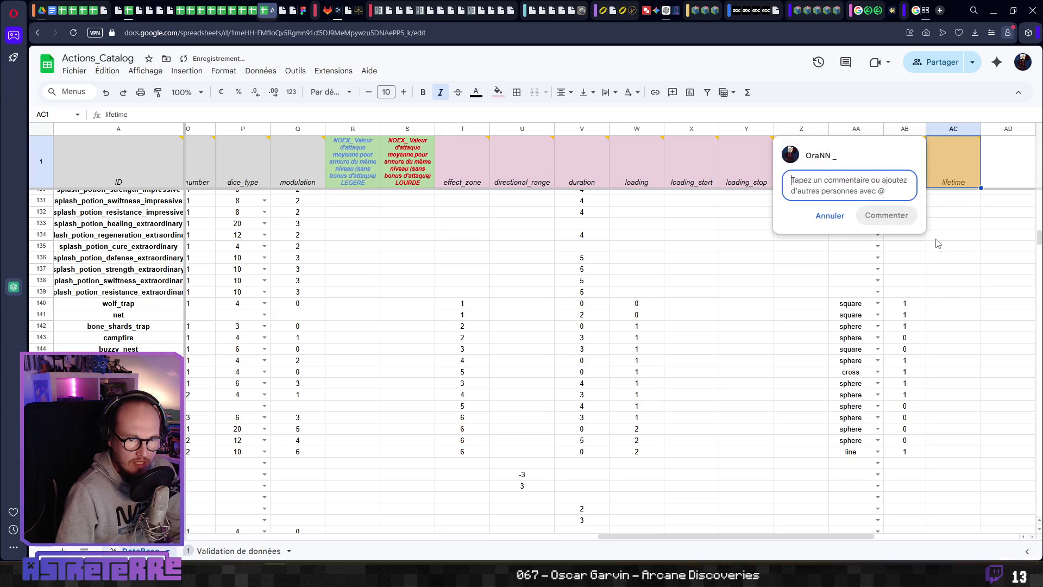
text(durée)
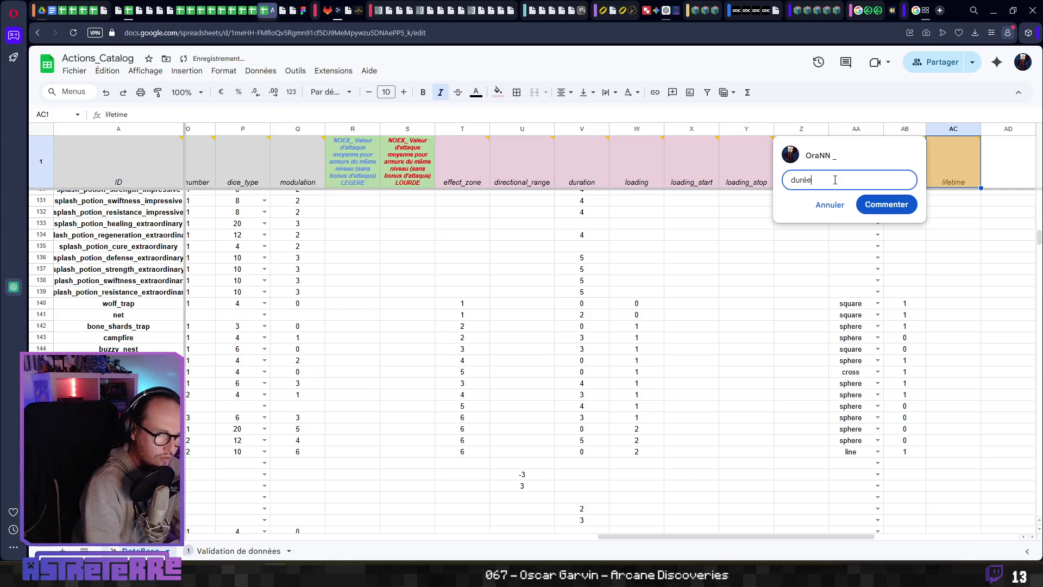
text( de vie du p)
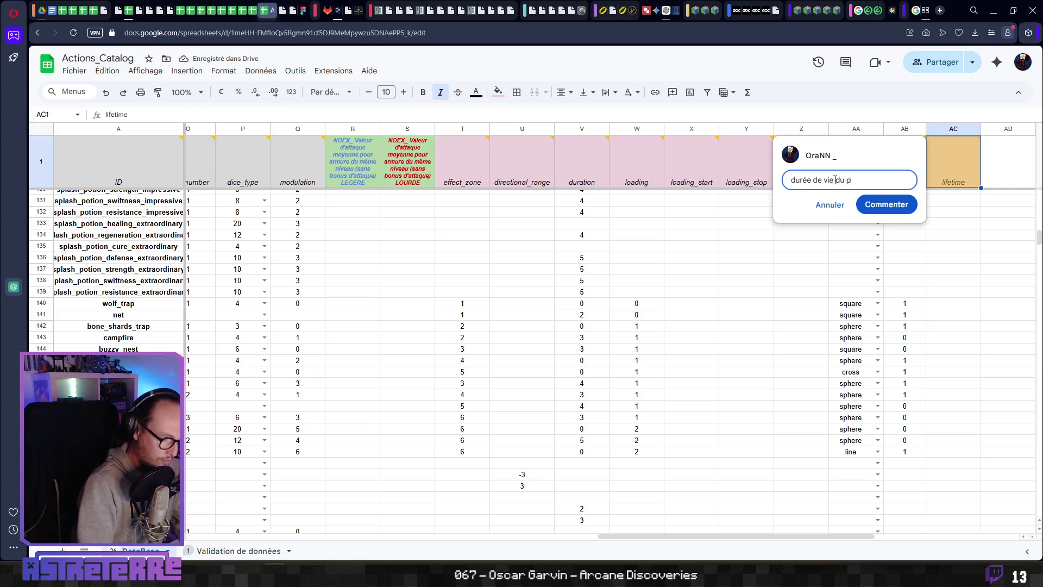
text(iège posée)
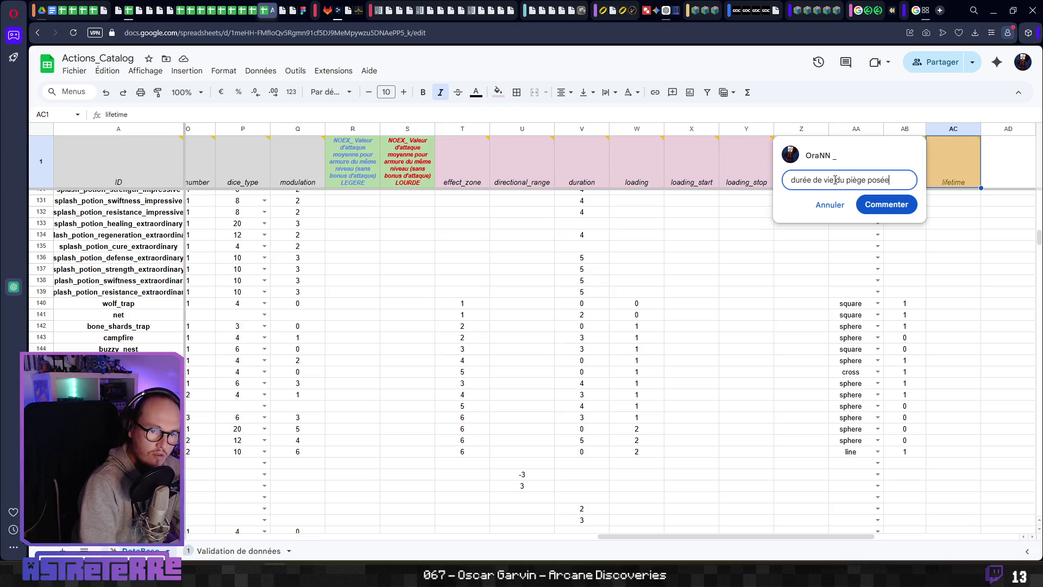
key(BackSpace)
key(BackSpace)
text(au sol ()
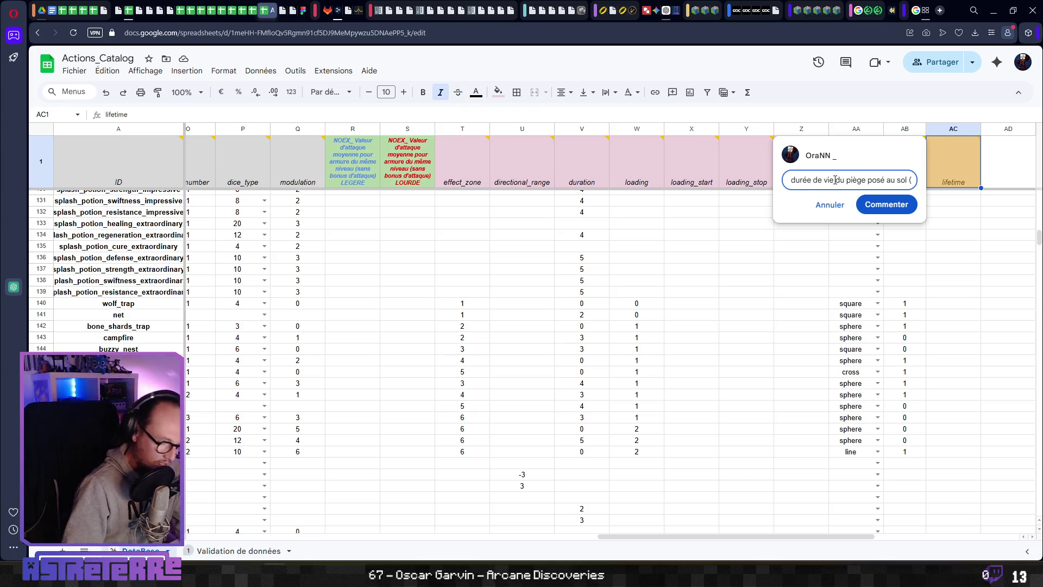
text(0 = infini /)
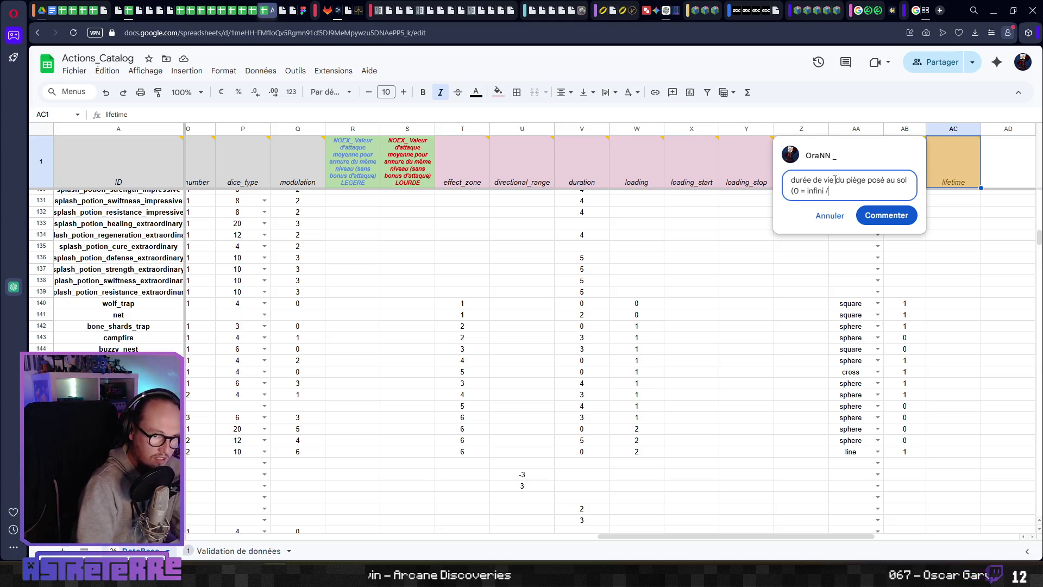
key(BackSpace)
text())
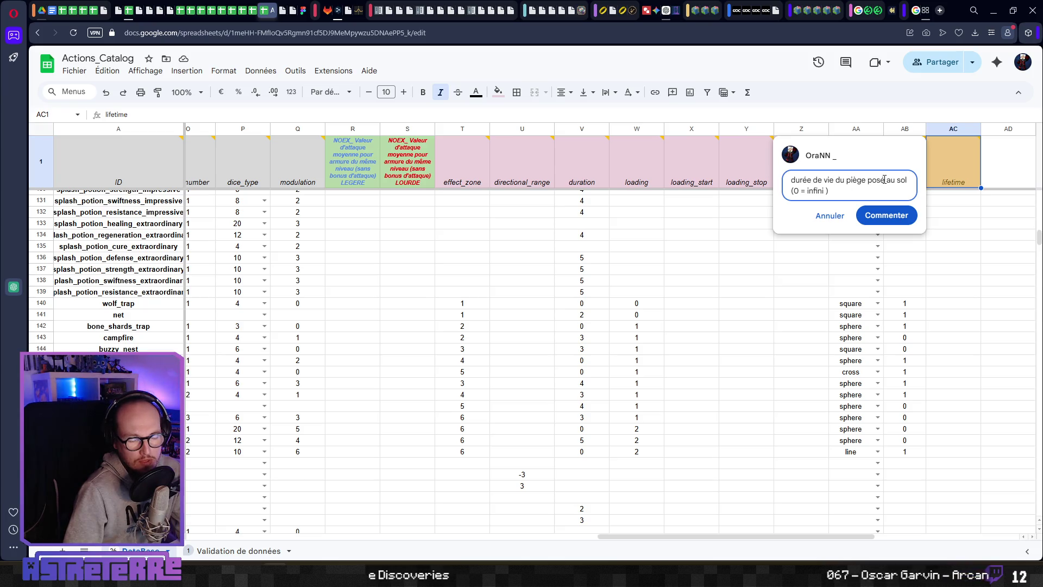
click(910, 180)
text(en nombre d)
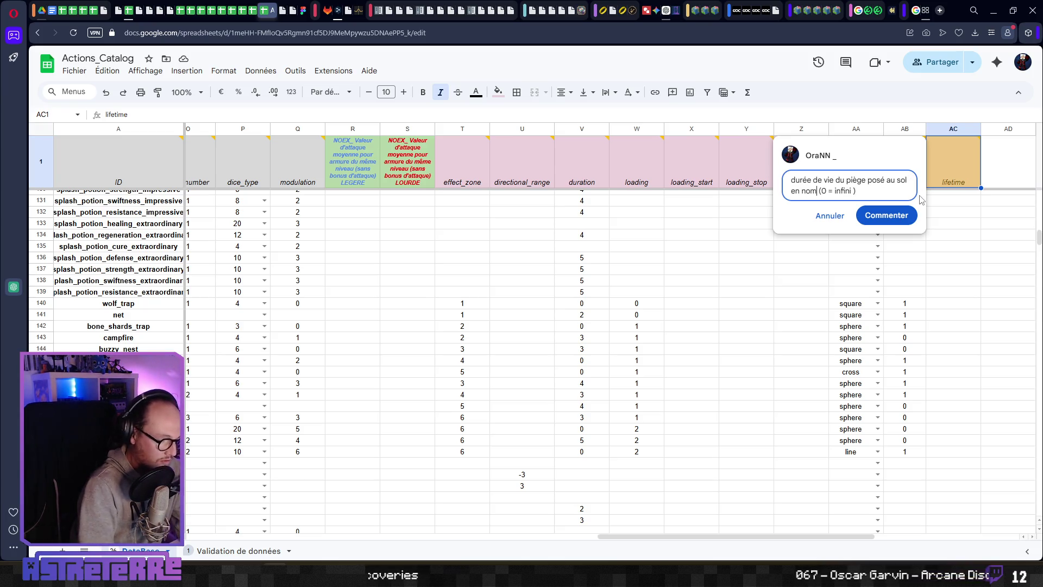
text(e tours)
click(769, 291)
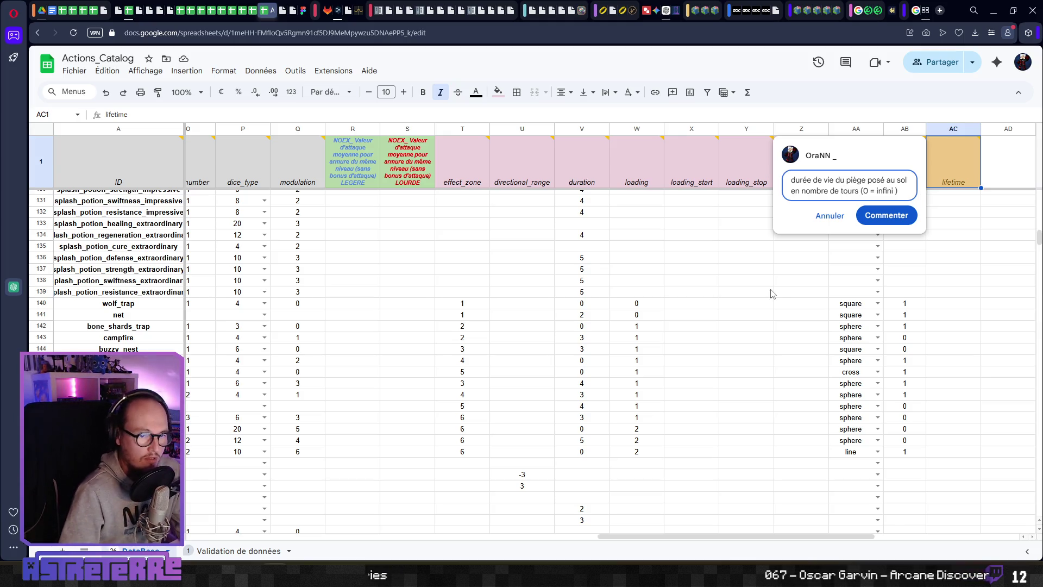
click(904, 215)
Step: Compare the posted lifetime comment with the existing comment on the loading header W1
click(945, 269)
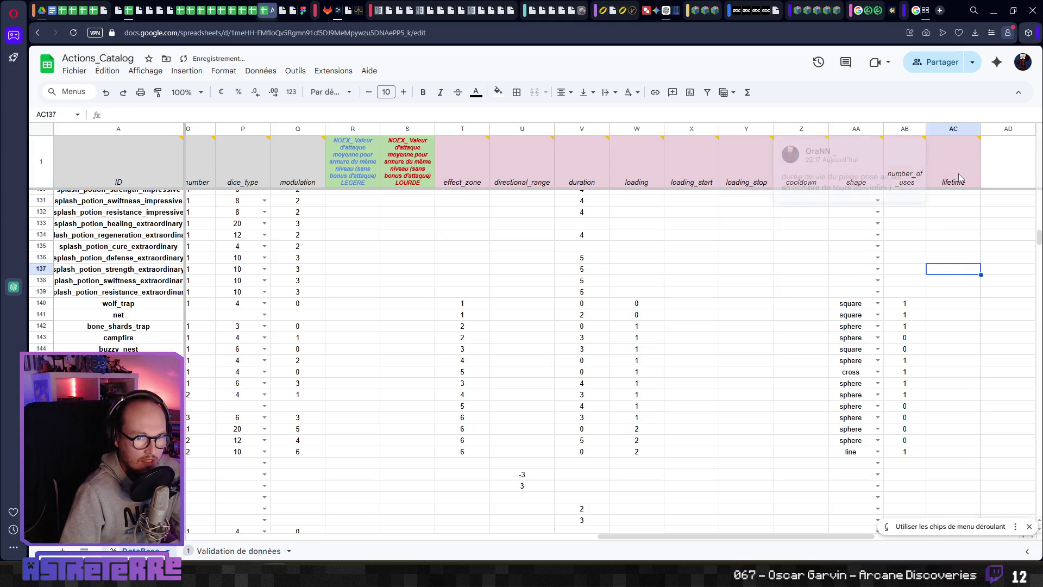
key(ctrl+Up)
click(766, 296)
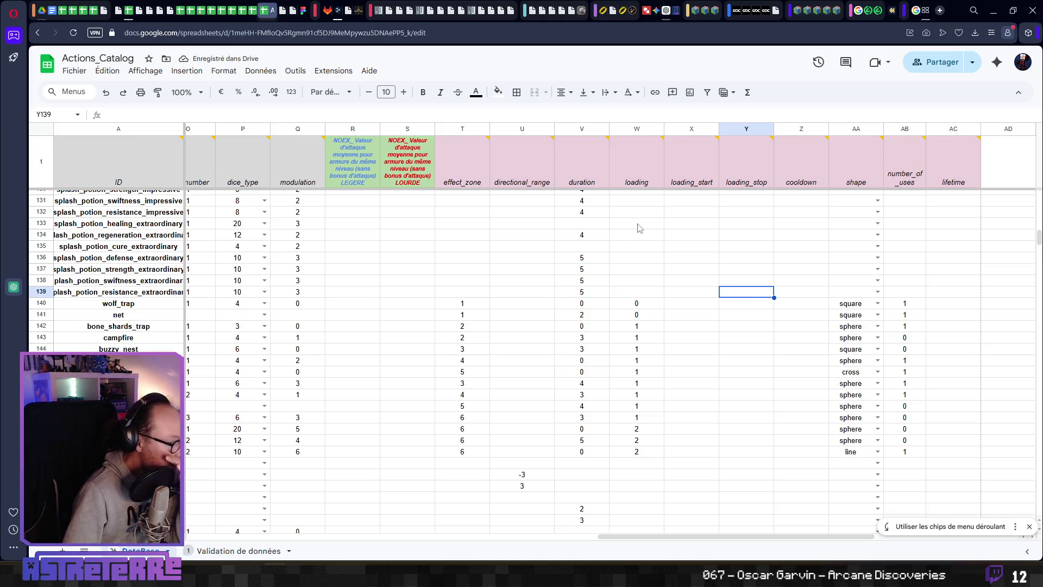
click(648, 175)
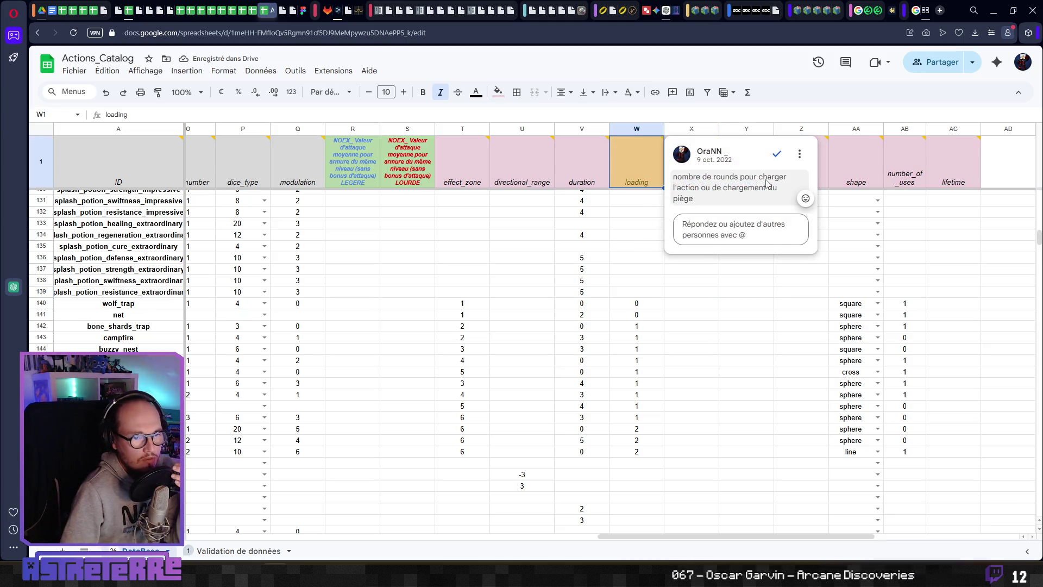
click(647, 326)
click(951, 304)
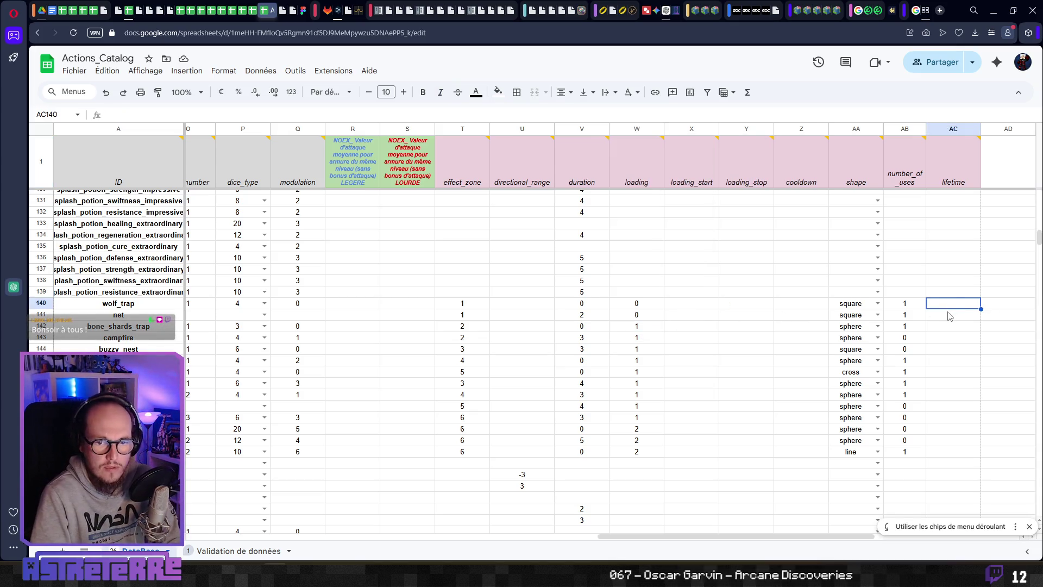
Step: Enter lifetime 0 in AC140–AC142 (wolf_trap, net, bone_shards_trap) and 4 in AC143 (campfire)
text(0)
key(Return)
text(0)
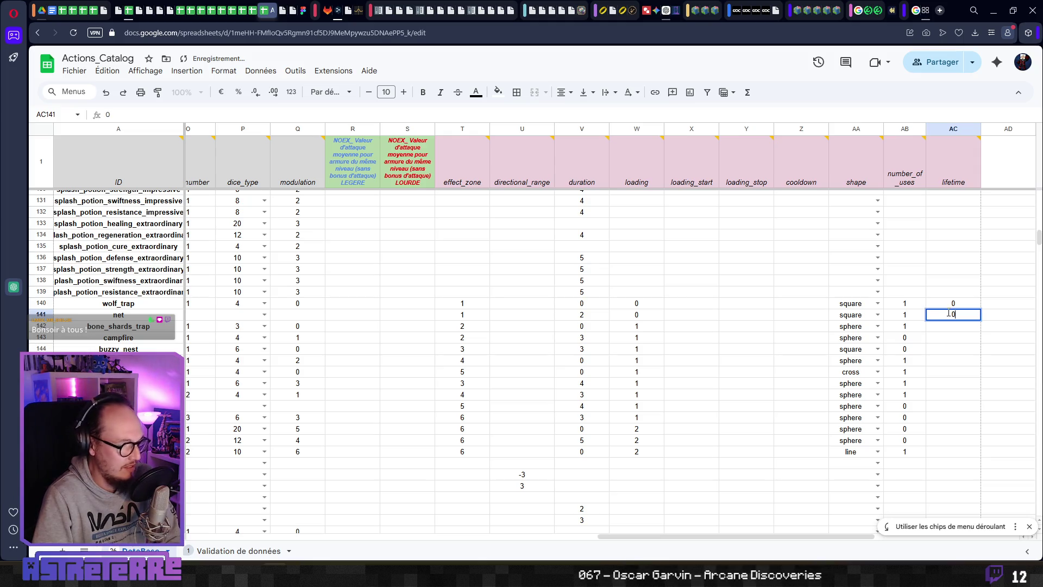
key(Return)
text(0)
key(Return)
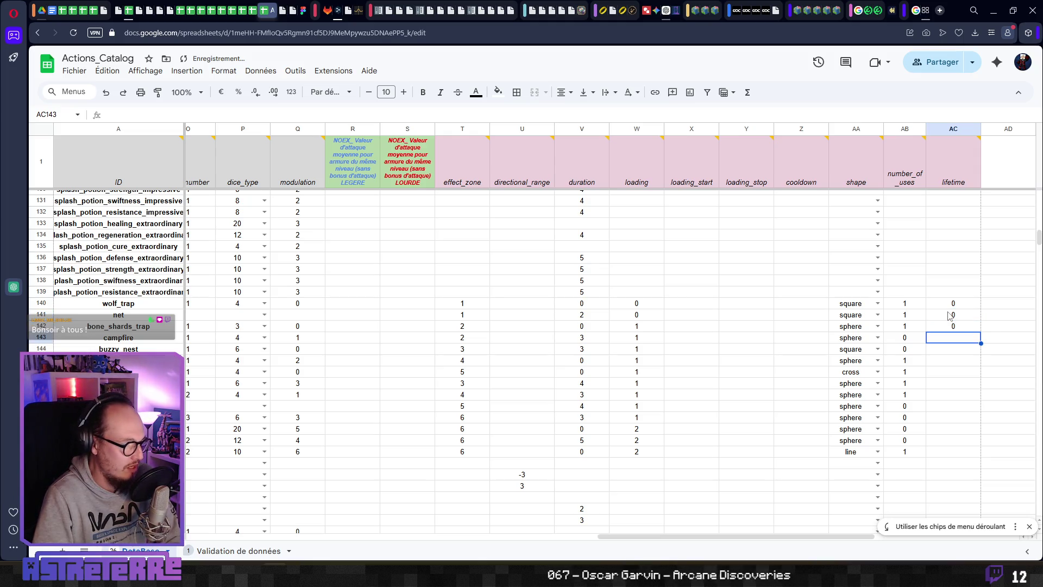
text(4)
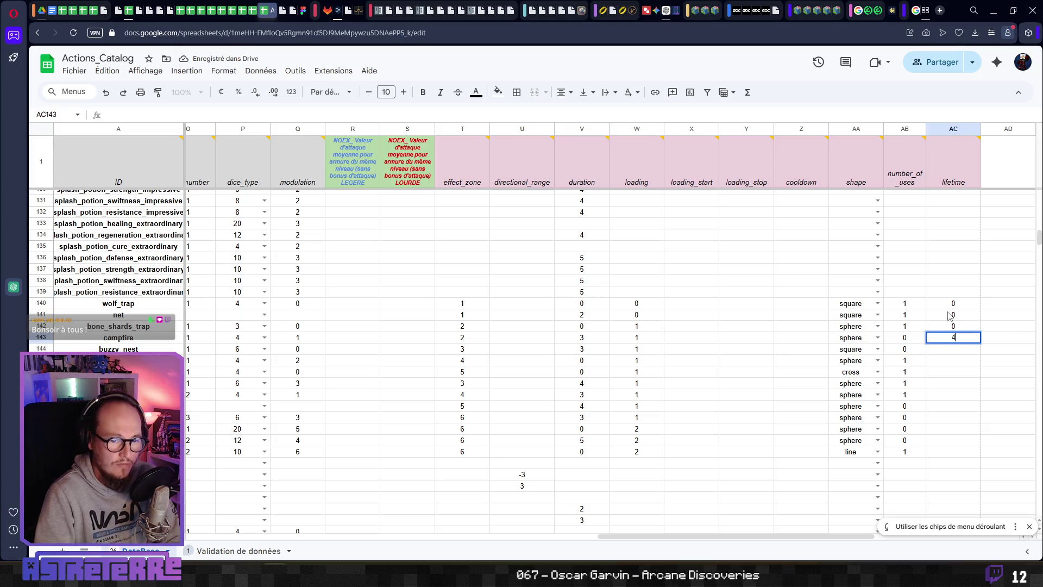
key(Return)
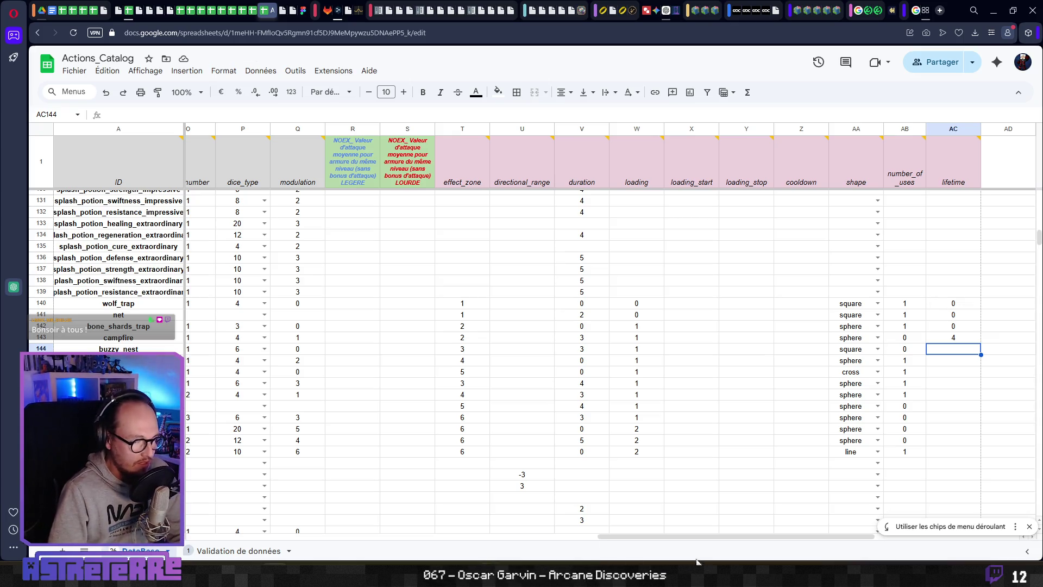
key(alt+Tab)
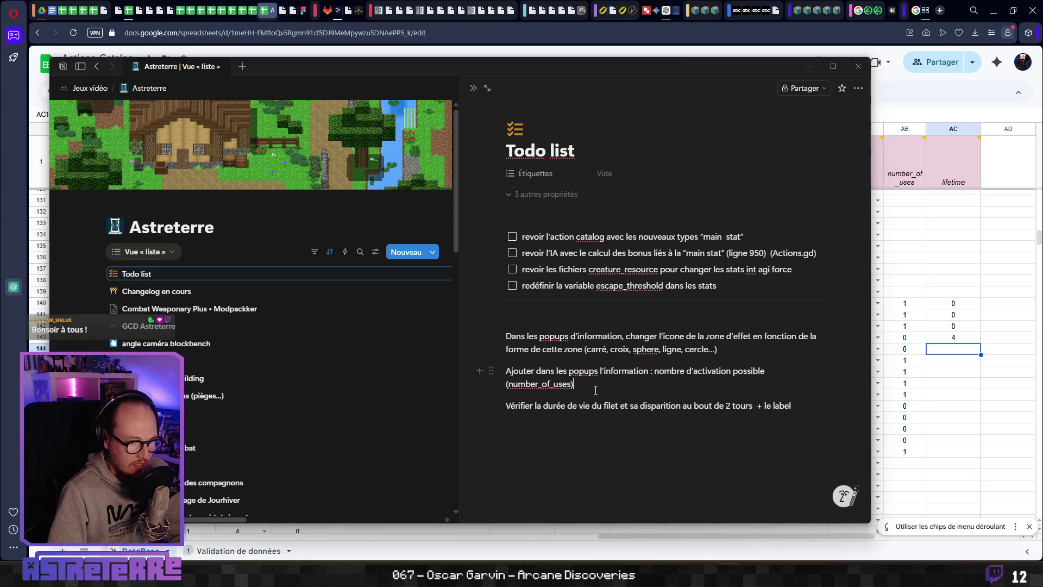
Step: Edit the Notion popup note to read 'nombre d'activations (number_of_uses) et durée de vie du piège (lifetime)'
click(732, 371)
text(s)
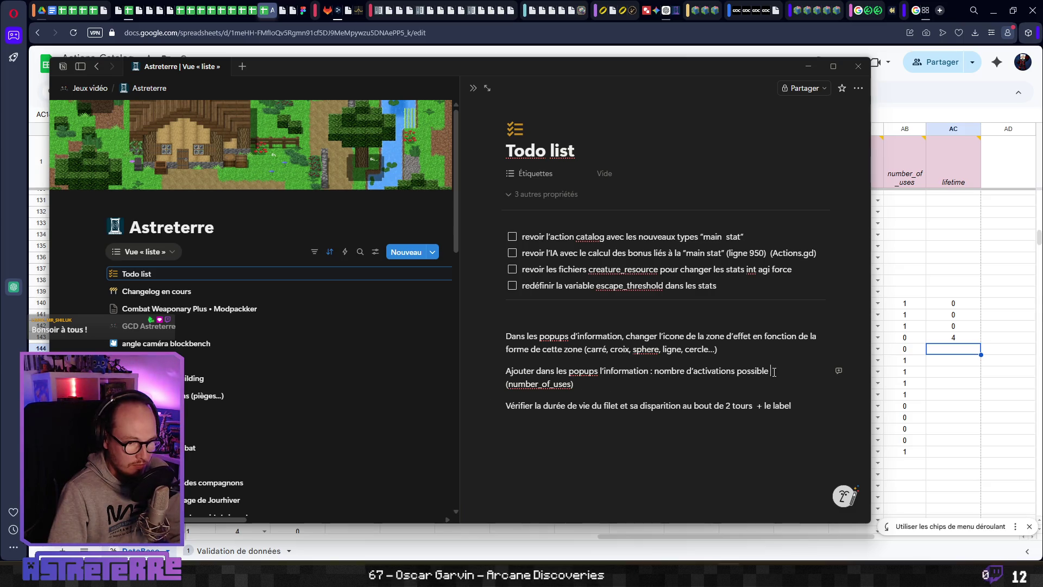
key(BackSpace)
key(BackSpace)
key(BackSpace)
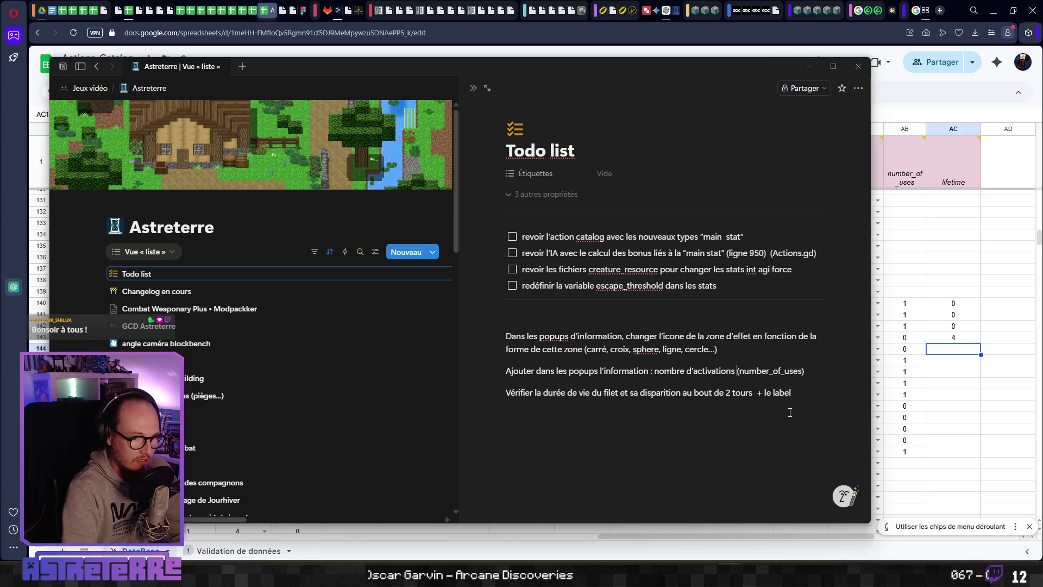
drag(737, 372, 804, 371)
click(823, 372)
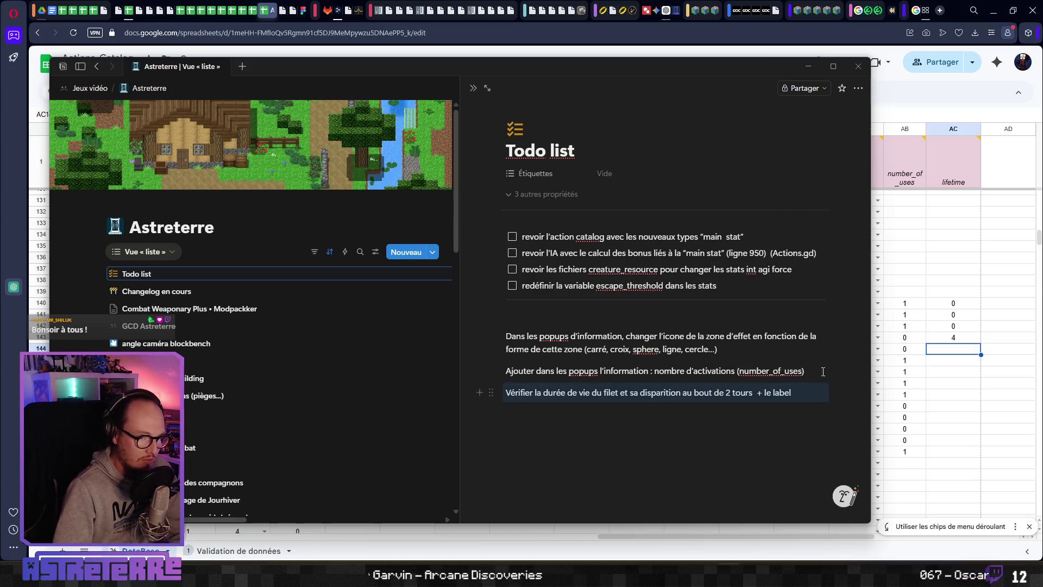
text( et )
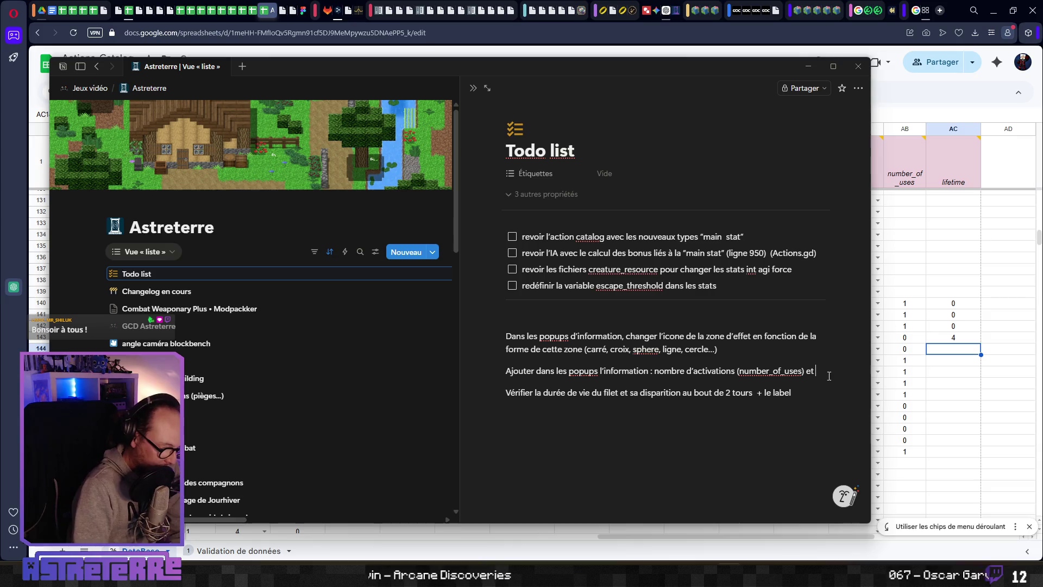
text(durée de v)
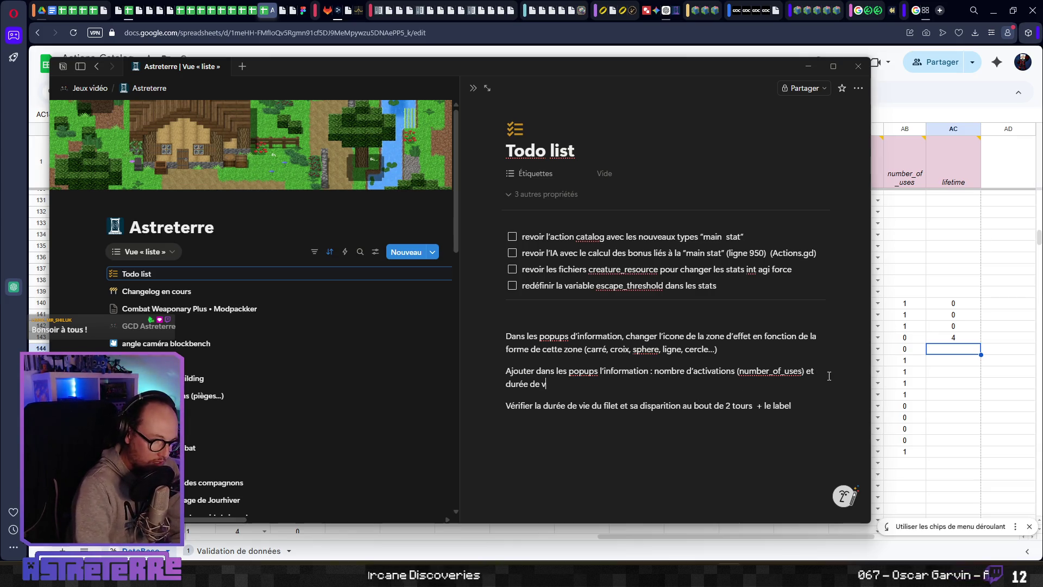
text(ie du pièg)
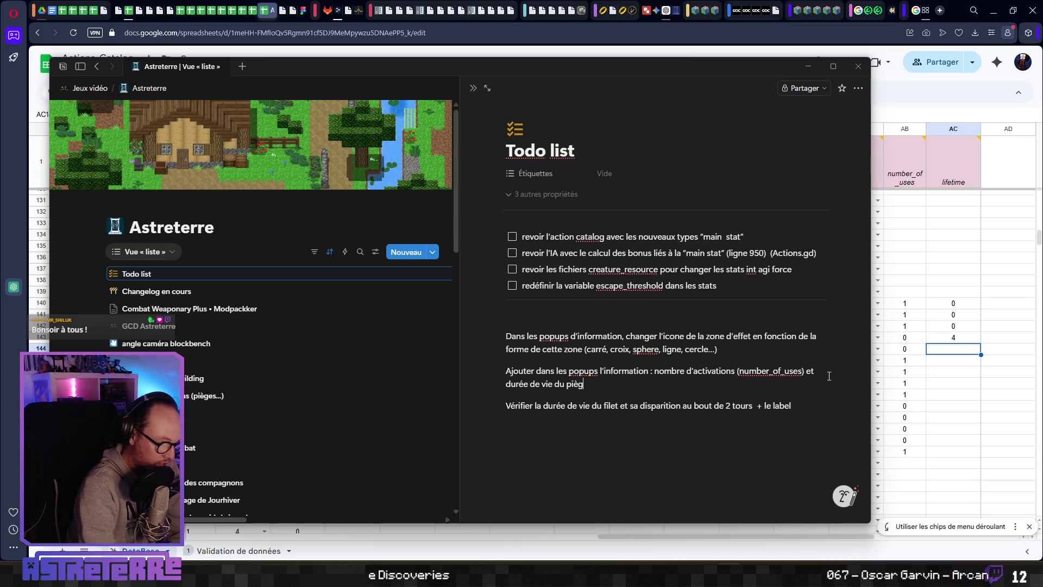
text(es (lifetime)
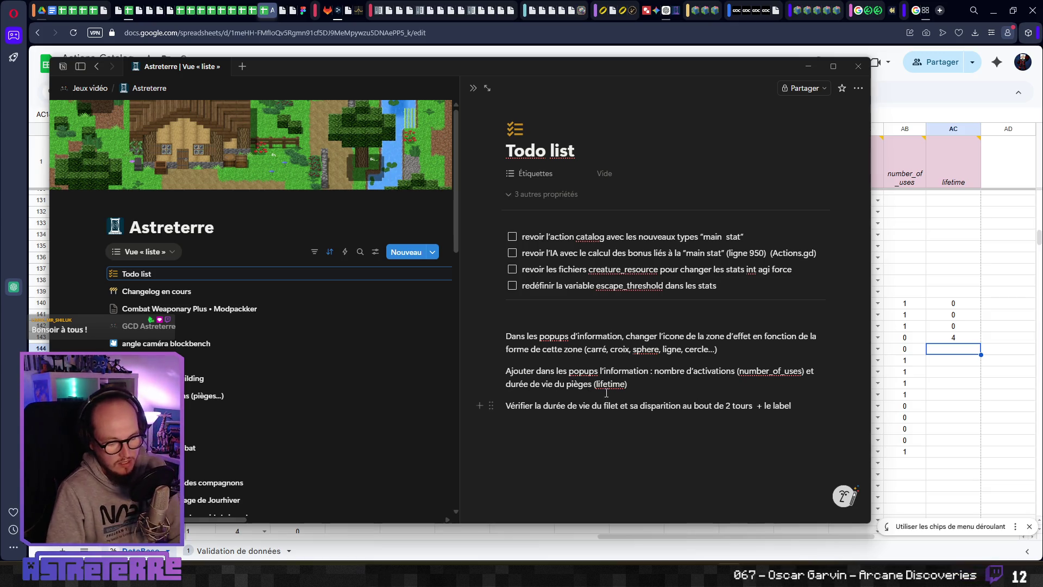
key(BackSpace)
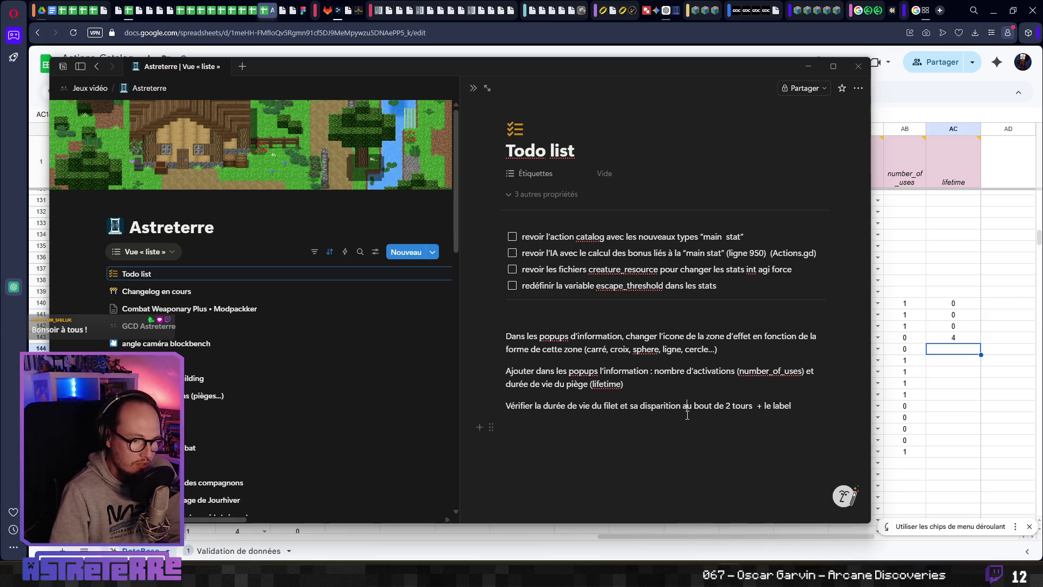
click(965, 375)
Step: Change campfire's lifetime to 3, then enter 3 for buzzy_nest and 0 for row 145
click(954, 352)
click(952, 338)
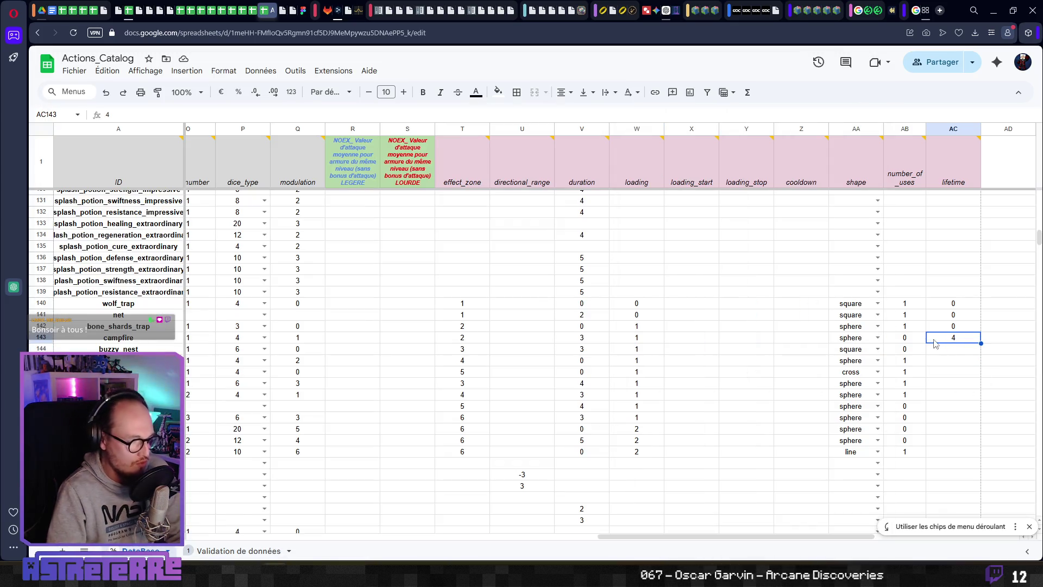
key(Return)
key(Up)
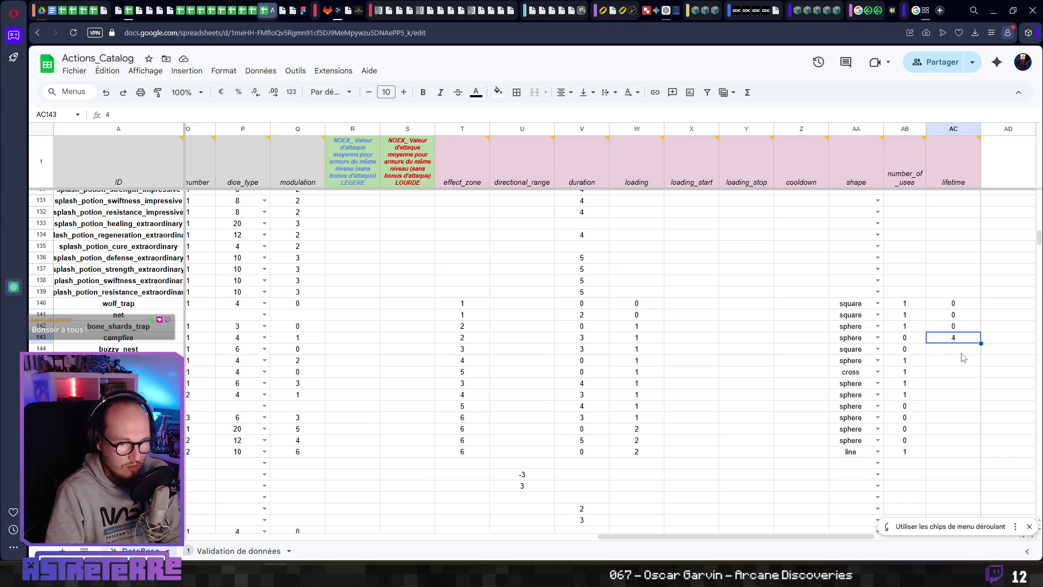
text(3)
key(Return)
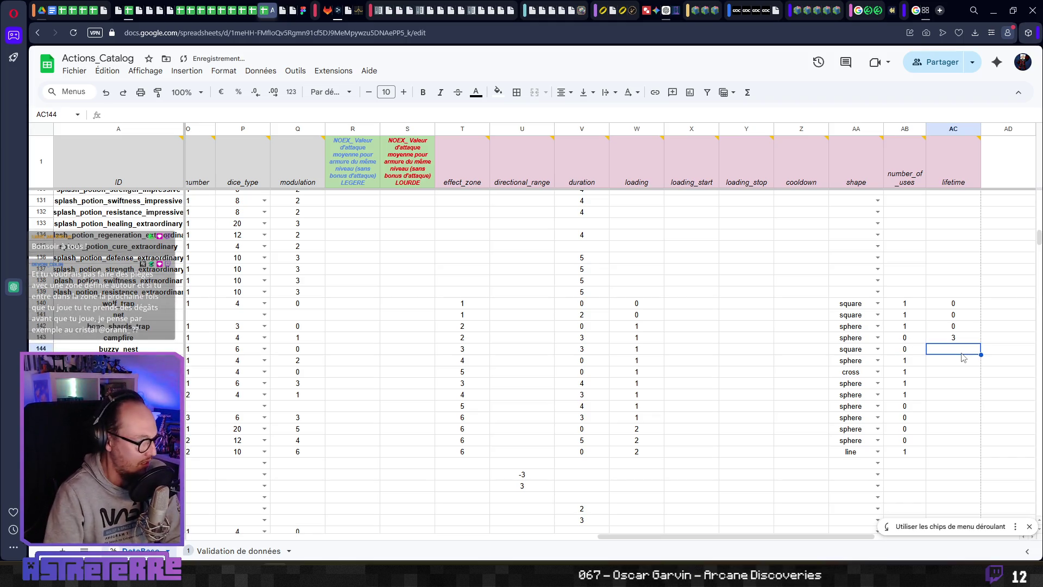
text(3)
key(Return)
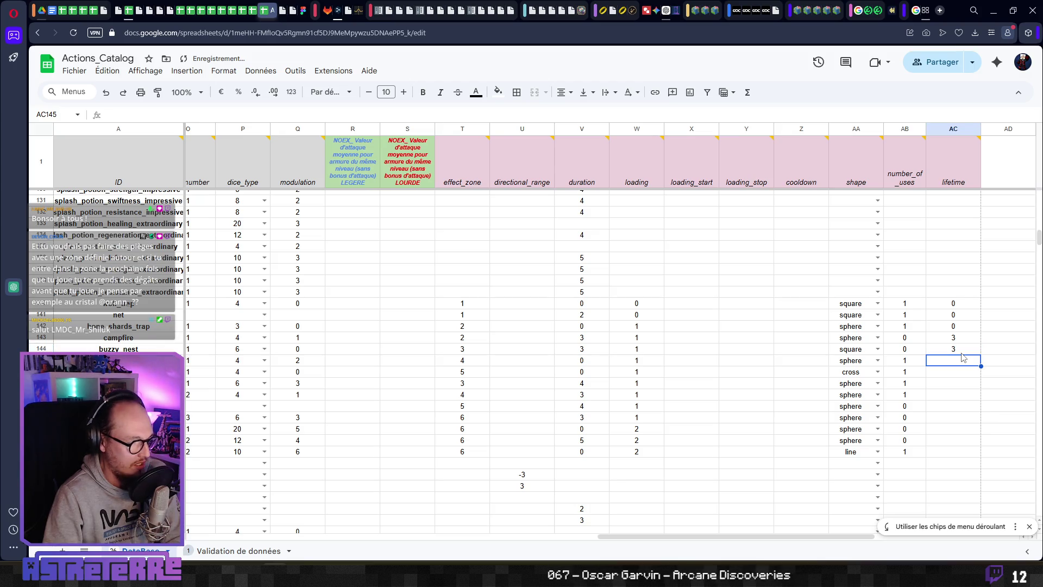
text(0)
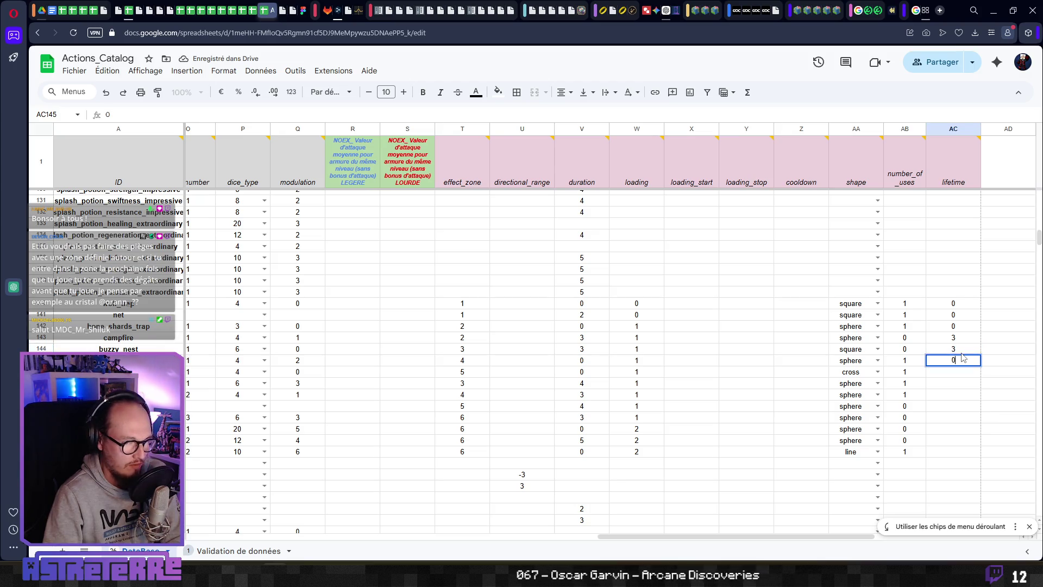
key(Return)
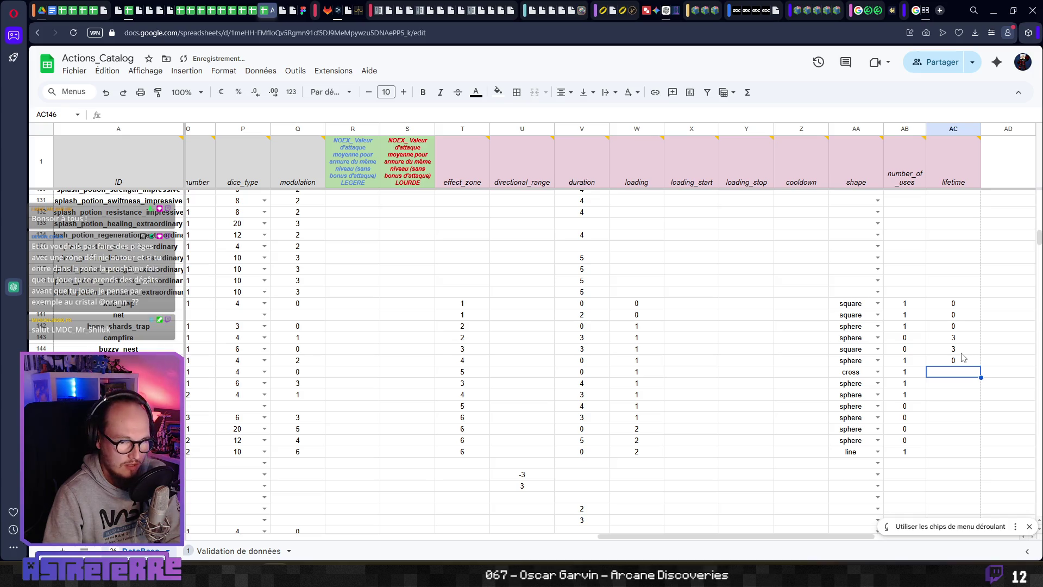
Step: Set row 146's number_of_uses to 2 and its lifetime to 0
key(Left)
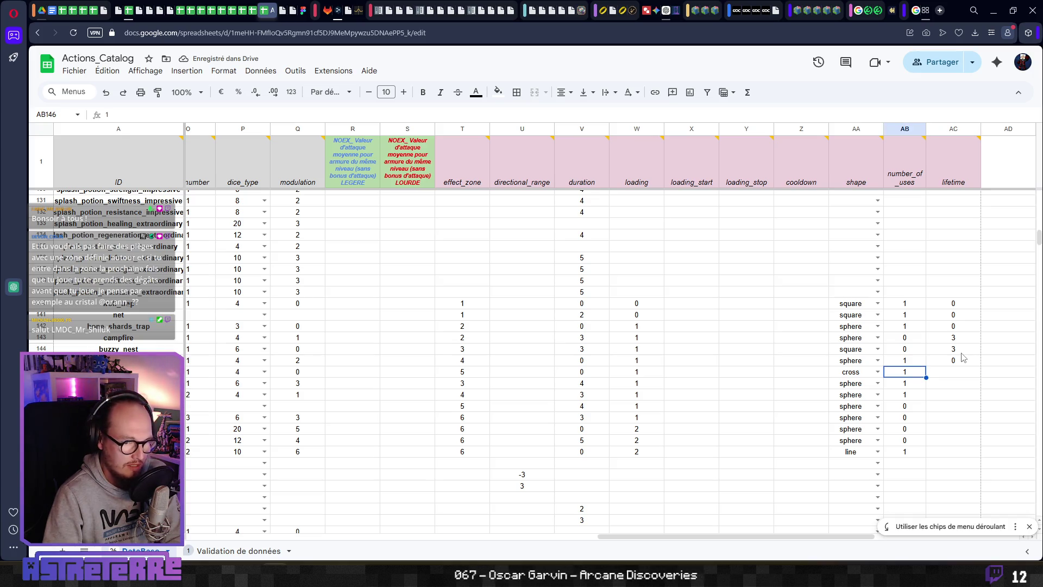
text(2)
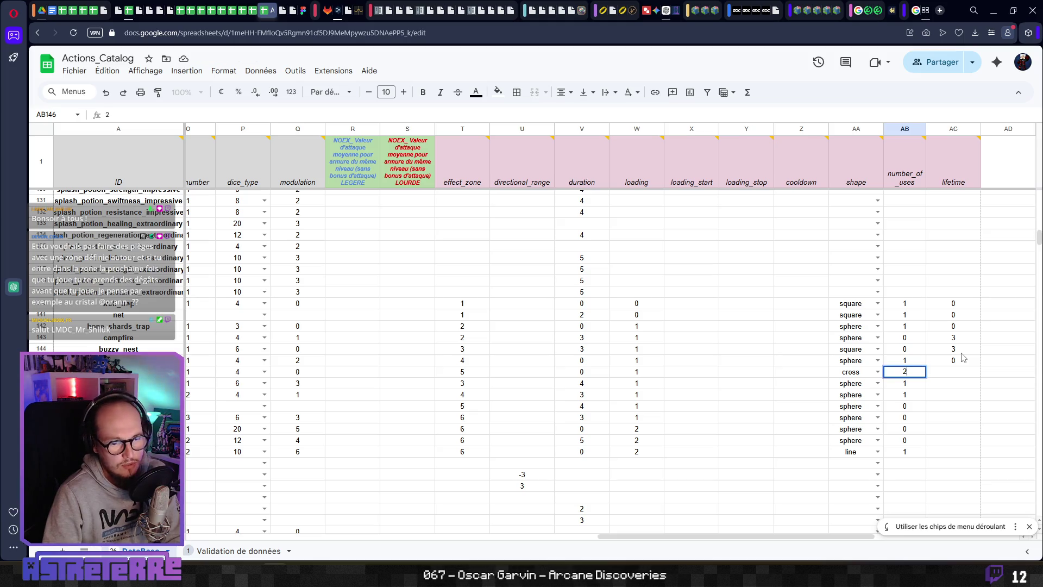
key(Tab)
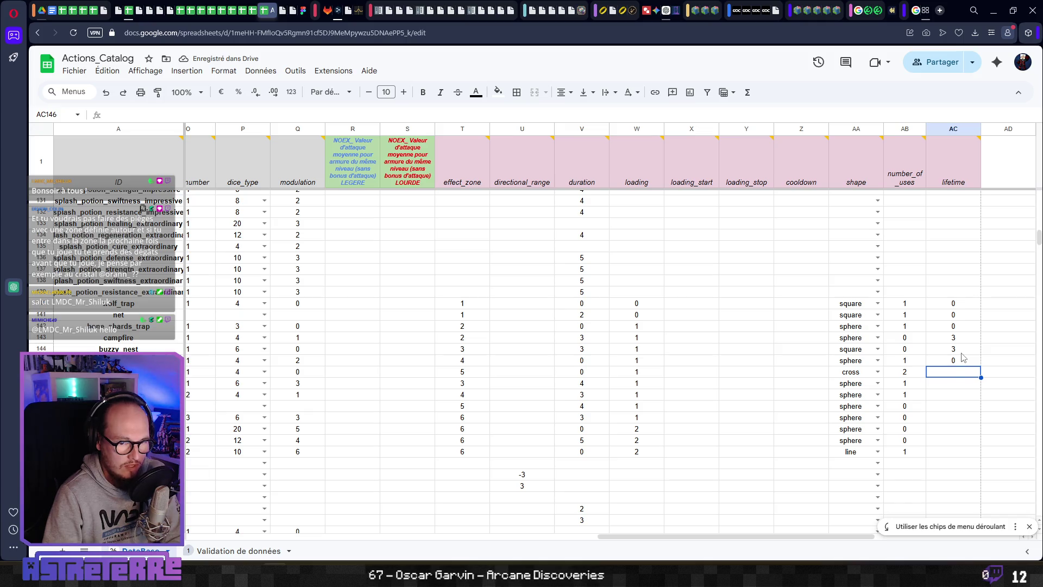
text(0)
key(Return)
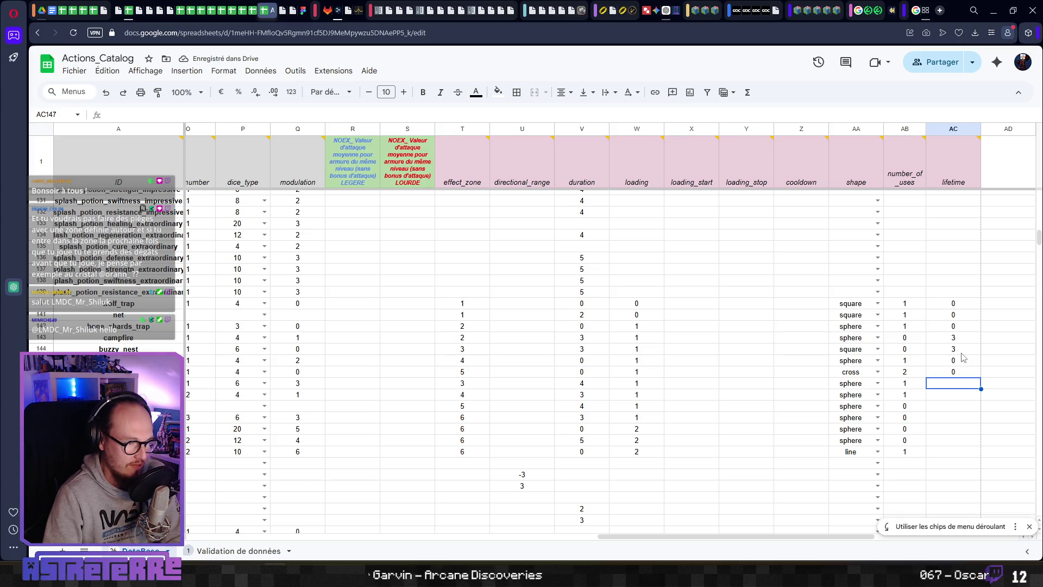
Step: Give row 147 a lifetime of 2, correcting the 1 first entered
key(Left)
key(Left)
key(Left)
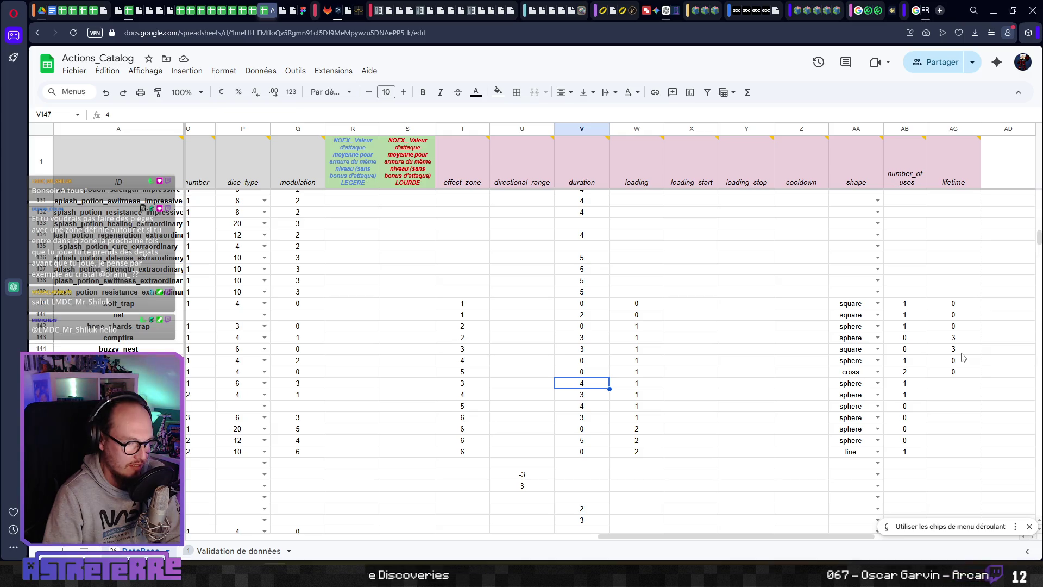
key(Right)
key(Left)
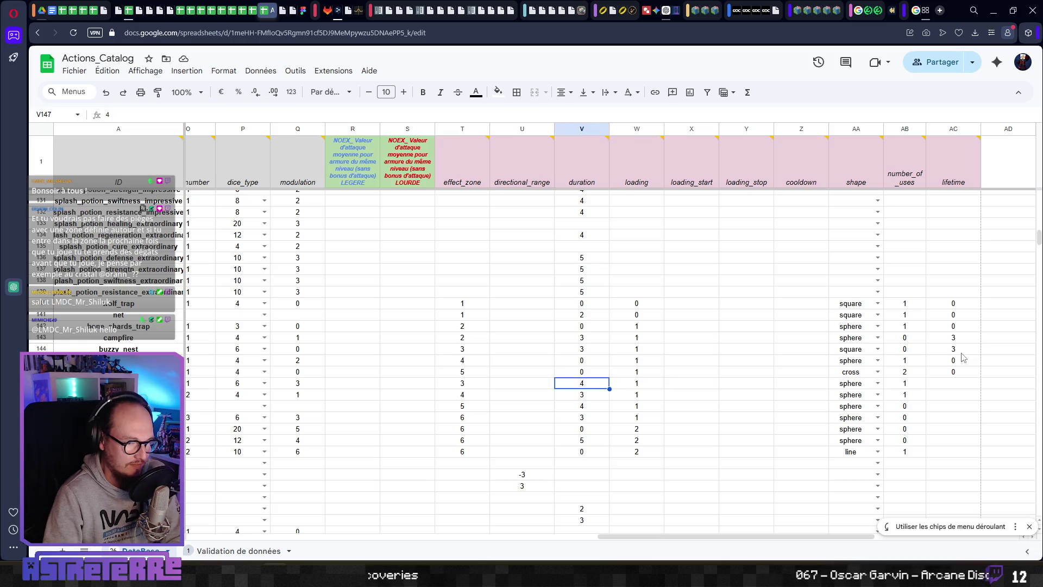
key(Right)
key(Right)
key(Right)
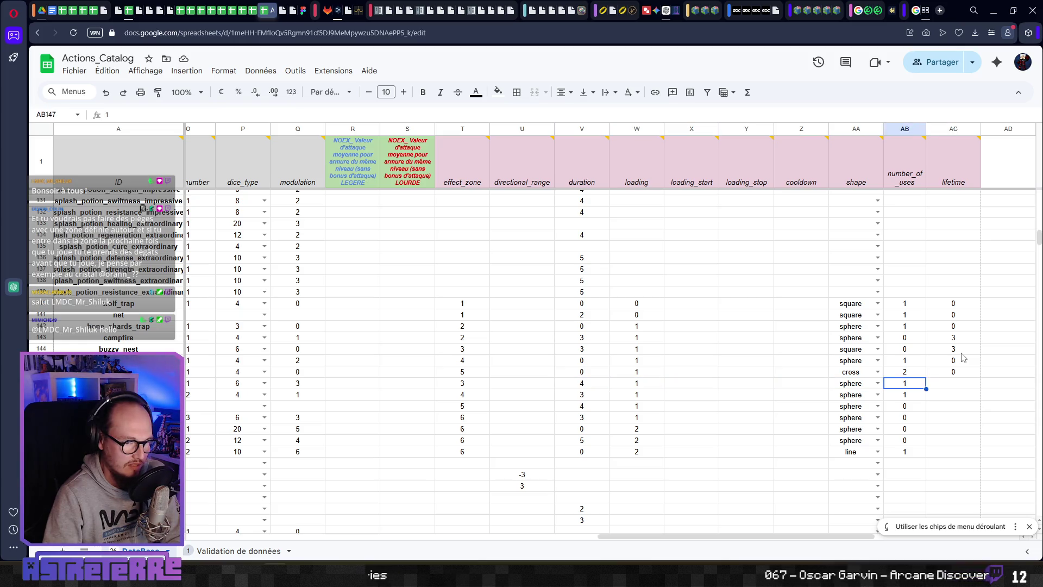
key(Left)
key(Left)
key(Left)
key(Left)
key(Right)
key(Right)
key(Right)
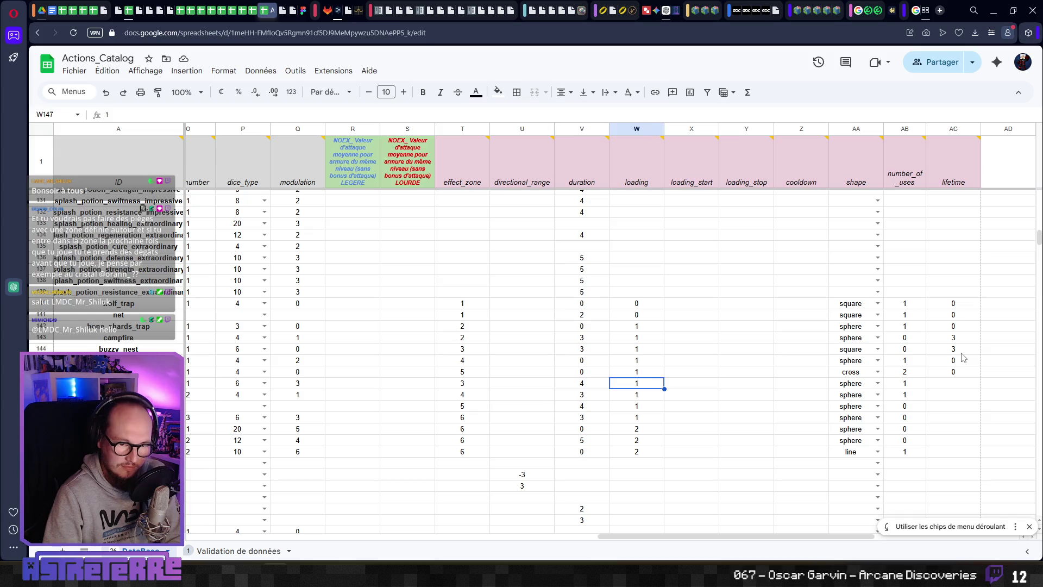
text(1)
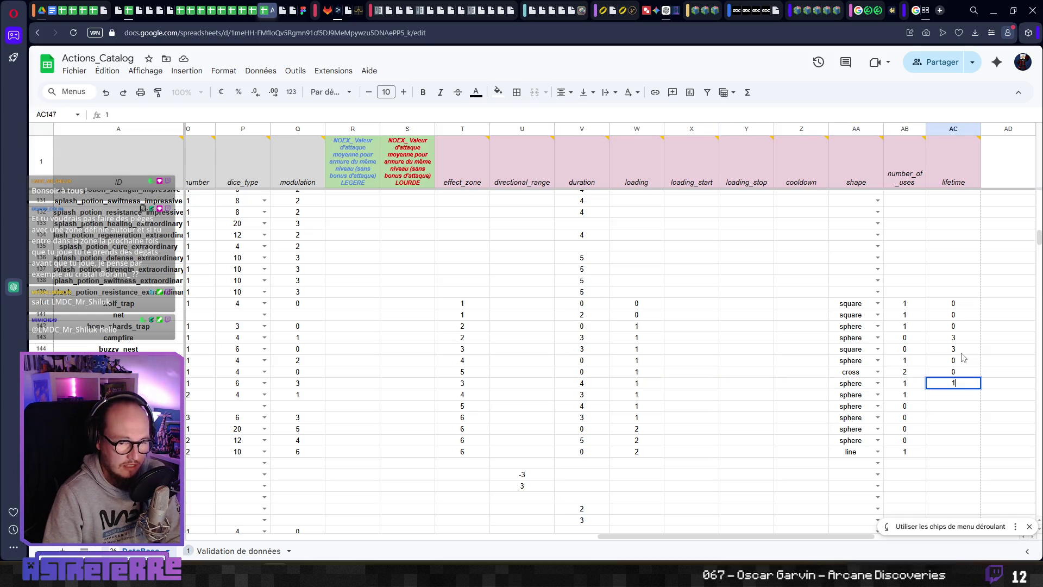
key(Return)
key(Up)
text(2)
key(Return)
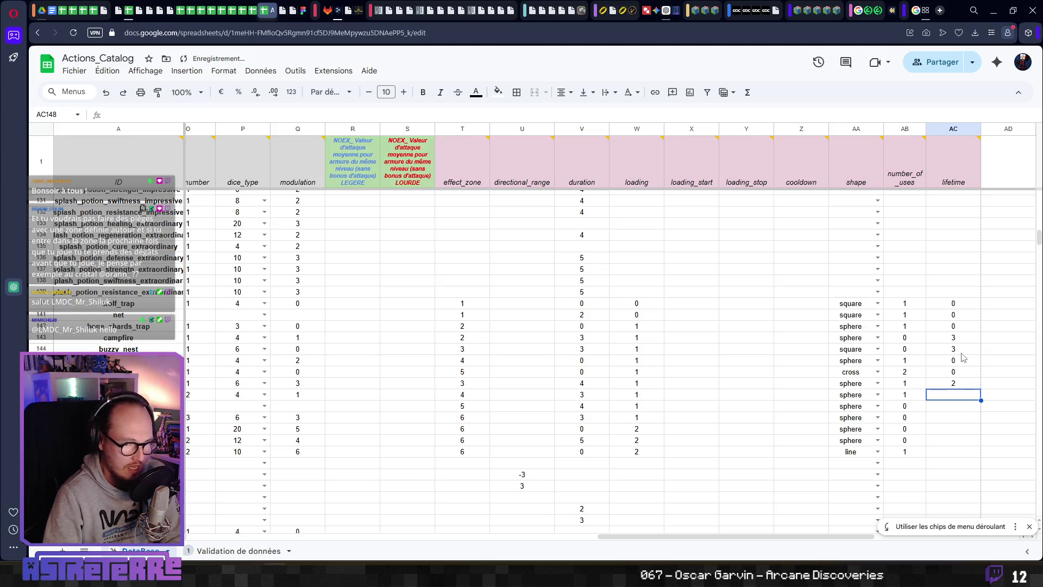
Step: Enter lifetimes 0, 3, 4, 4, 4 and 0 for rows 148 through 153
text(0)
key(Return)
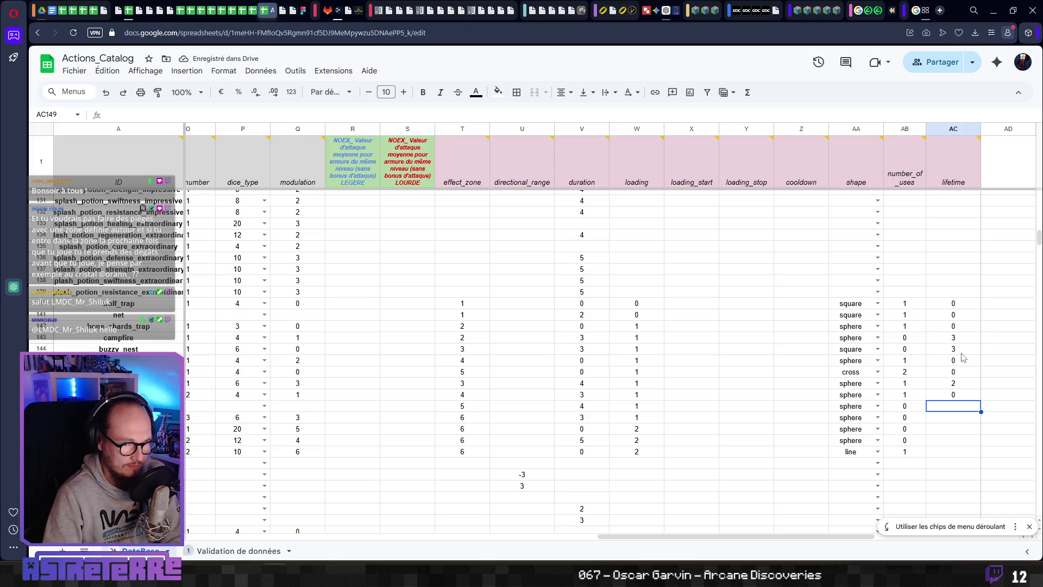
text(3)
key(Return)
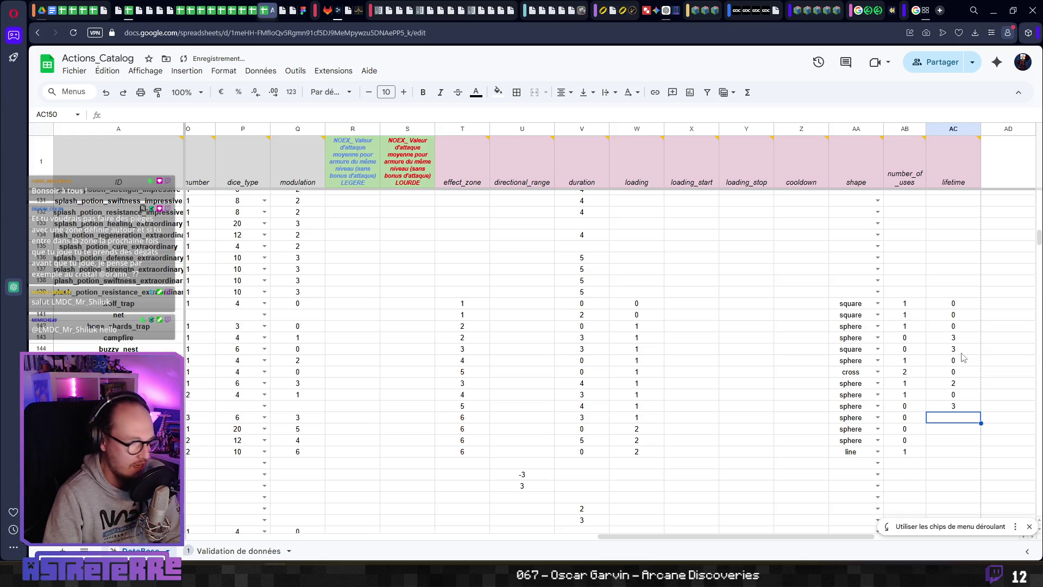
text(4)
key(Return)
text(4)
key(Return)
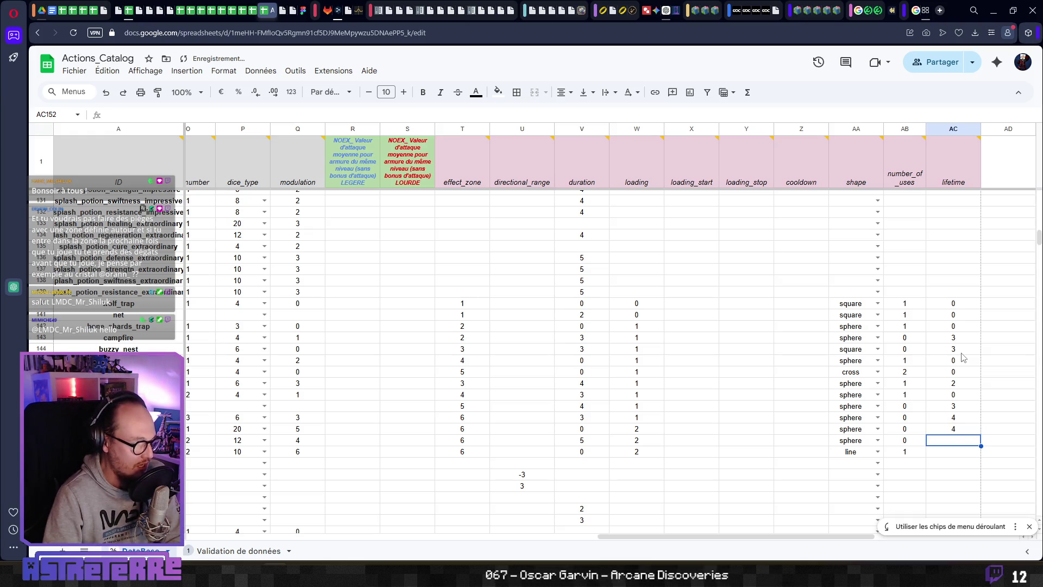
text(4)
key(Return)
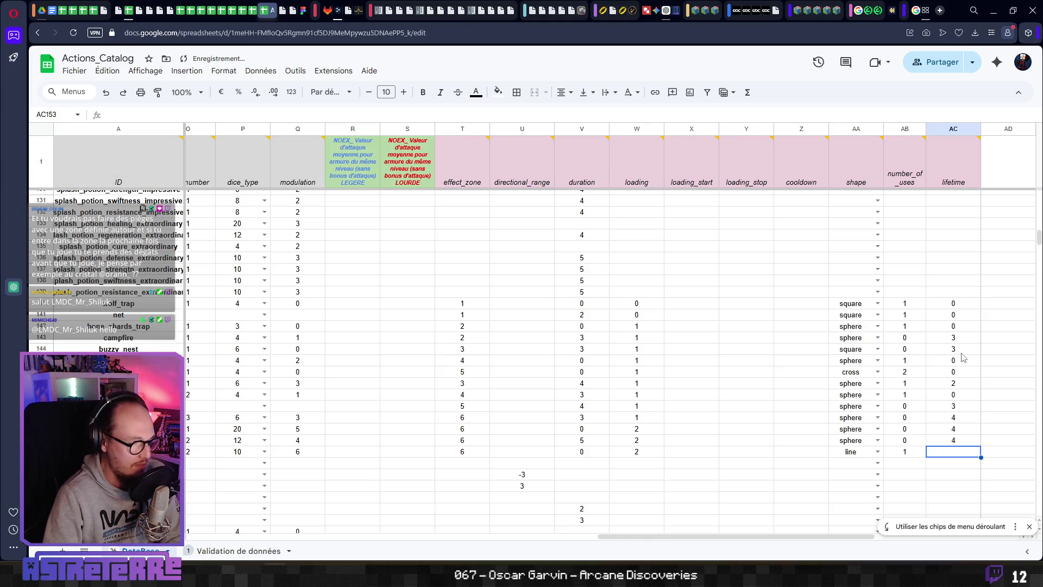
text(0)
key(Up)
key(Up)
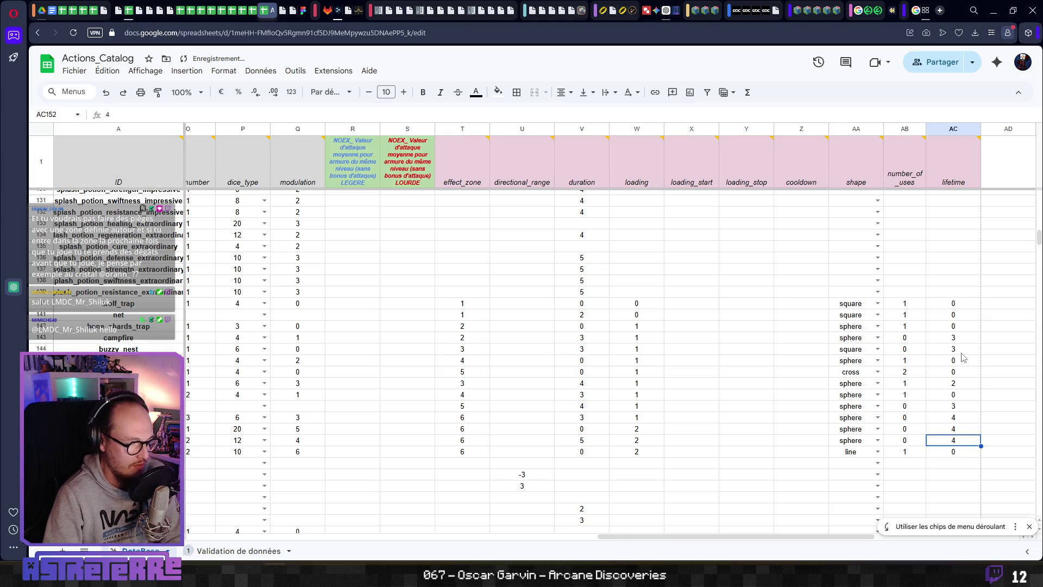
Step: Check the filled lifetime values starting from row 145
key(Down)
key(Down)
key(Up)
click(964, 357)
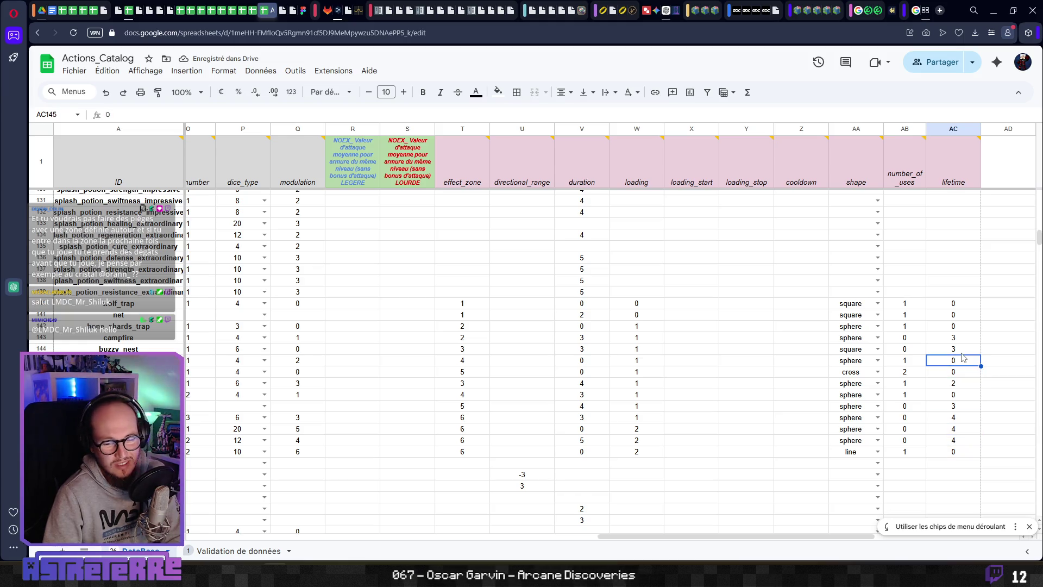
key(Down)
key(Down)
key(Left)
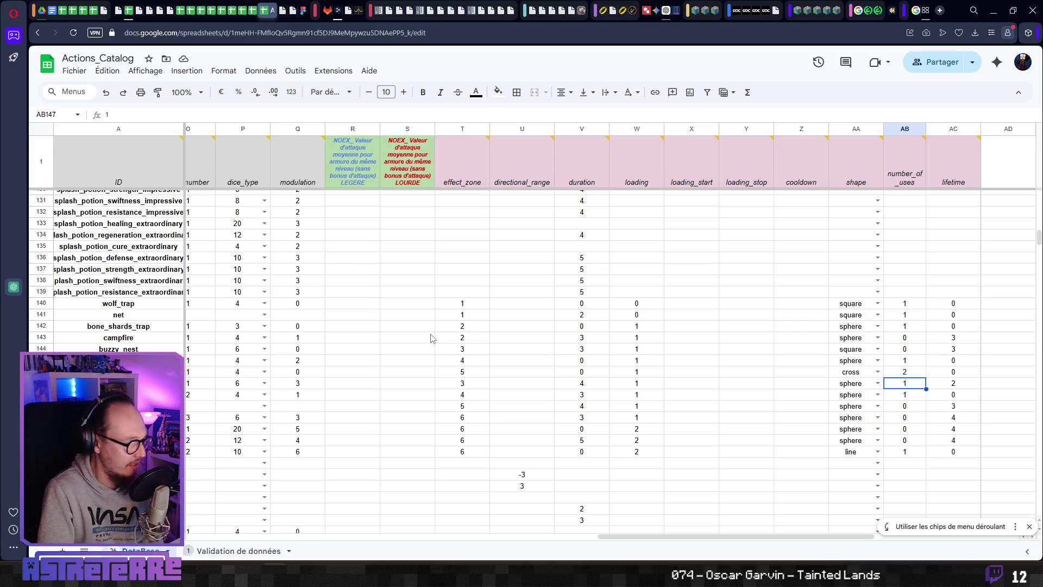
click(129, 328)
click(912, 317)
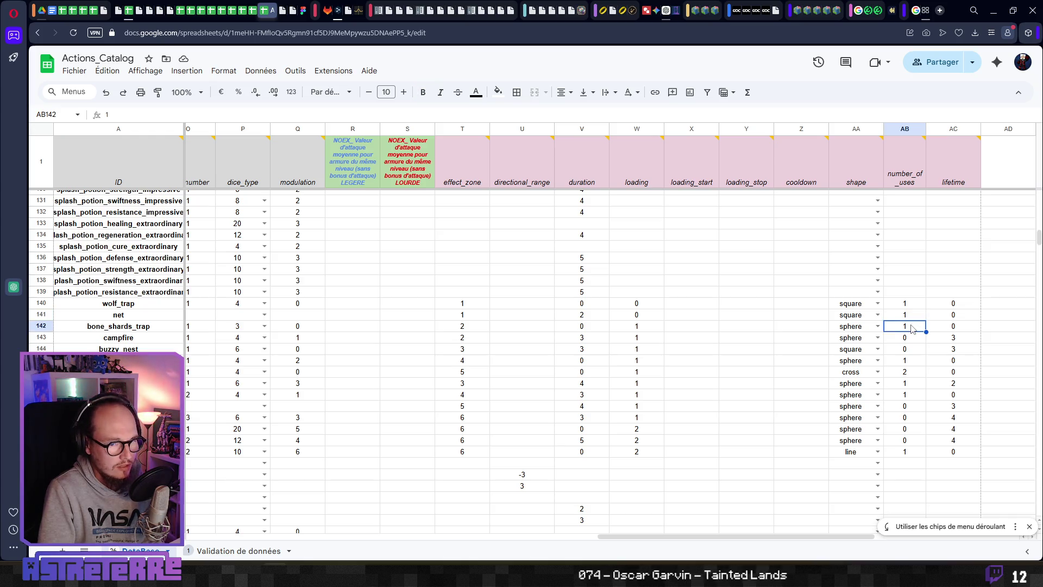
key(Right)
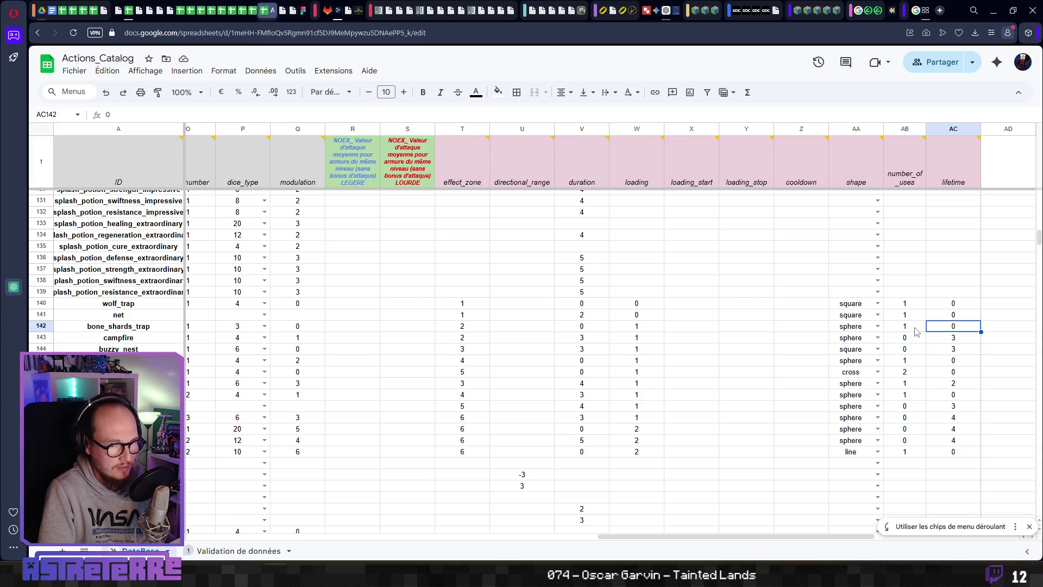
key(Left)
click(905, 361)
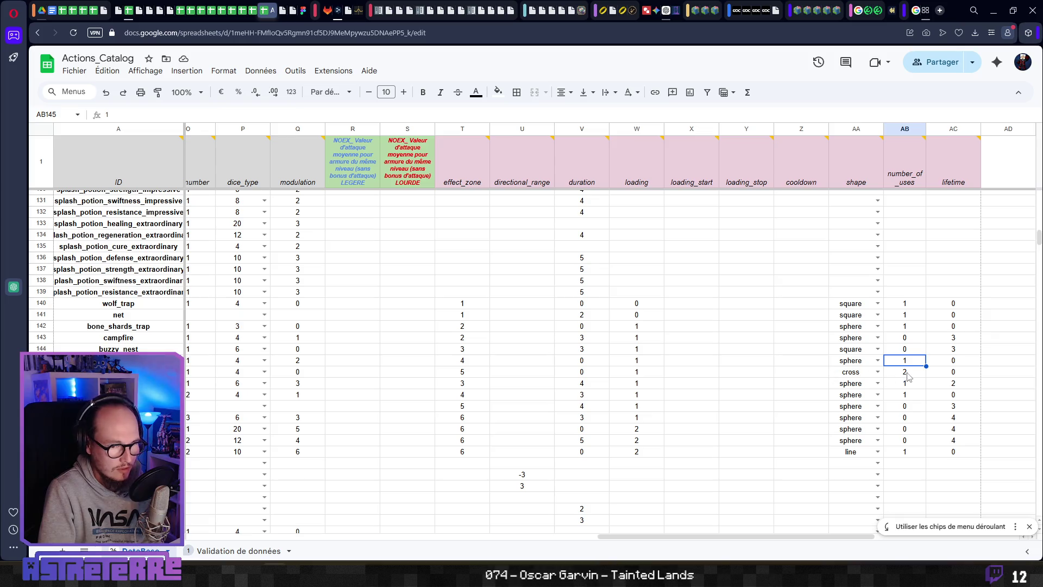
click(910, 376)
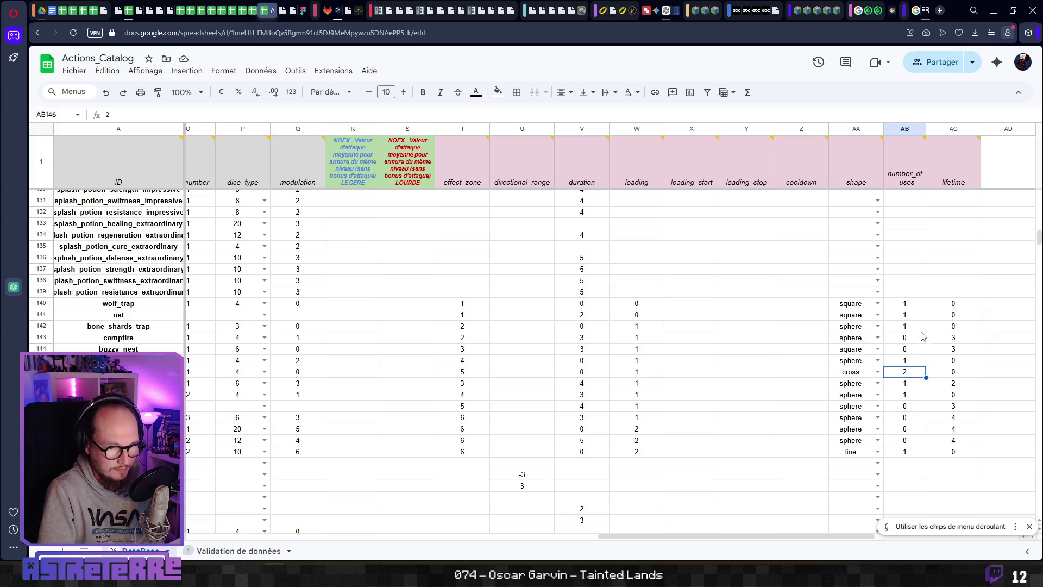
click(916, 316)
click(948, 304)
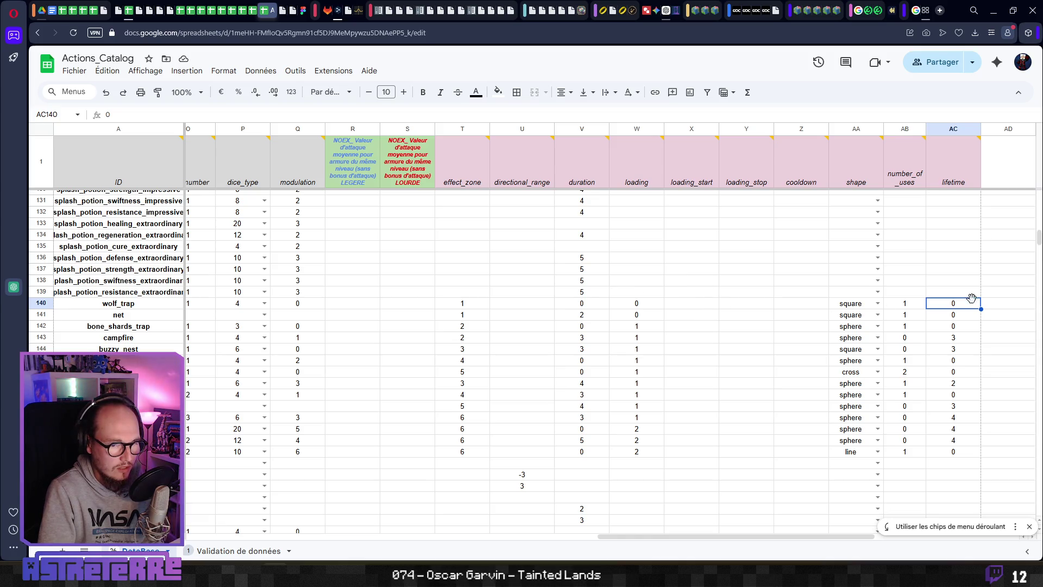
mouse_move(956, 303)
mouse_down()
mouse_move(957, 454)
mouse_move(926, 451)
mouse_up()
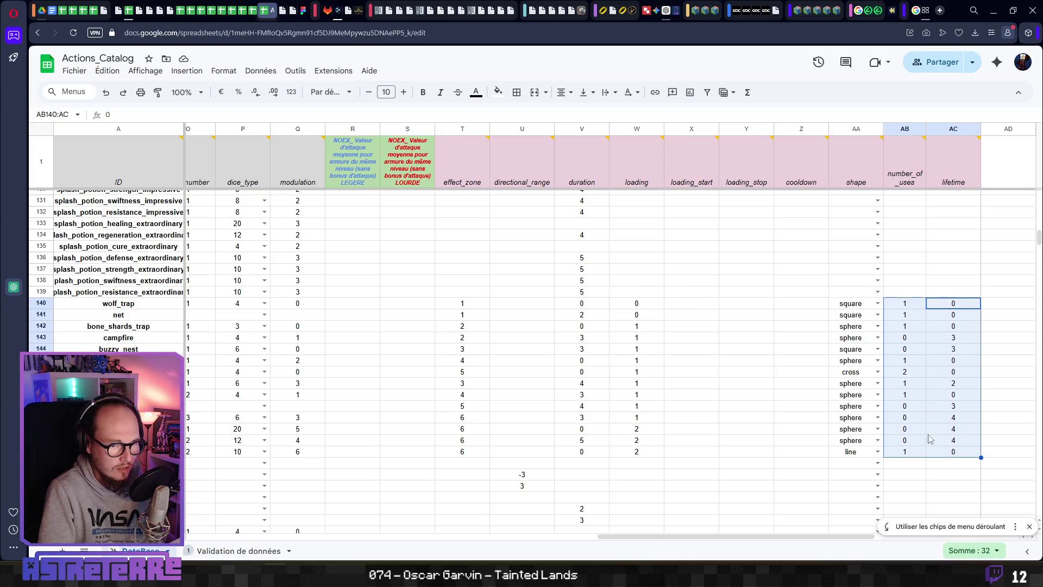
click(963, 307)
Step: Export the sheet as JSON via the Export Sheet Data add-on and download Actions_Catalog - DataBase.json
click(74, 71)
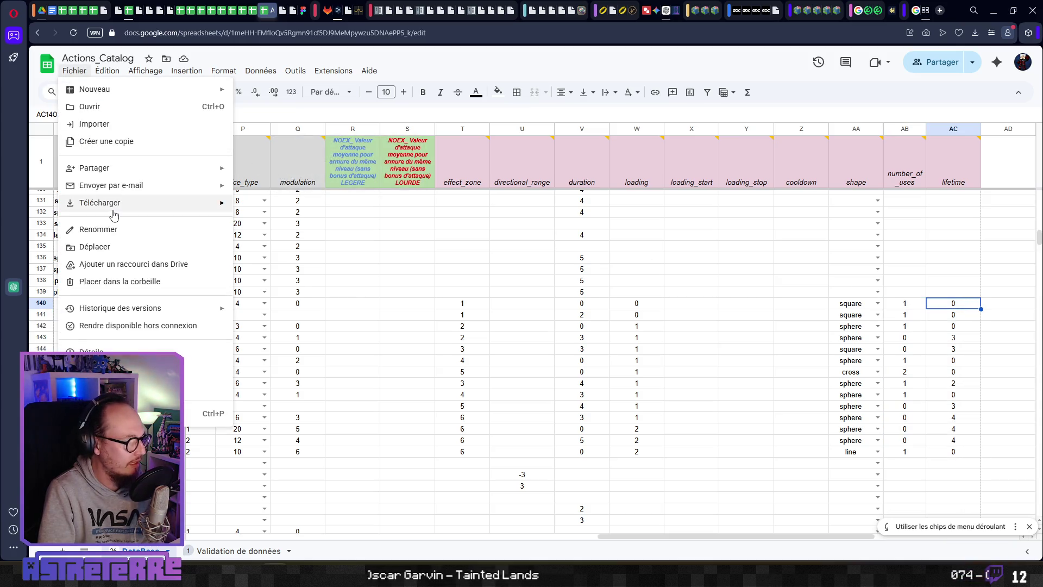
mouse_move(212, 202)
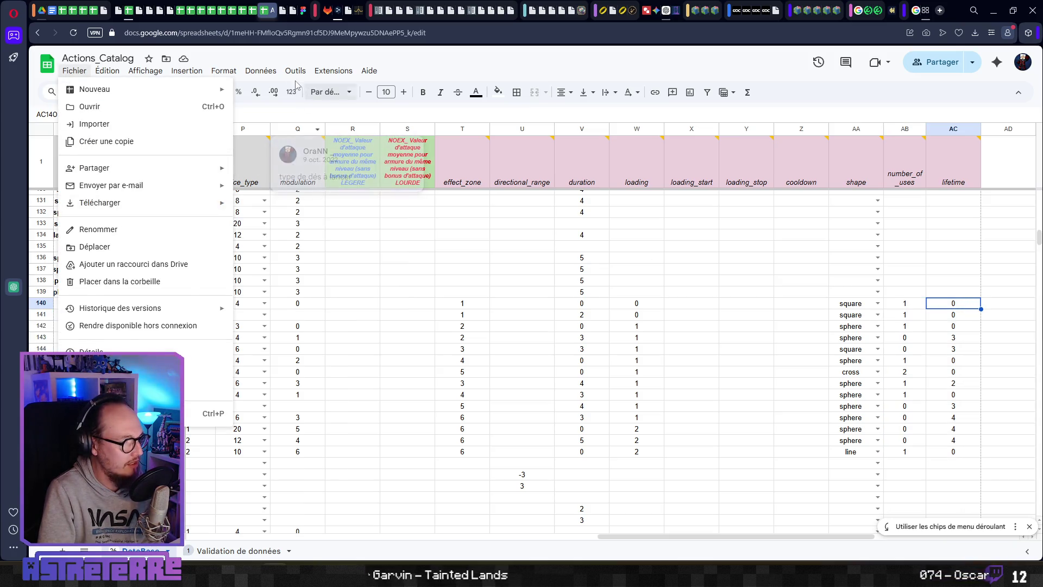
key(Escape)
click(330, 71)
mouse_move(326, 193)
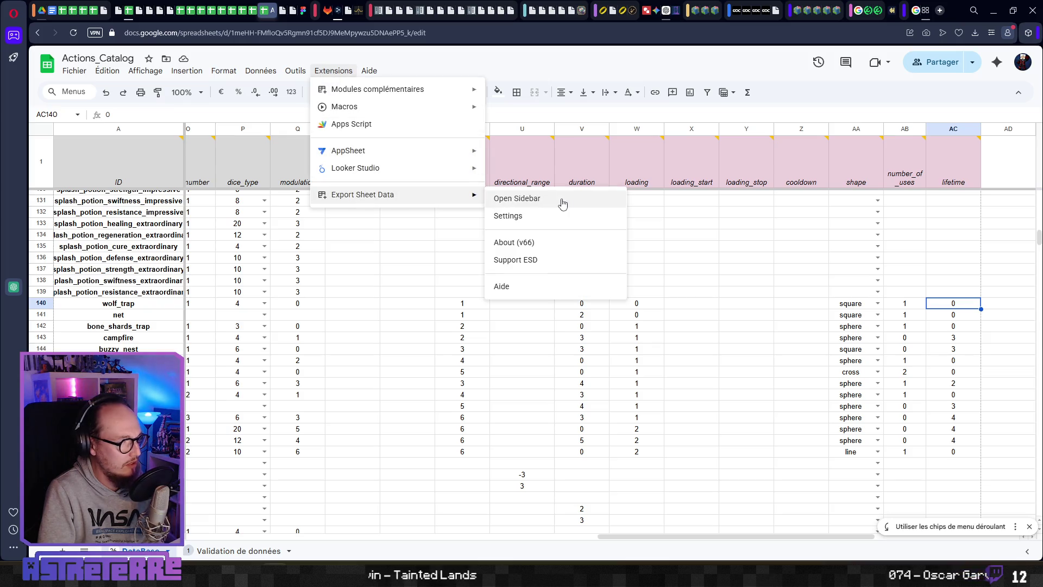
click(565, 200)
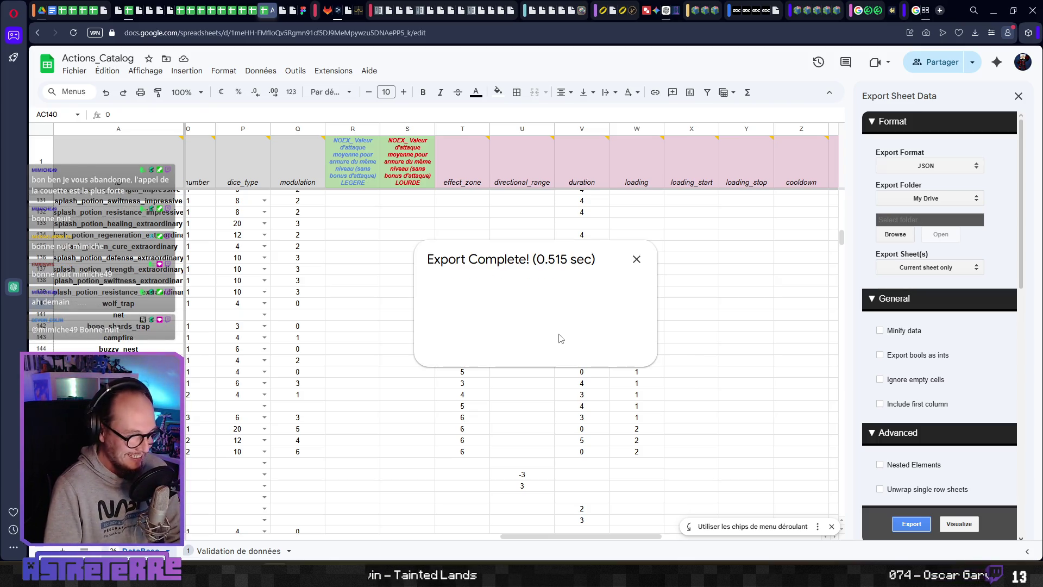
click(459, 343)
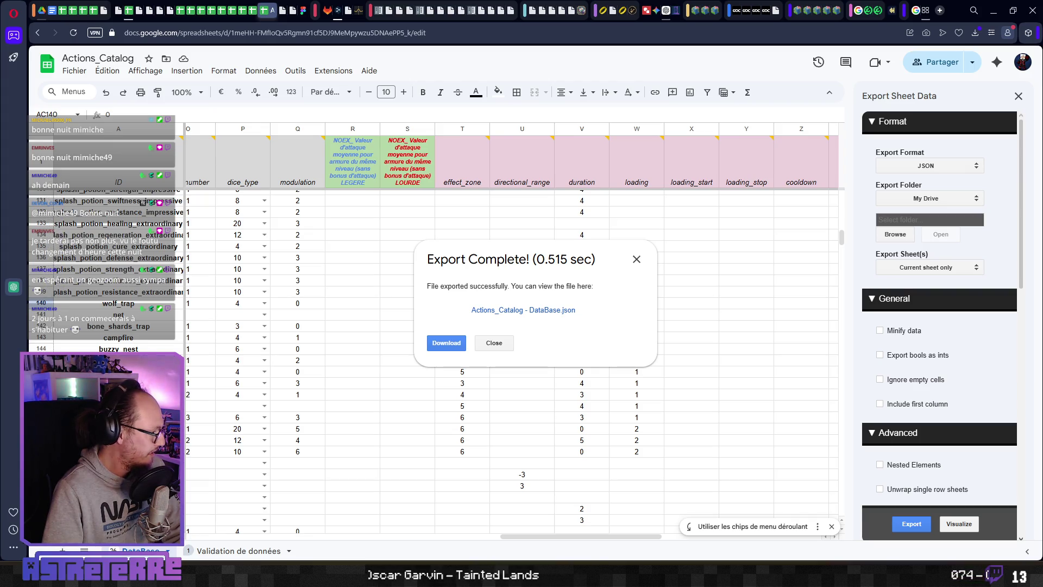
click(637, 259)
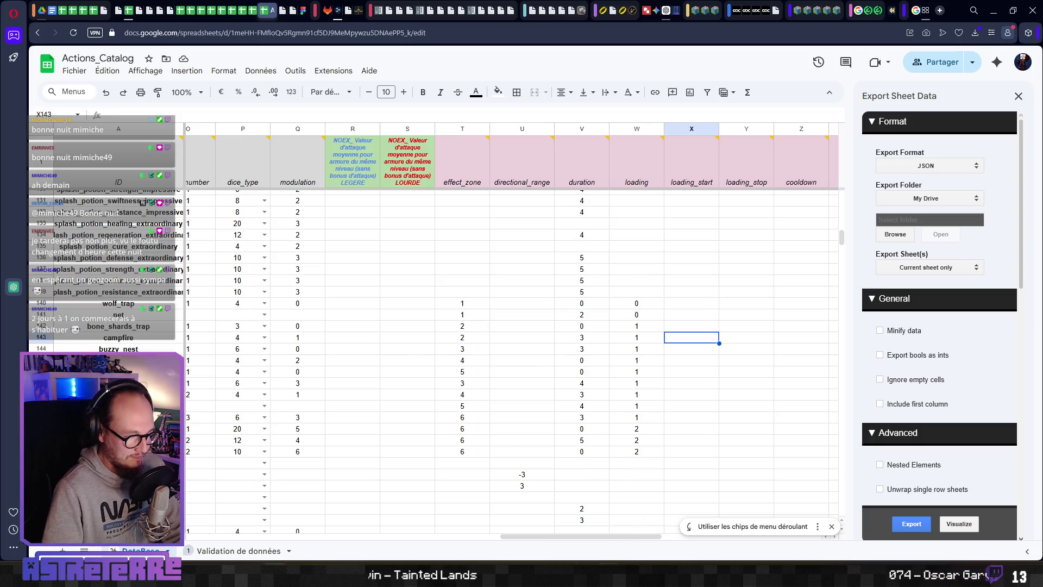
click(447, 553)
click(459, 337)
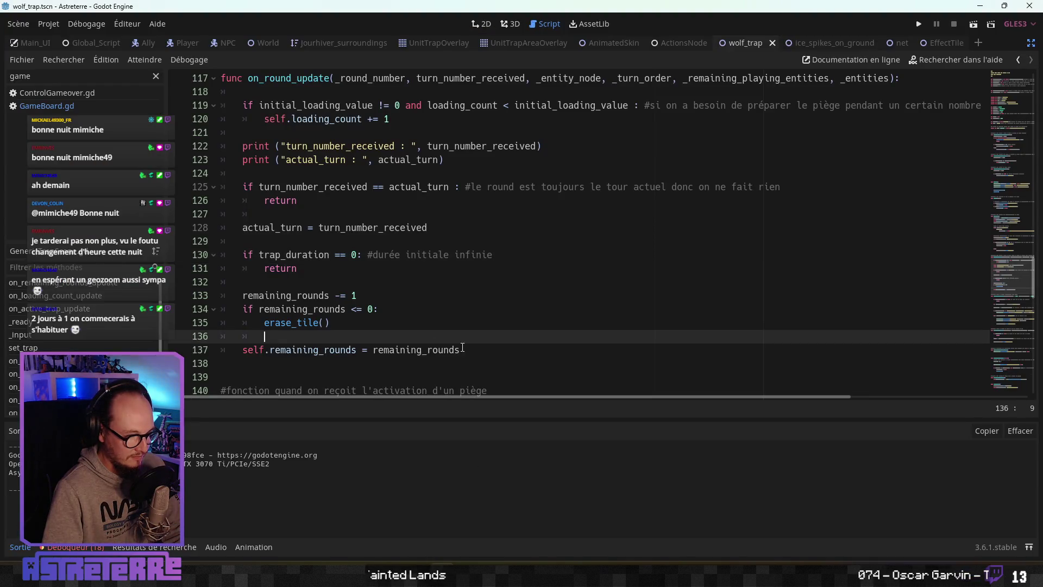
scroll(467, 245, up, 1)
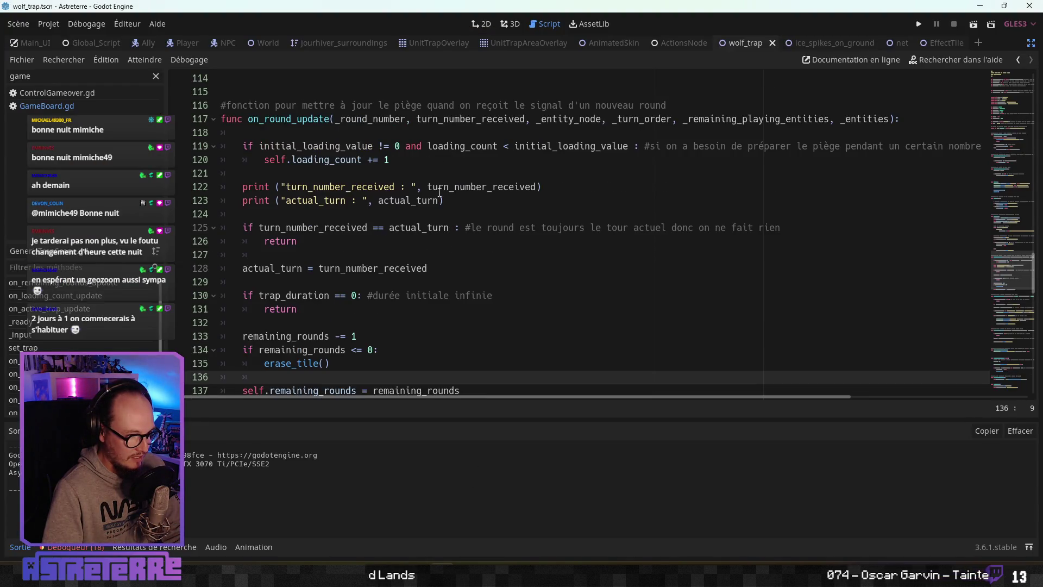
drag(444, 200, 223, 188)
click(339, 237)
scroll(339, 237, up, 5)
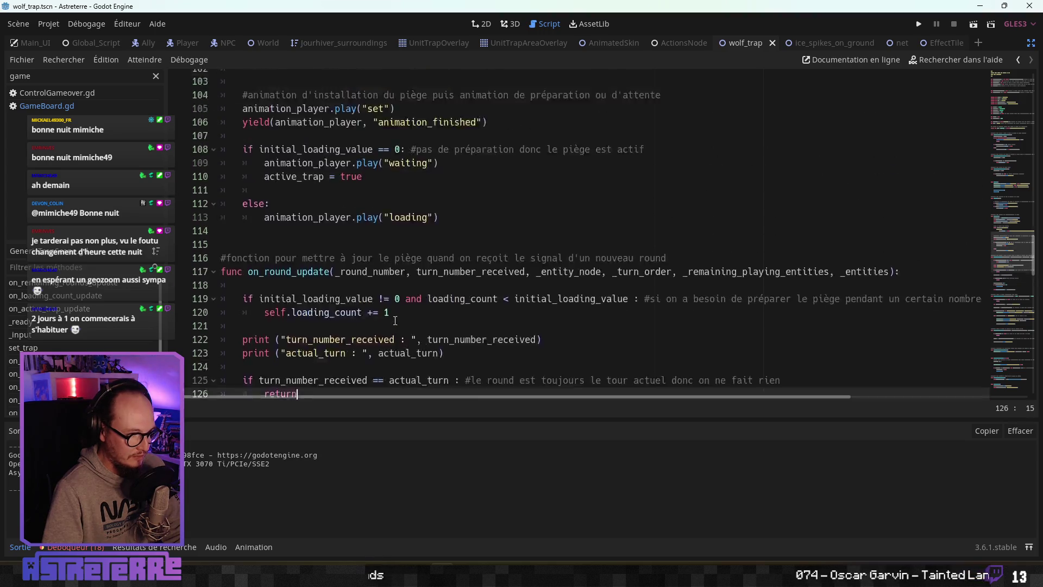
scroll(387, 322, down, 5)
scroll(387, 321, down, 2)
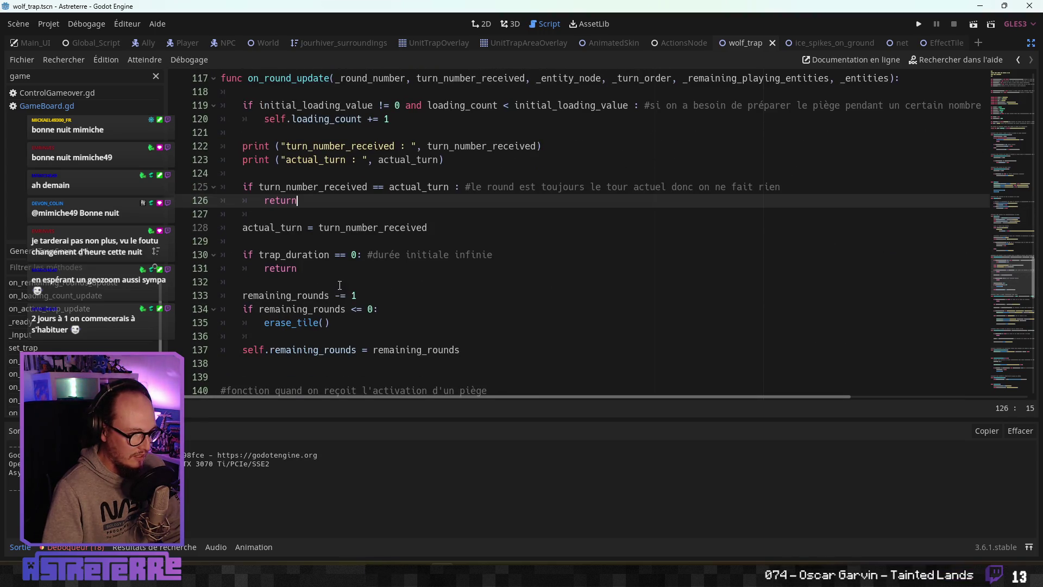
click(329, 270)
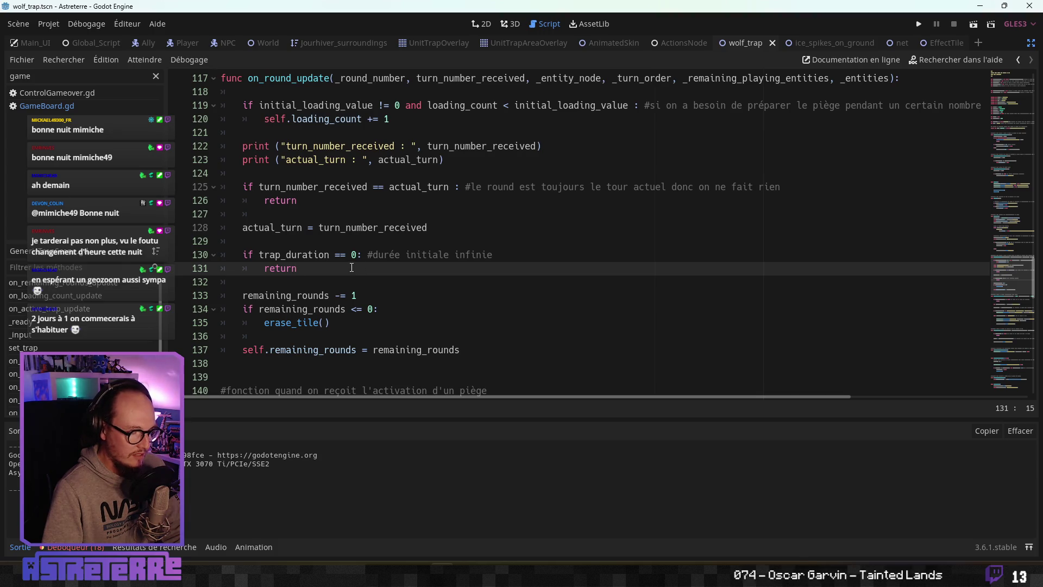
scroll(352, 268, up, 1)
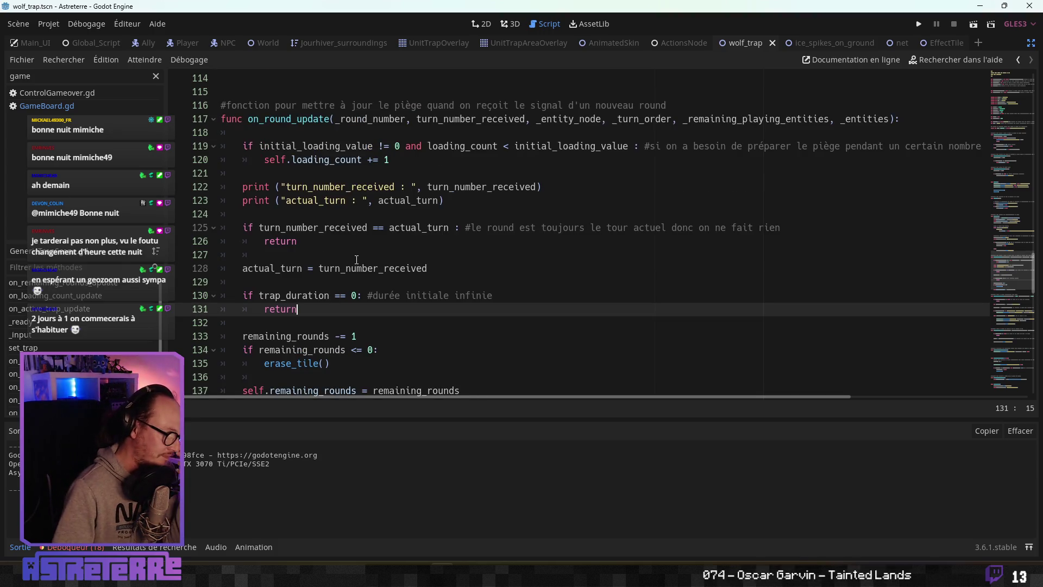
click(314, 295)
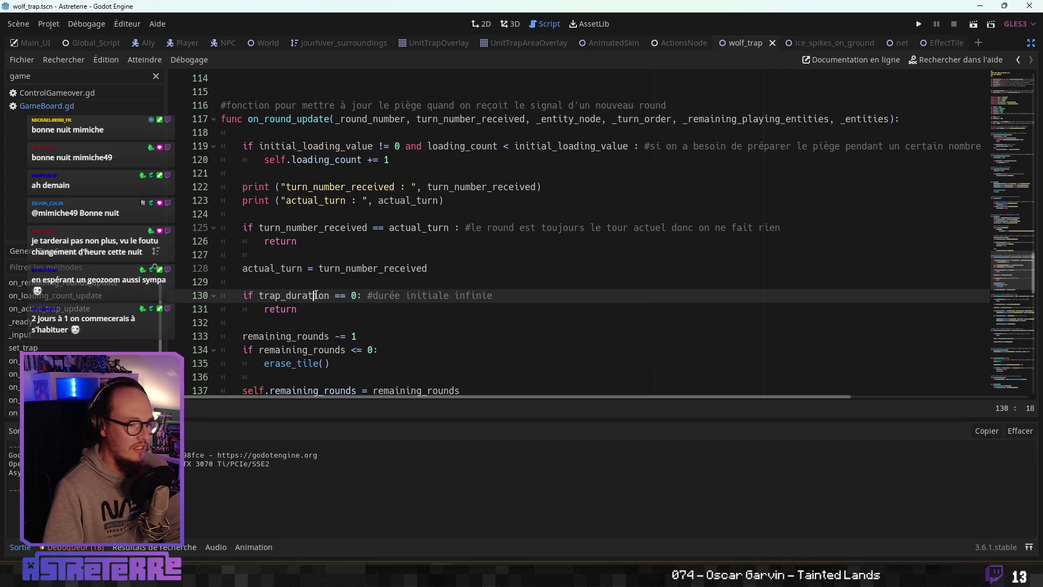
scroll(315, 294, down, 1)
scroll(314, 294, down, 6)
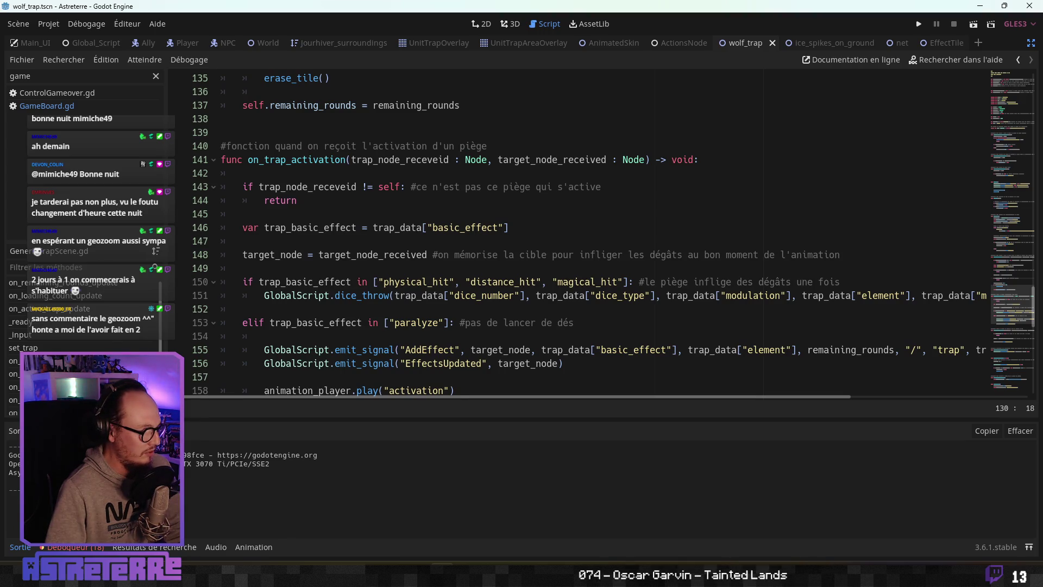
click(22, 348)
click(359, 174)
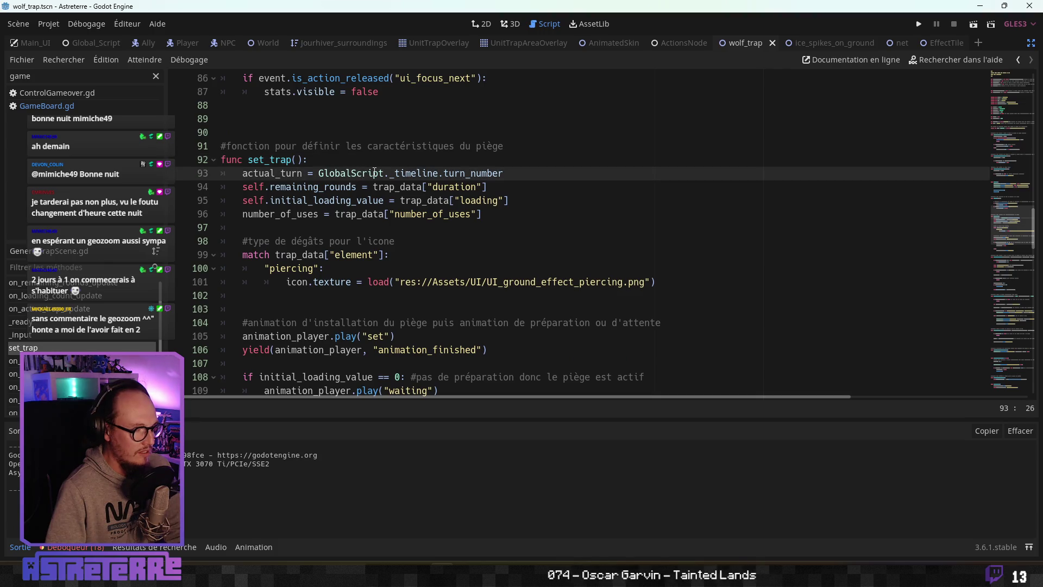
click(346, 187)
click(435, 187)
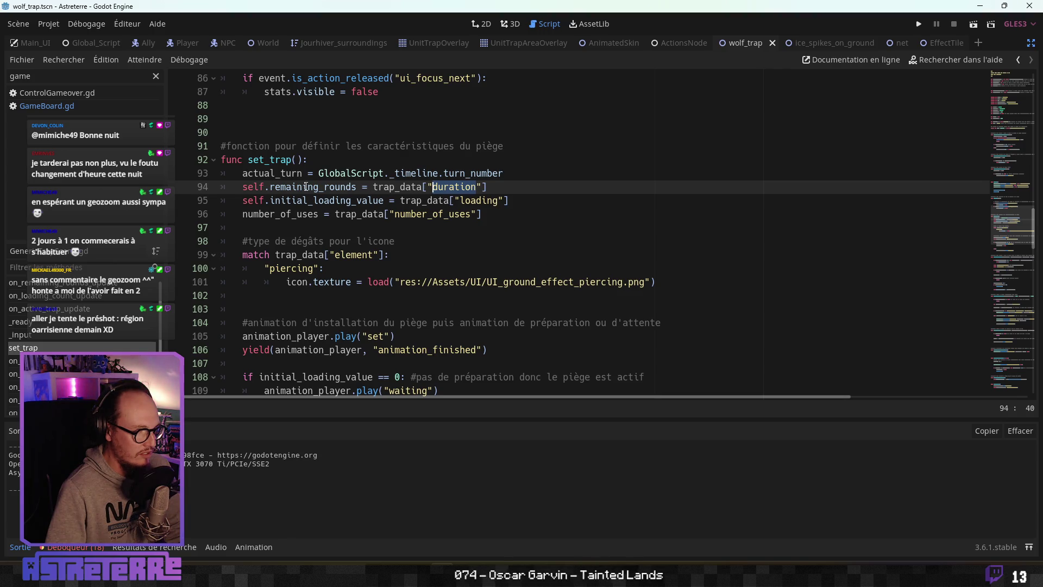
click(451, 200)
click(455, 186)
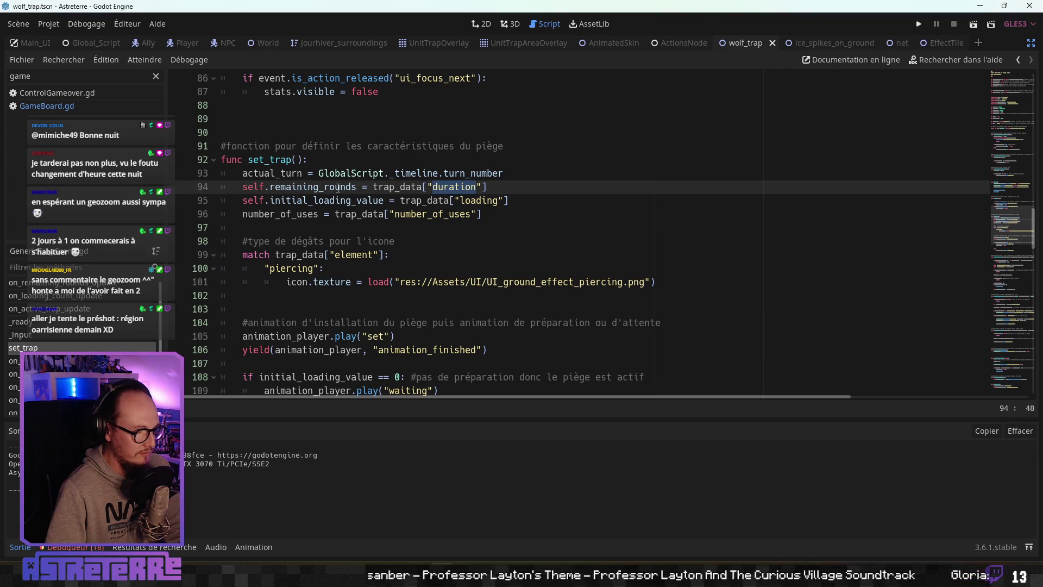
scroll(338, 188, up, 20)
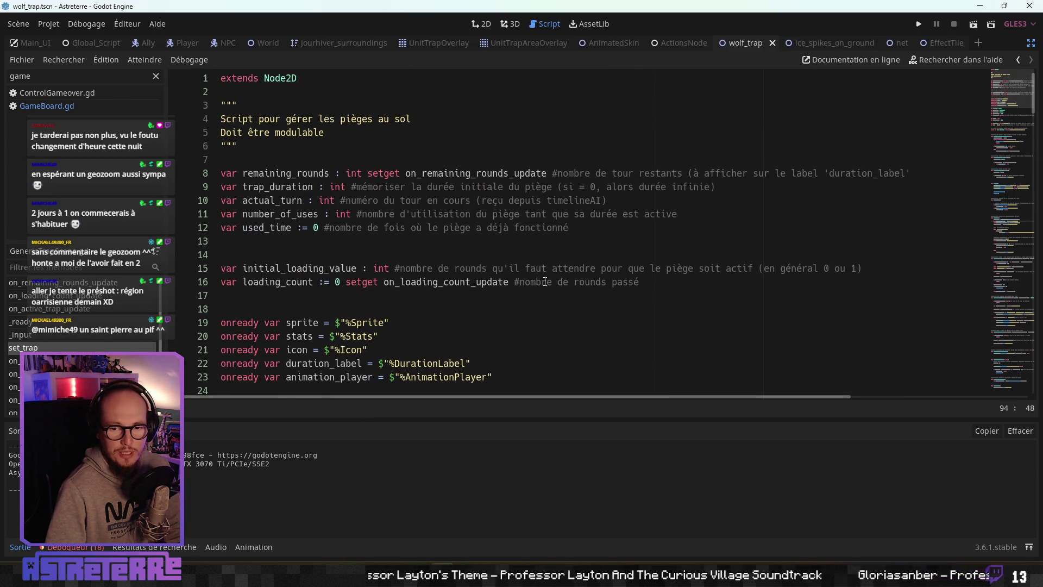
Step: Rename remaining_rounds to remaining_turns on line 8, with setter on_remaining_turns_update
click(272, 246)
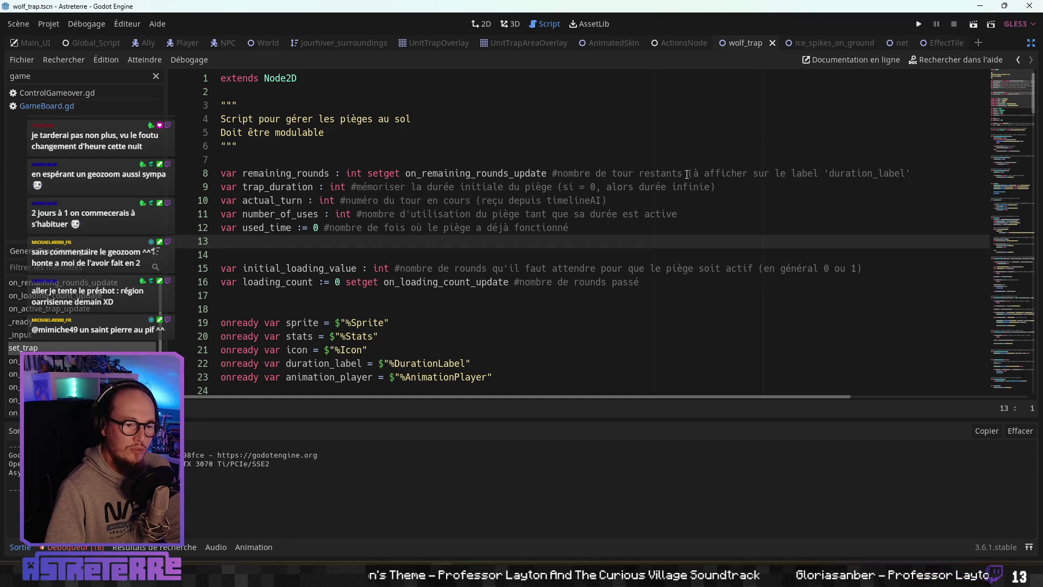
click(809, 176)
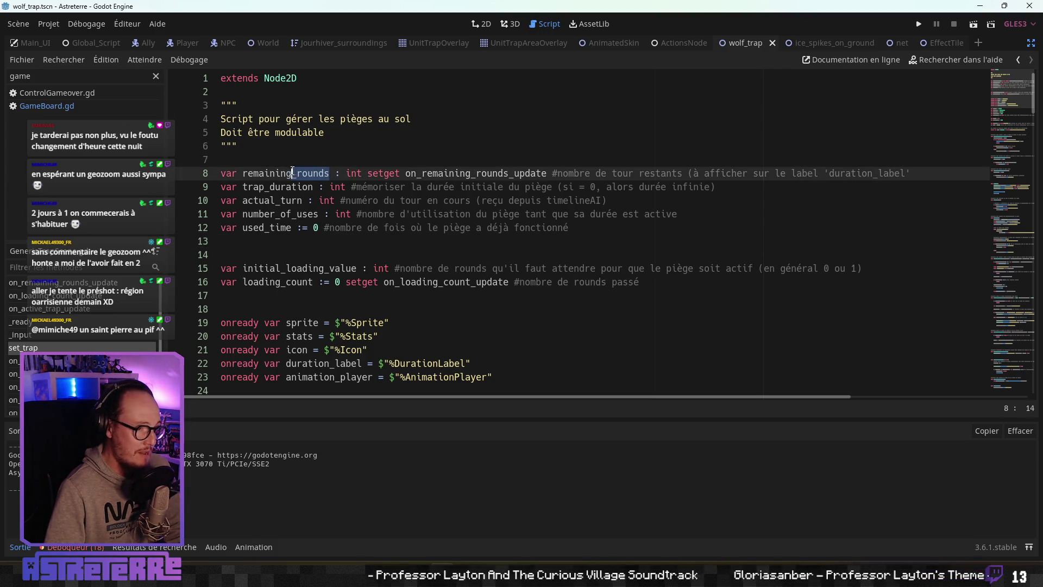
text(turns)
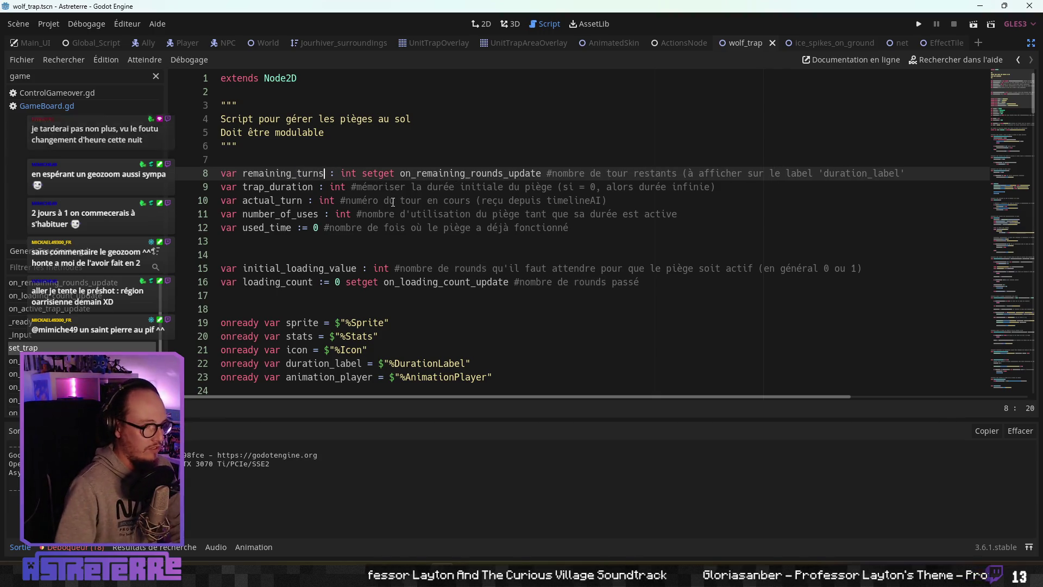
click(535, 211)
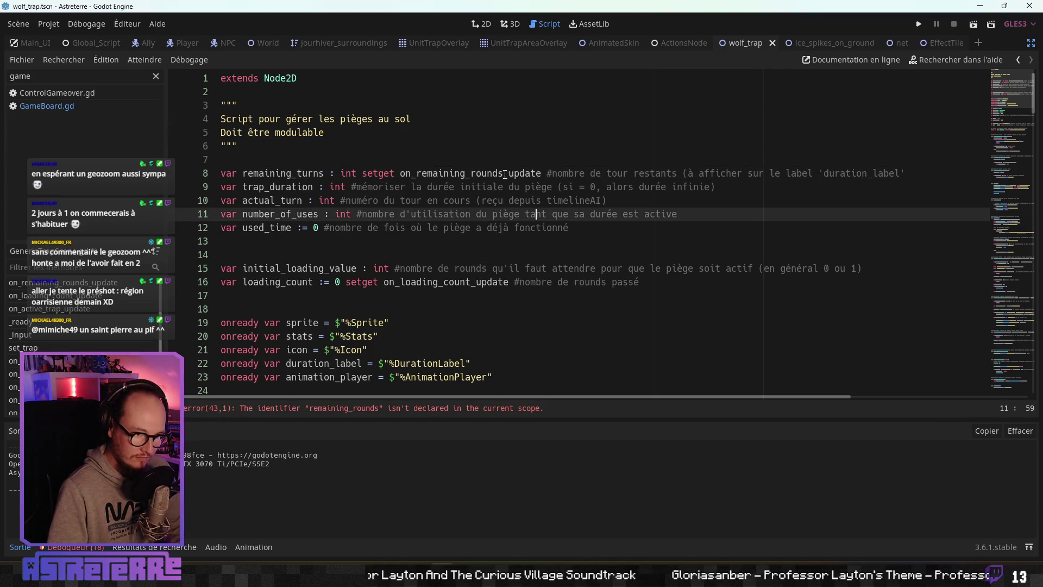
drag(504, 174, 476, 173)
text(turns)
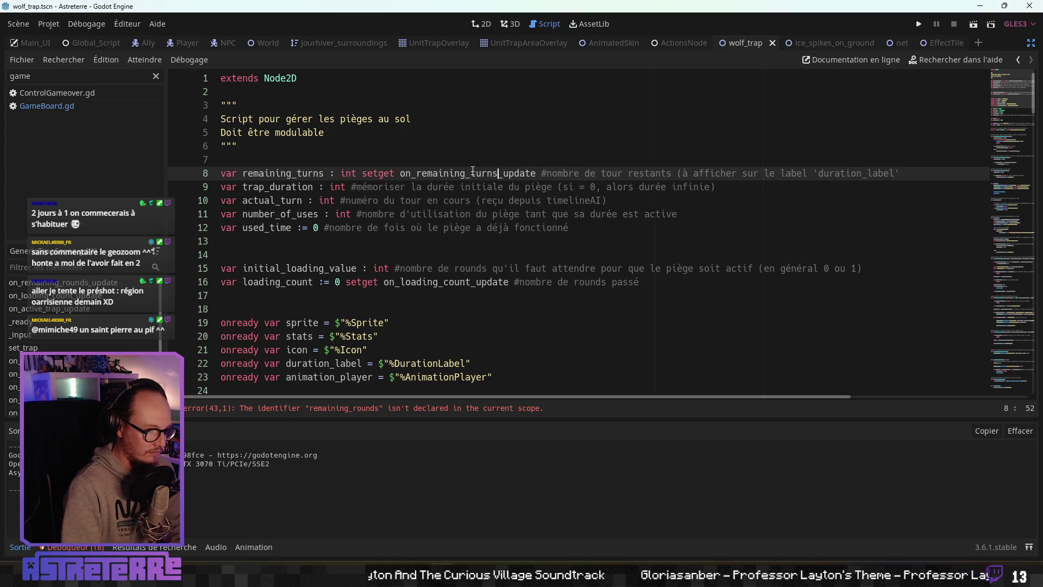
Step: Rename the trap_duration variable to trap_lifetime
click(538, 216)
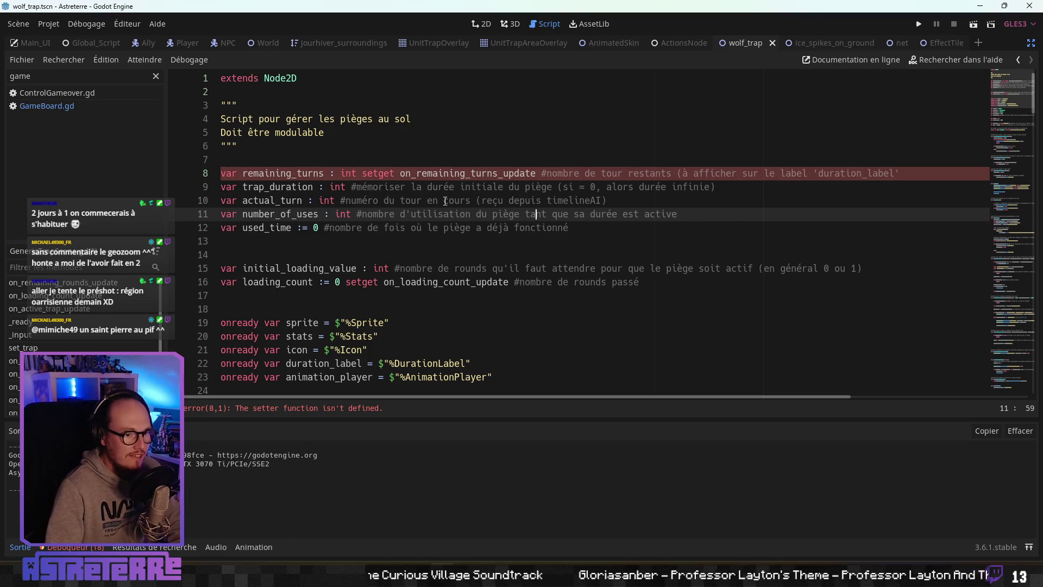
click(396, 200)
click(469, 188)
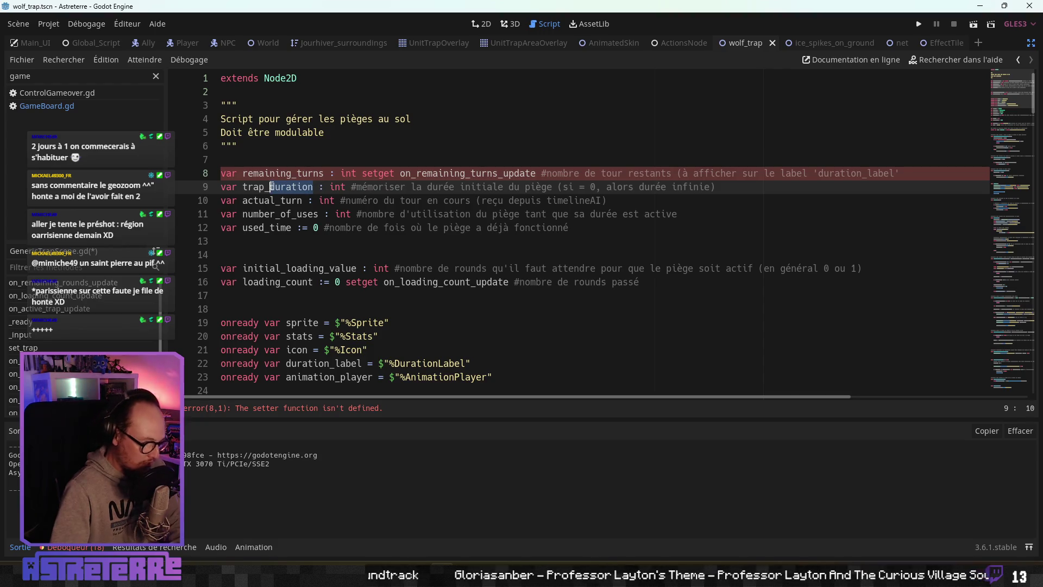
text(lifetime)
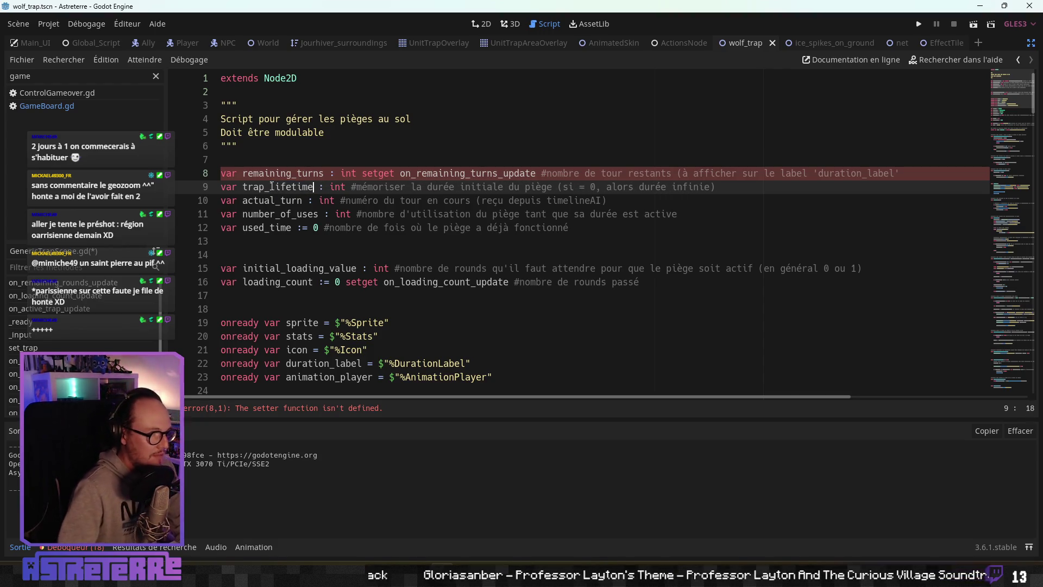
Step: Review the used_time, loading_count and initial_loading_value declarations below
click(381, 228)
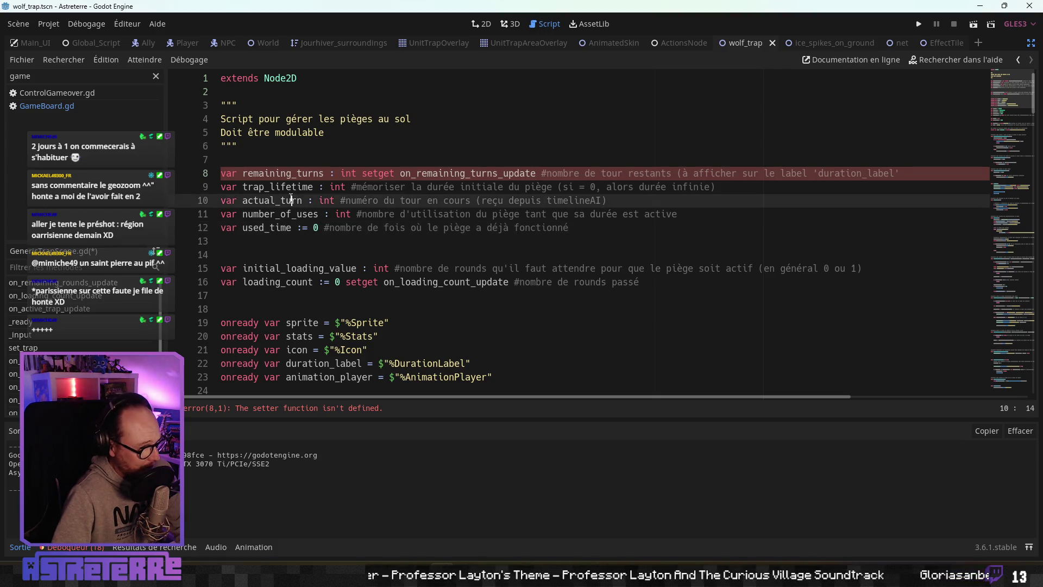
click(288, 214)
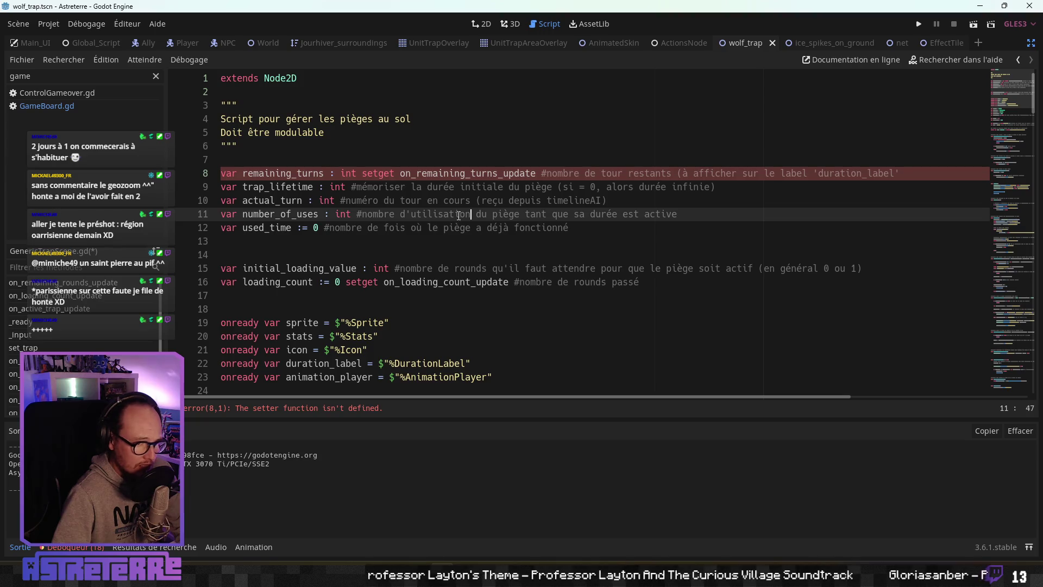
key(Down)
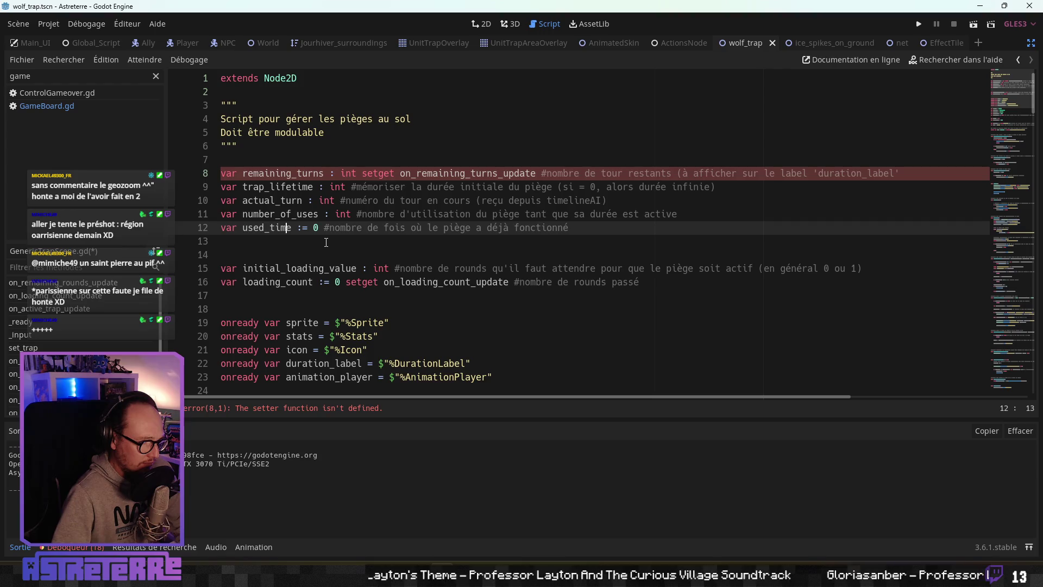
click(319, 281)
scroll(319, 278, down, 1)
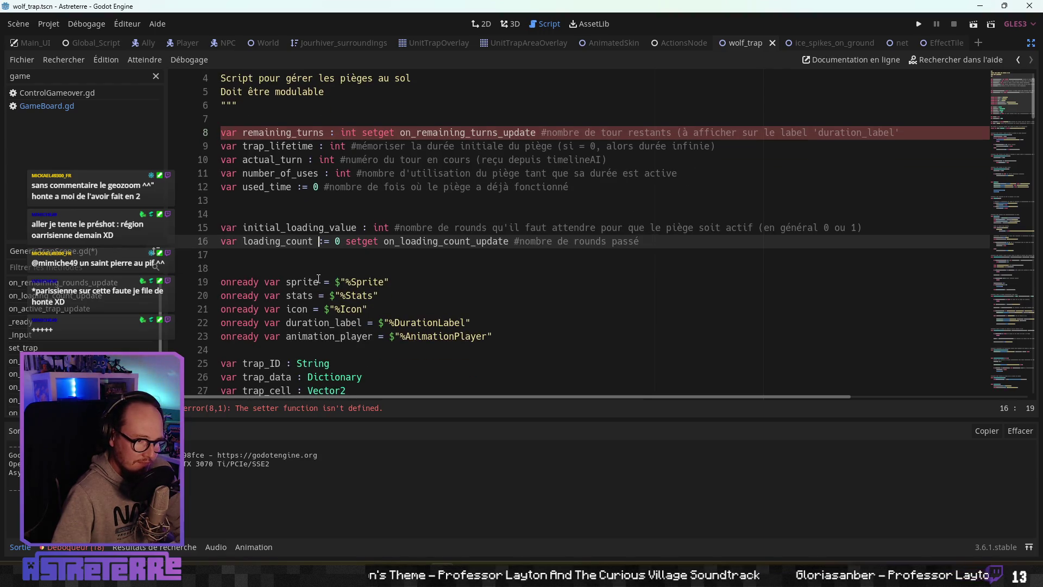
click(680, 234)
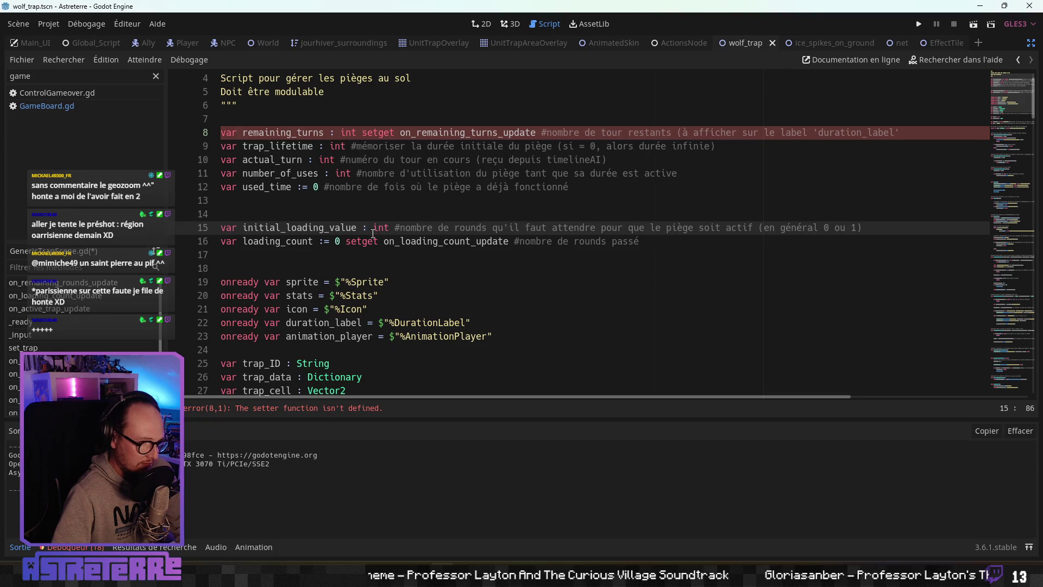
click(341, 256)
click(339, 244)
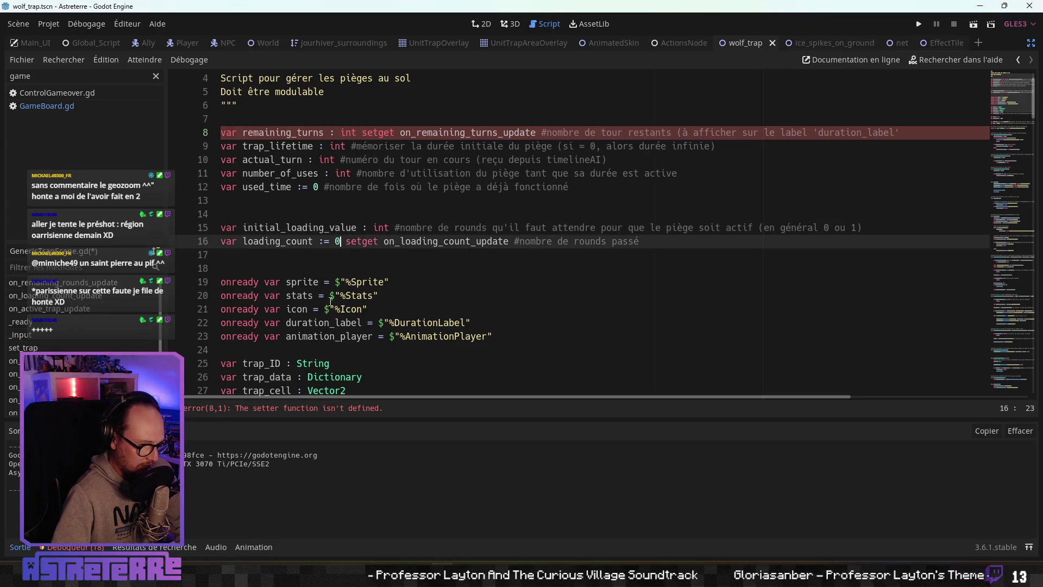
scroll(332, 271, down, 1)
scroll(326, 294, down, 9)
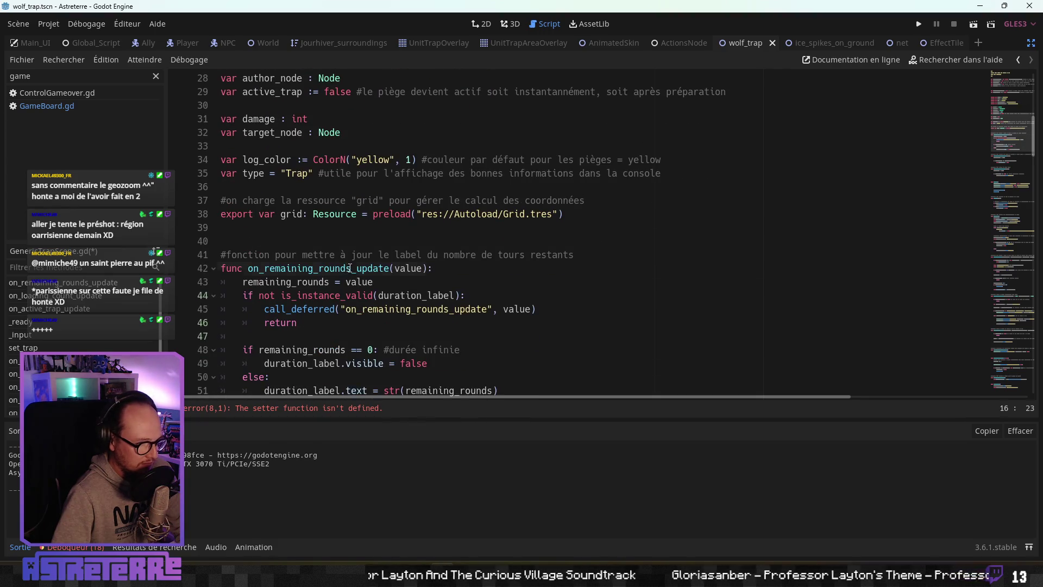
Step: Rename the setter function to on_remaining_turns_update and fix the line 43 assignment
drag(350, 268, 319, 268)
text(turns)
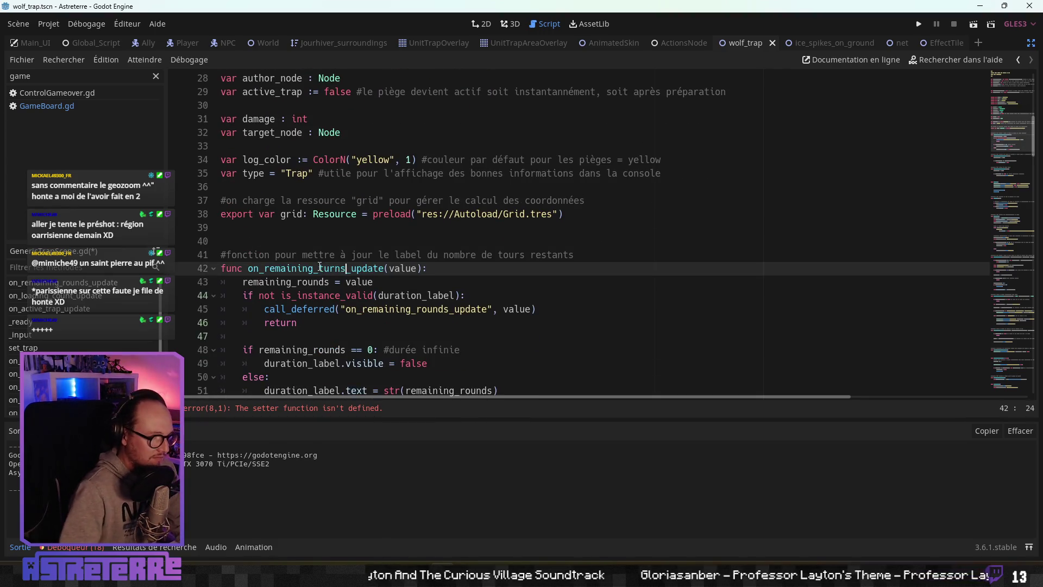
click(362, 256)
key(Down)
key(Down)
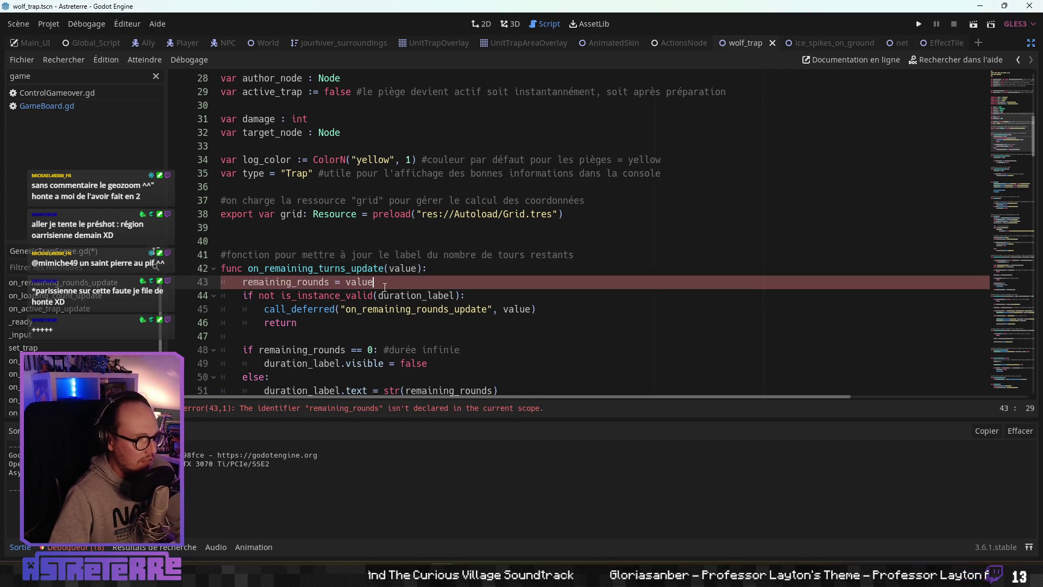
scroll(364, 274, down, 1)
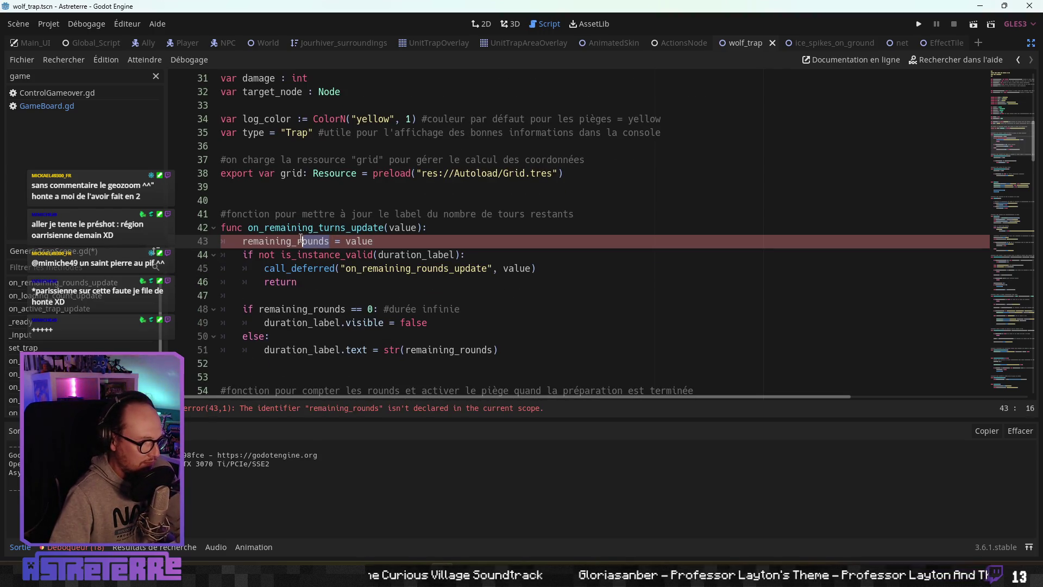
text(turns)
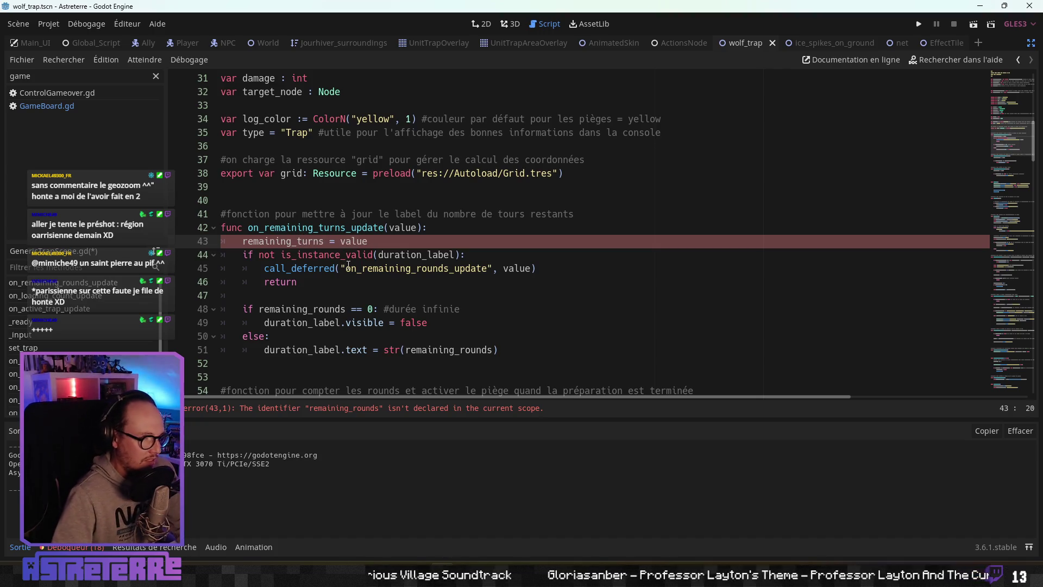
Step: Change the deferred call's method name on line 45 to on_remaining_turns_update
click(347, 268)
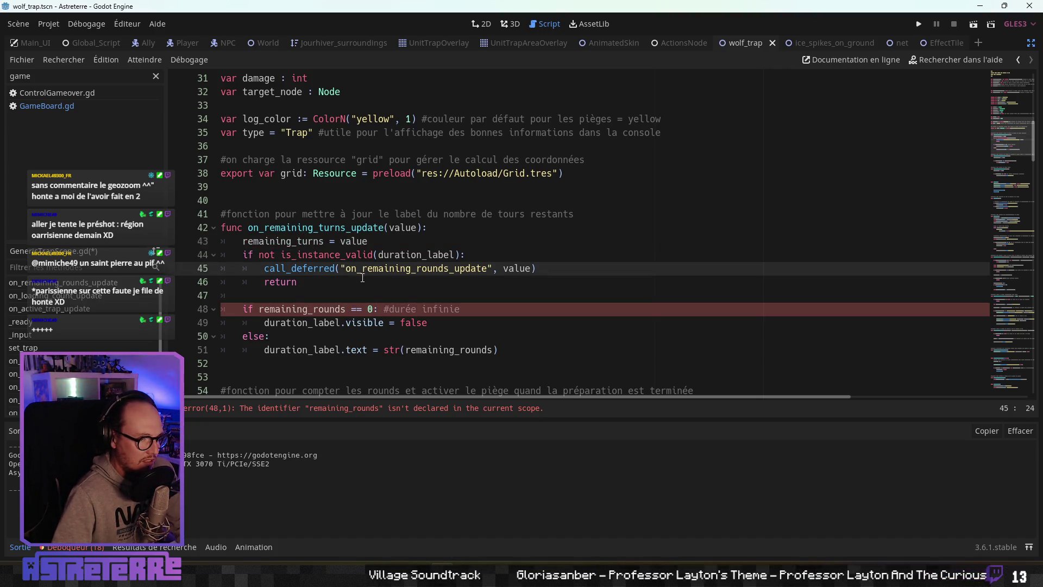
click(362, 277)
scroll(433, 238, down, 1)
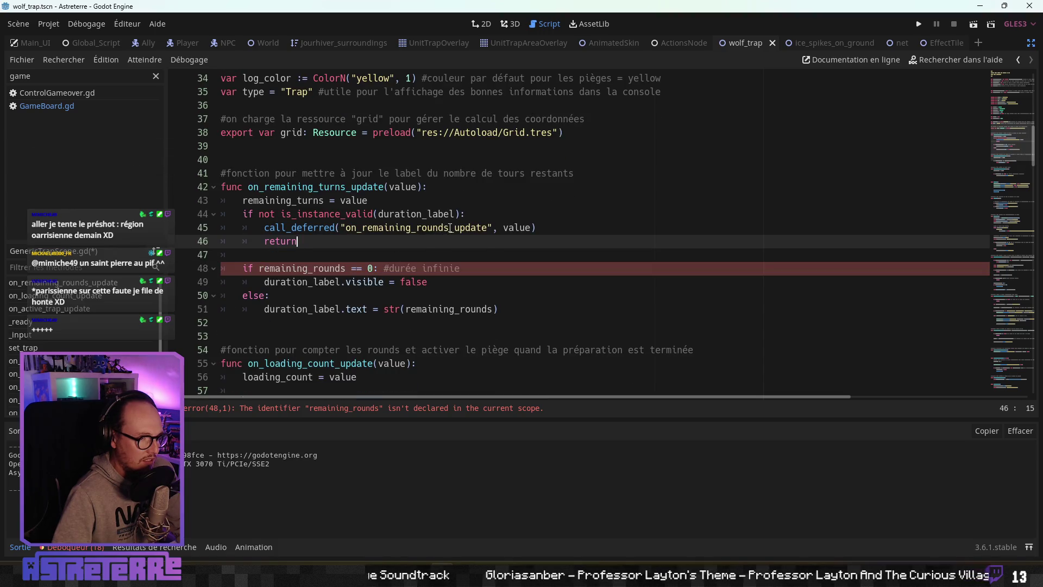
drag(450, 228, 424, 227)
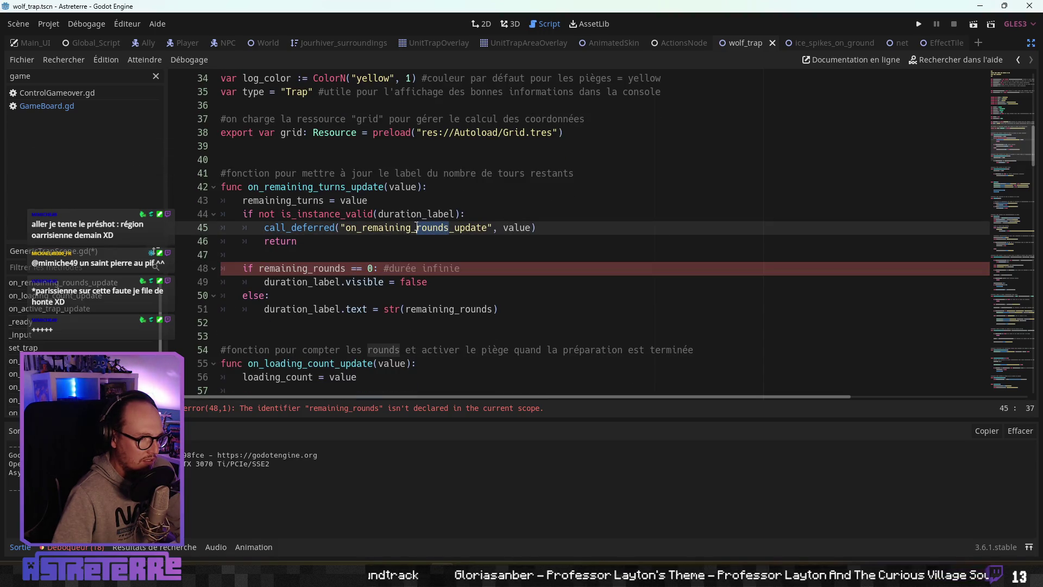
text(turns)
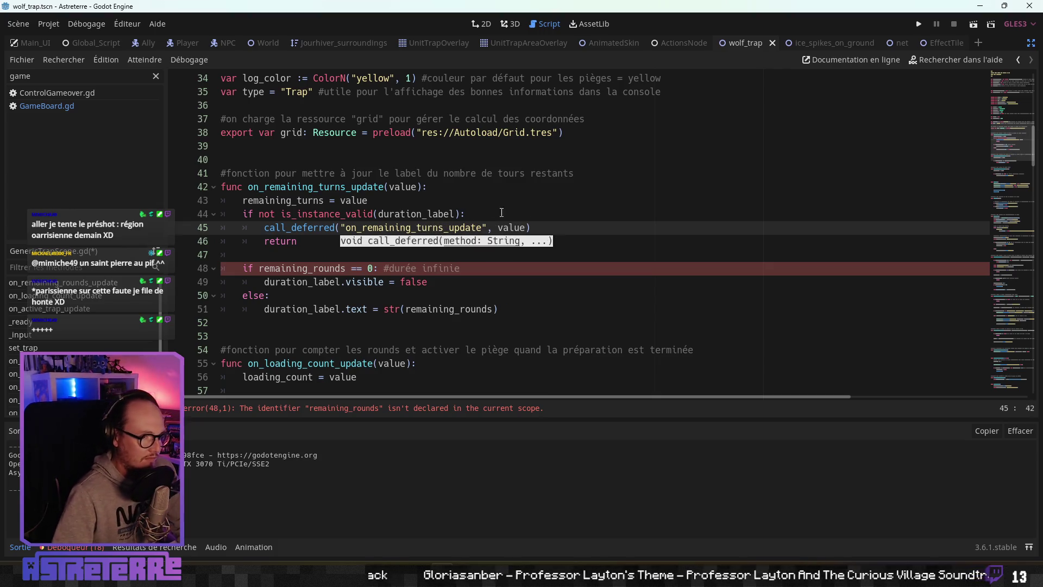
key(Up)
key(End)
click(344, 239)
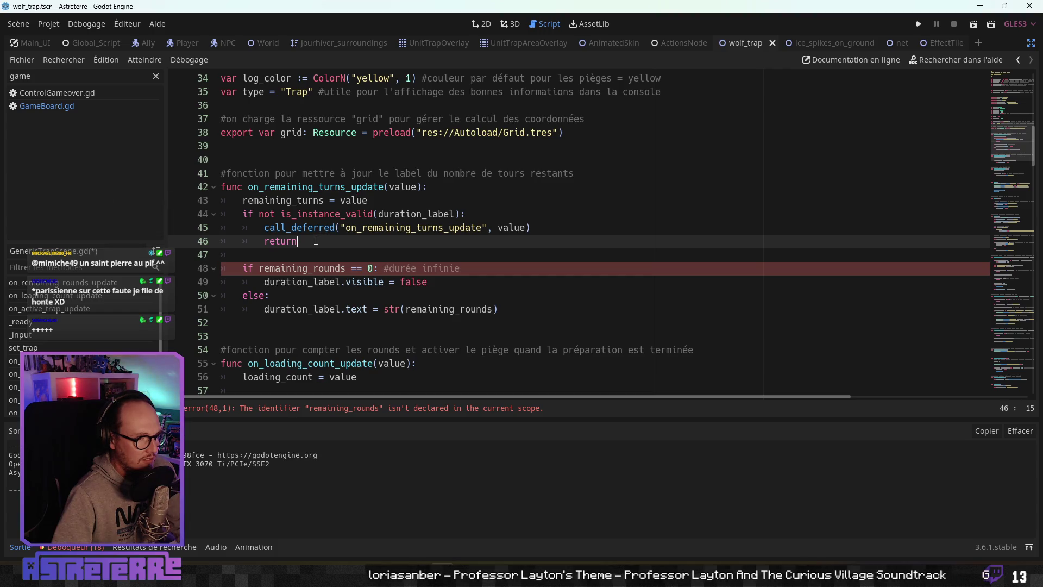
Step: Replace remaining_rounds with remaining_turns in the line 48 check and line 51 label text
click(298, 268)
scroll(326, 265, down, 1)
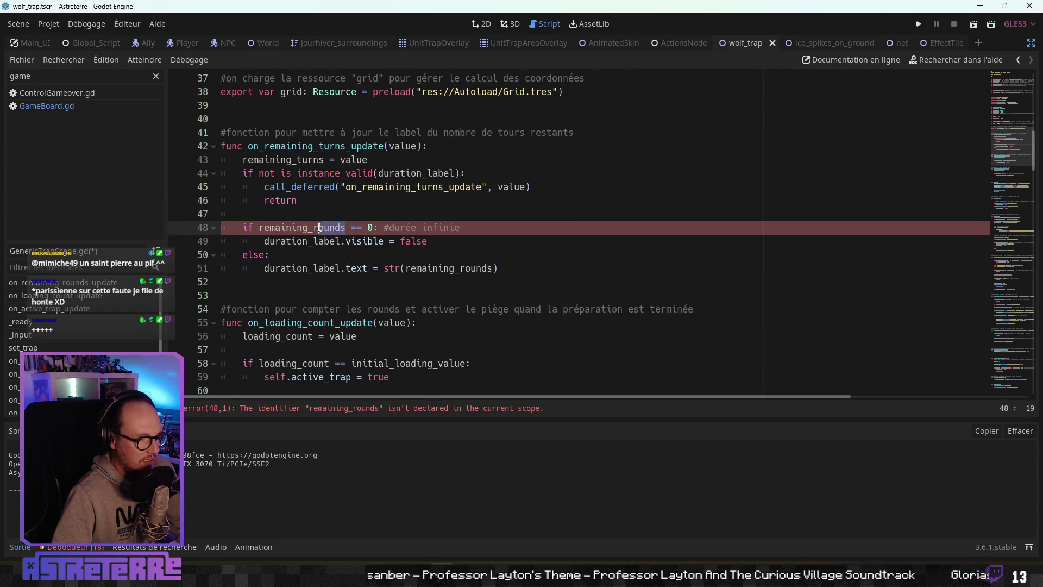
text(turns)
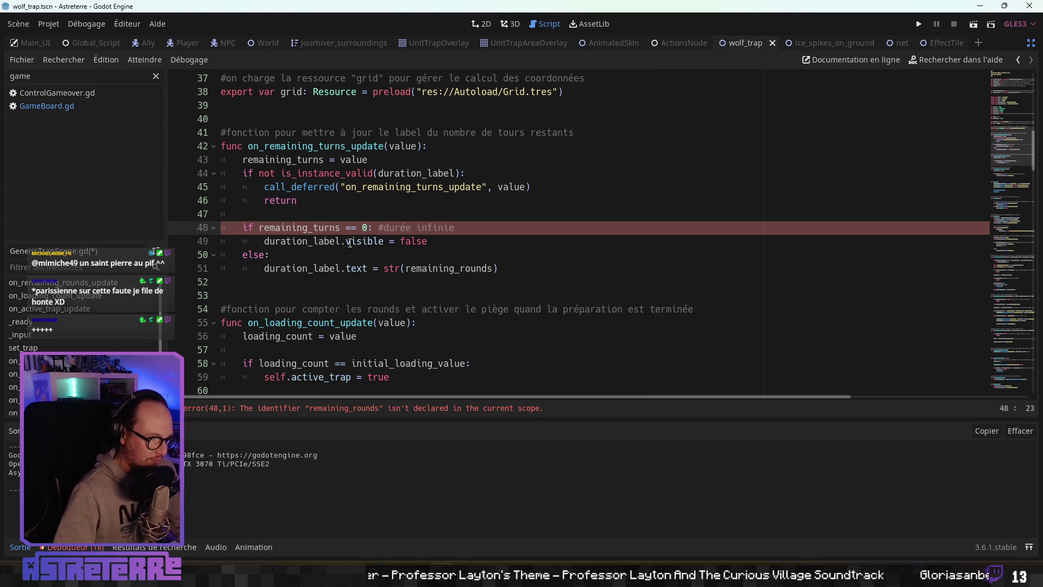
click(346, 254)
click(325, 242)
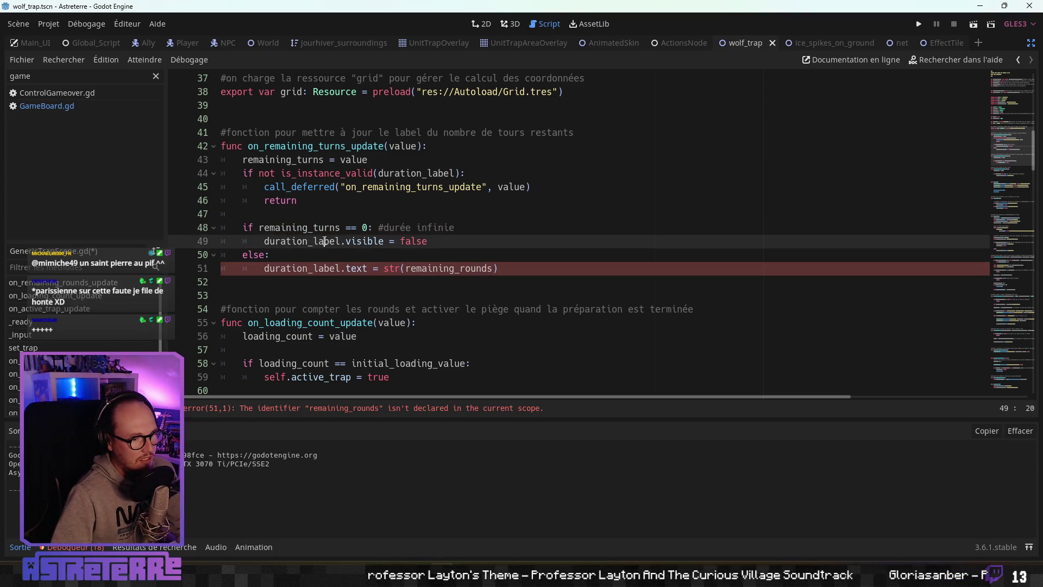
click(344, 263)
click(342, 240)
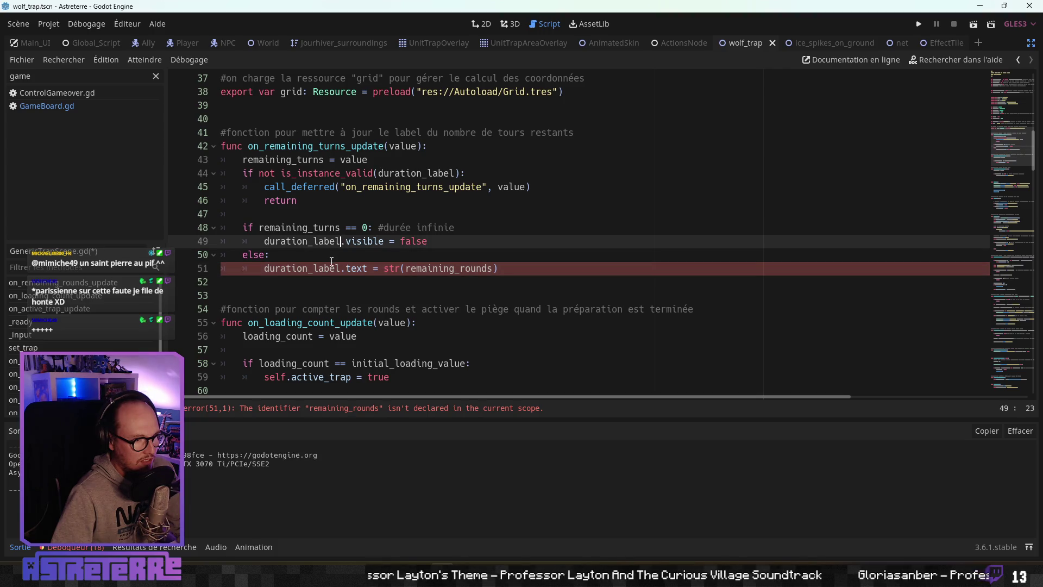
click(340, 254)
click(337, 269)
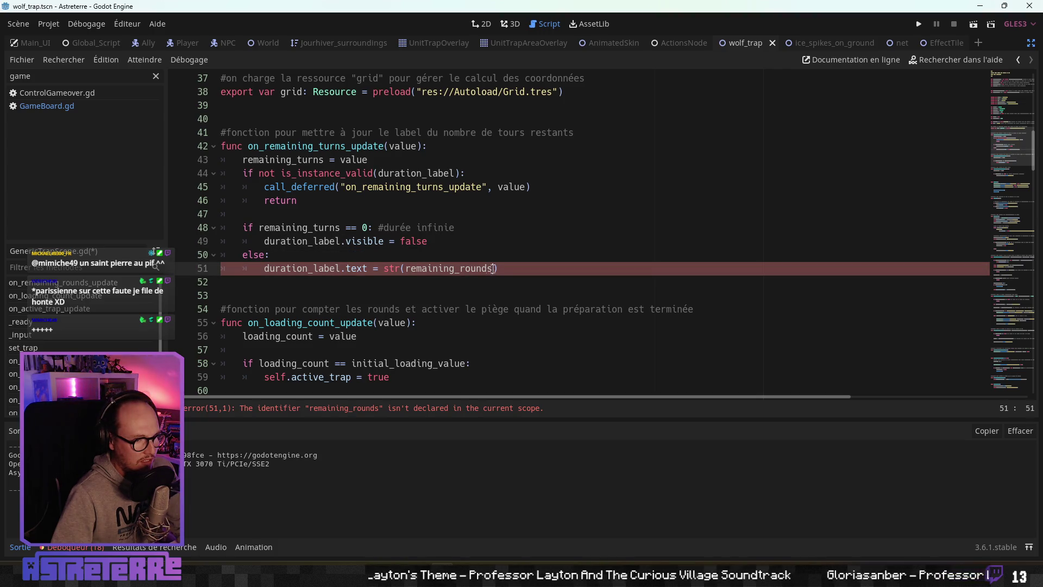
text(turns)
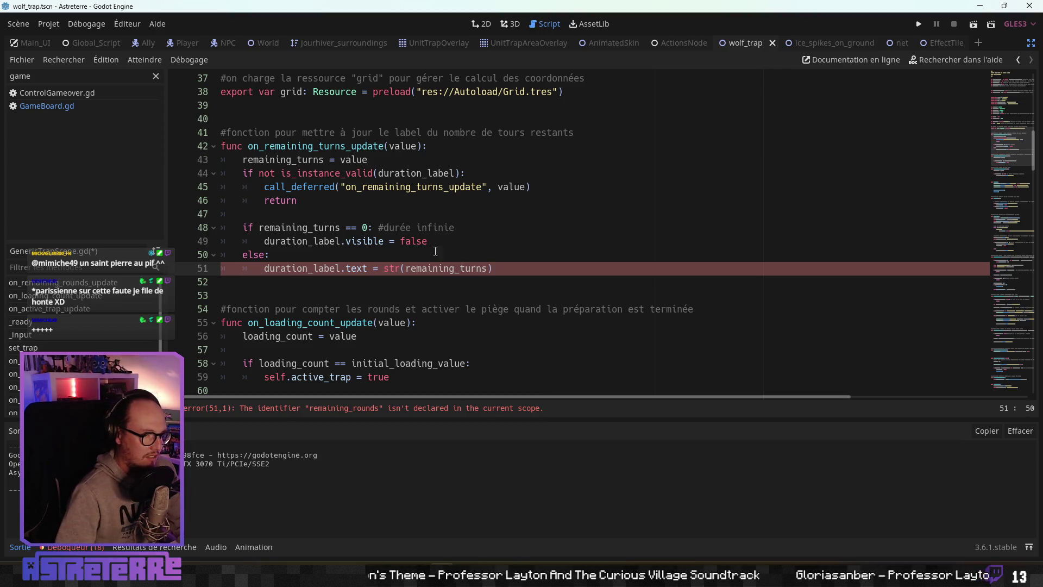
click(423, 241)
Step: Review the loading_count setter and the on_active_trap_update function below the finished setter
click(307, 295)
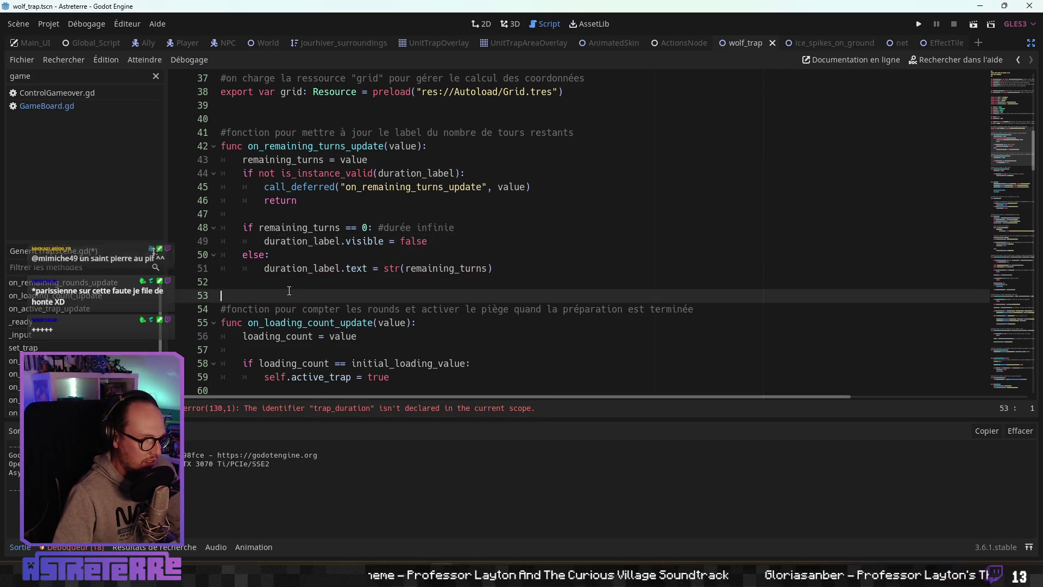
scroll(307, 293, down, 2)
click(329, 255)
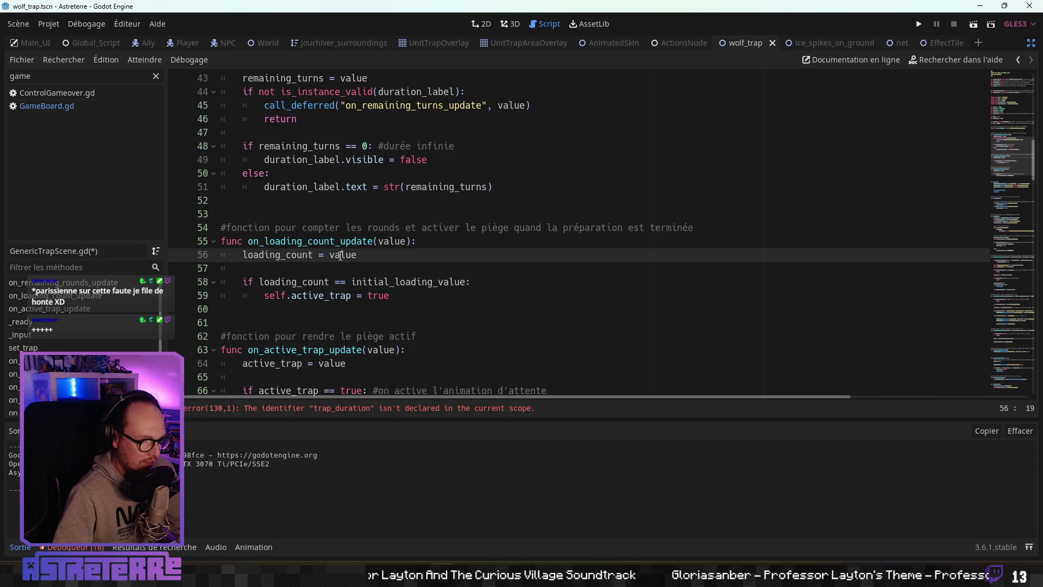
scroll(340, 256, down, 1)
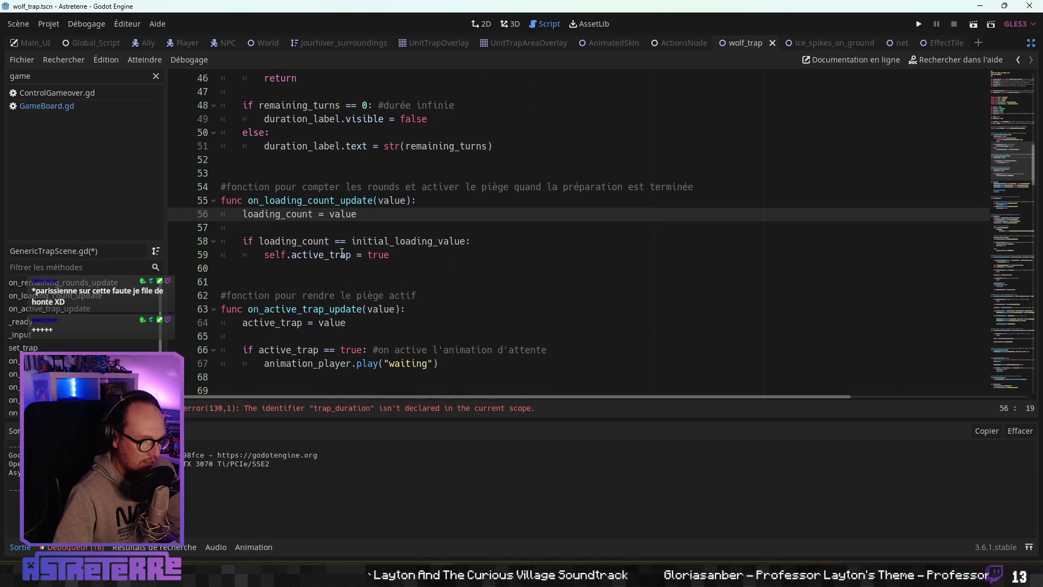
click(380, 243)
scroll(380, 243, down, 2)
click(343, 249)
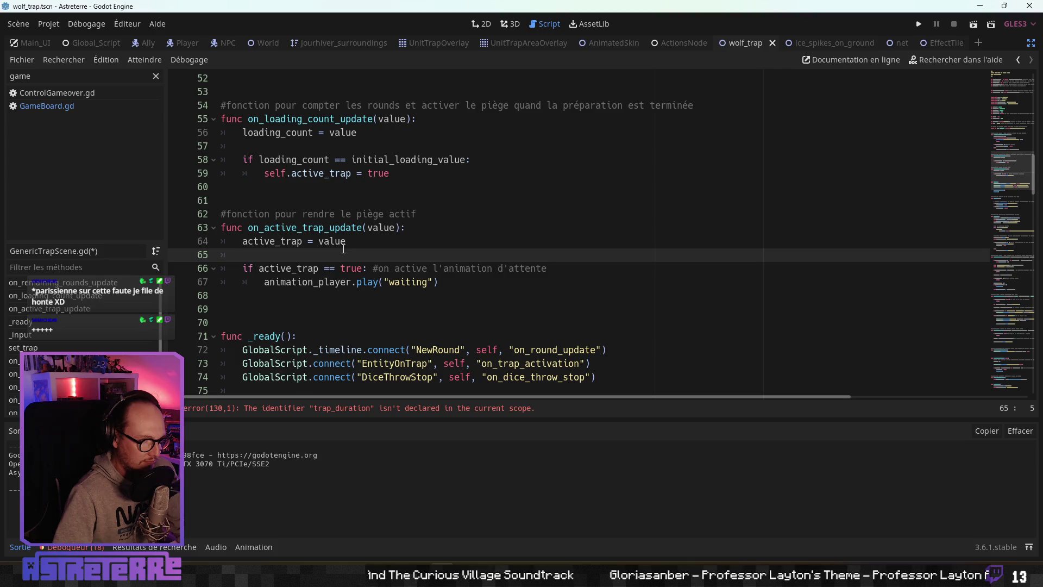
click(341, 241)
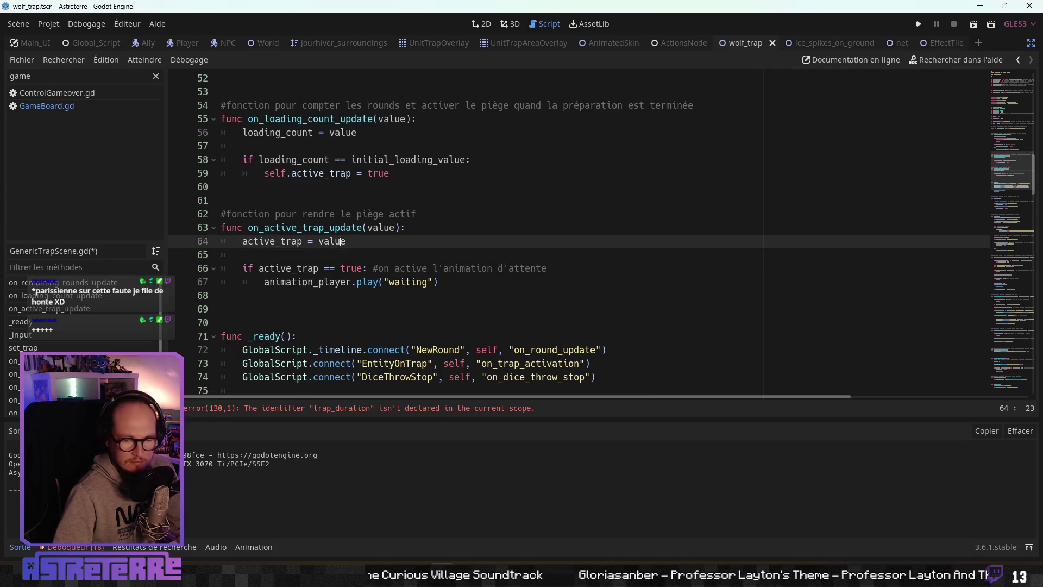
scroll(330, 263, down, 8)
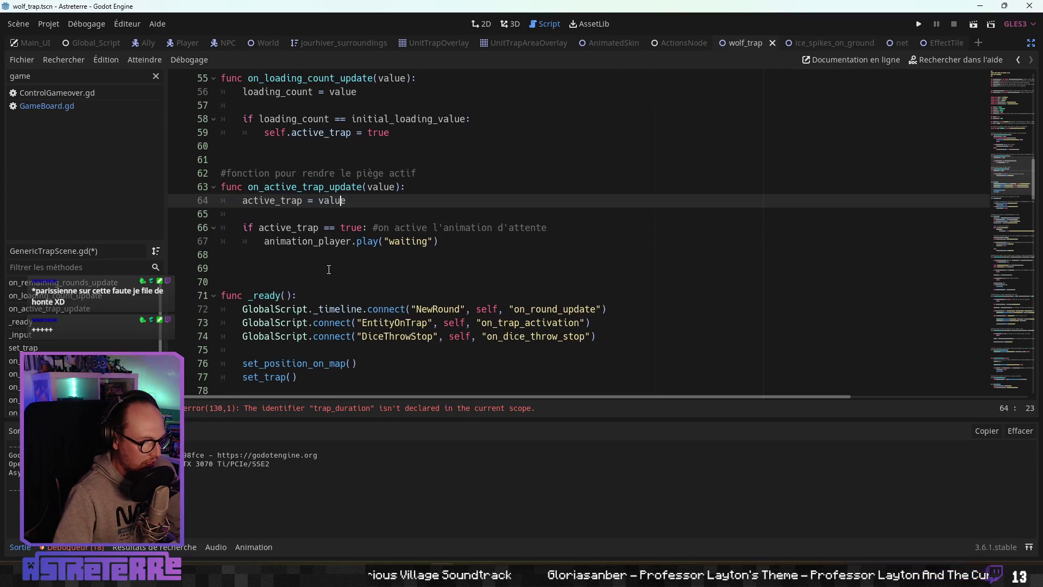
Step: Jump to the line flagged with the trap_duration error and scroll around it
click(330, 408)
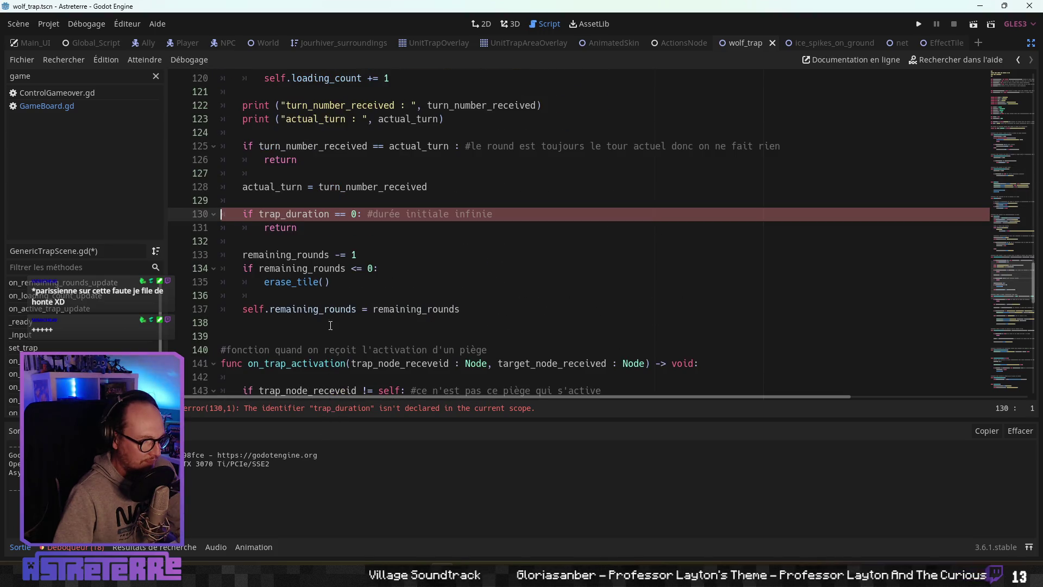
scroll(328, 293, up, 4)
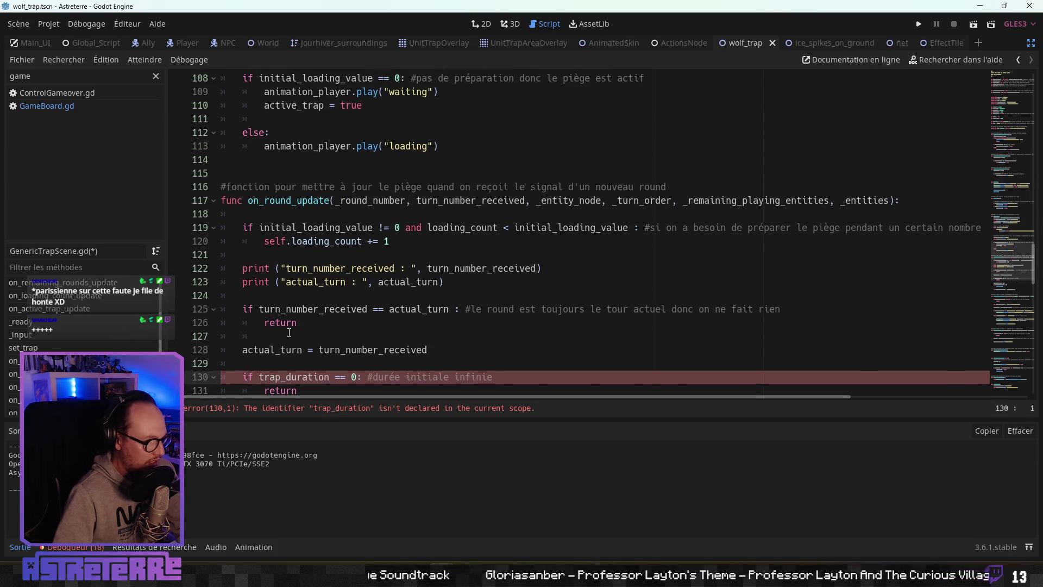
scroll(300, 320, down, 2)
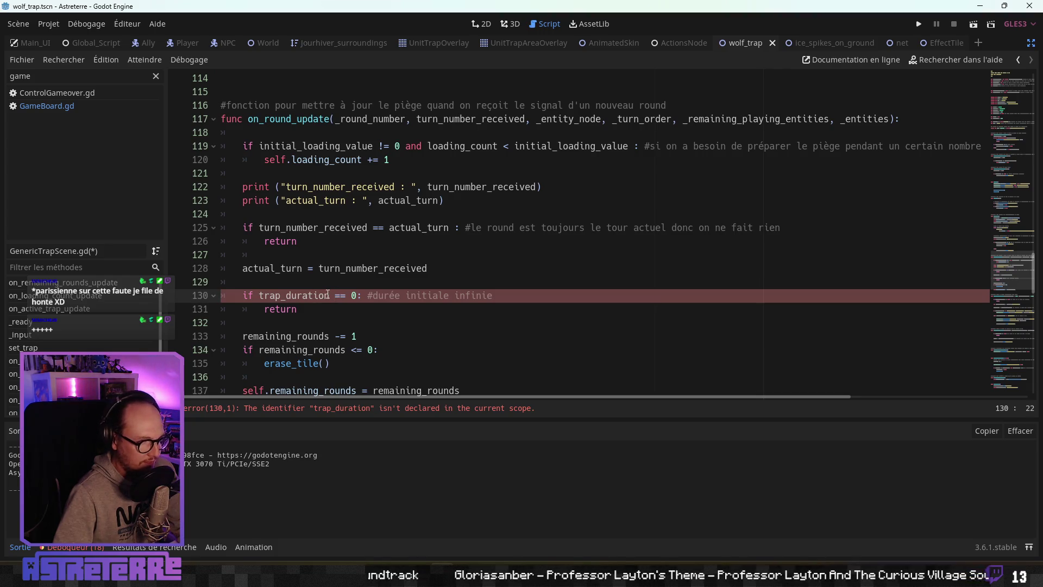
scroll(321, 303, down, 2)
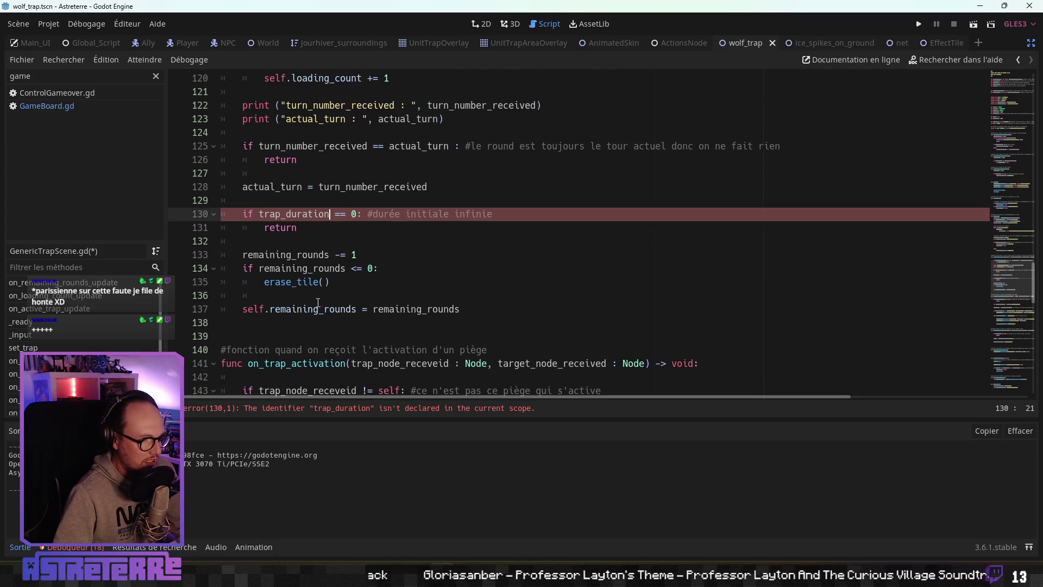
scroll(288, 334, down, 3)
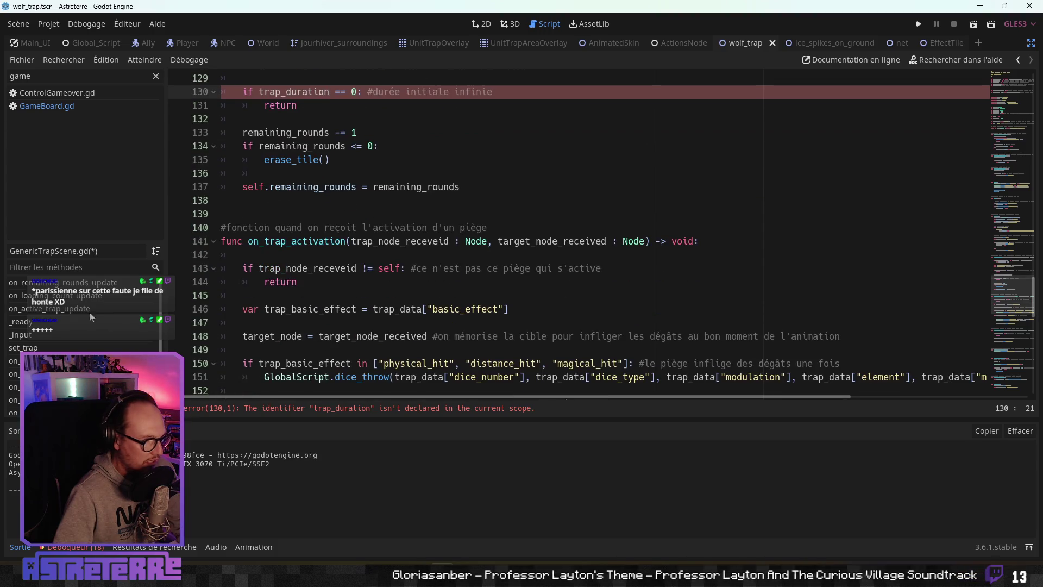
Step: In set_trap, rename remaining_rounds to remaining_turns on line 94, then switch to the spreadsheet
click(23, 347)
click(330, 227)
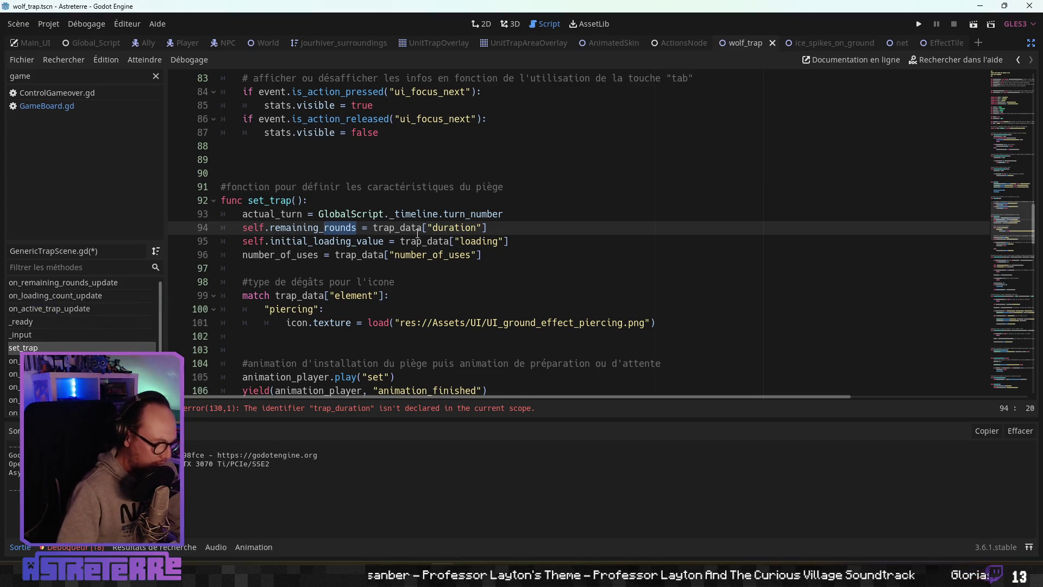
key(BackSpace)
key(BackSpace)
key(BackSpace)
text(turns)
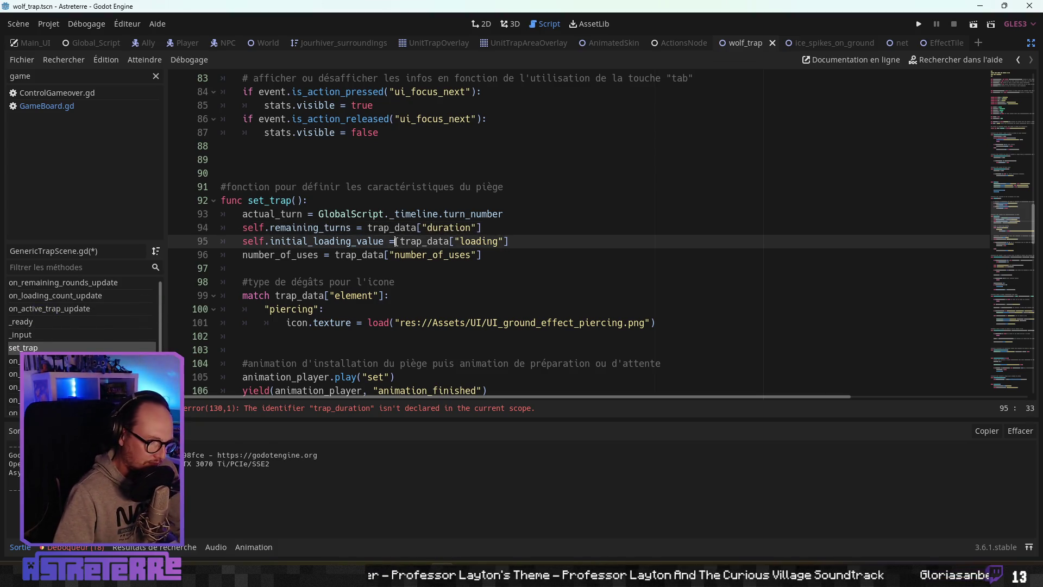
click(467, 227)
double_click(467, 228)
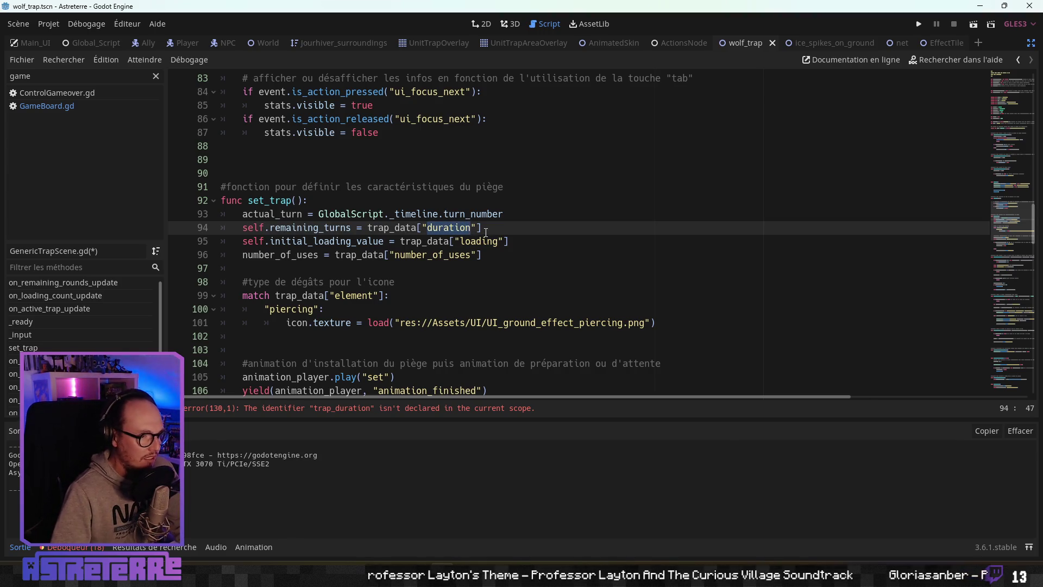
key(alt+Tab)
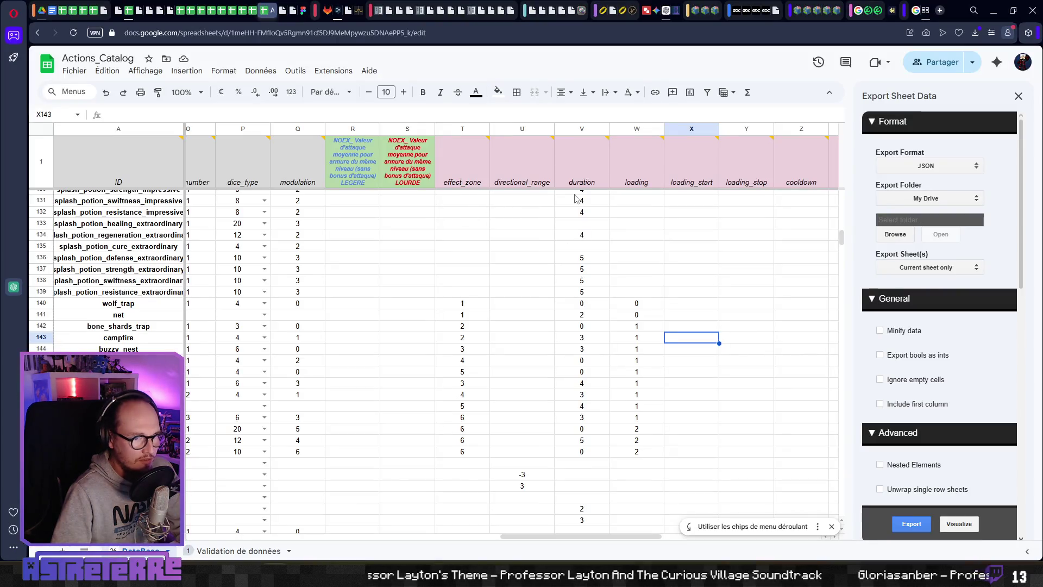
Step: Close the Export Sheet Data panel and check wolf_trap's loading (W140) and lifetime (AC140) values
mouse_move(572, 177)
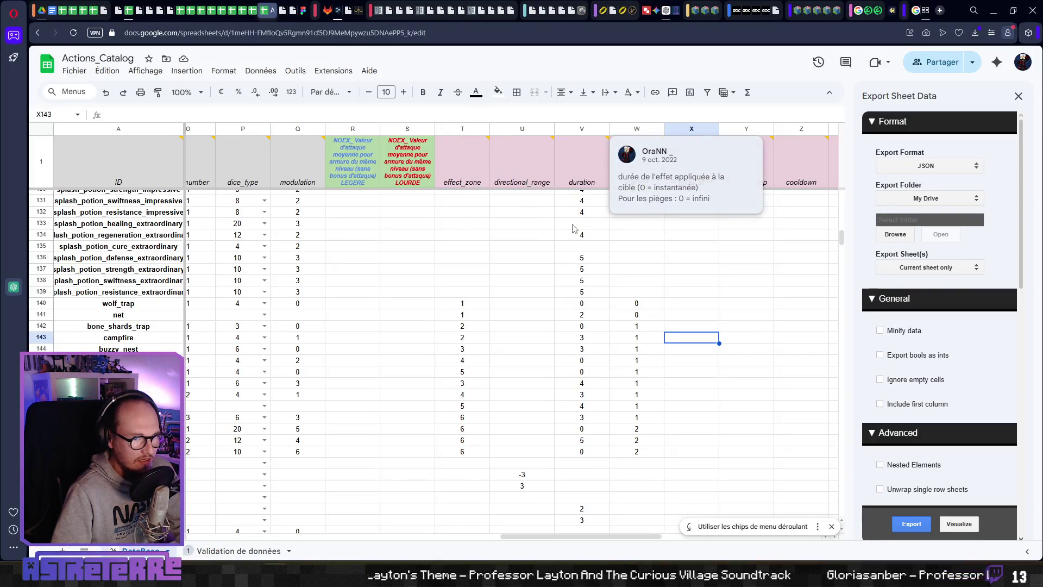
click(580, 280)
click(1019, 95)
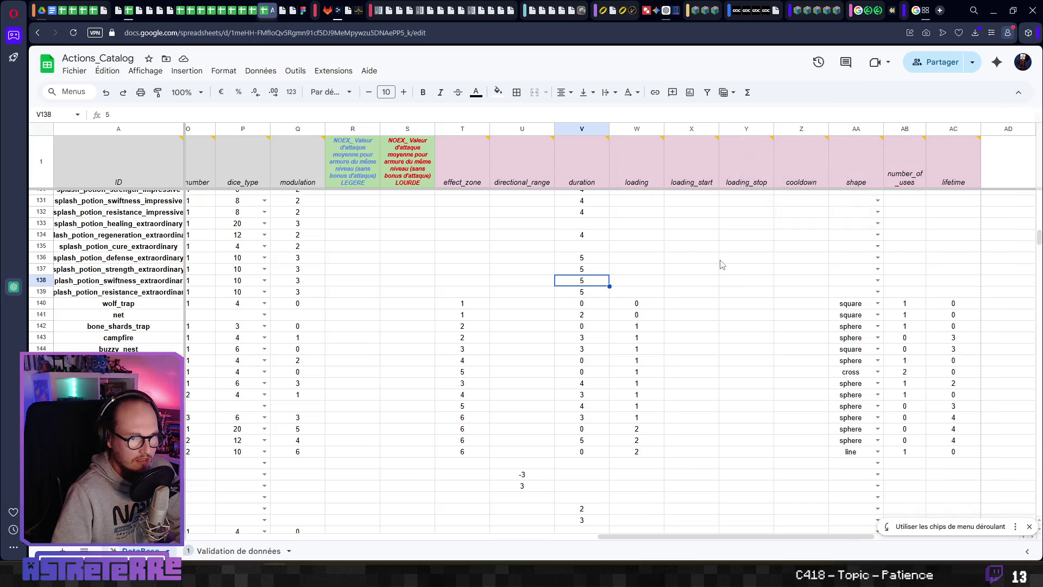
click(686, 318)
click(639, 304)
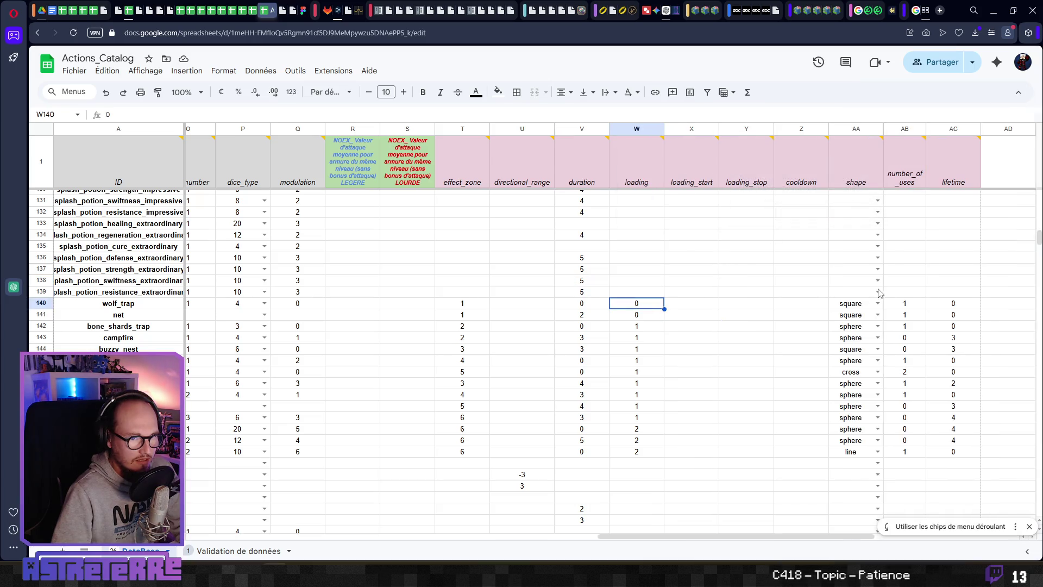
click(955, 302)
key(alt+Tab)
Step: Replace the duration key with lifetime on line 94 of set_trap
click(316, 254)
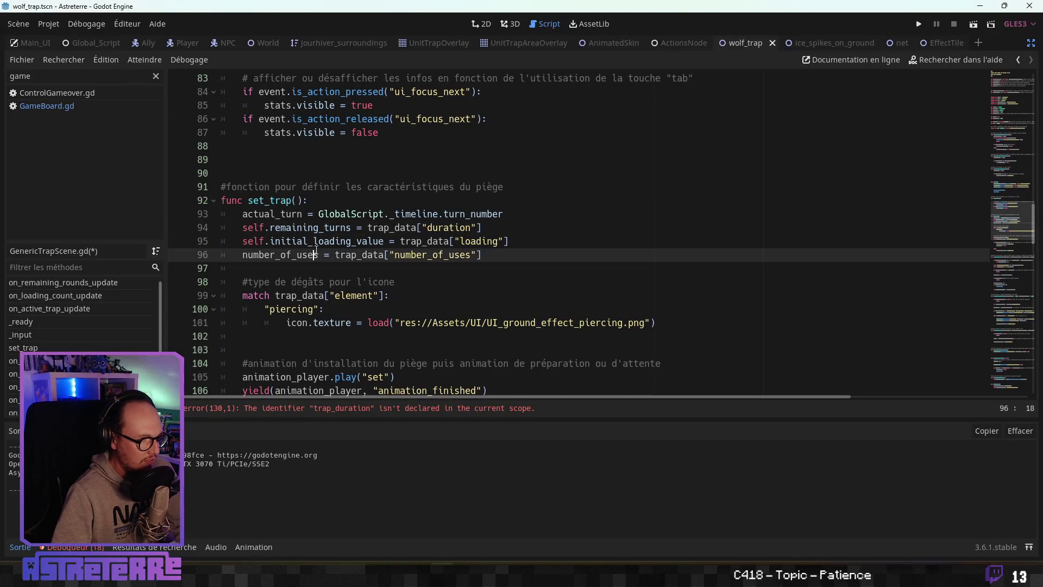
double_click(313, 228)
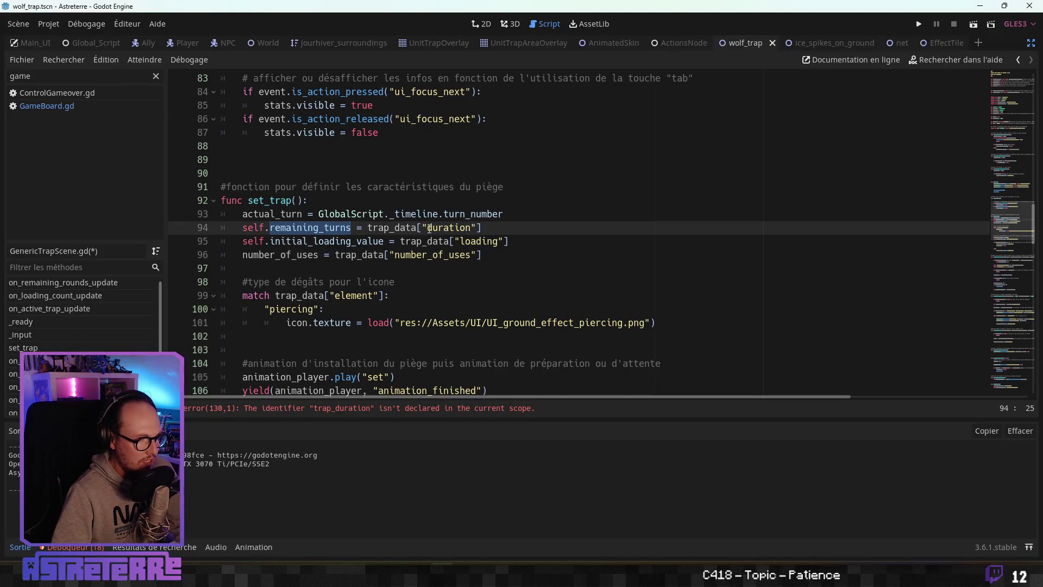
drag(430, 228, 479, 228)
text(lifetime)
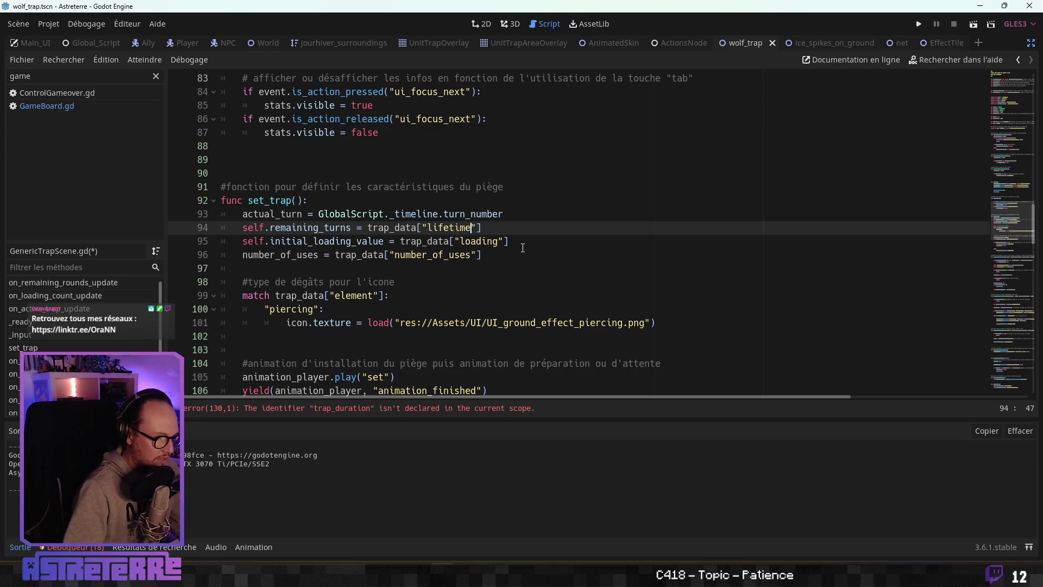
Step: Check the variable declarations via the minimap, then start a new line after number_of_uses
click(497, 269)
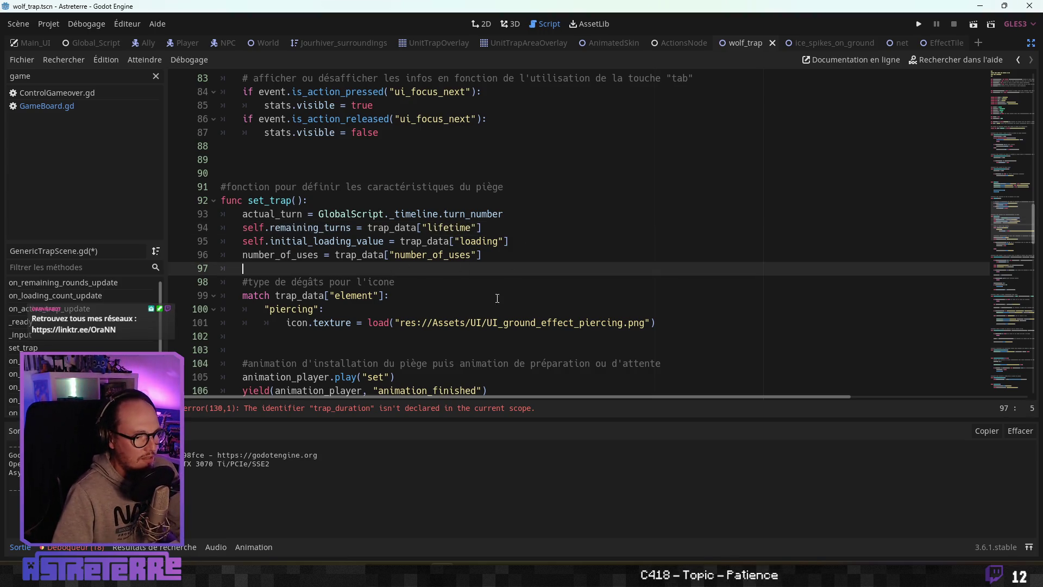
drag(1019, 206, 1004, 73)
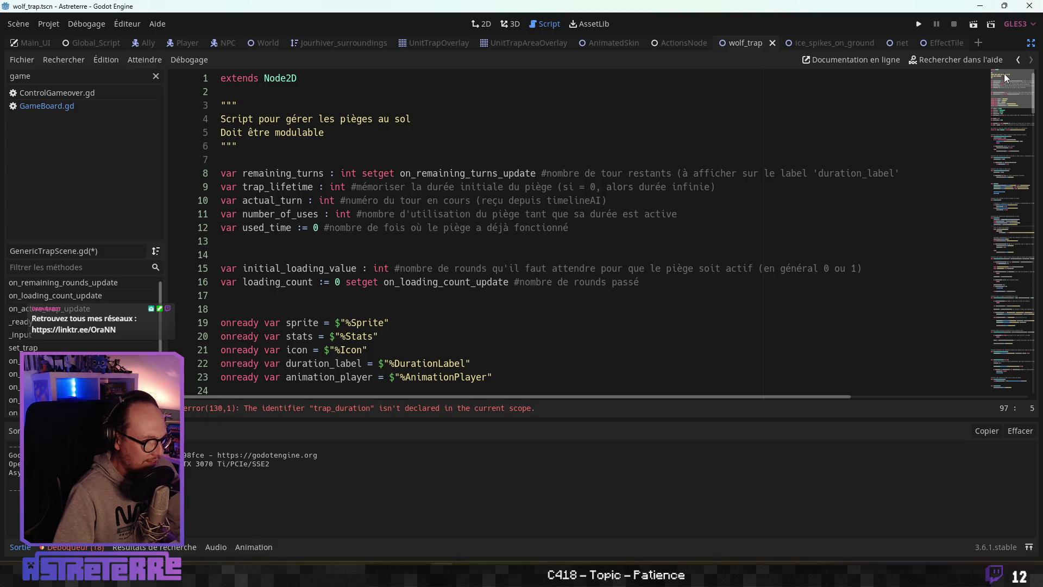
mouse_move(1002, 76)
mouse_down()
mouse_move(1007, 223)
mouse_move(1004, 211)
mouse_up()
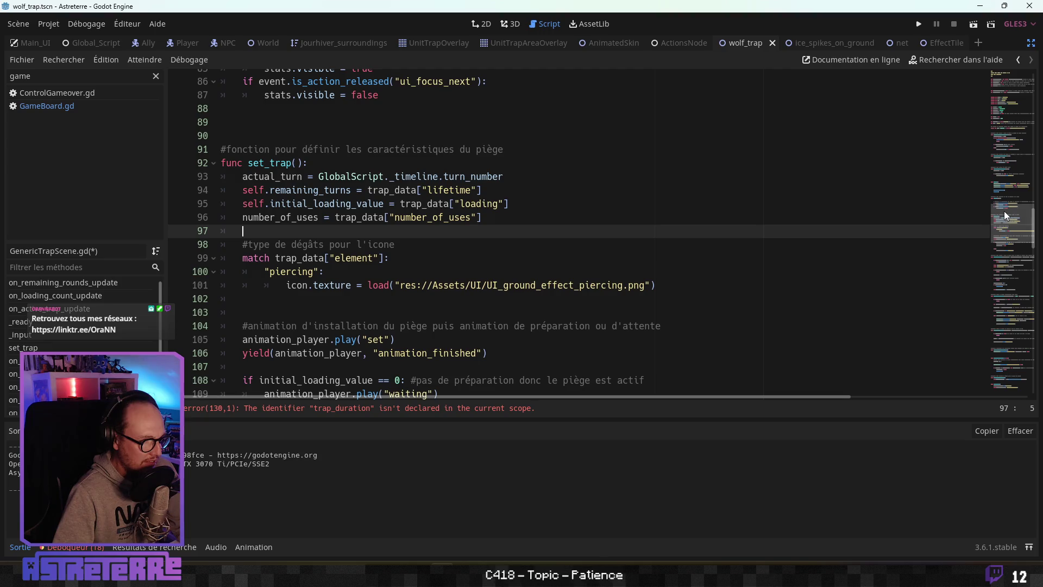
click(457, 203)
click(465, 190)
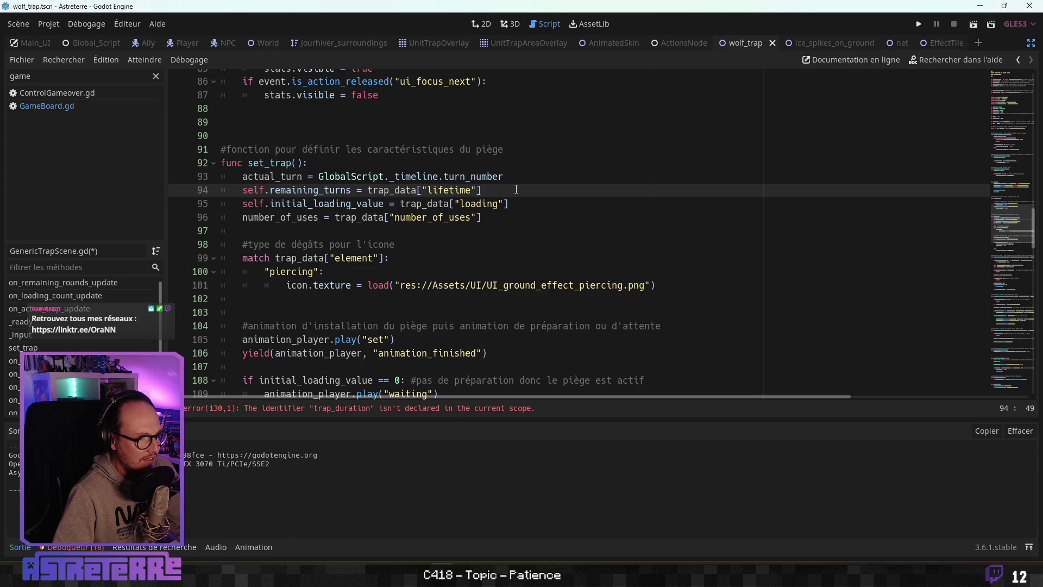
click(516, 204)
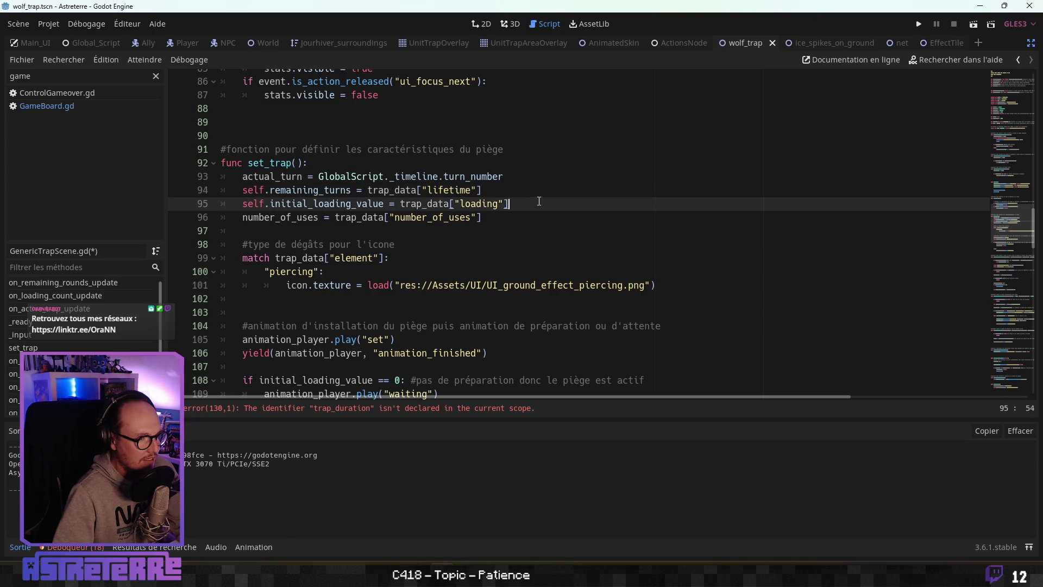
click(362, 218)
click(319, 218)
click(501, 219)
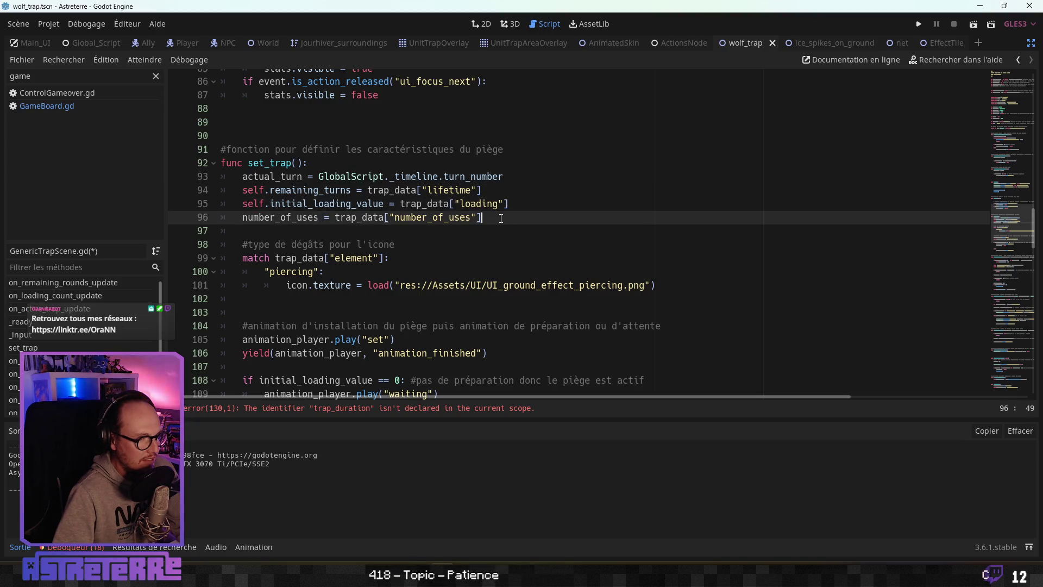
key(Return)
Step: Write line 97 as trap_lifetime = trap_data["lifetime"], copying the lookup from line 94
text(trap)
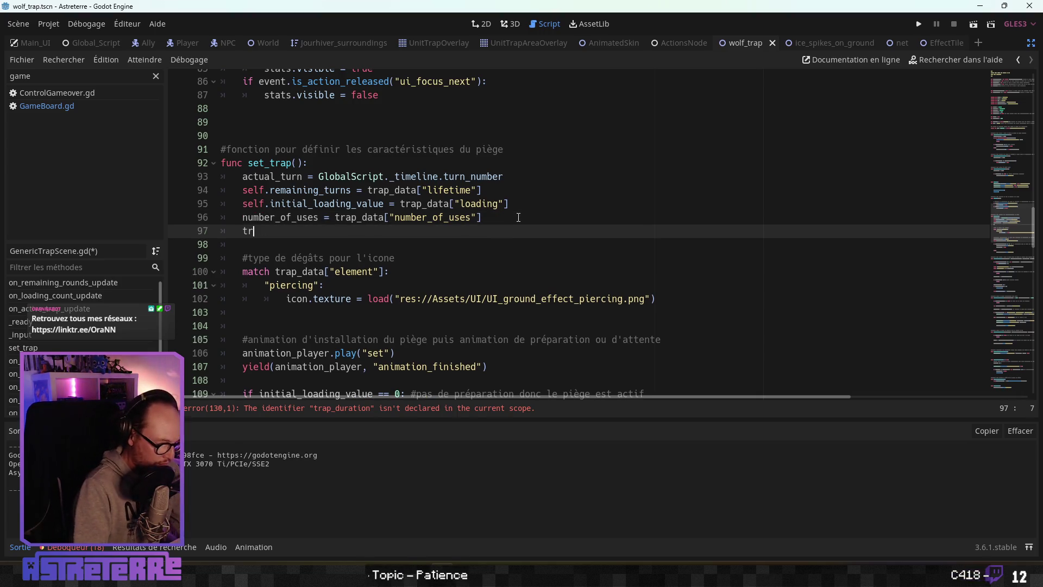
key(Down)
key(Down)
key(Down)
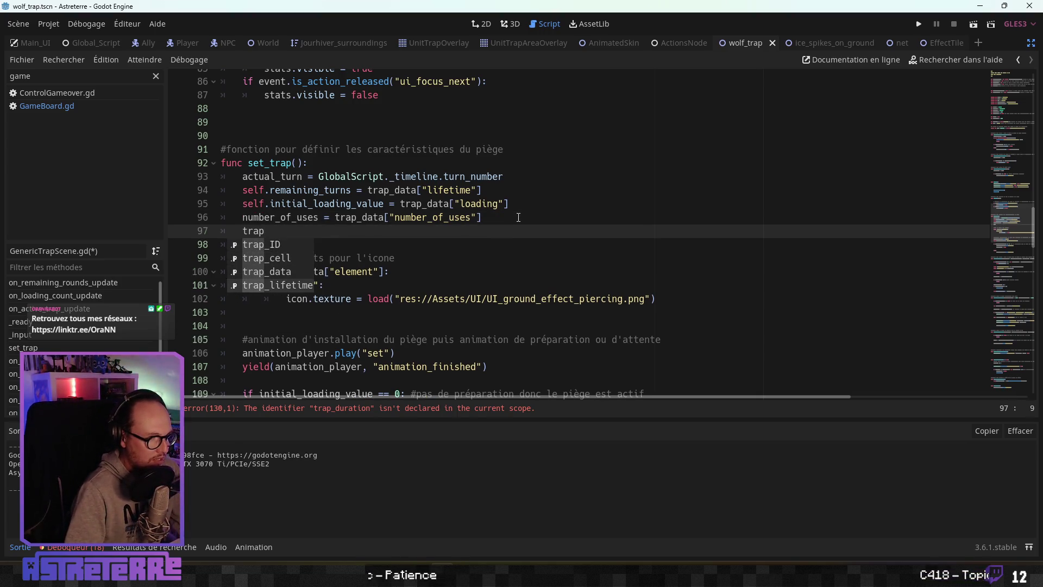
key(Return)
text(=)
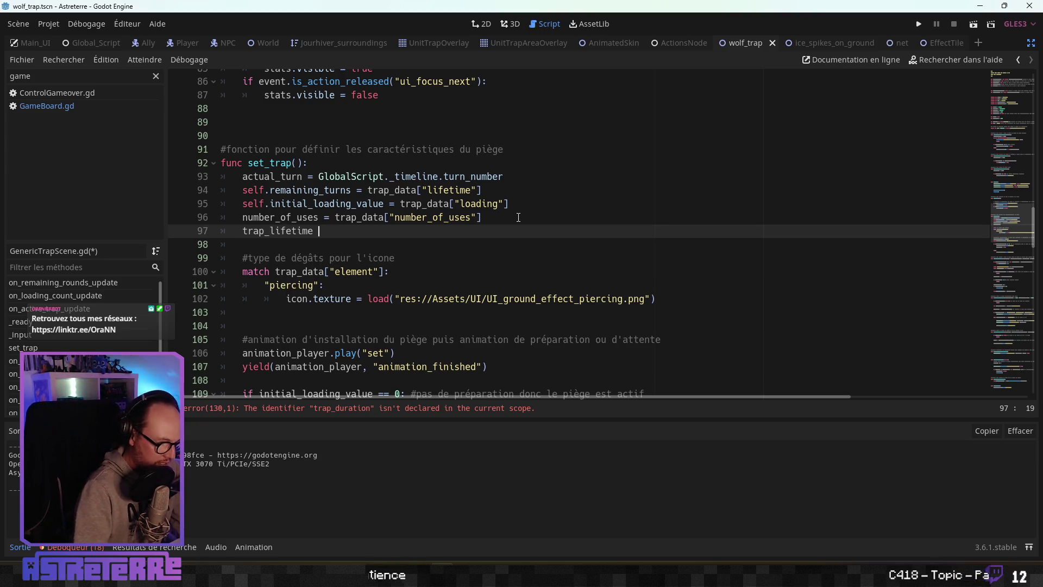
drag(482, 190, 374, 189)
key(ctrl+c)
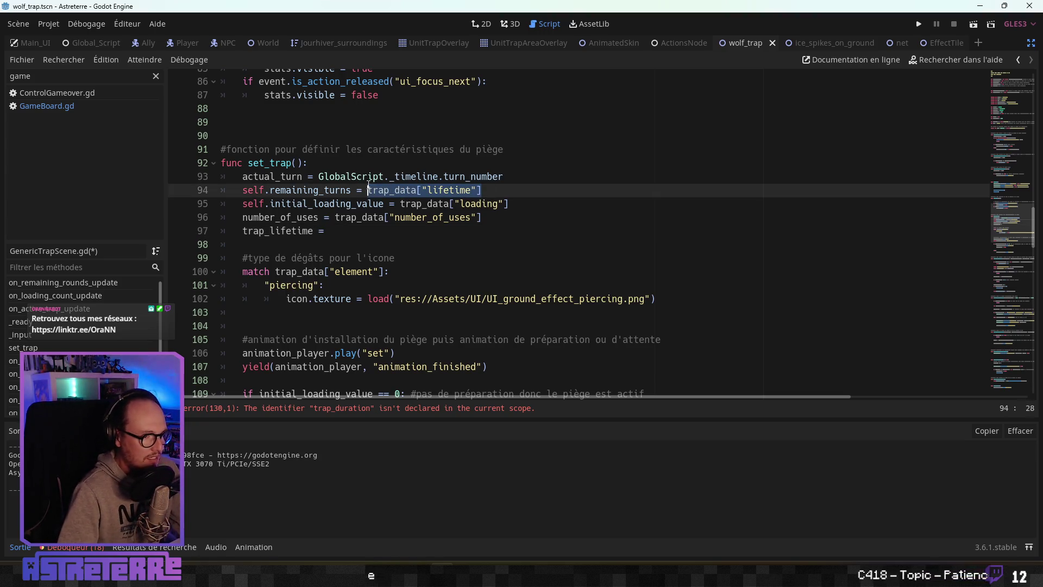
click(345, 230)
text(t)
key(ctrl+v)
Step: Review the remaining_turns and trap_lifetime assignments across lines 94-97
click(351, 204)
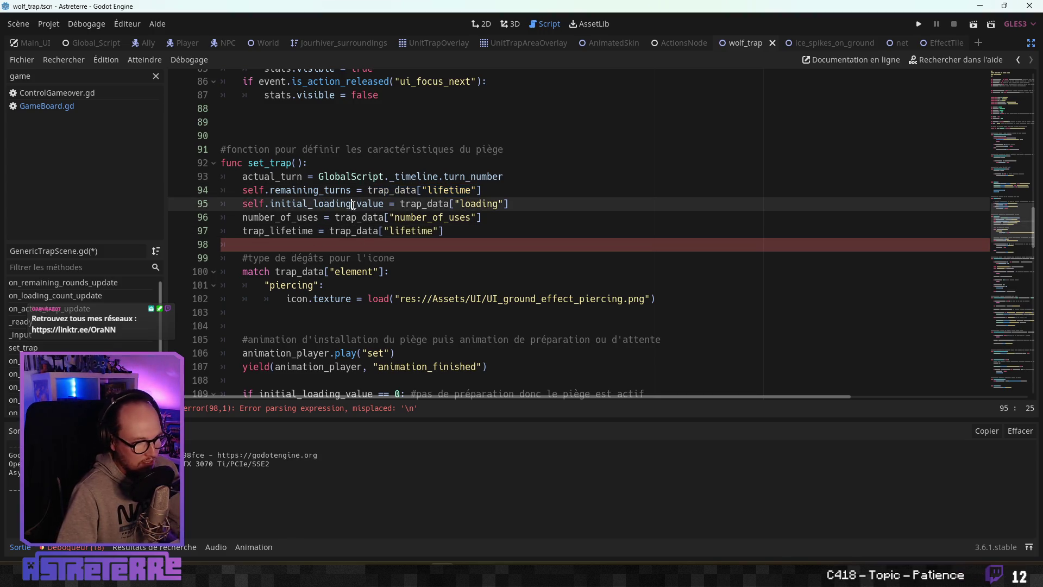
double_click(330, 191)
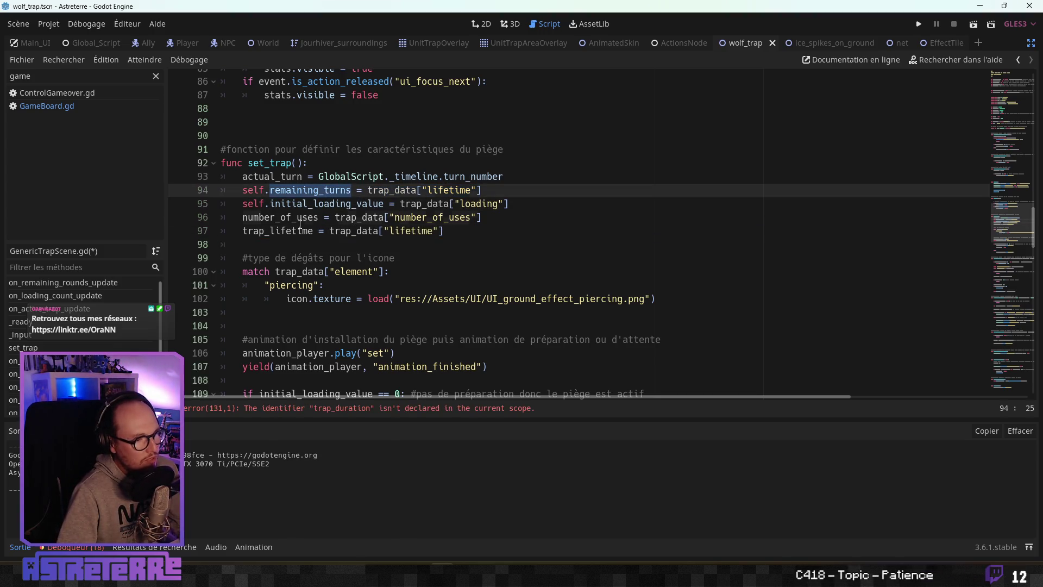
click(350, 217)
click(404, 190)
click(418, 230)
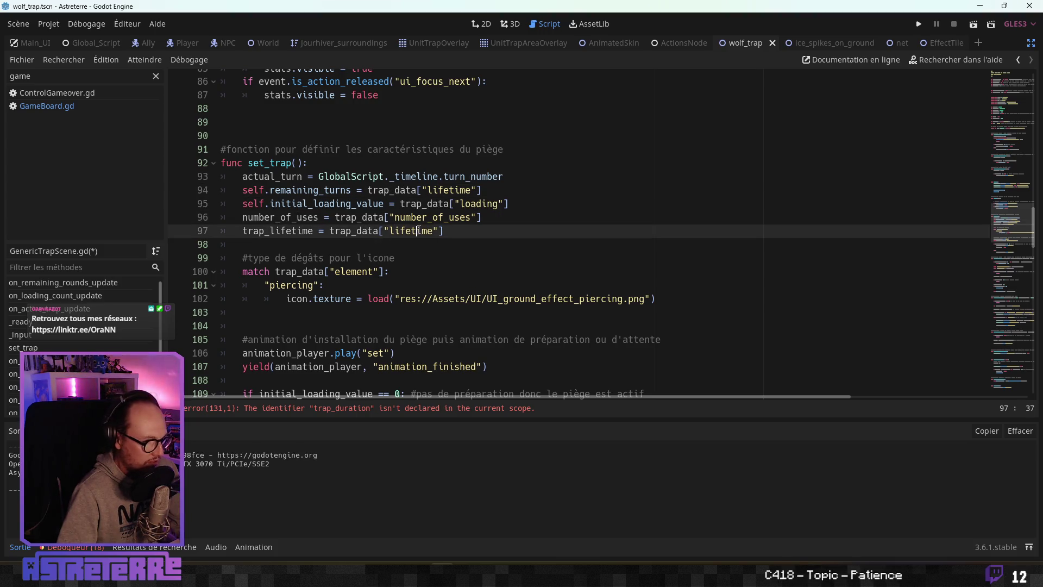
click(352, 191)
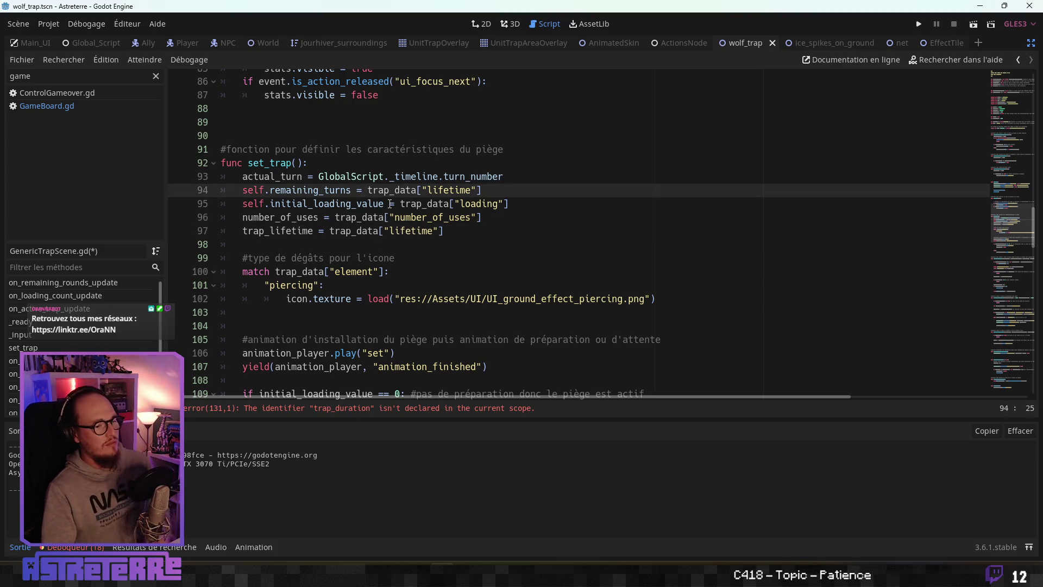
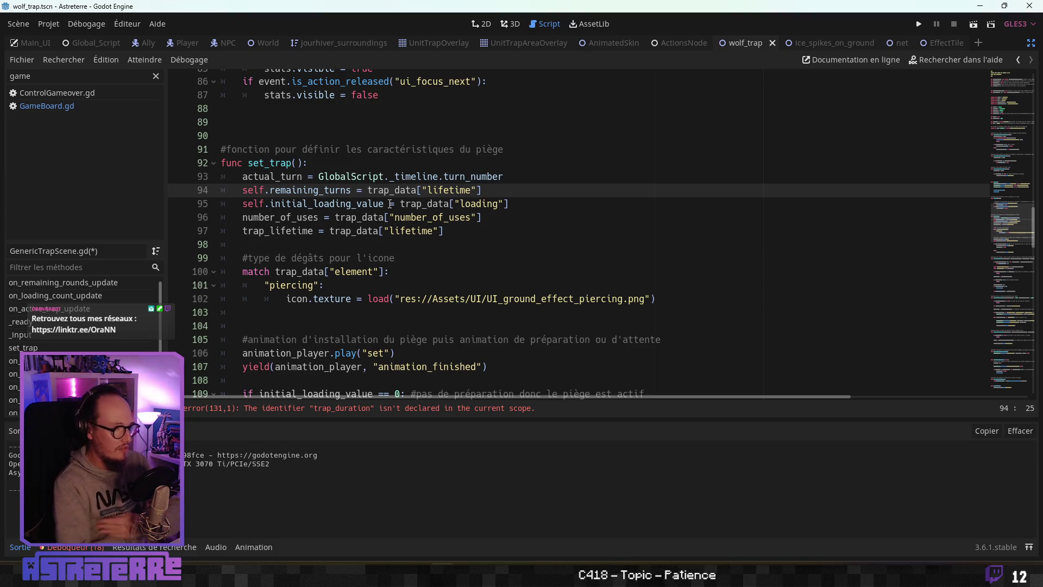
Step: Delete the trap_lifetime assignment from set_trap and review the trap_lifetime declaration
drag(444, 231, 181, 230)
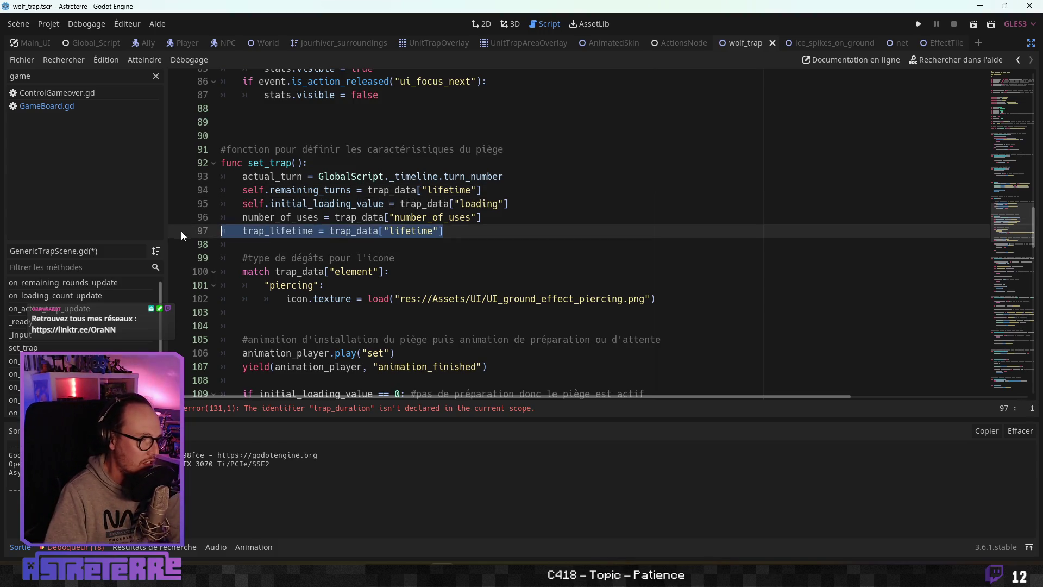
key(BackSpace)
key(BackSpace)
scroll(902, 241, up, 8)
scroll(902, 241, up, 20)
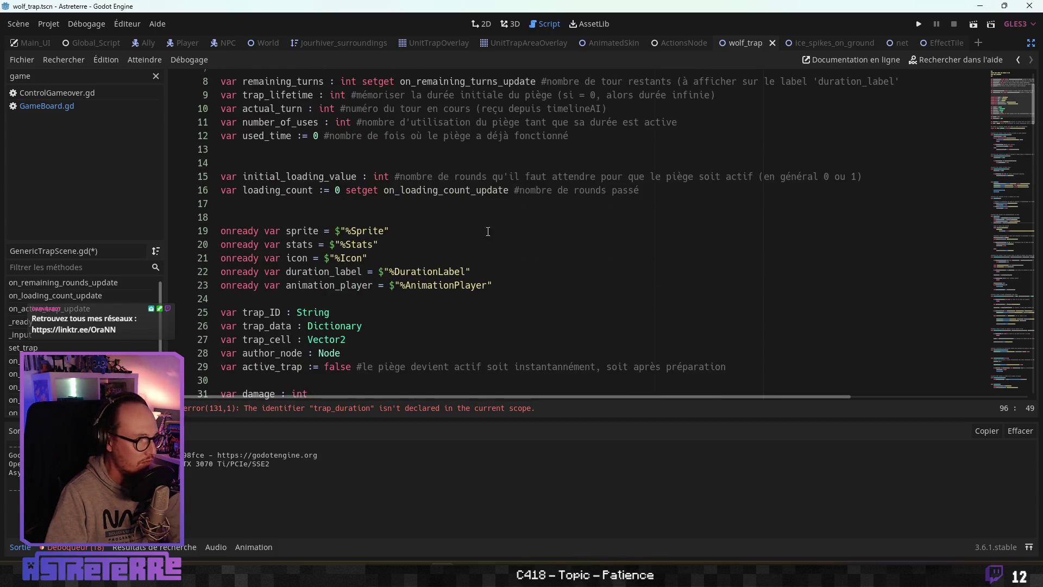
click(592, 187)
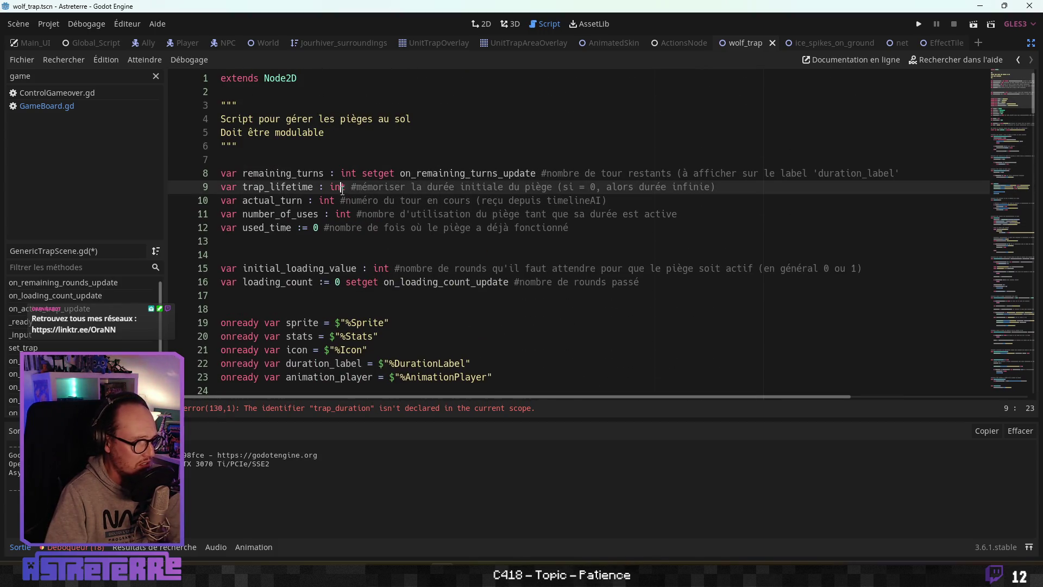
mouse_move(738, 188)
mouse_down()
mouse_move(313, 187)
mouse_move(739, 188)
mouse_up()
click(603, 215)
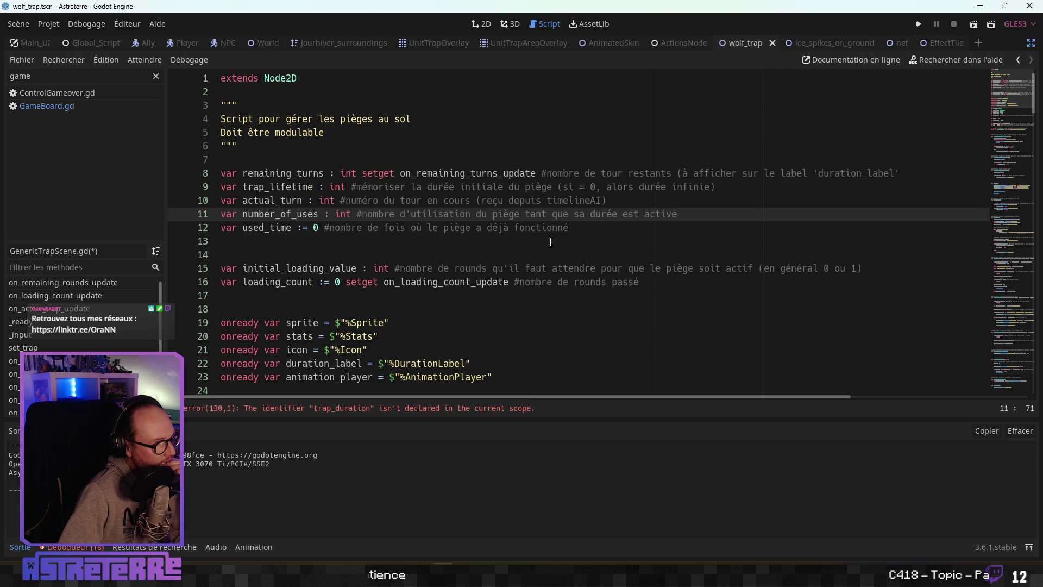
Step: Rename trap_duration to trap_lifetime in the line 131 condition of on_round_update
scroll(551, 242, down, 20)
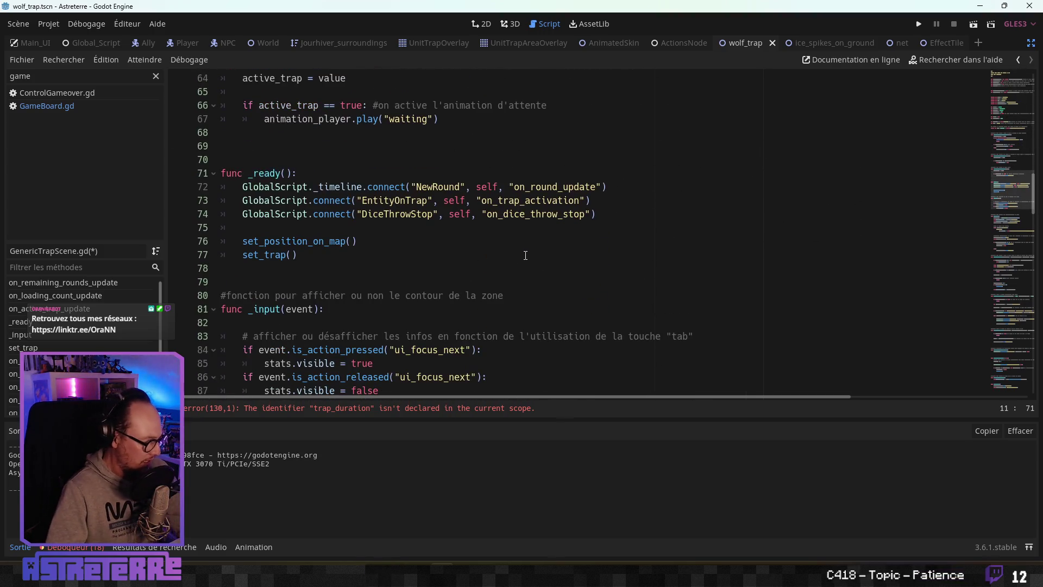
scroll(532, 256, down, 7)
click(386, 248)
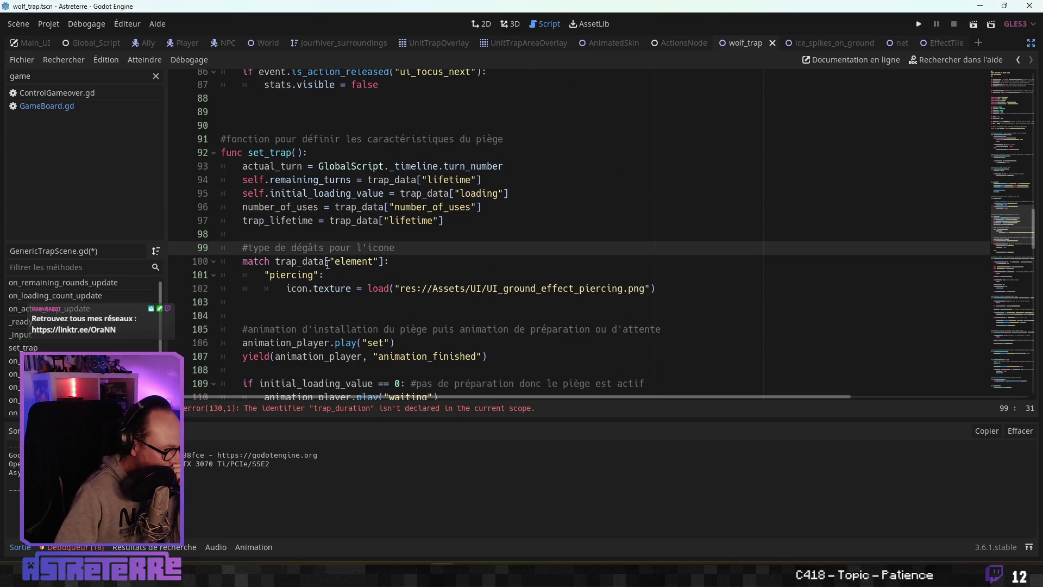
click(314, 275)
scroll(320, 278, down, 1)
scroll(319, 278, down, 1)
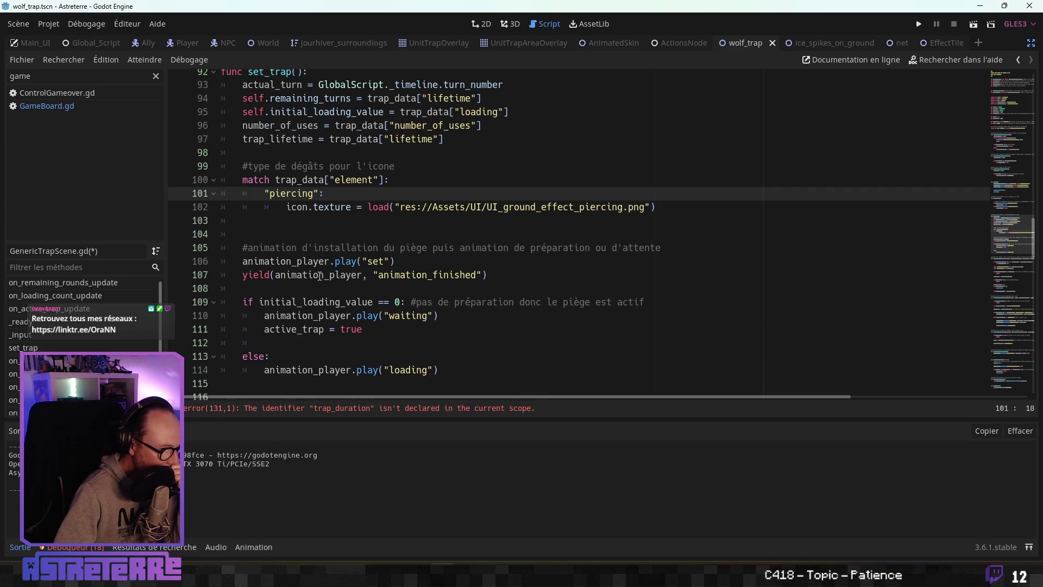
click(319, 276)
scroll(320, 276, down, 1)
click(320, 274)
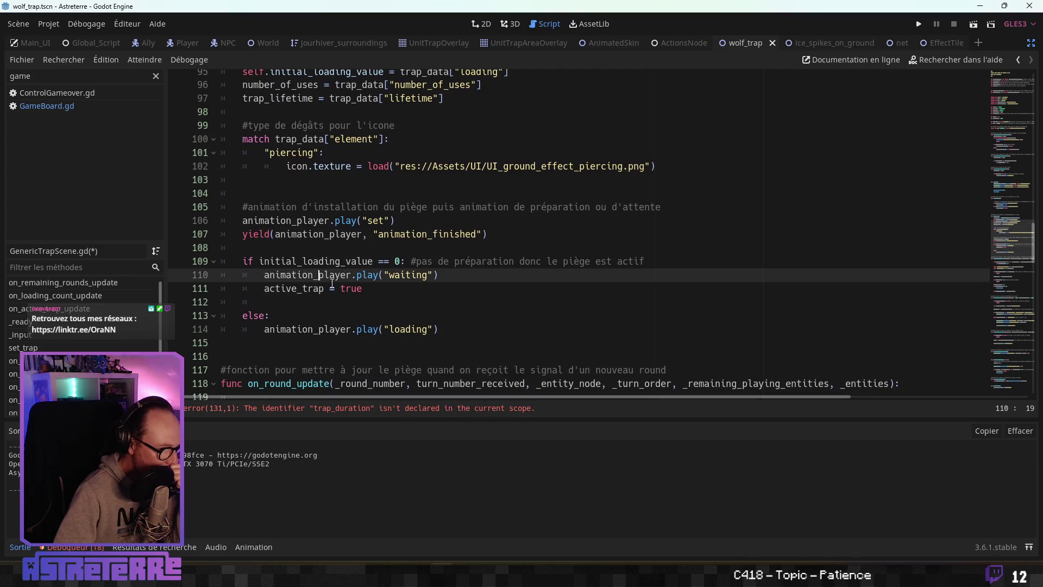
scroll(332, 283, down, 6)
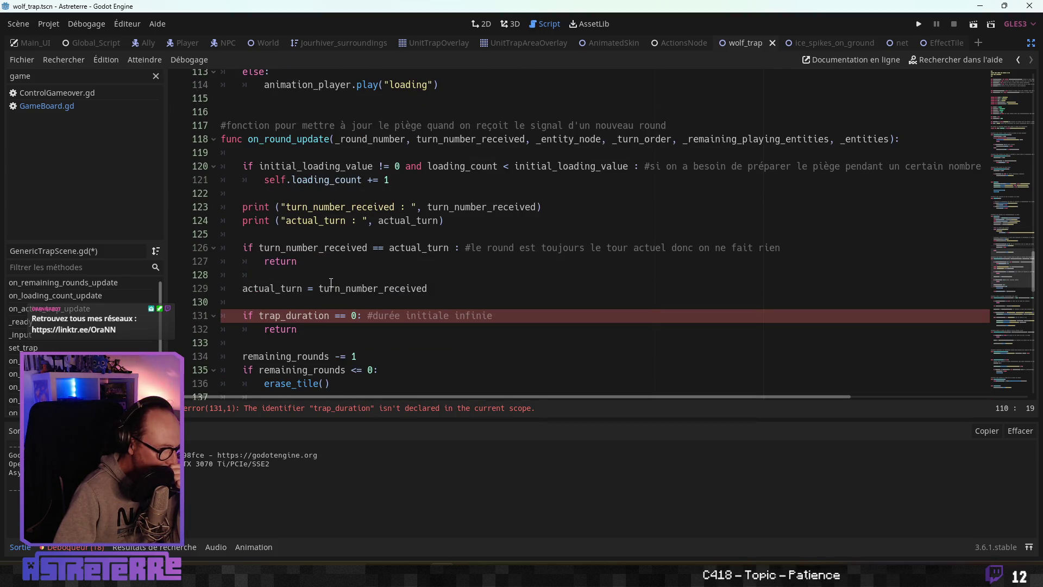
scroll(331, 281, down, 1)
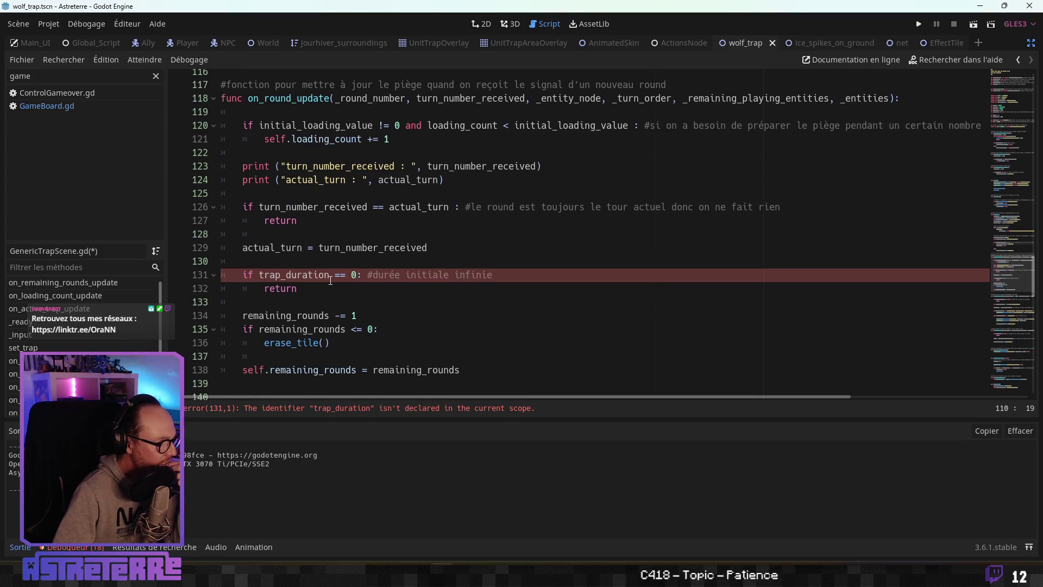
drag(329, 276, 289, 276)
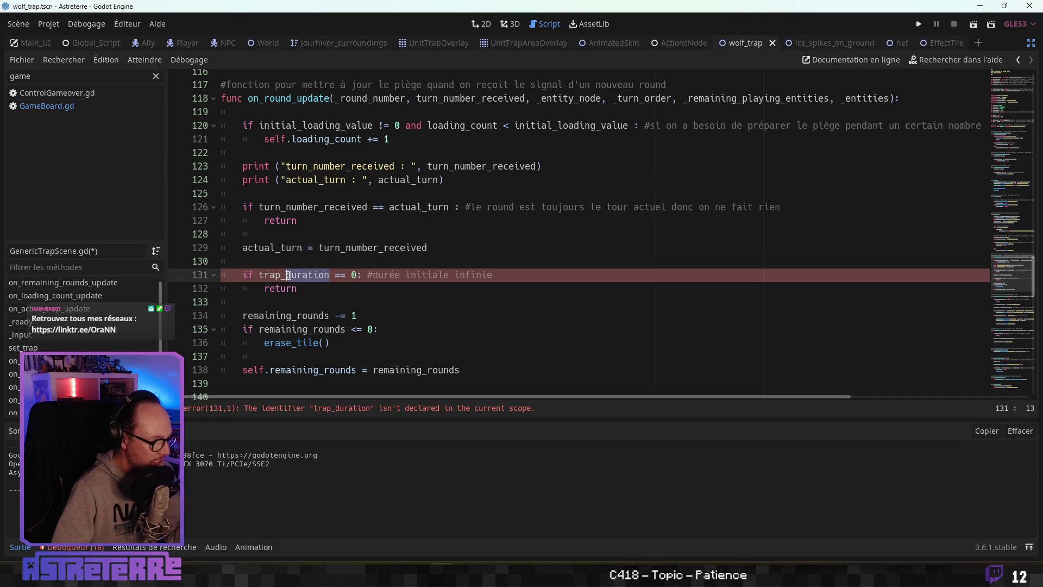
text(lifeti)
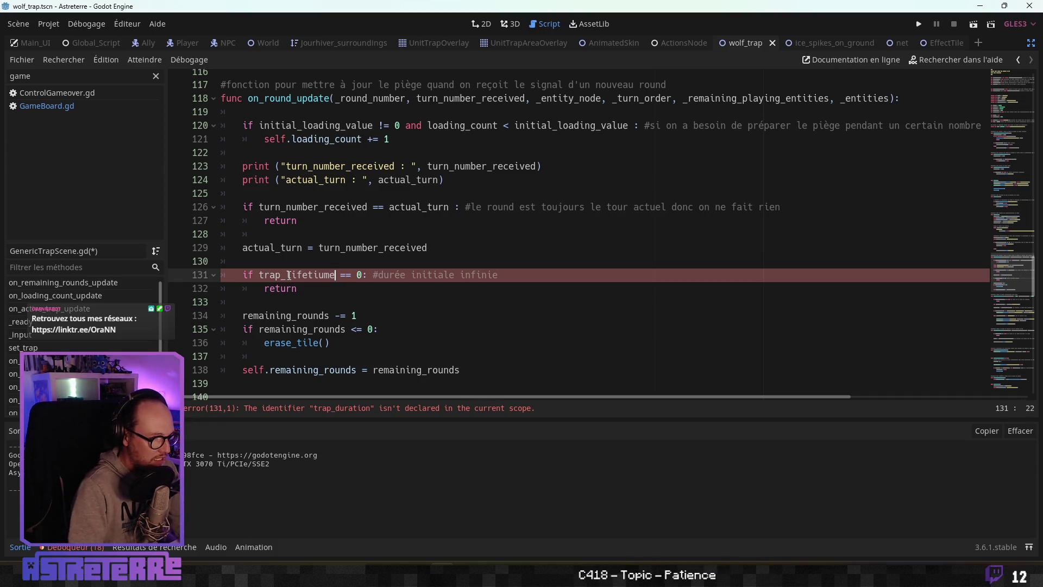
text(me)
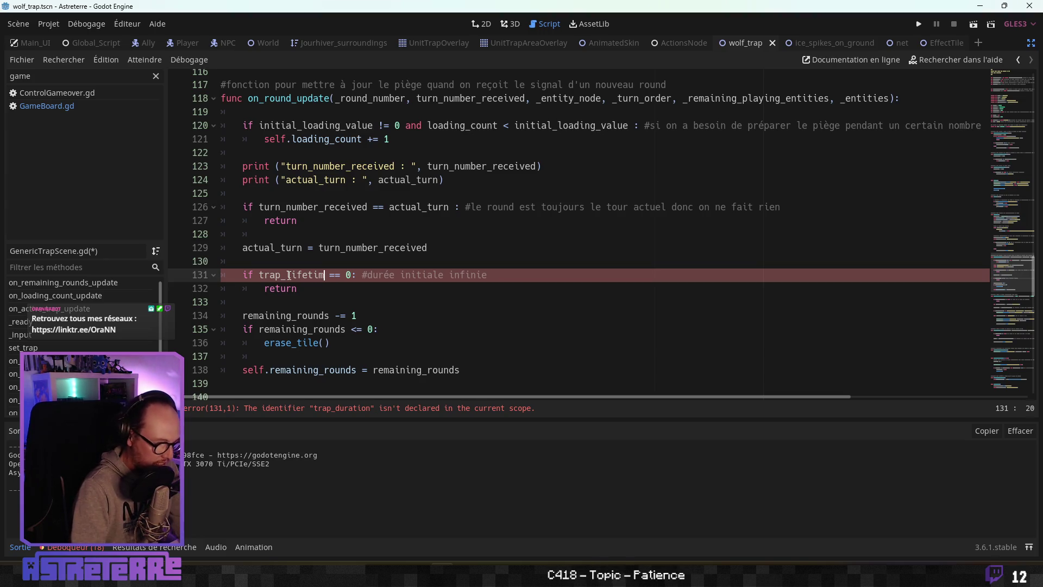
Step: Recheck the script so the error now points to undeclared remaining_rounds on line 134
click(326, 234)
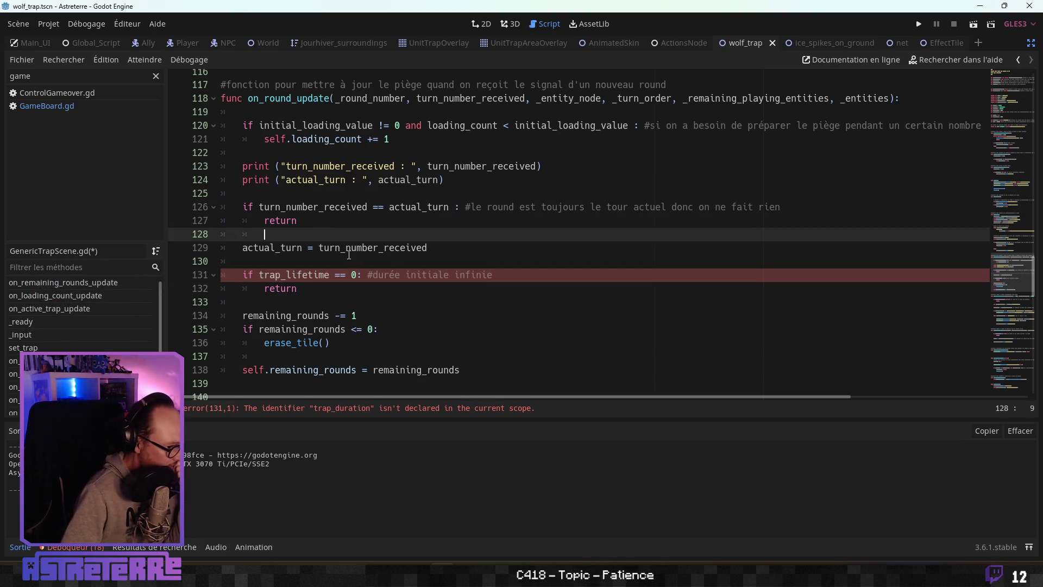
click(336, 288)
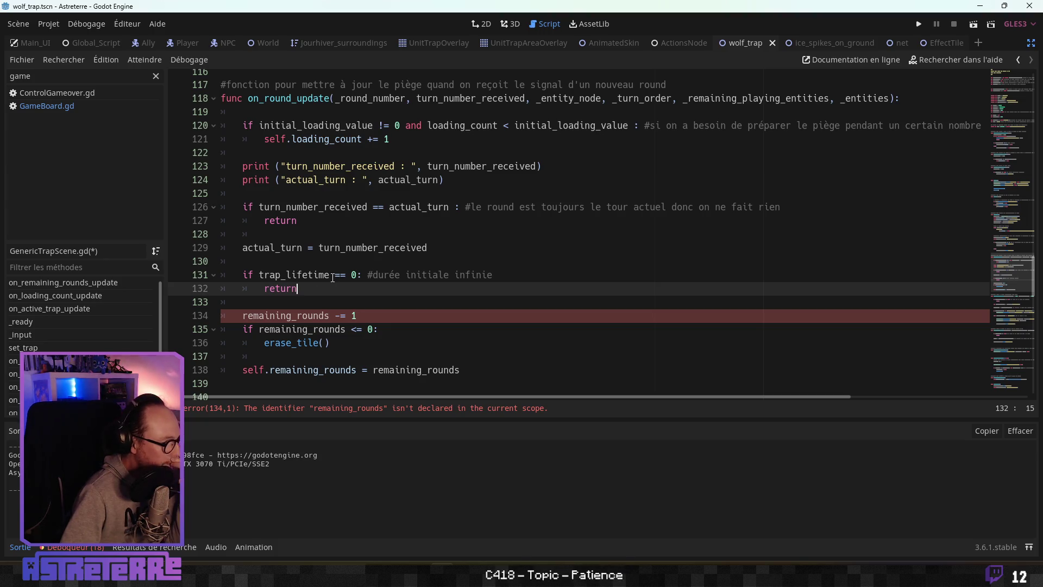
click(303, 275)
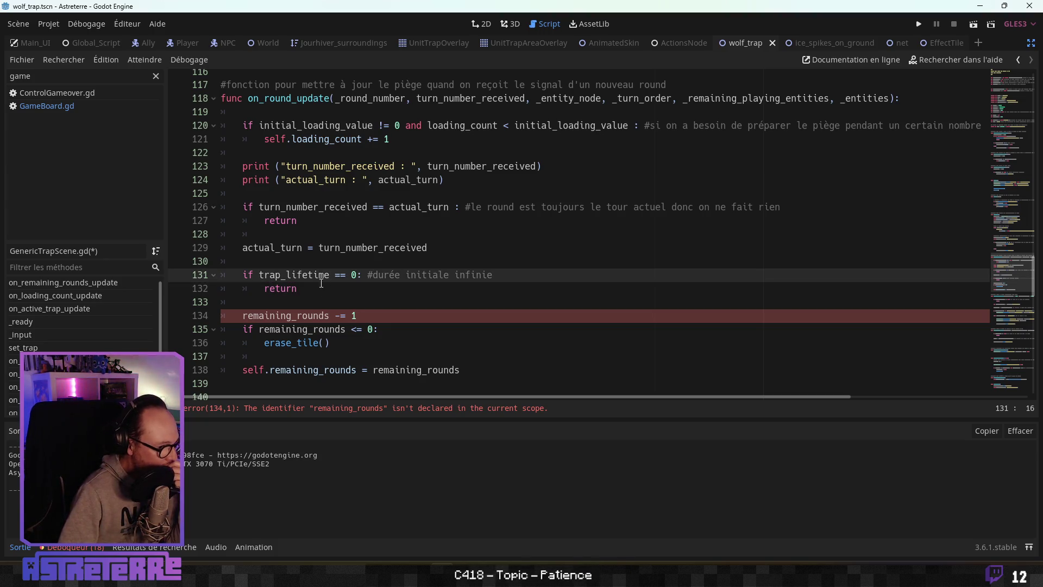
click(359, 275)
scroll(358, 275, up, 20)
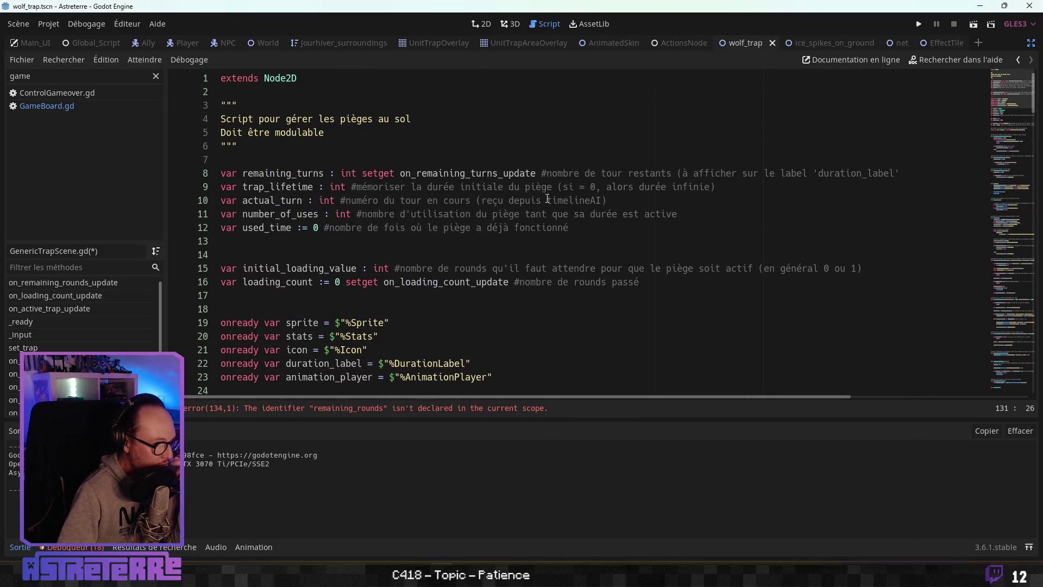
Step: Rewrite line 9 as a trap_lifetime_infinite := false declaration with a French comment about infinite lifespan
drag(715, 187, 336, 186)
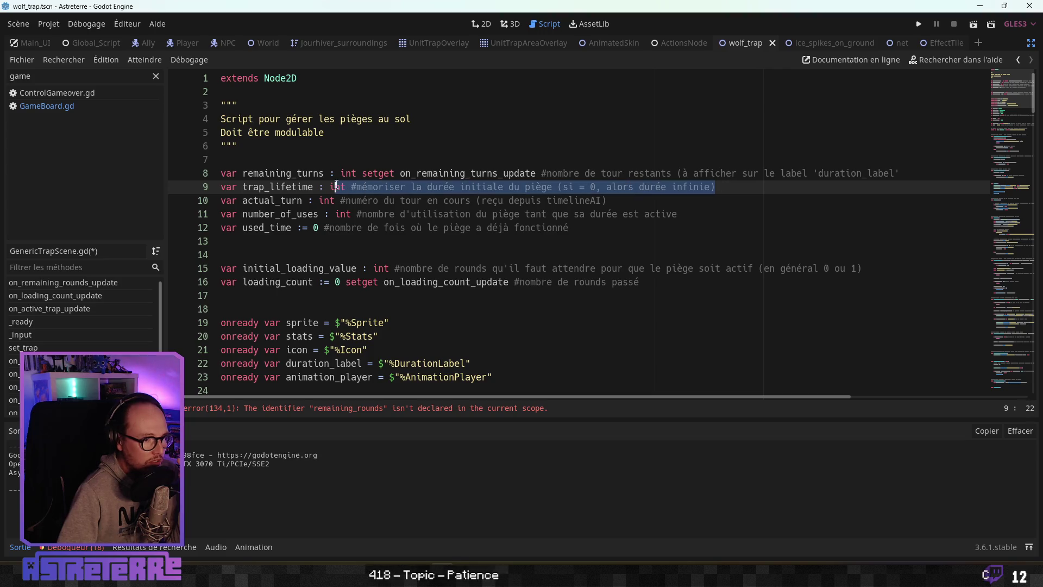
key(shift+Left)
key(shift+Left)
key(shift+Left)
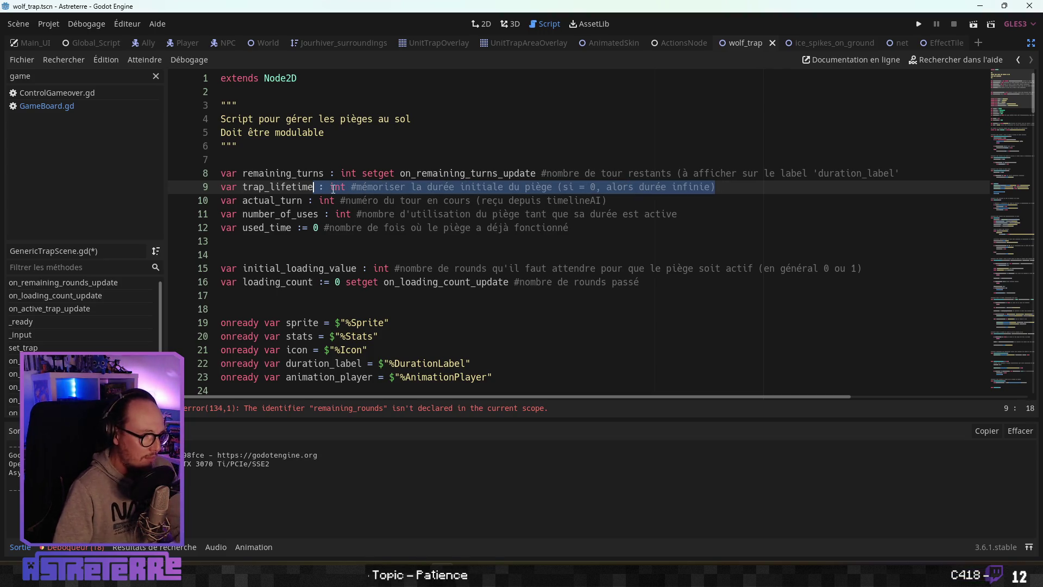
text(_infitni)
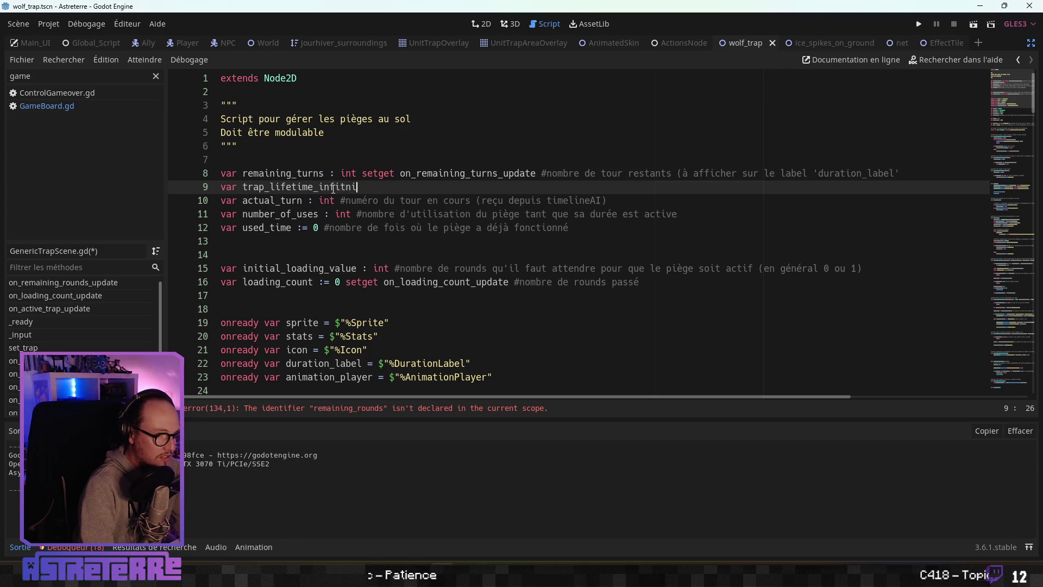
key(BackSpace)
key(BackSpace)
key(BackSpace)
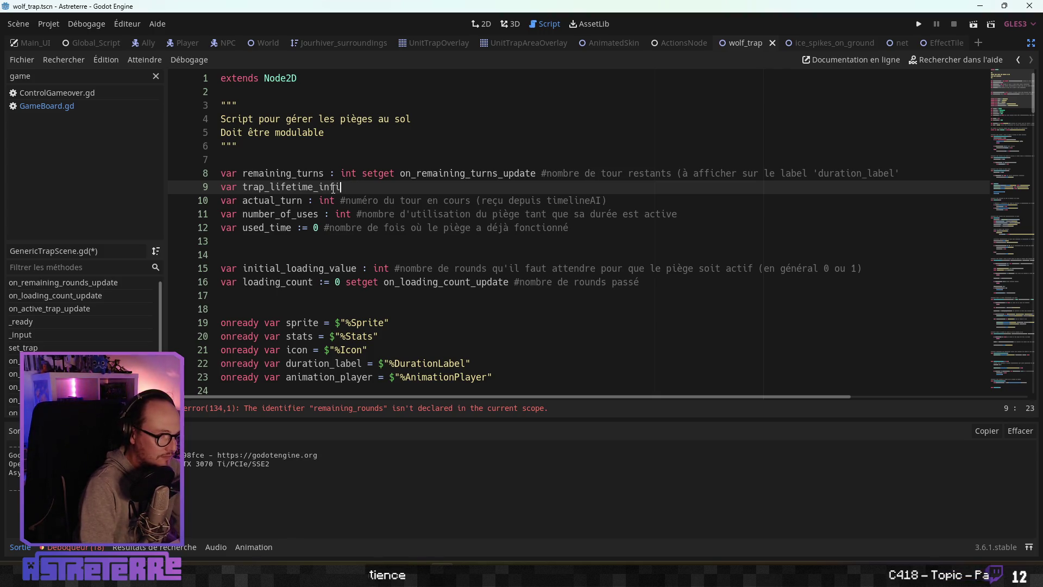
text(nite :)
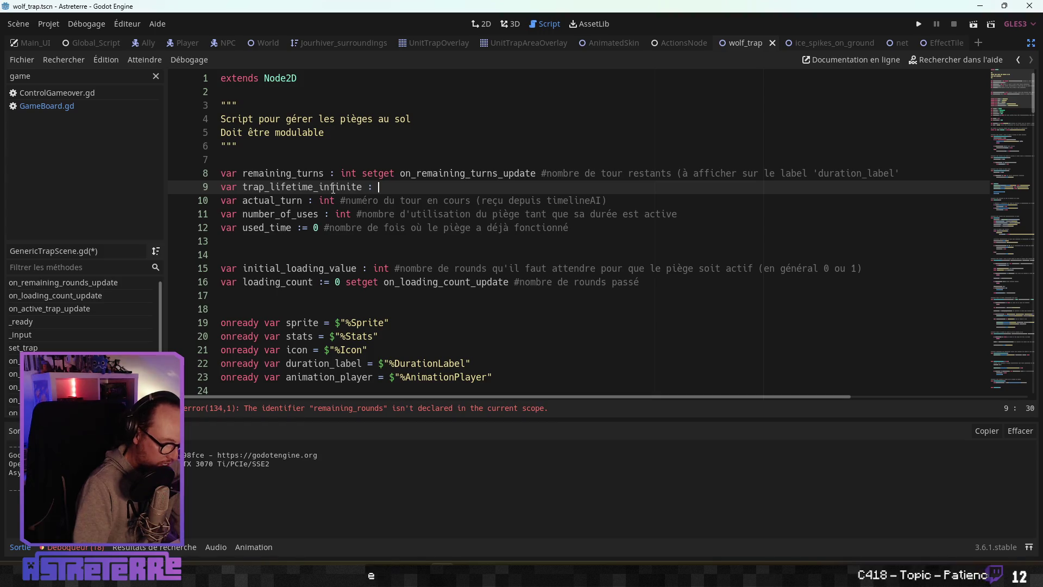
key(BackSpace)
text(= fal)
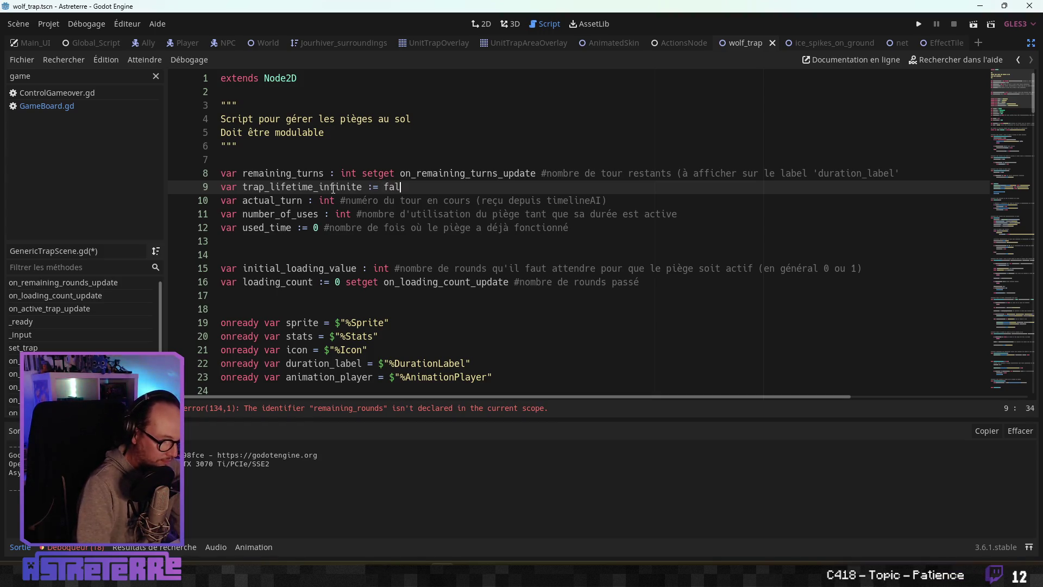
text(se)
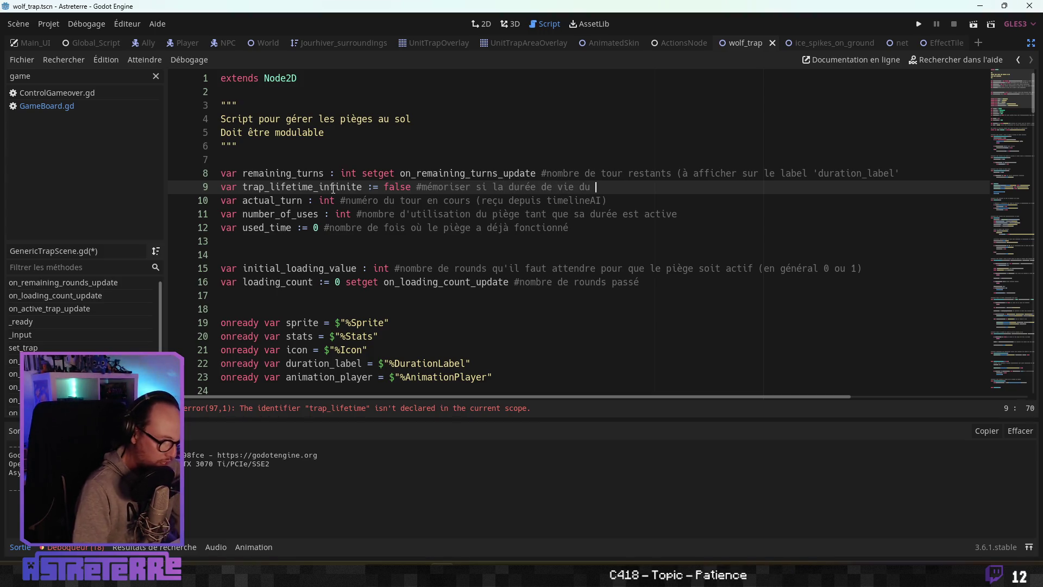
text(ège posée)
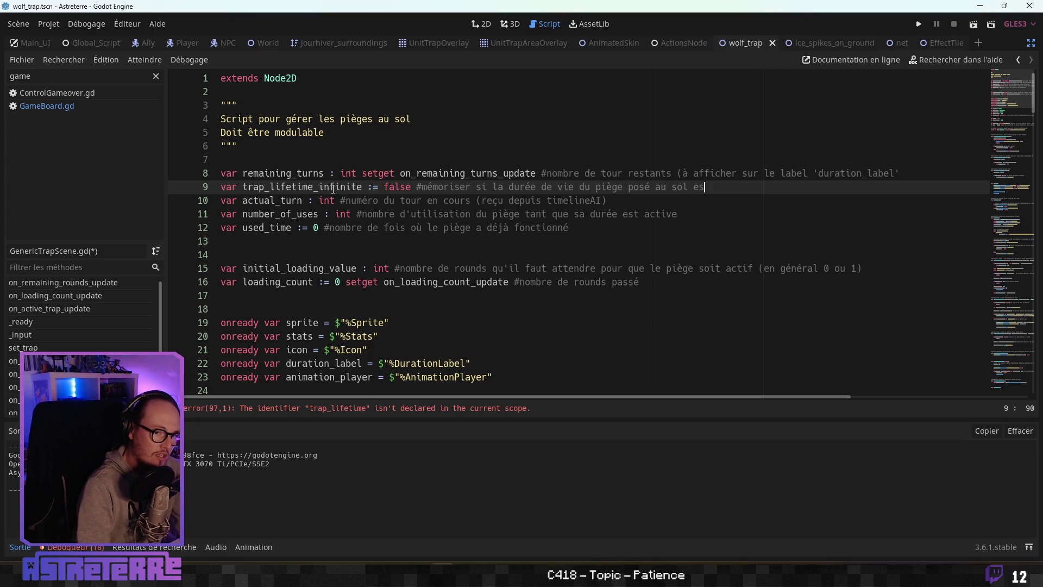
key(BackSpace)
text(infini ou non)
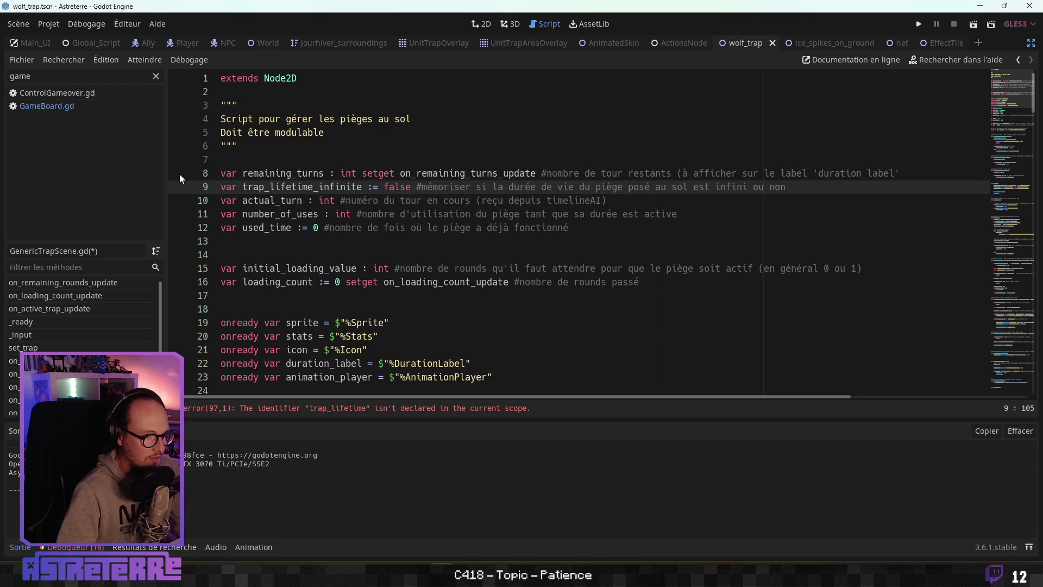
click(350, 202)
click(392, 227)
Step: Rename the line 9 variable to infinite_trap_lifetime and select the new name
double_click(335, 187)
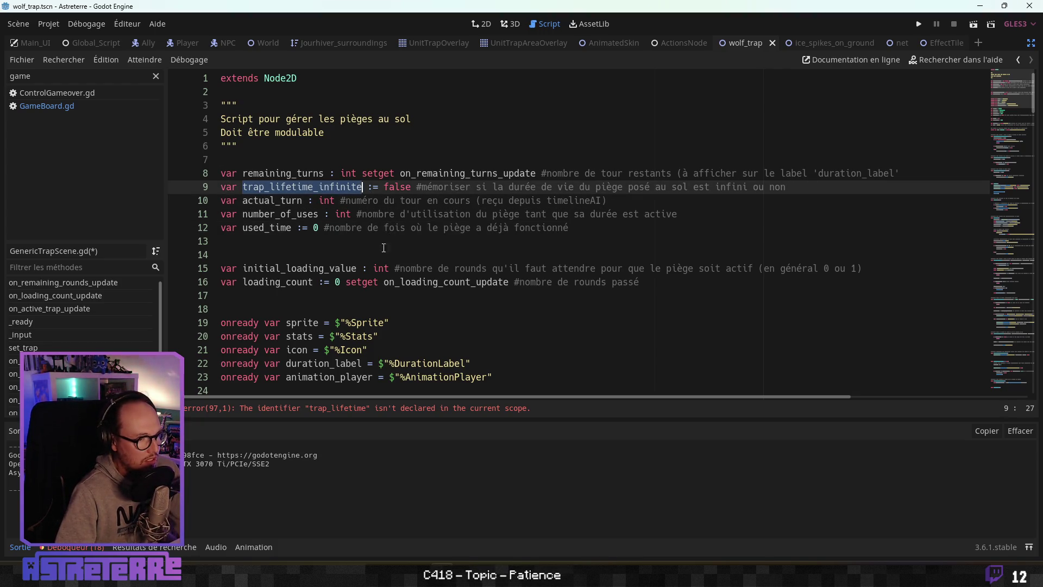
scroll(374, 256, down, 10)
scroll(373, 257, up, 10)
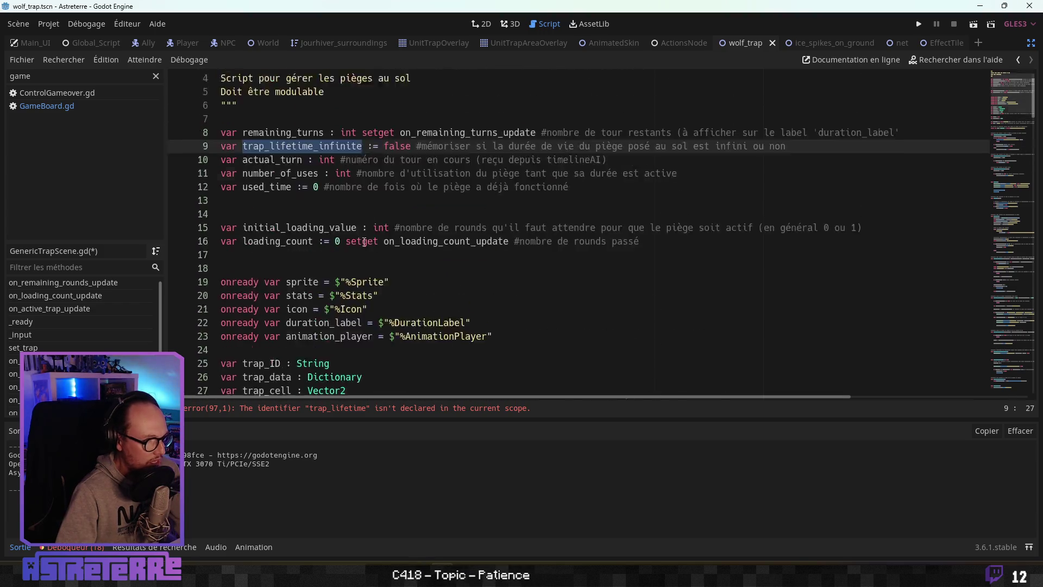
drag(362, 187, 330, 186)
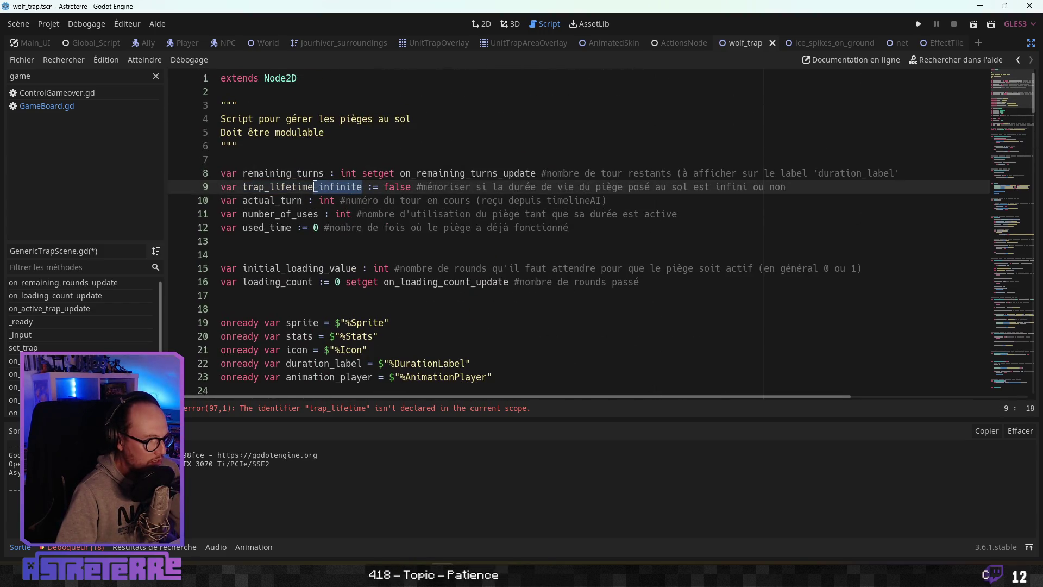
key(BackSpace)
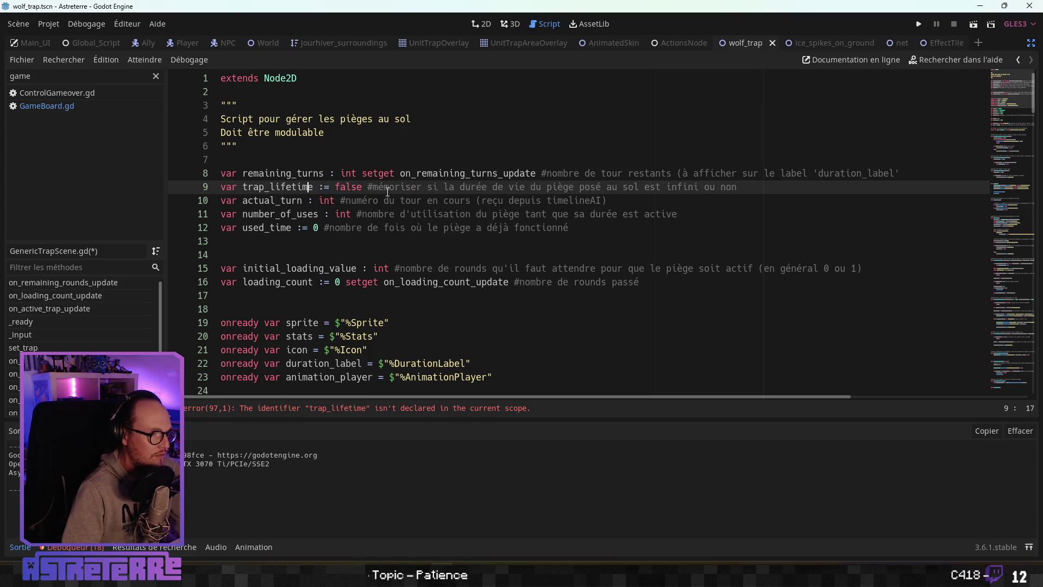
key(Left)
key(Left)
text(infinite_)
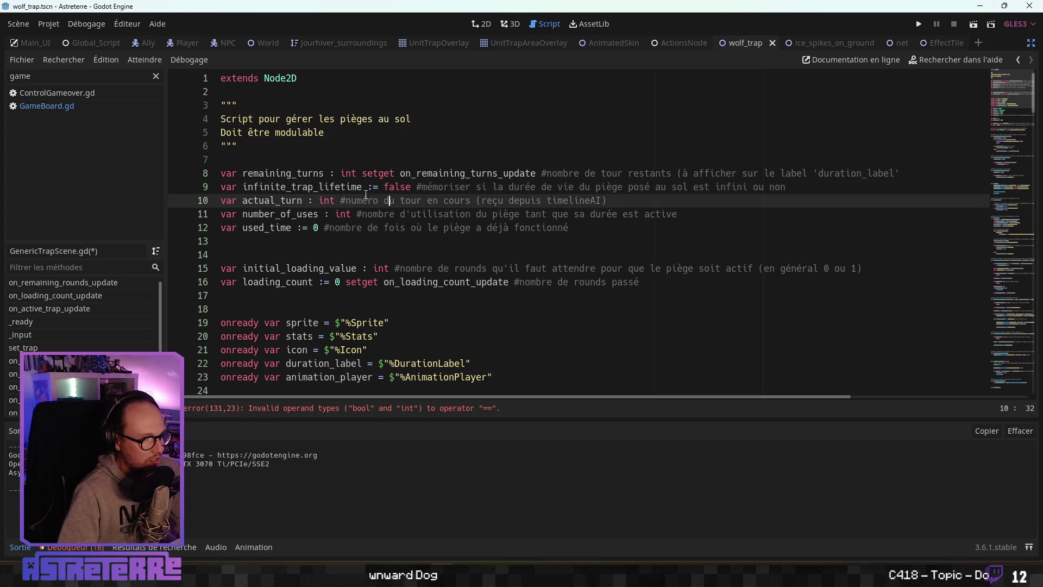
double_click(304, 187)
key(ctrl+c)
Step: Check in DeepL that 'infinite trap lifetime' means 'durée de vie illimitée du piège'
key(alt+Tab)
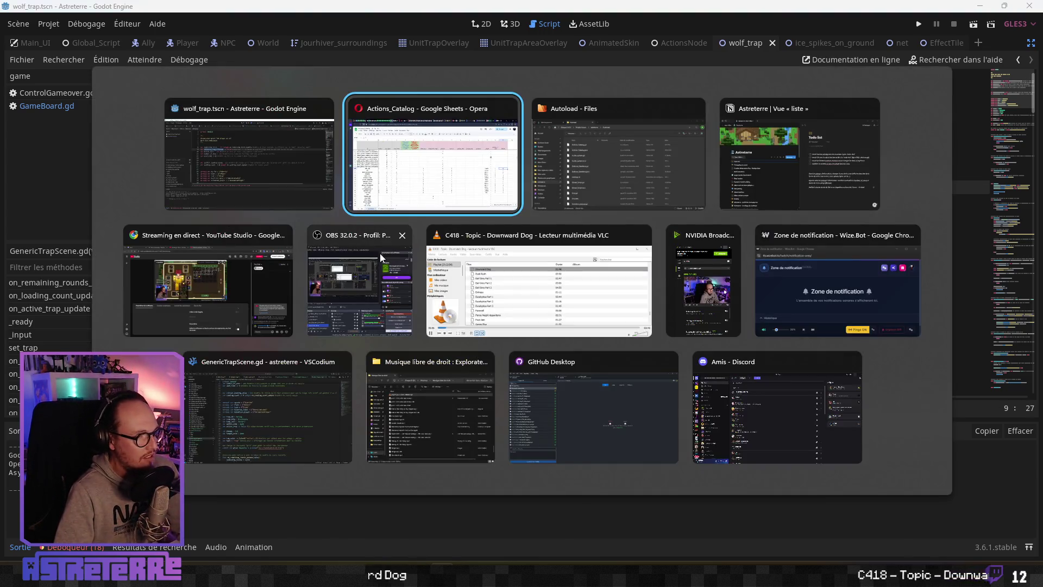
click(338, 10)
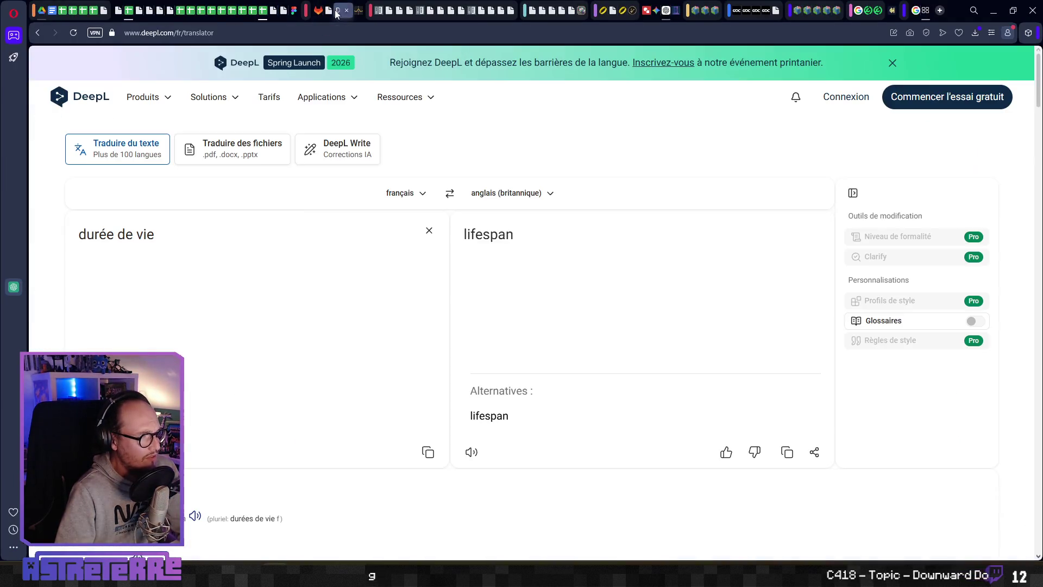
drag(163, 234, 65, 237)
key(ctrl+v)
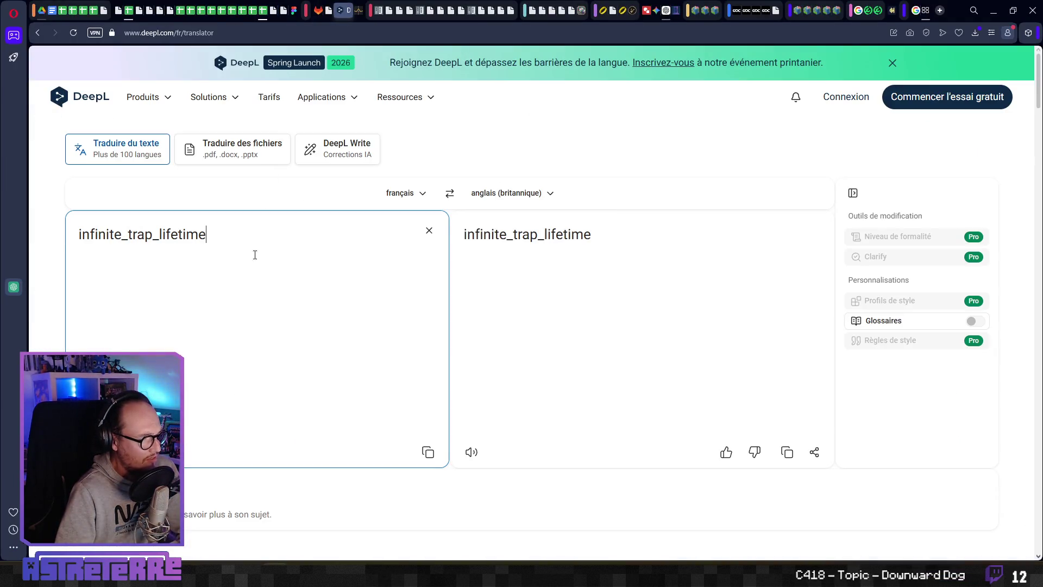
click(160, 236)
key(BackSpace)
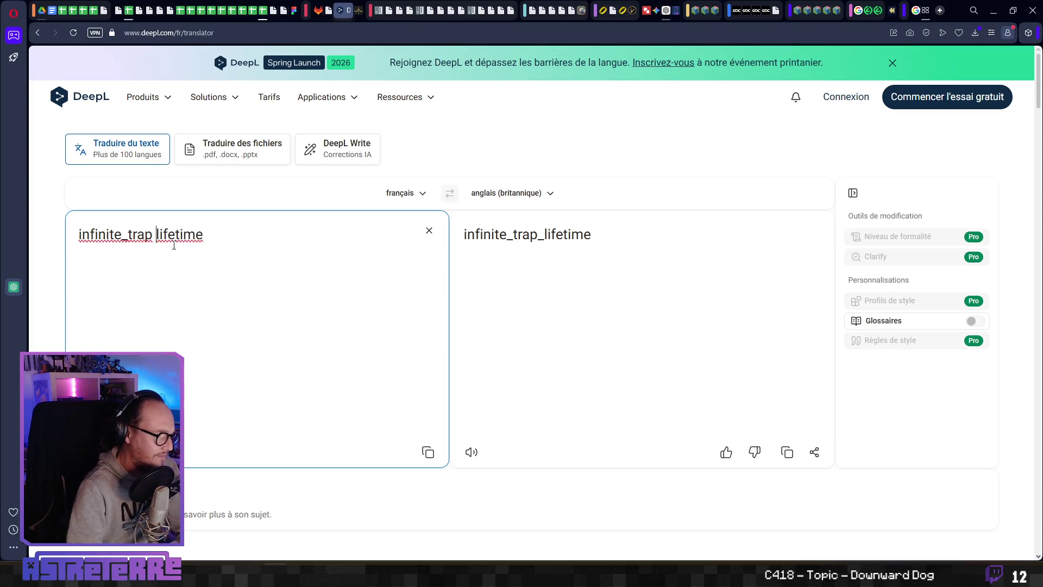
key(BackSpace)
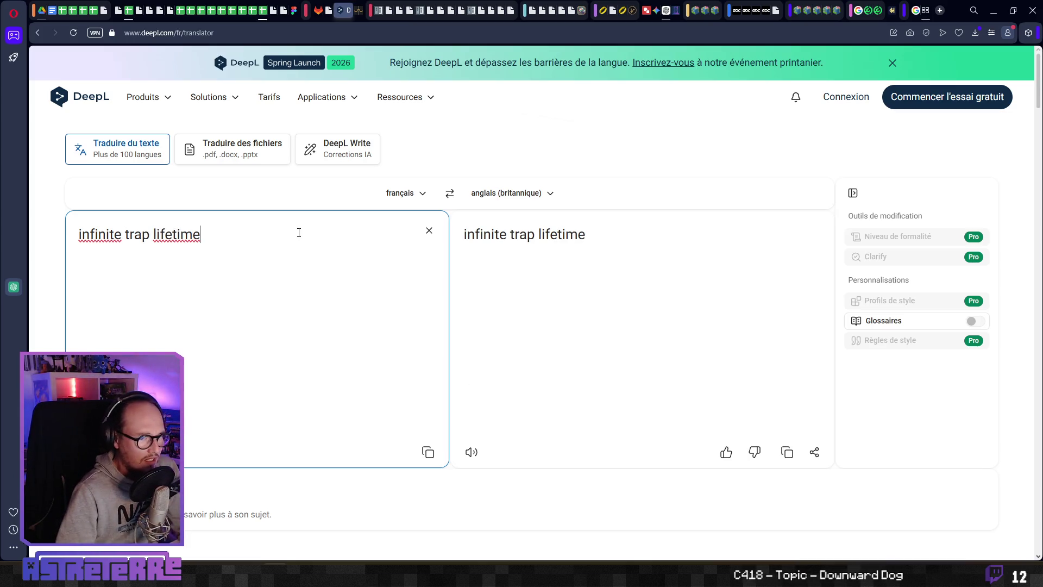
click(448, 196)
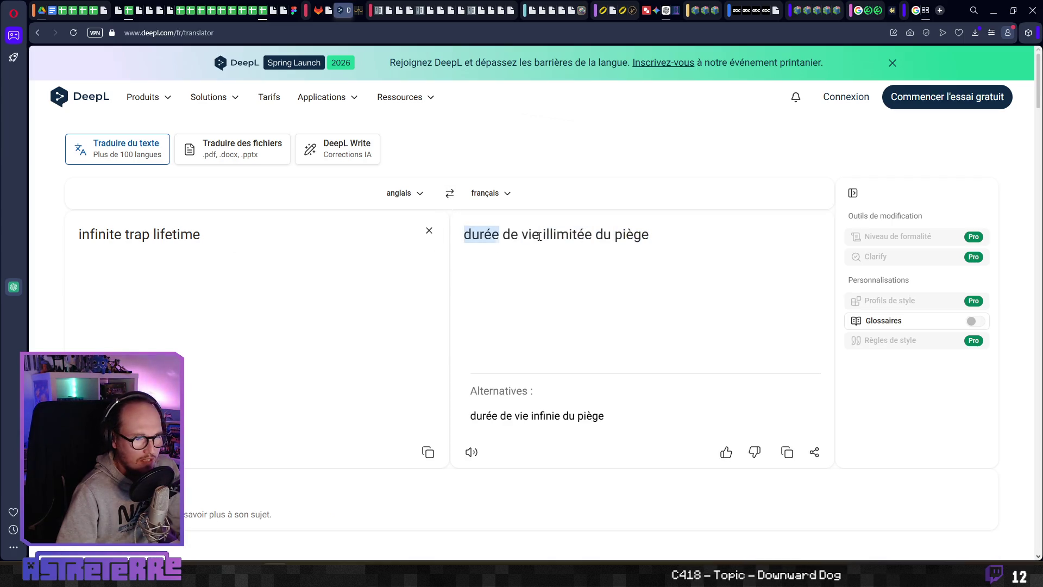
key(alt+Tab)
Step: Delete the old trap_lifetime assignment on line 97 of set_trap
click(339, 235)
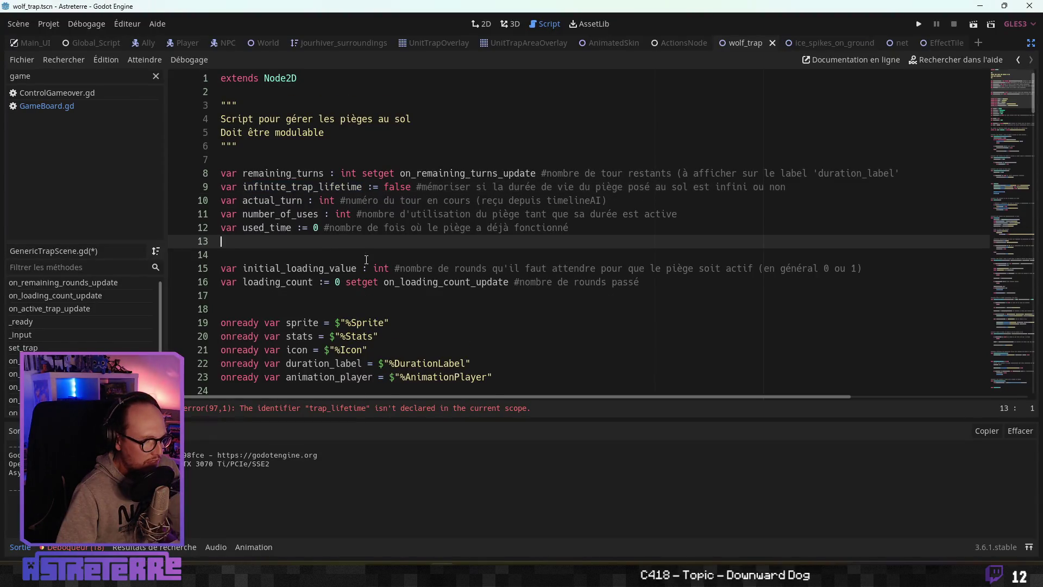
scroll(348, 244, down, 15)
scroll(375, 264, down, 12)
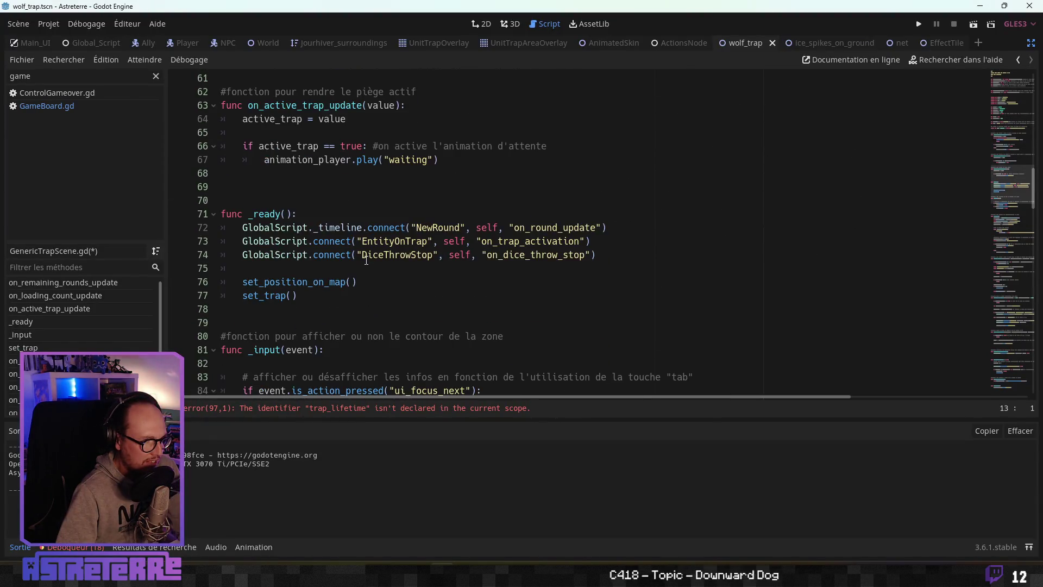
click(429, 281)
drag(444, 281, 242, 281)
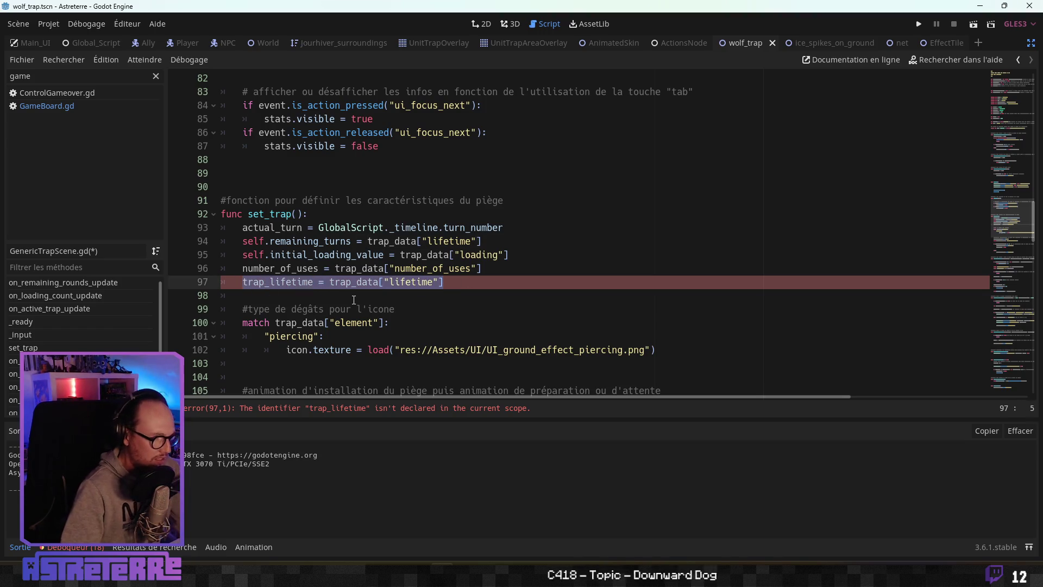
key(End)
key(BackSpace)
key(BackSpace)
key(BackSpace)
key(BackSpace)
key(BackSpace)
key(BackSpace)
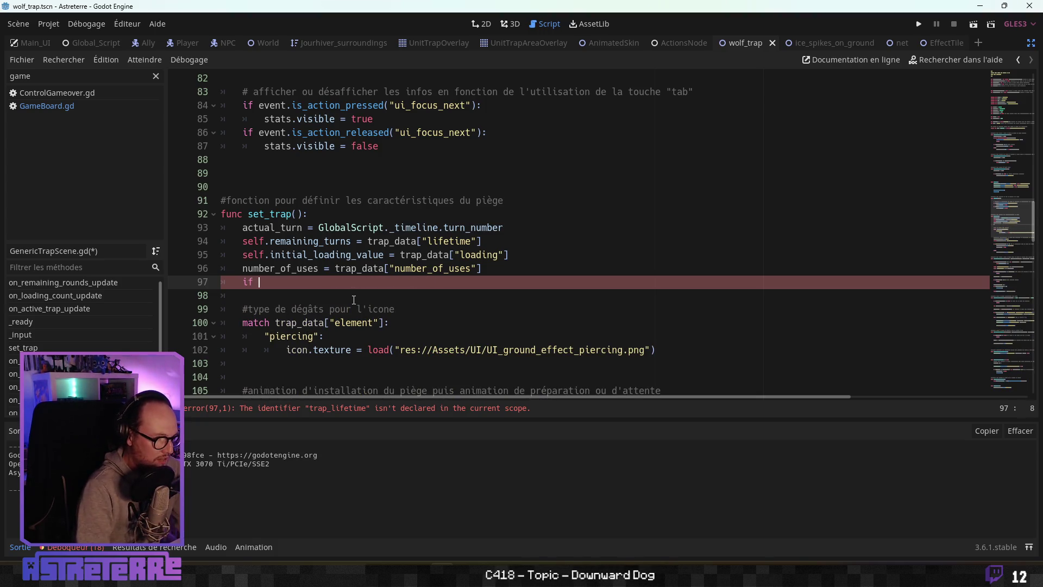
Step: Write 'if trap_data["lifetime"] == 0:' followed by an indented 'infinite_trap_lifetime = true'
text(if rem)
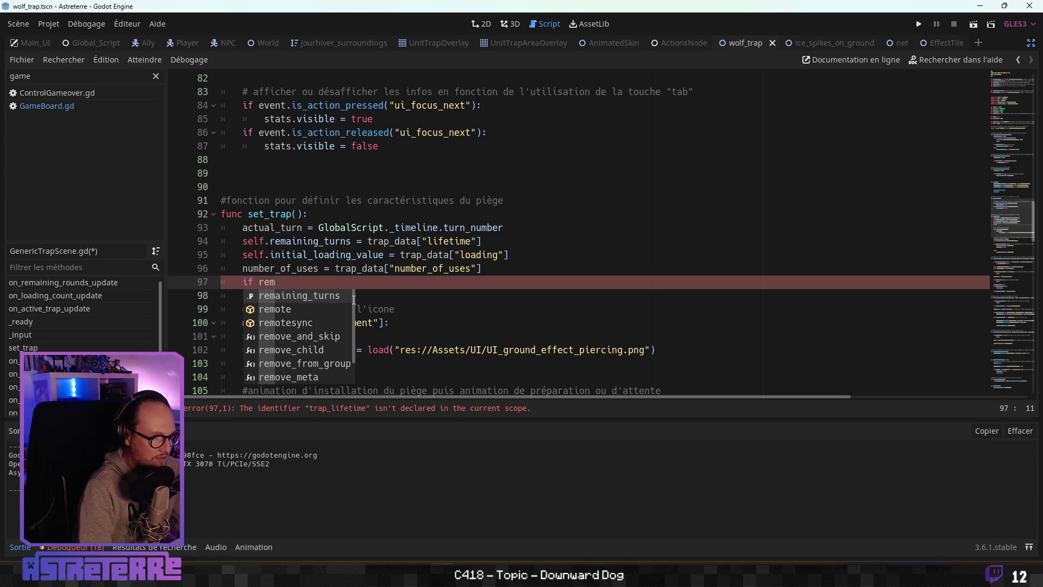
key(Return)
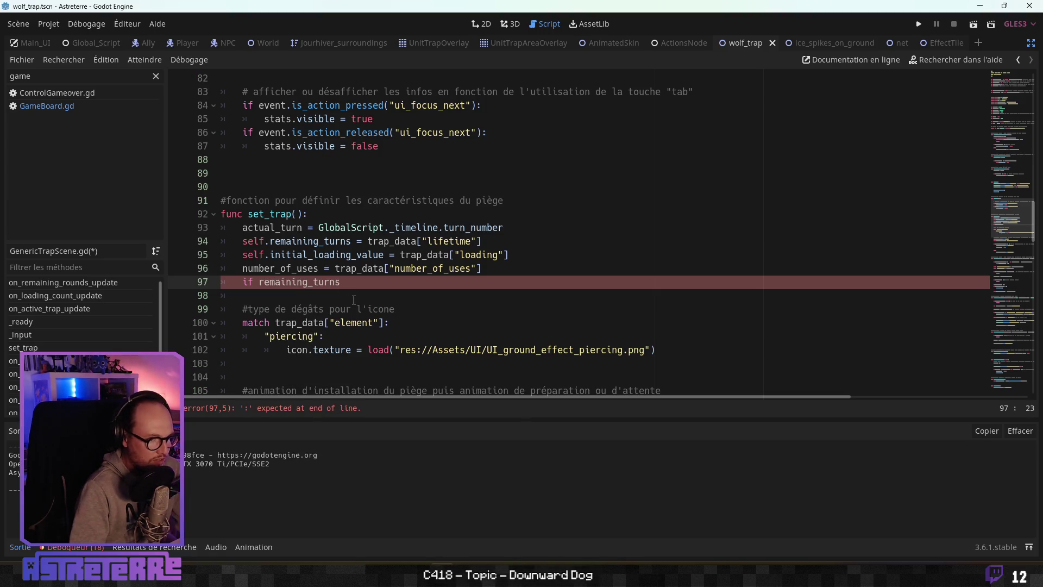
key(ctrl+BackSpace)
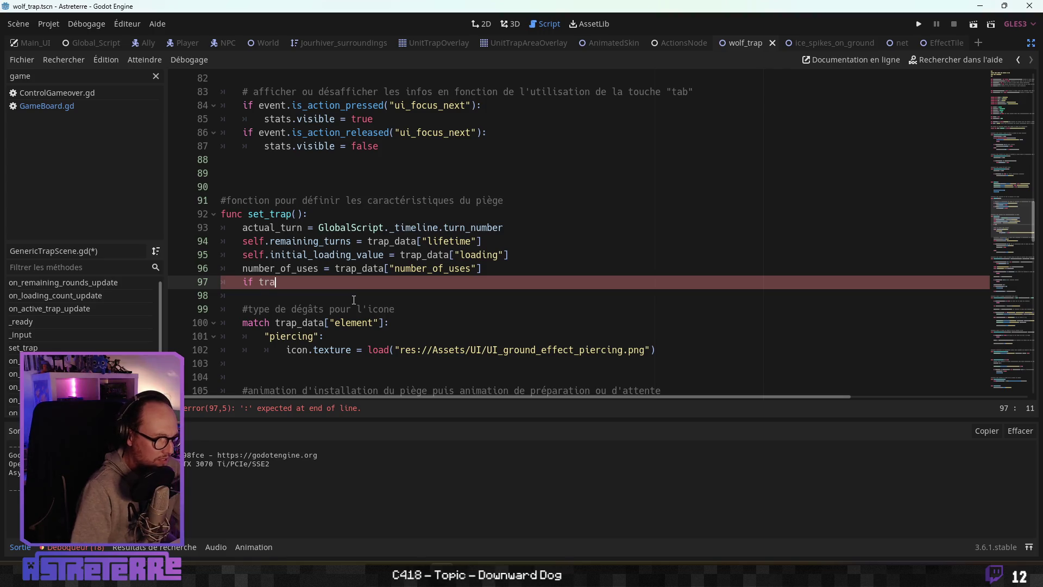
key(Down)
key(Down)
key(Down)
key(Return)
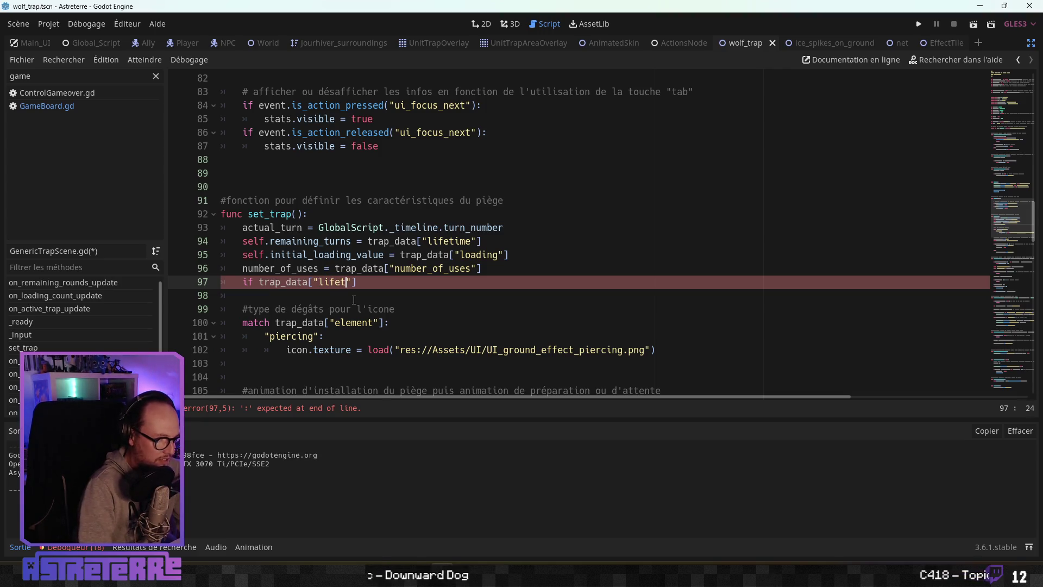
key(BackSpace)
key(BackSpace)
key(BackSpace)
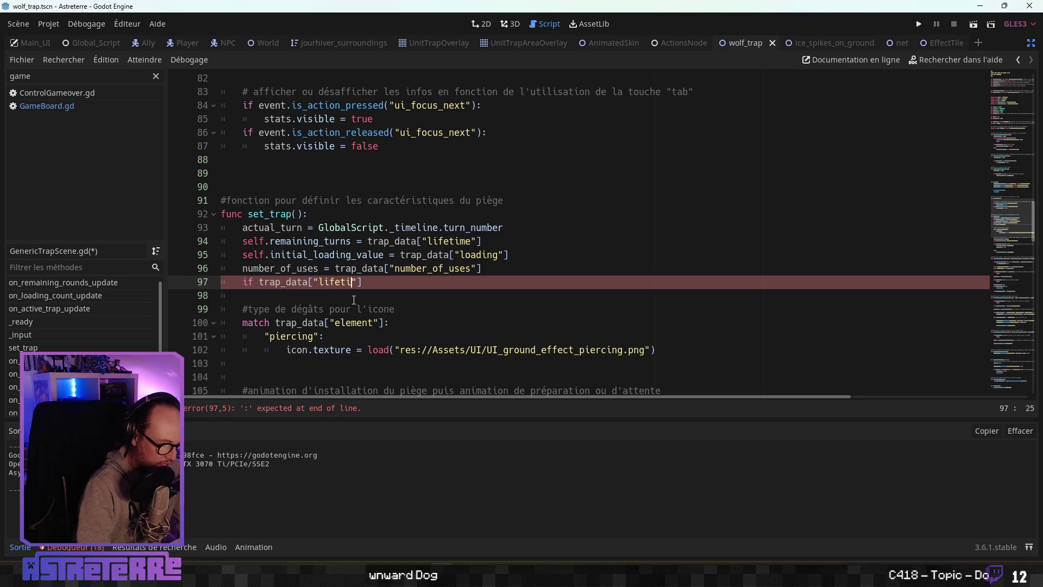
key(End)
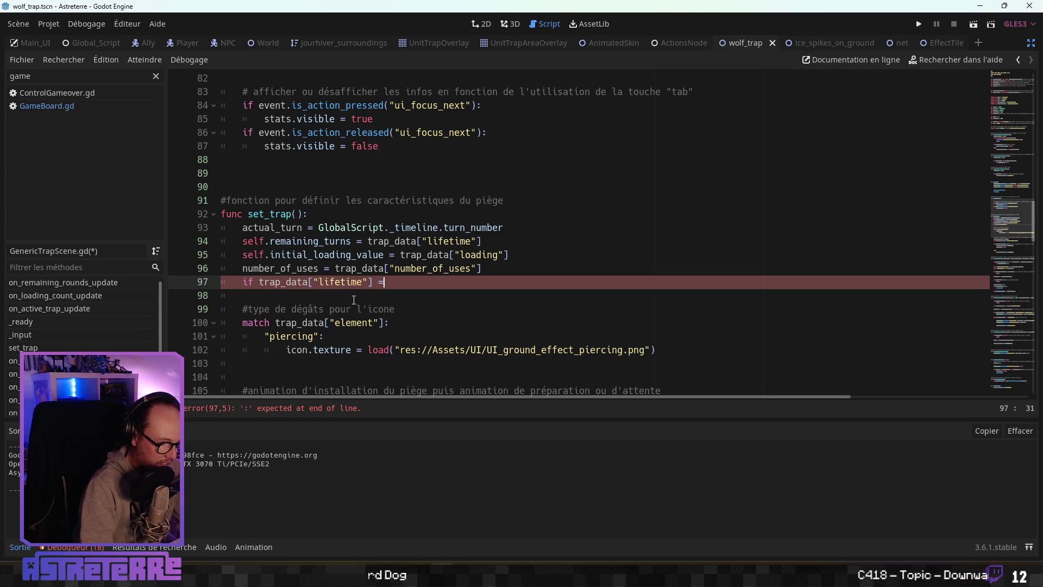
text(= 0:)
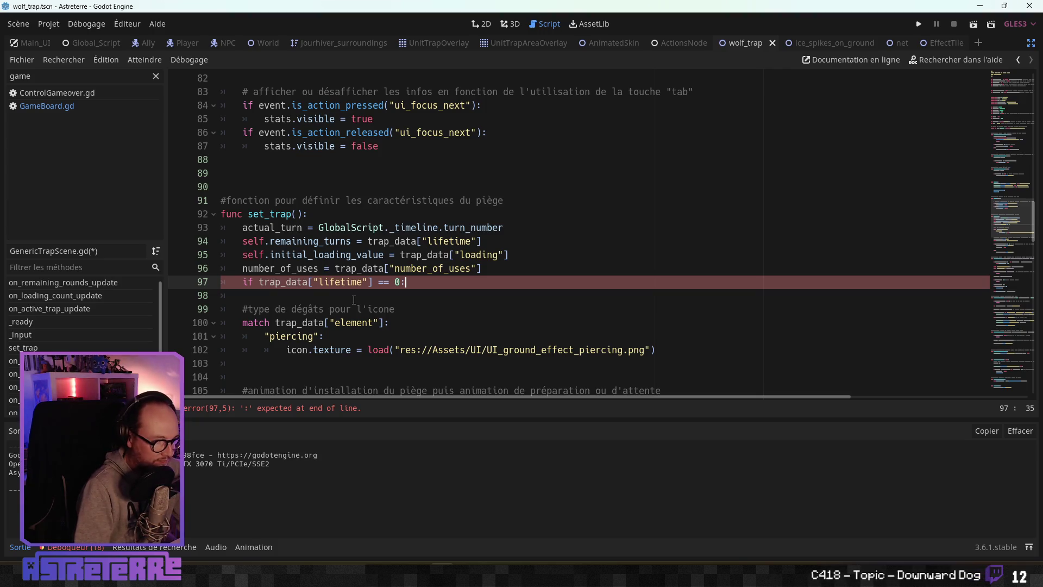
key(Return)
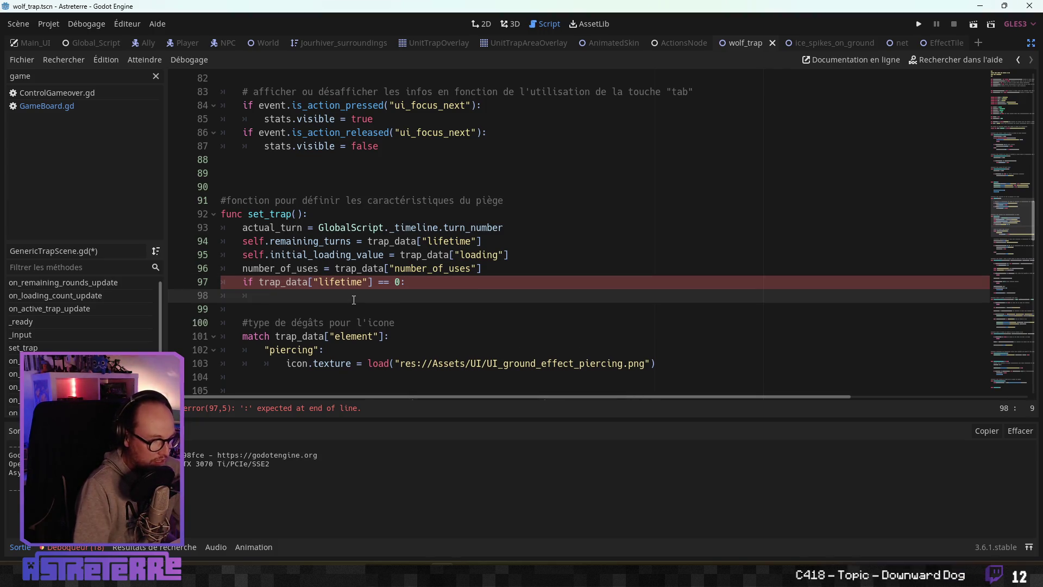
text(infi)
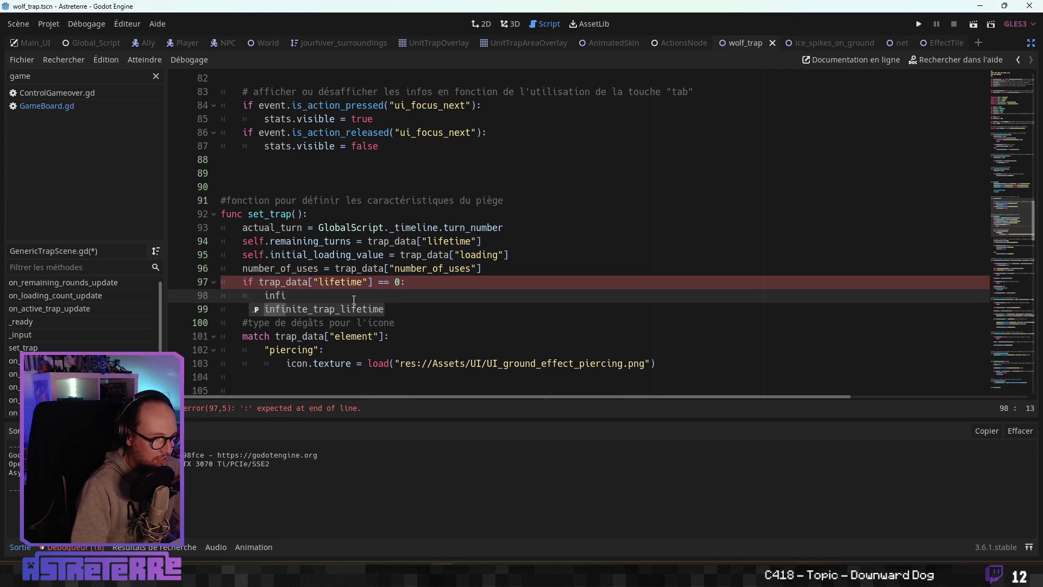
key(Return)
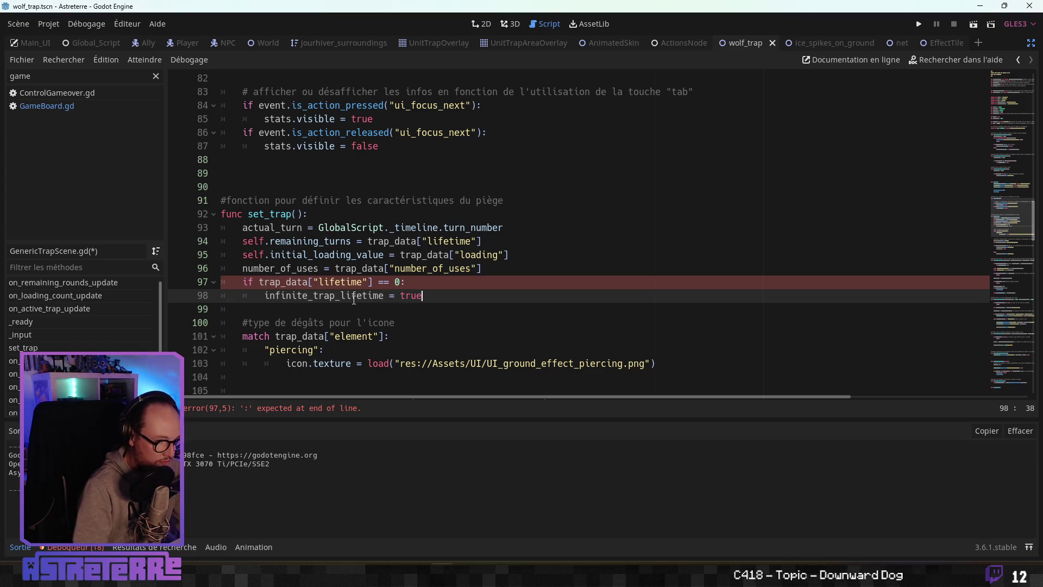
click(304, 320)
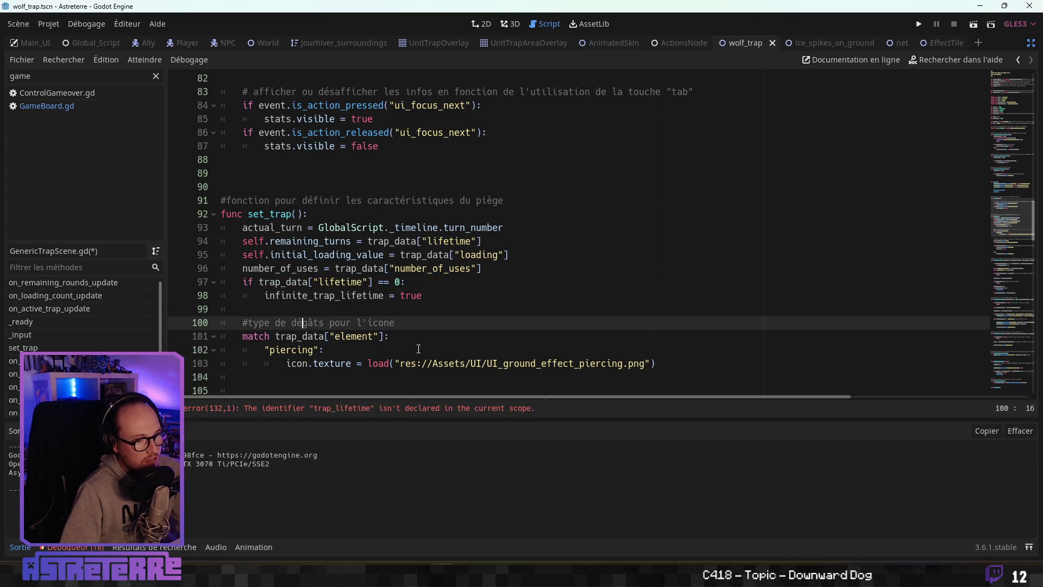
click(432, 350)
Step: Change the line 132 check to 'infinite_trap_lifetime == true:'
scroll(432, 349, down, 3)
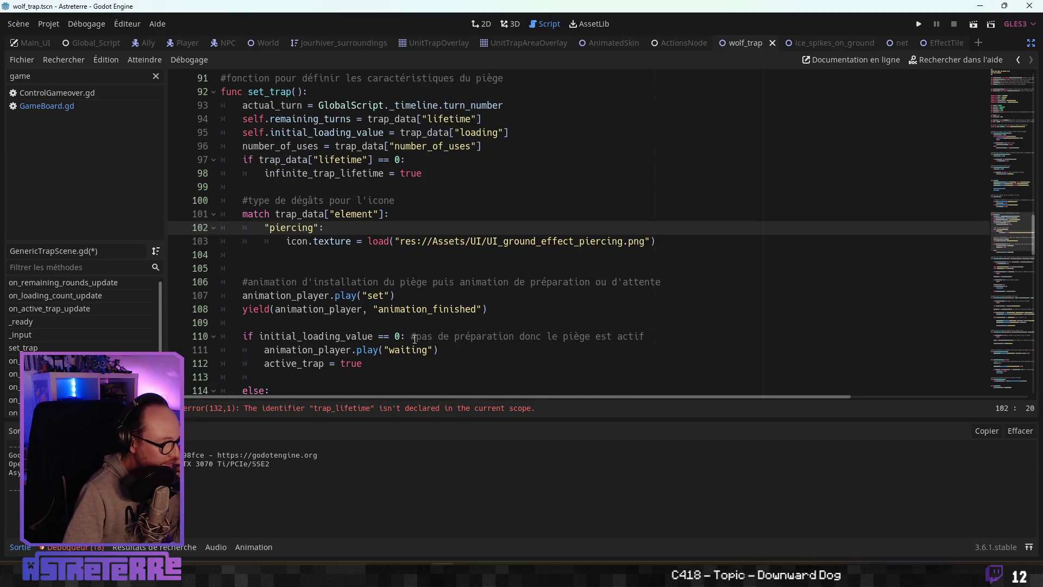
click(375, 408)
click(381, 257)
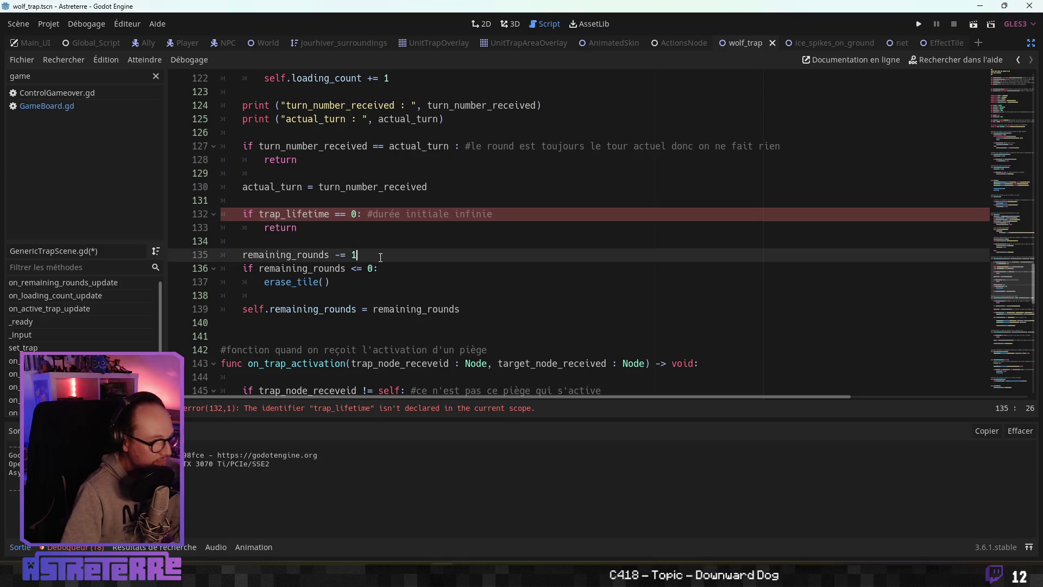
click(326, 231)
scroll(301, 240, up, 2)
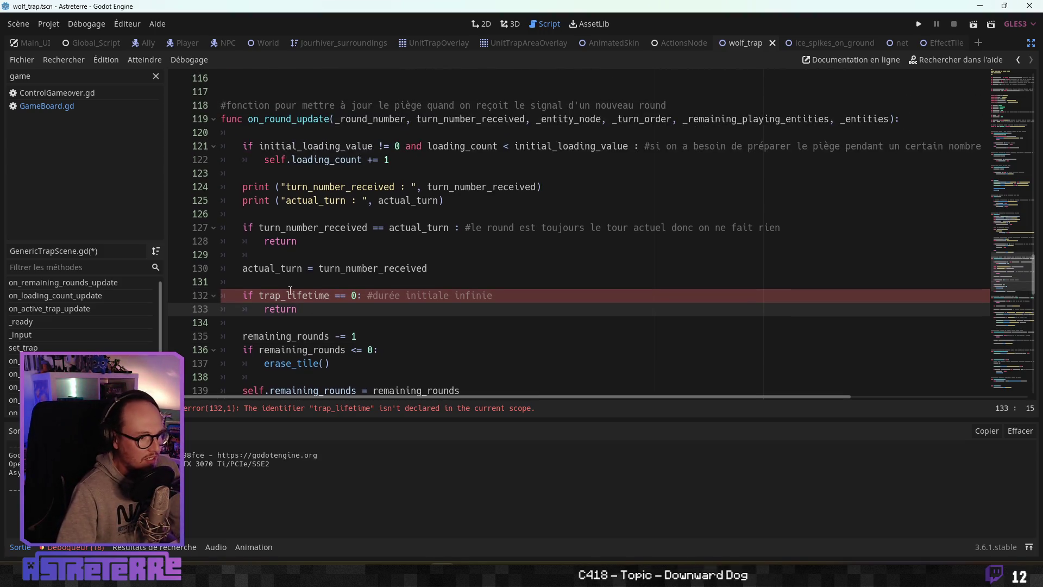
scroll(298, 273, down, 1)
drag(327, 256, 263, 255)
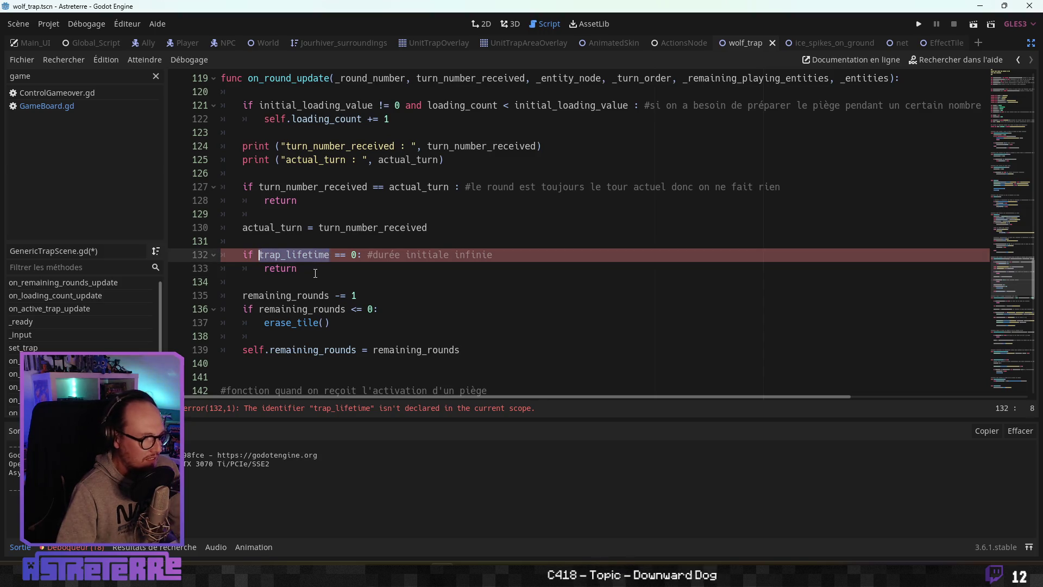
text(inf)
key(Return)
key(Right)
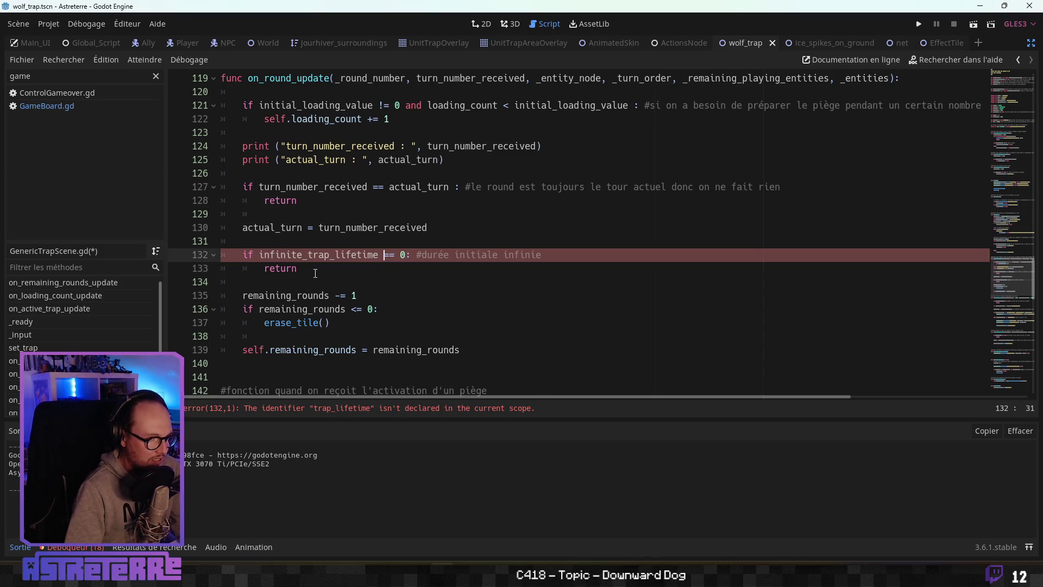
key(Right)
key(Delete)
key(Delete)
key(Delete)
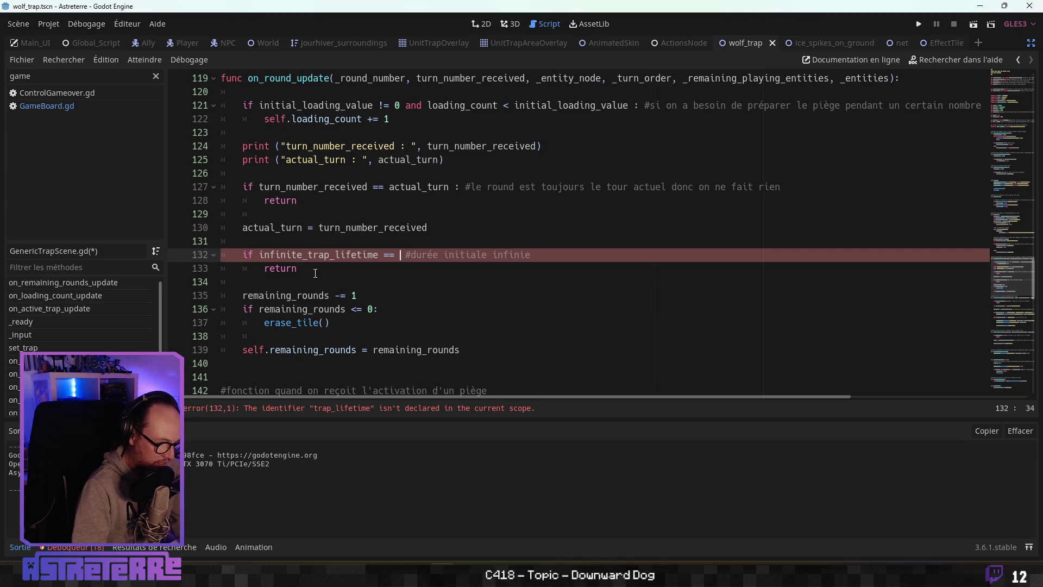
text(true:)
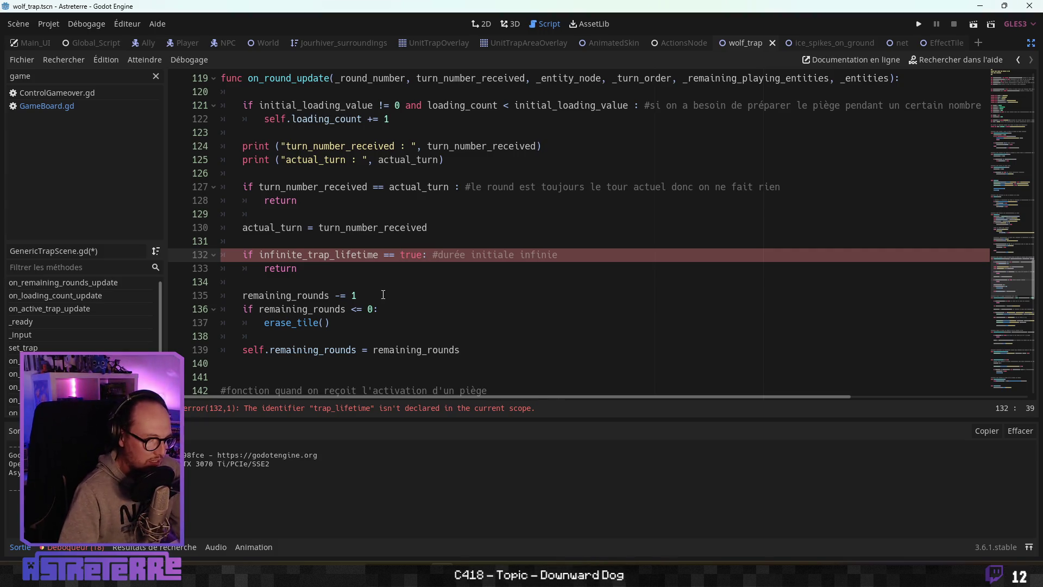
Step: Rename remaining_rounds to remaining_turns on lines 135 and 136
key(Down)
key(Down)
key(Down)
click(336, 270)
key(Down)
key(Down)
key(Down)
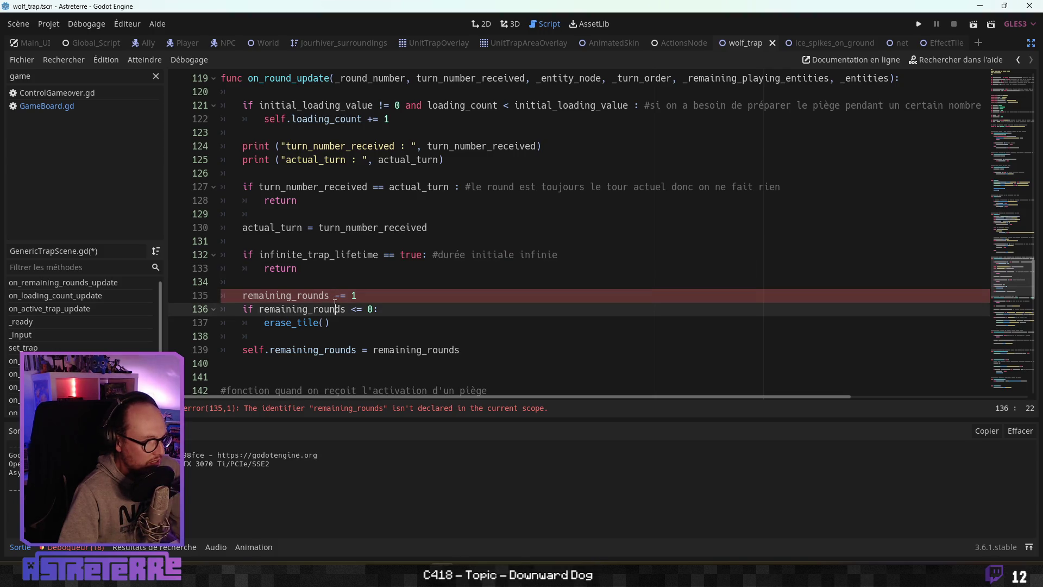
scroll(332, 277, down, 1)
key(Down)
key(Down)
drag(331, 254, 299, 254)
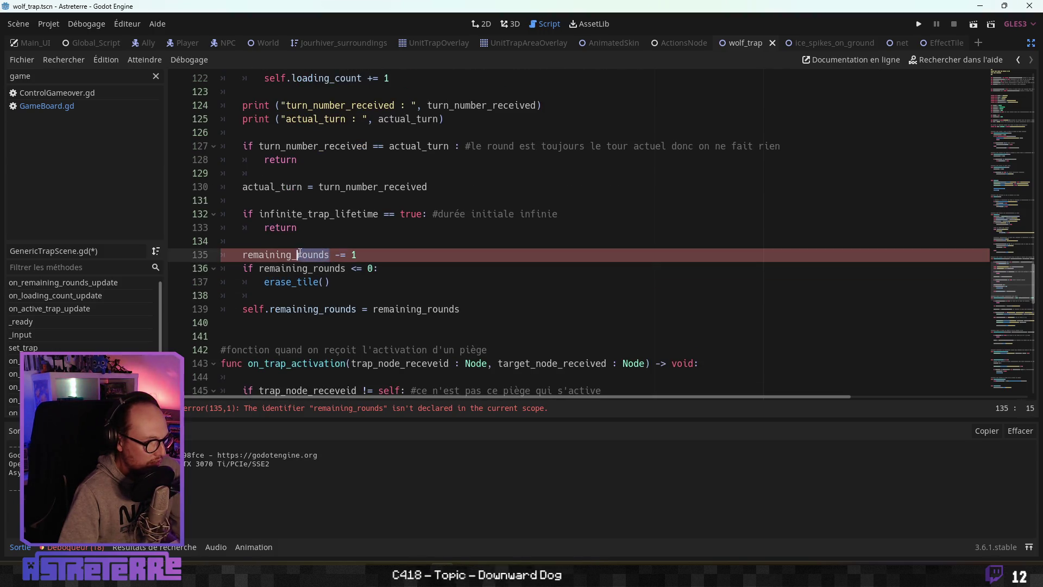
text(tut)
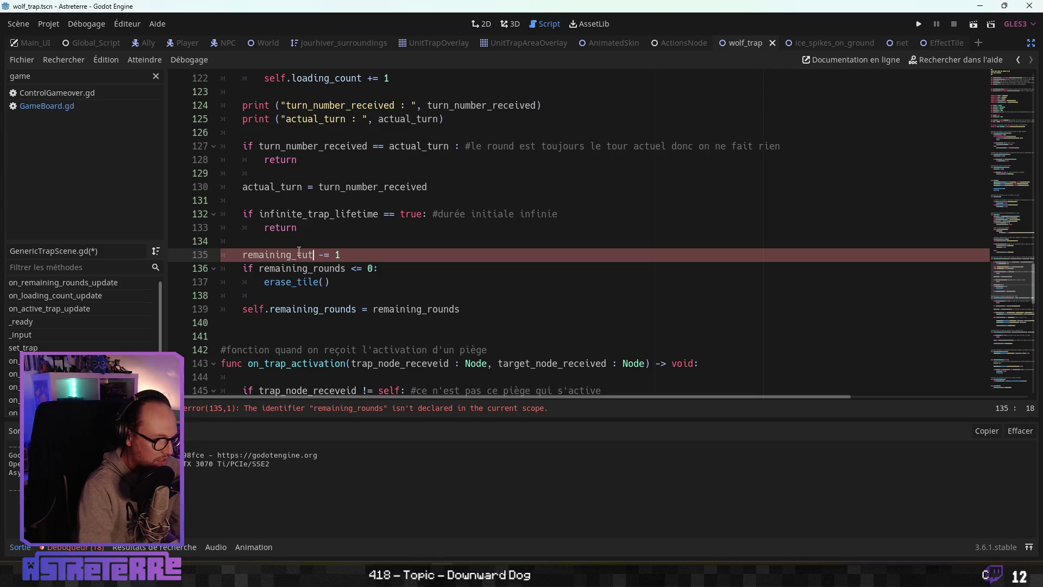
key(BackSpace)
key(BackSpace)
text(rns)
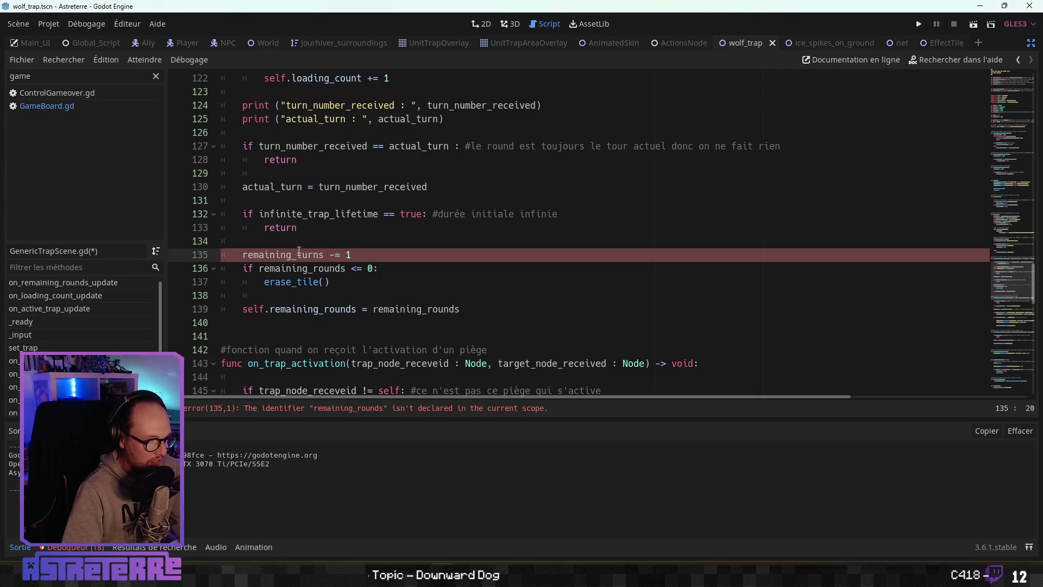
key(Down)
drag(346, 269, 315, 268)
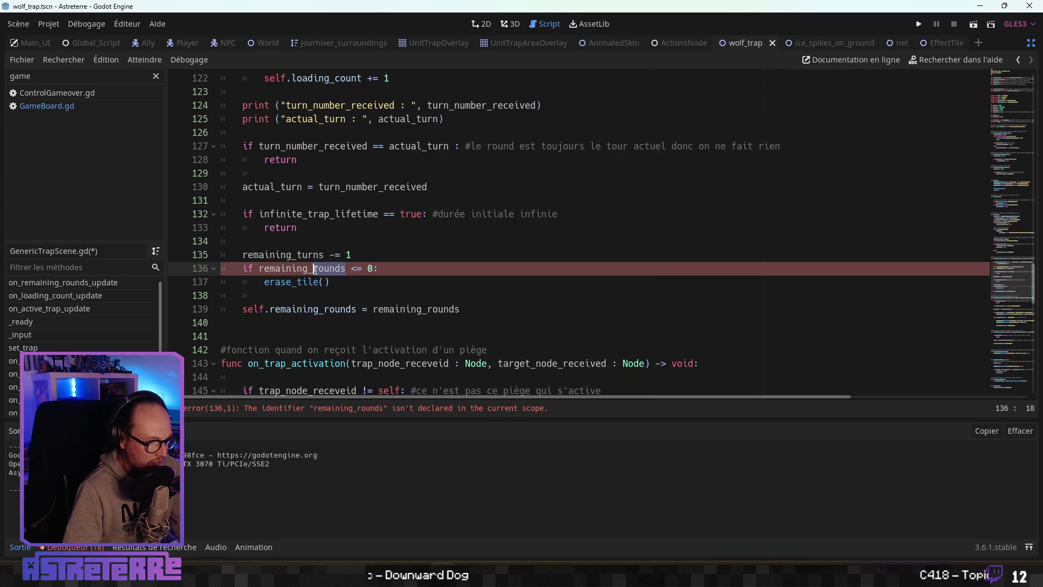
text(tu)
key(Return)
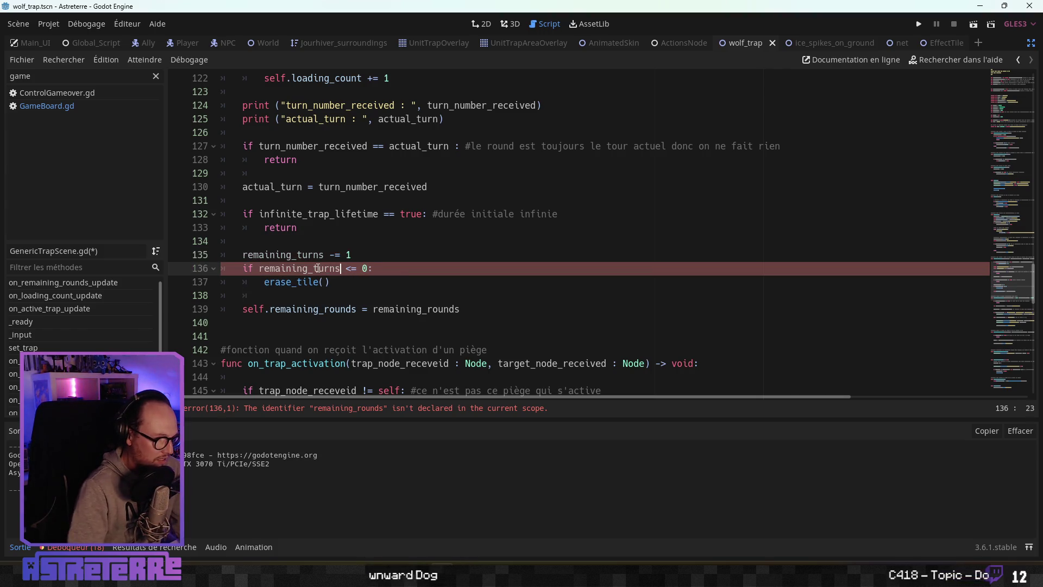
Step: Replace both remaining_rounds occurrences on line 139 with remaining_turns
click(368, 302)
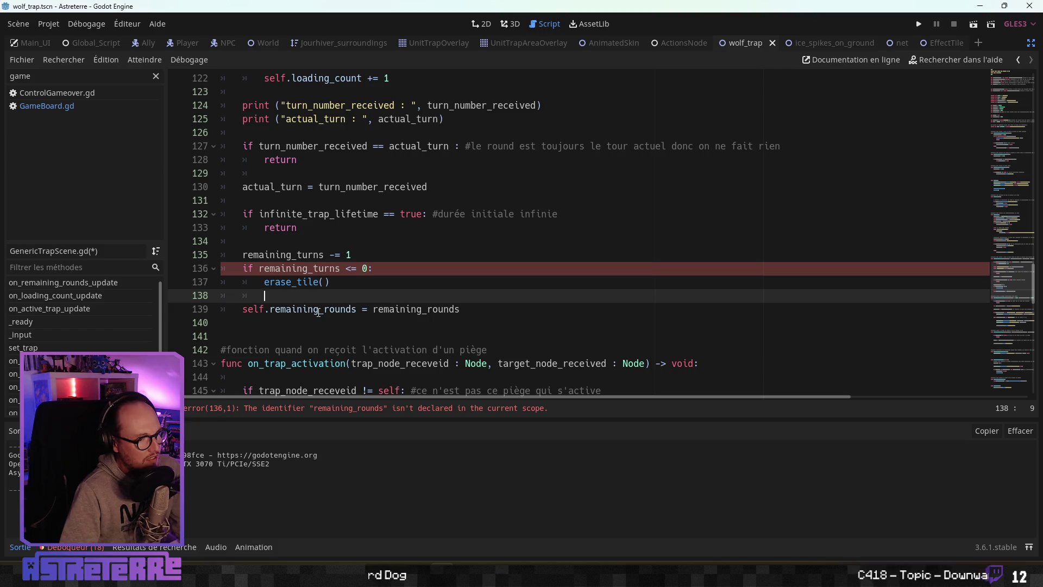
drag(357, 309, 328, 309)
text(turns)
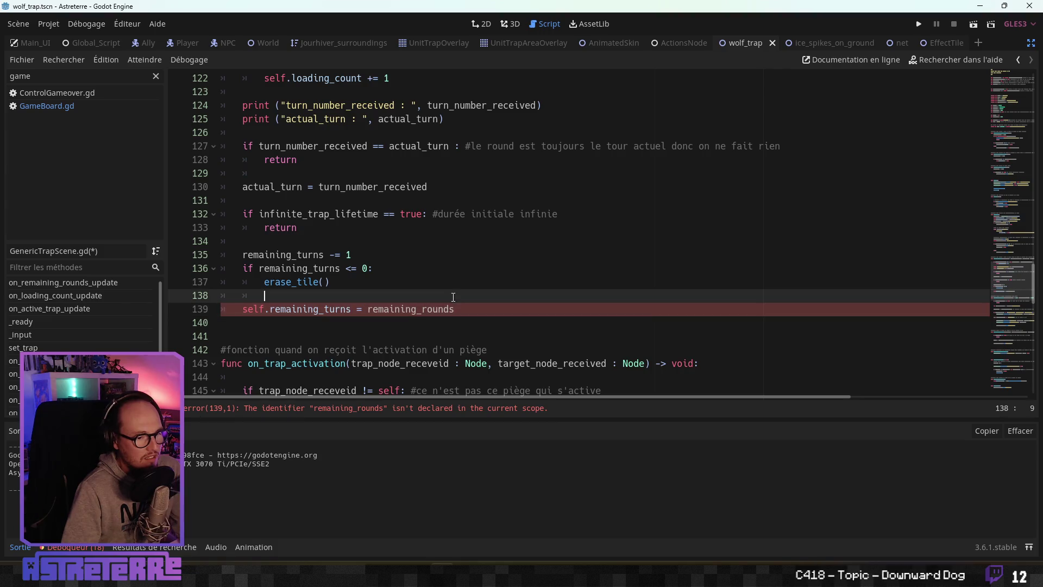
drag(461, 309, 422, 309)
text(turns)
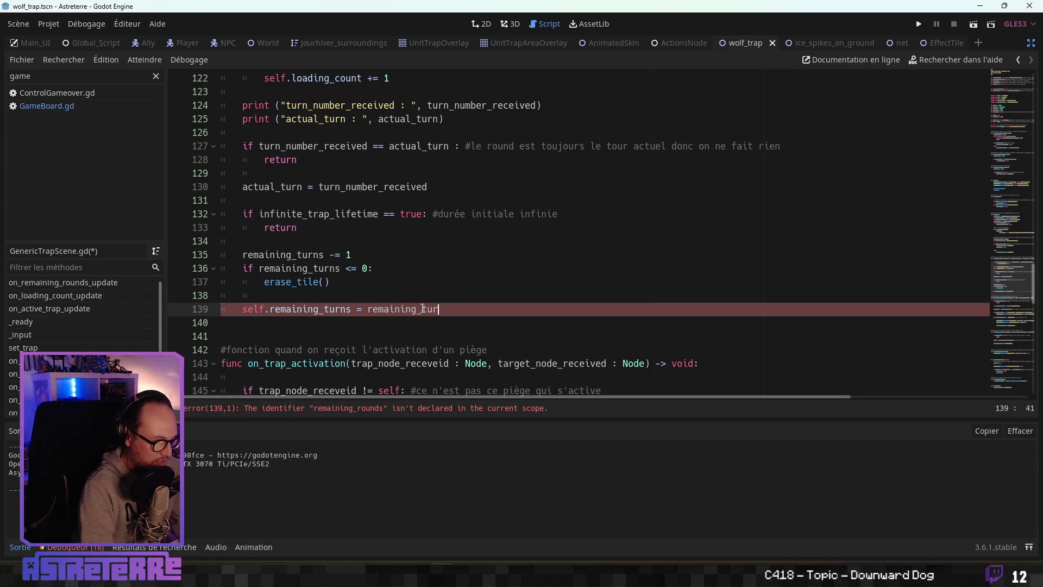
click(377, 282)
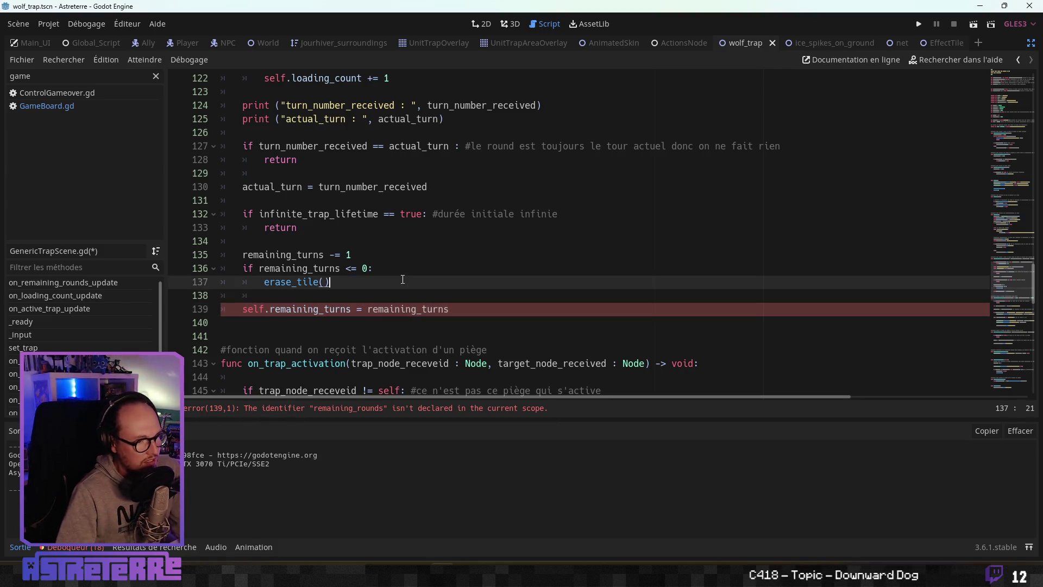
click(380, 309)
click(293, 338)
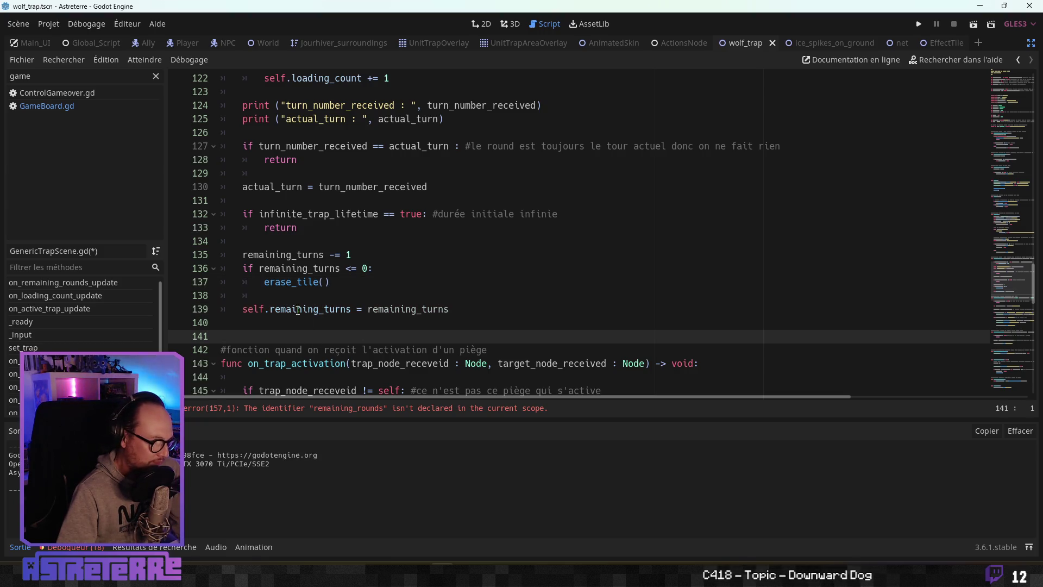
key(Up)
key(Up)
key(Up)
Step: Insert 'dans' before 'le tour' in the line 127 comment
scroll(298, 313, up, 1)
scroll(302, 305, up, 1)
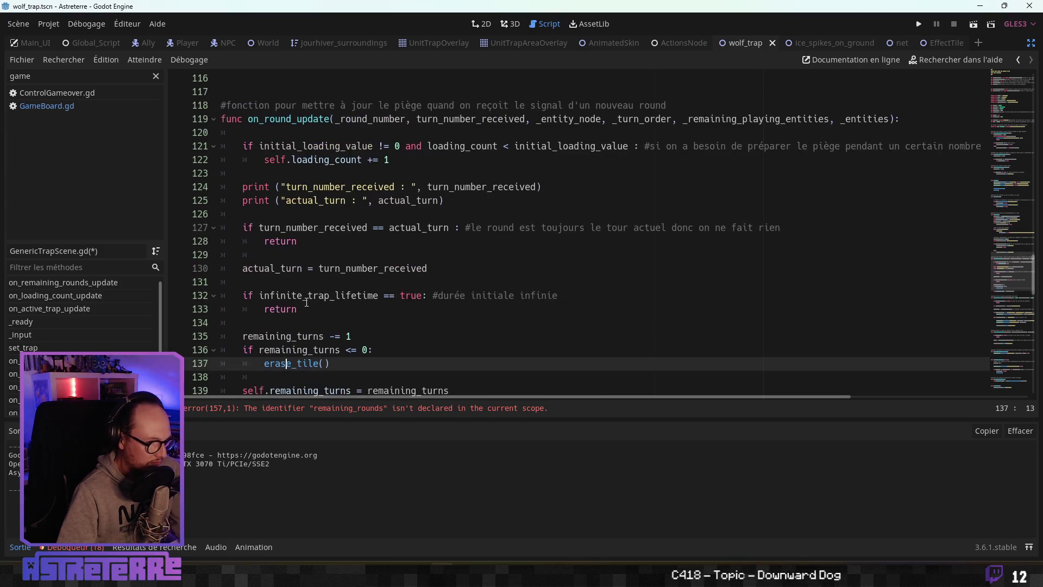
scroll(381, 191, down, 1)
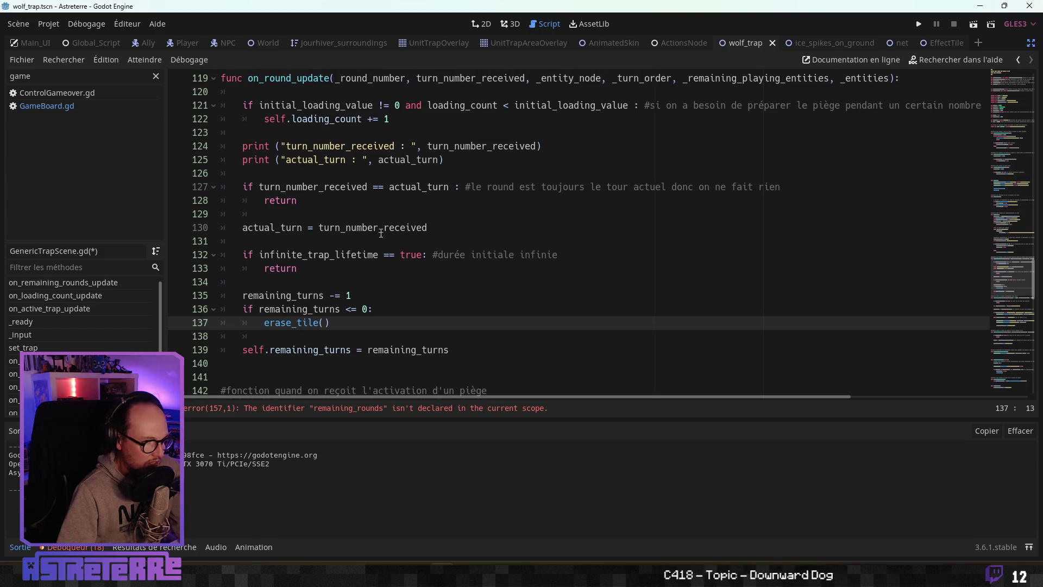
click(445, 159)
drag(444, 159, 226, 146)
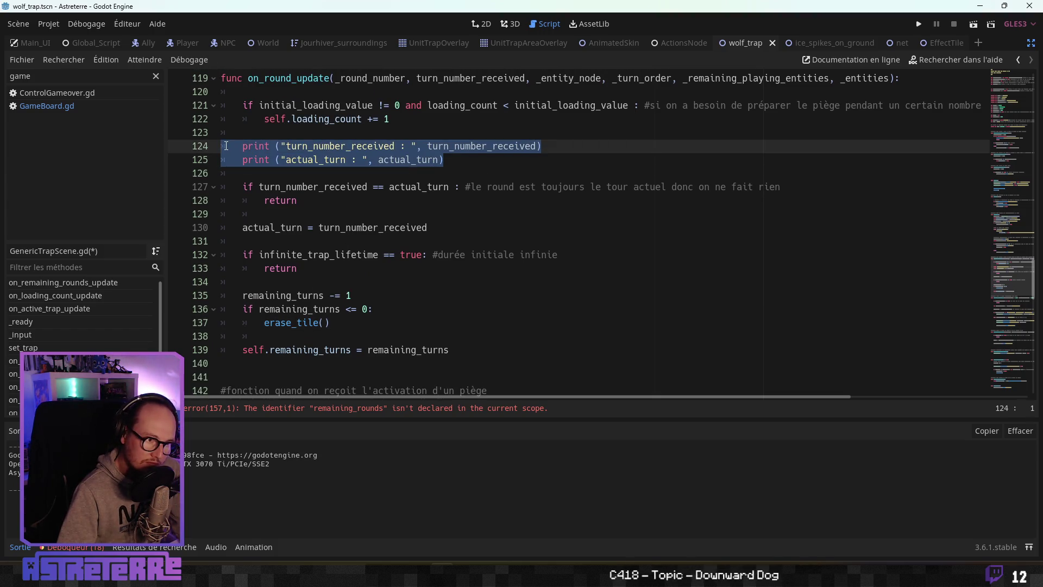
click(374, 187)
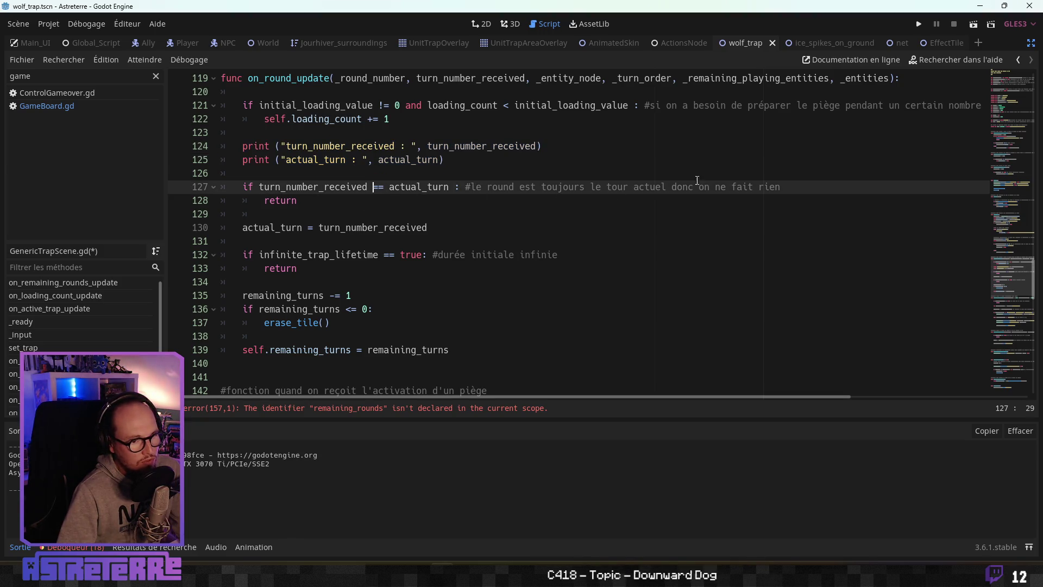
click(595, 186)
text(dans)
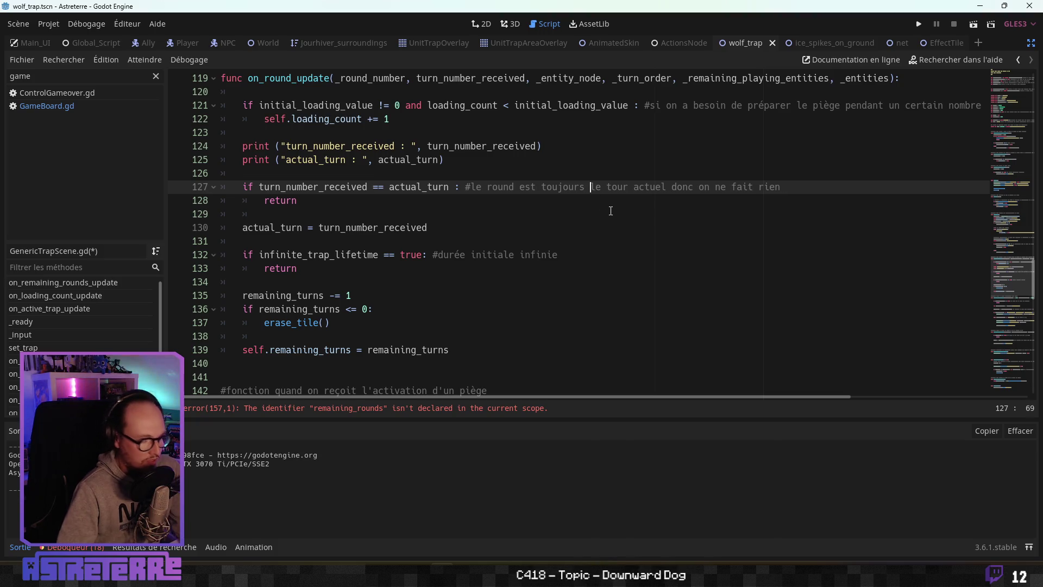
click(450, 192)
Step: Review lines 130–139: the infinite-lifetime early return, remaining_turns decrement and erase_tile condition
click(333, 209)
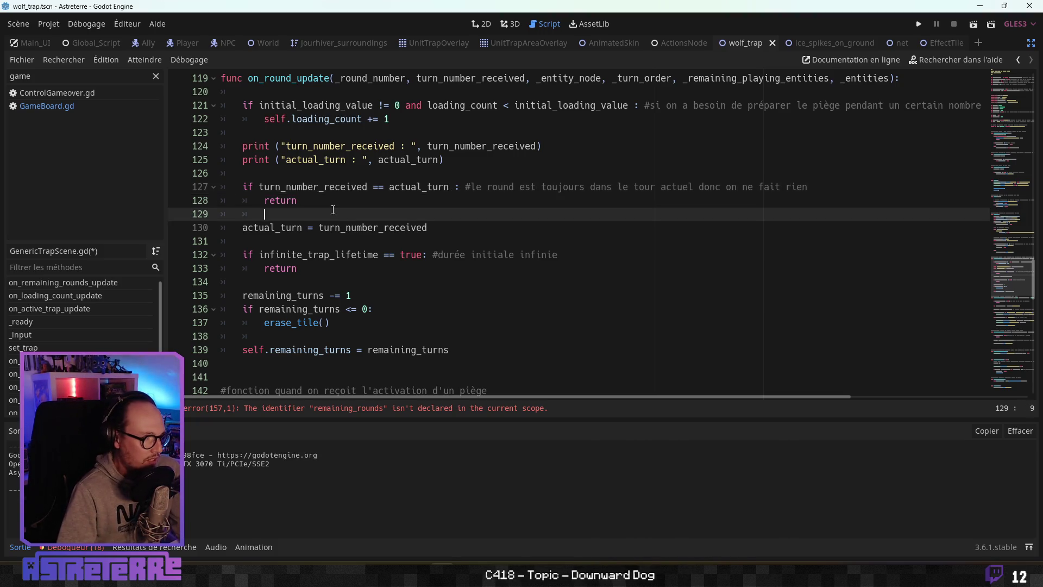
click(328, 206)
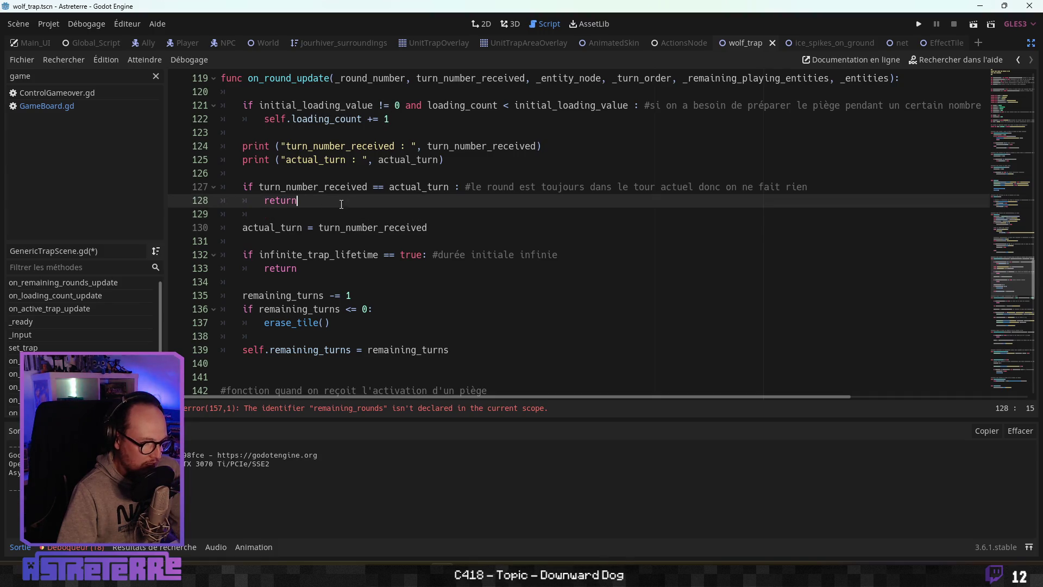
click(324, 227)
key(End)
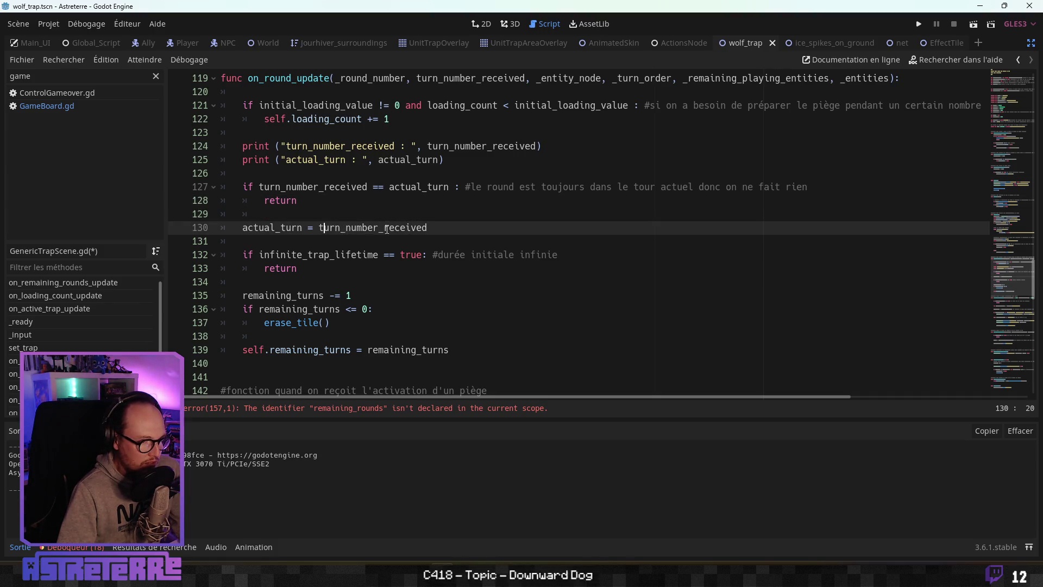
key(shift+Home)
click(320, 258)
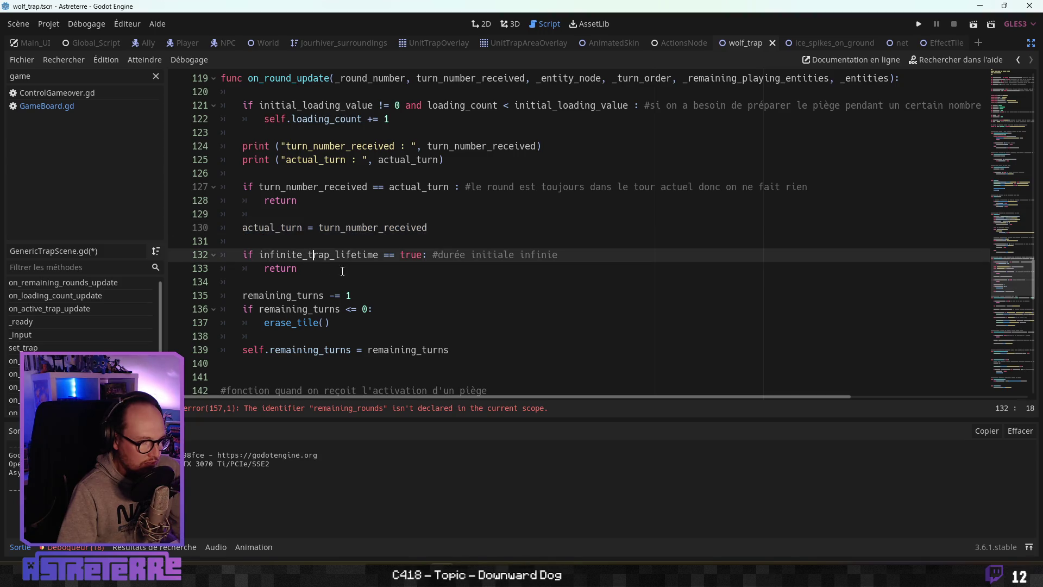
drag(305, 269, 193, 256)
click(317, 274)
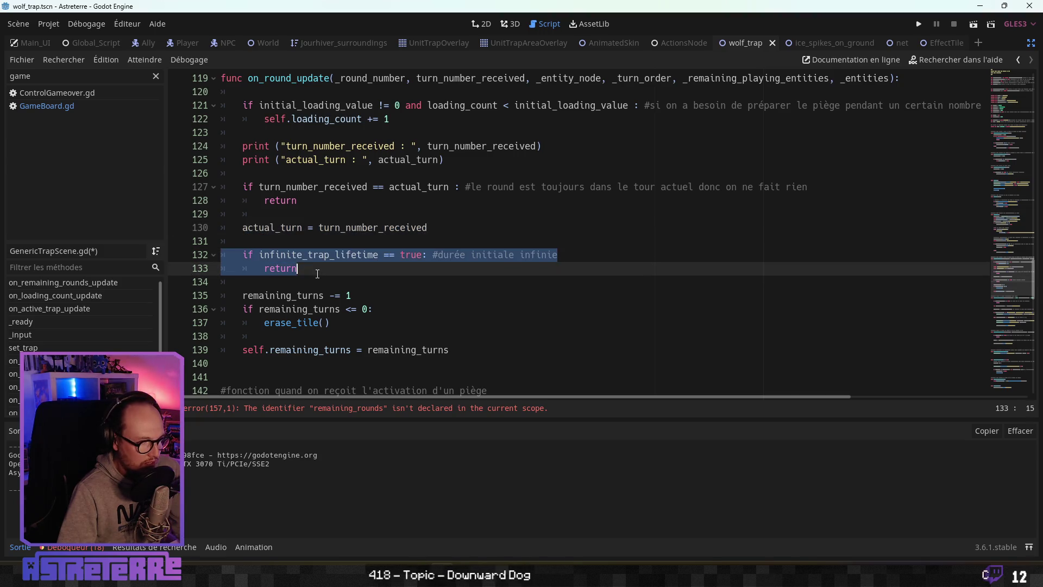
click(330, 296)
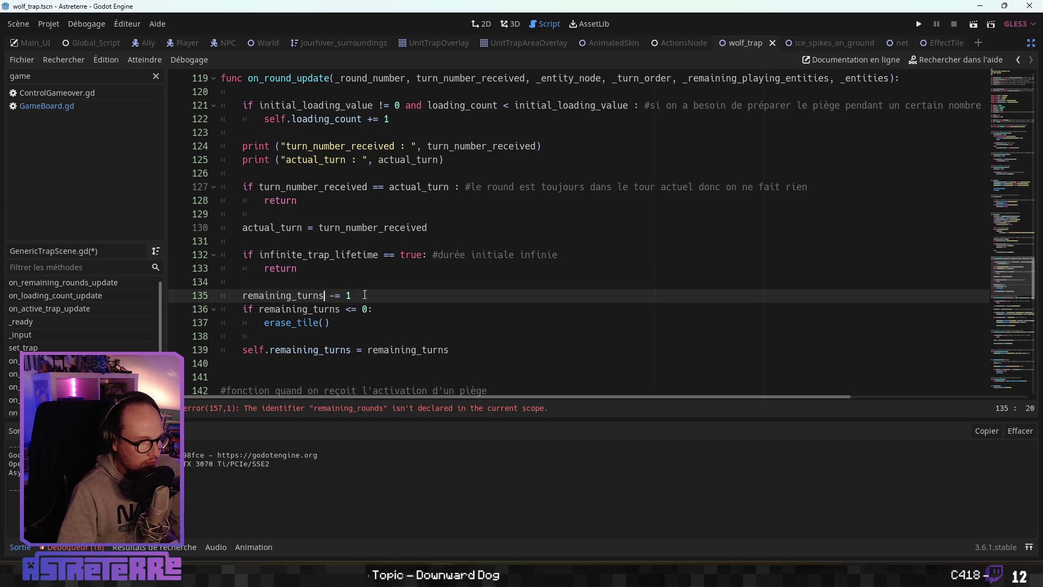
key(shift+End)
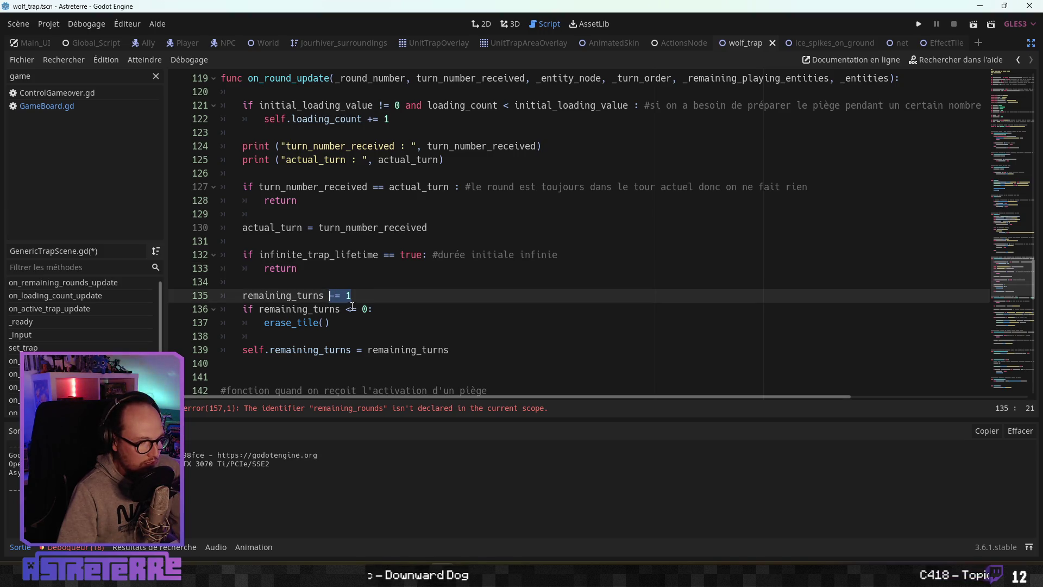
click(352, 307)
mouse_move(329, 322)
mouse_down()
mouse_move(283, 310)
mouse_move(221, 312)
mouse_up()
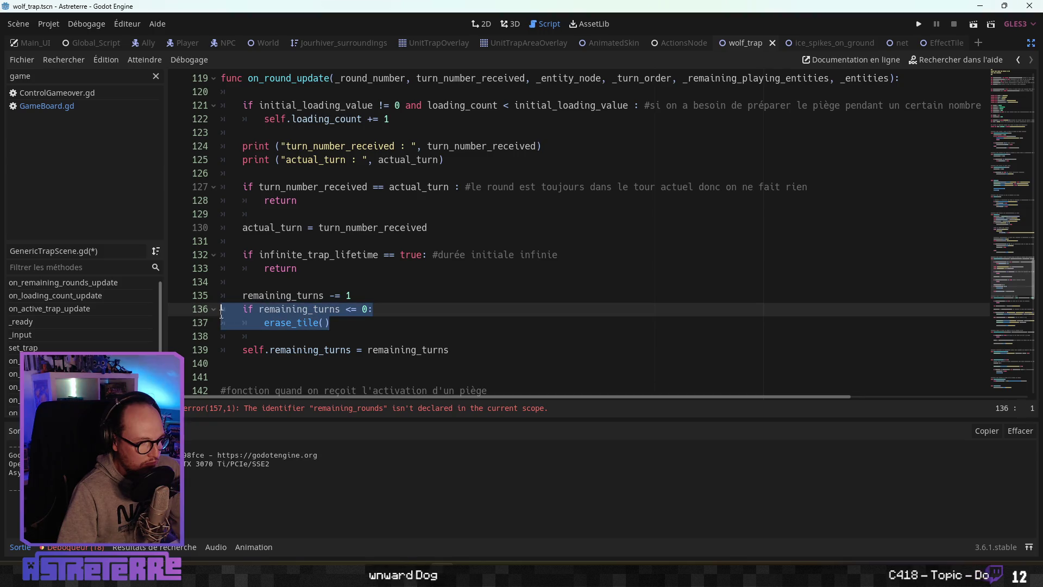
click(376, 348)
drag(450, 350, 232, 347)
click(349, 323)
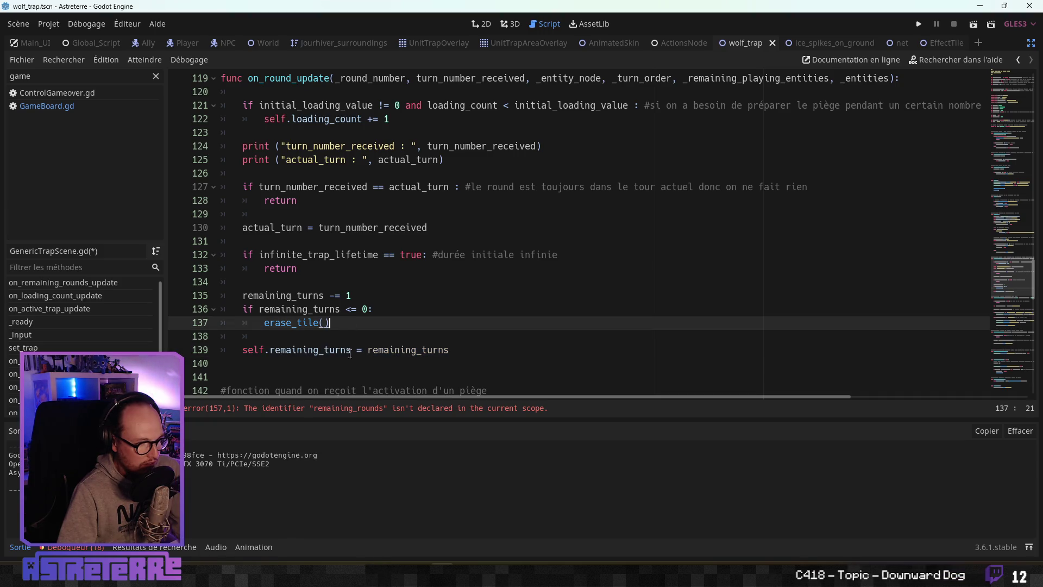
Step: Trace remaining_turns to its declaration and find the on_remaining_rounds_update function
ctrl+click(303, 350)
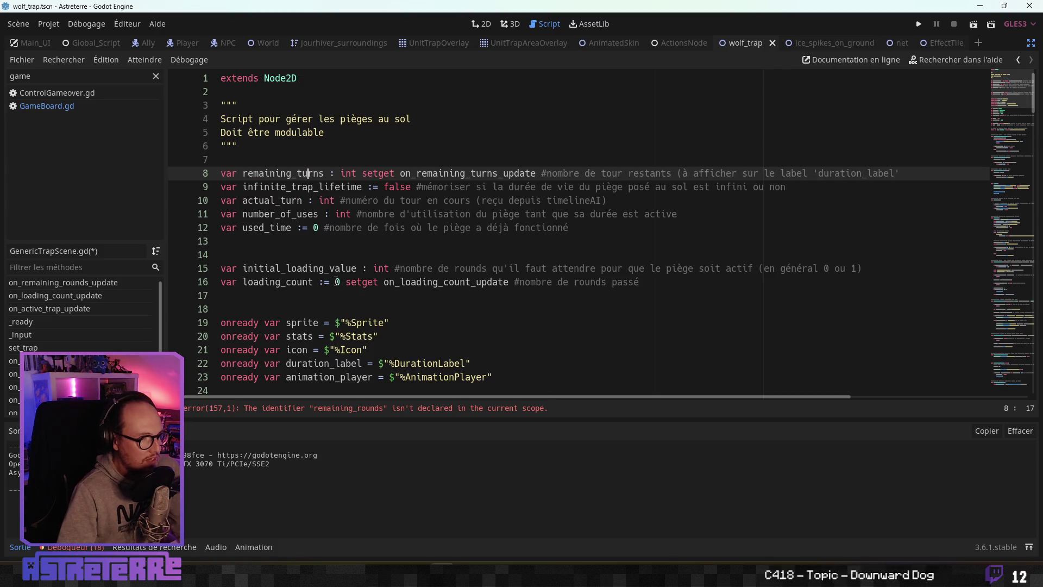
click(358, 214)
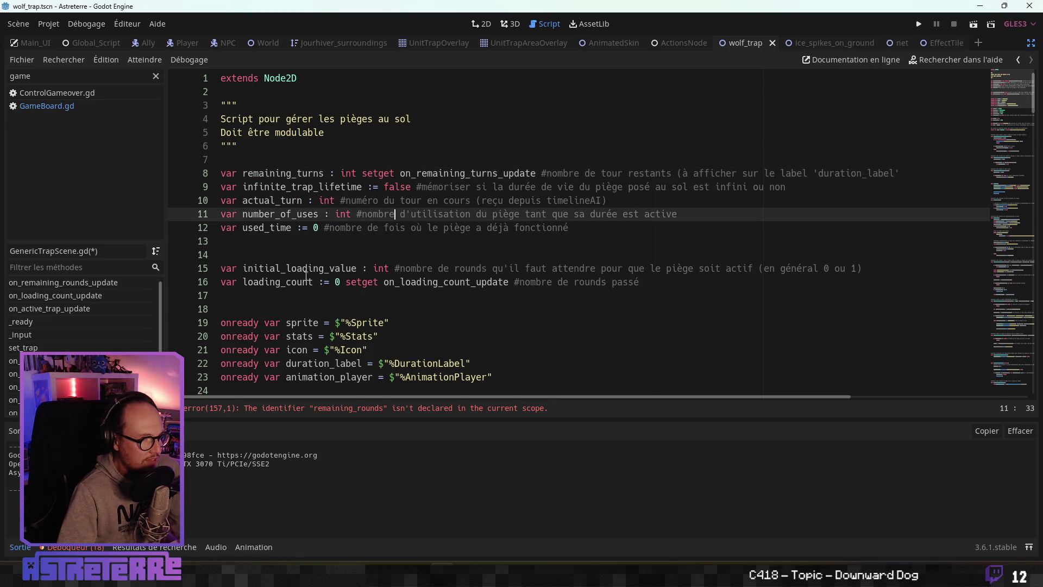
click(84, 283)
scroll(315, 218, up, 2)
Step: Review on_remaining_rounds_update's zero-turn check, duration label lines and loading_count on line 56
click(317, 213)
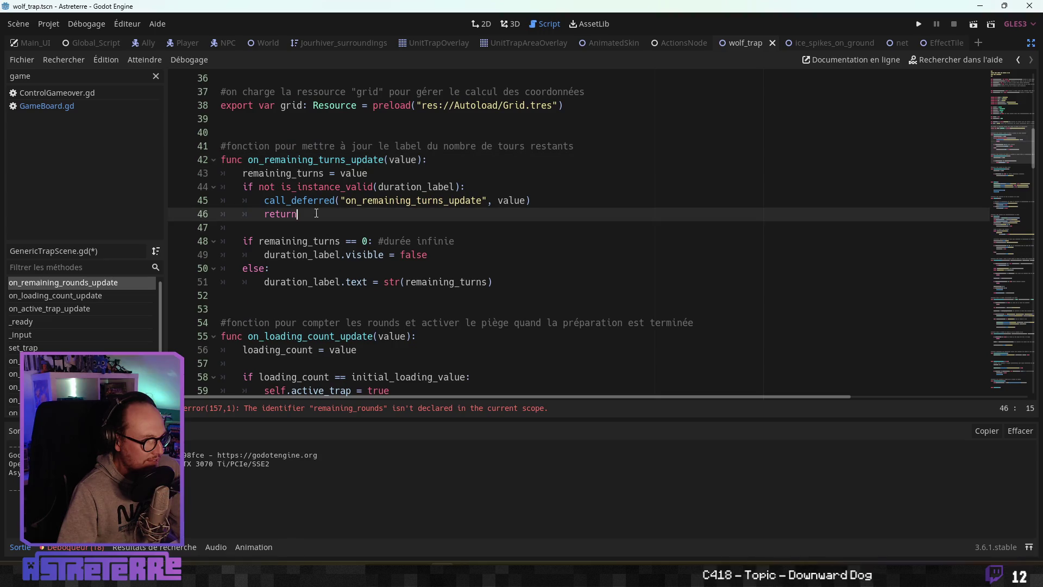
click(303, 242)
click(357, 254)
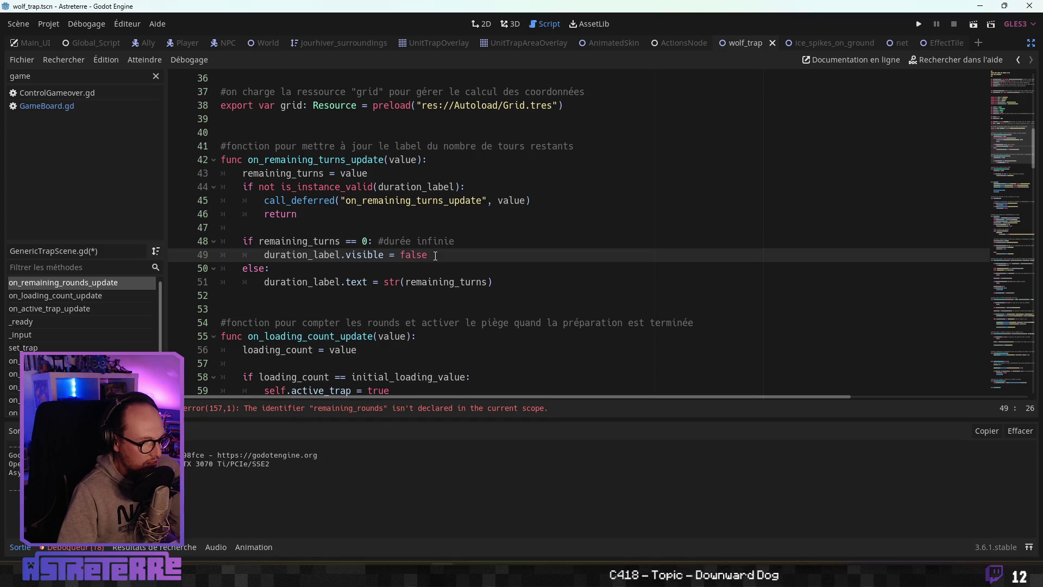
drag(435, 255, 239, 242)
click(336, 272)
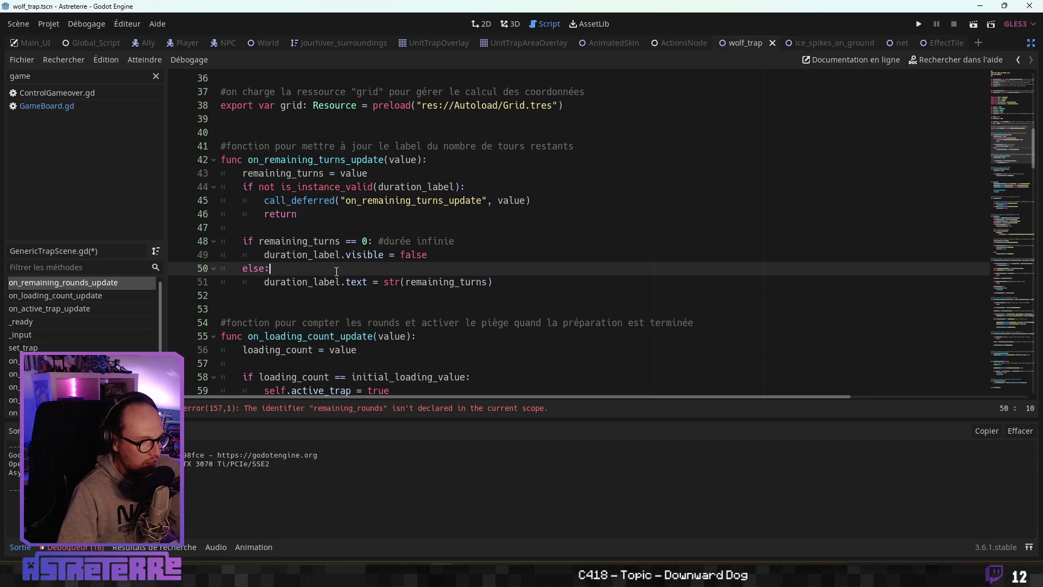
click(353, 281)
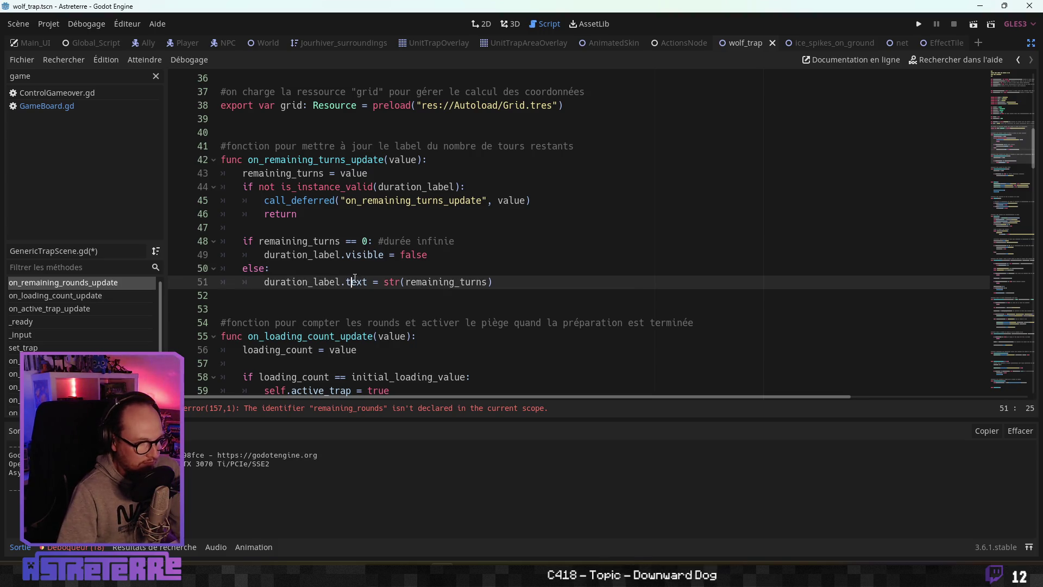
scroll(408, 280, down, 2)
click(308, 268)
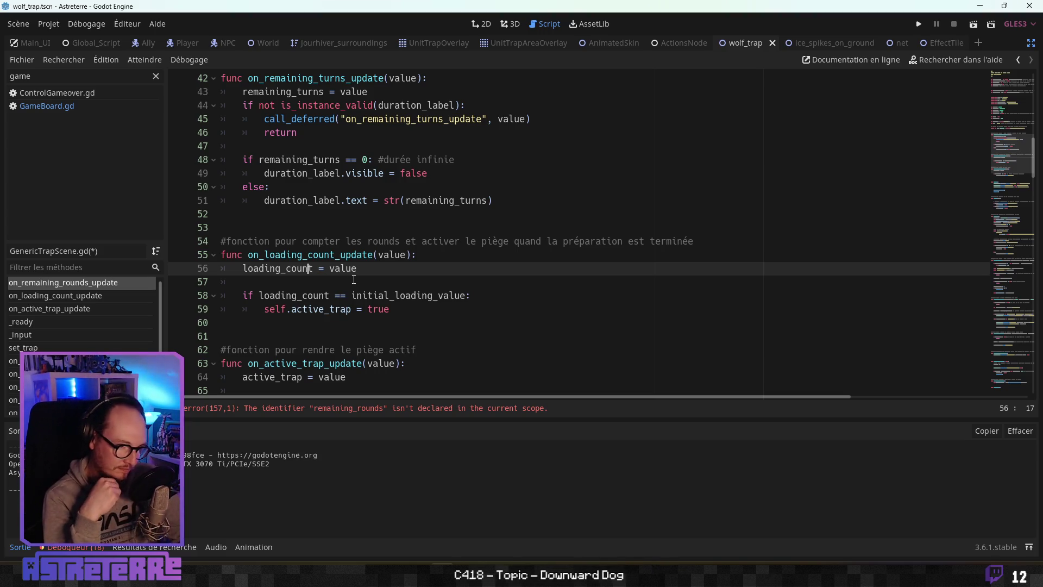
Step: Locate the flagged AddEffect call on line 157
click(342, 412)
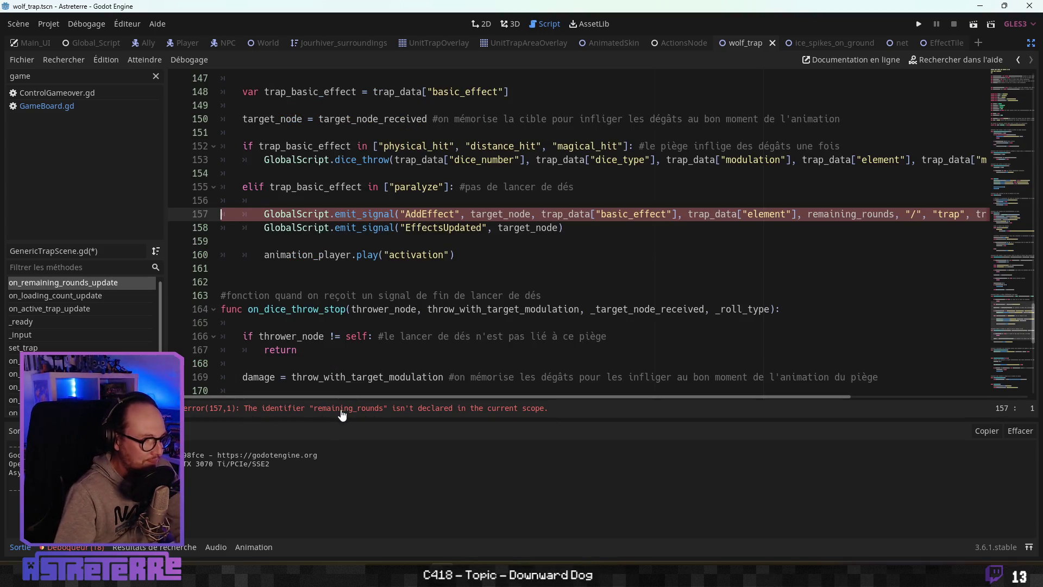
click(571, 259)
key(Up)
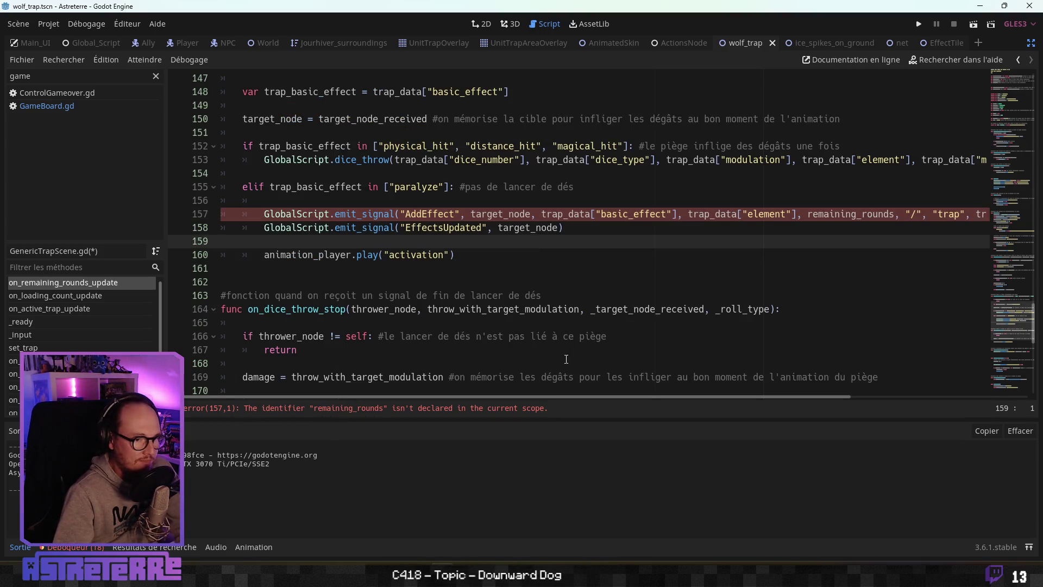
scroll(441, 270, up, 2)
click(498, 295)
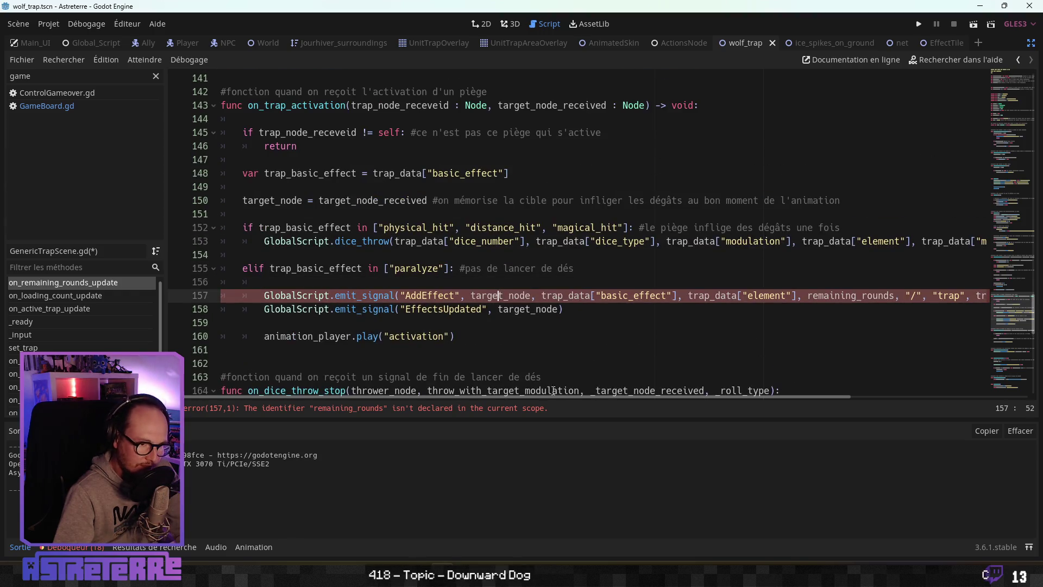
mouse_move(531, 401)
mouse_down()
mouse_move(704, 399)
mouse_move(688, 398)
mouse_up()
Step: Delete the undeclared remaining_rounds argument from the AddEffect call
double_click(704, 296)
click(705, 296)
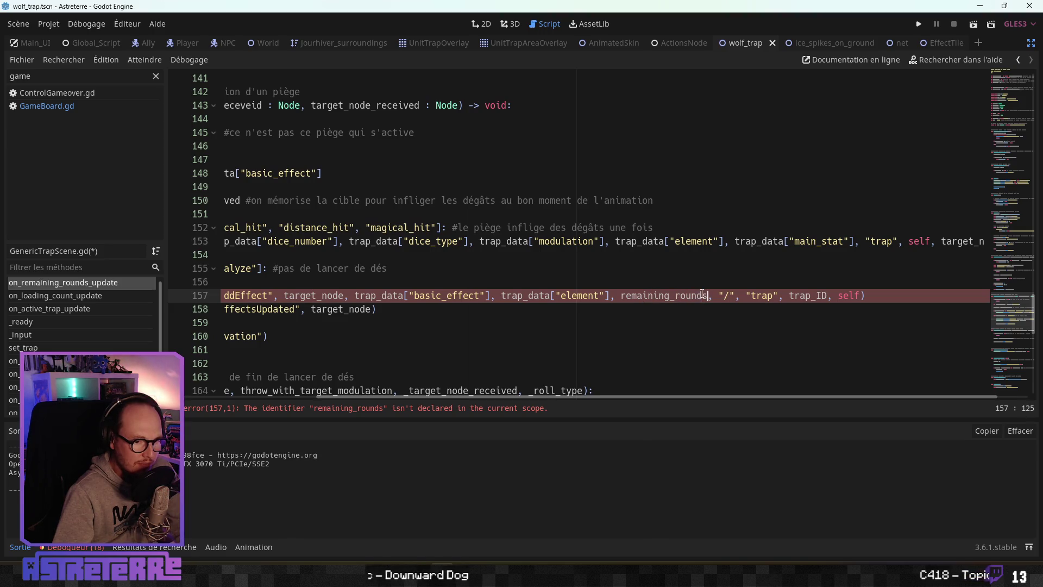
double_click(705, 295)
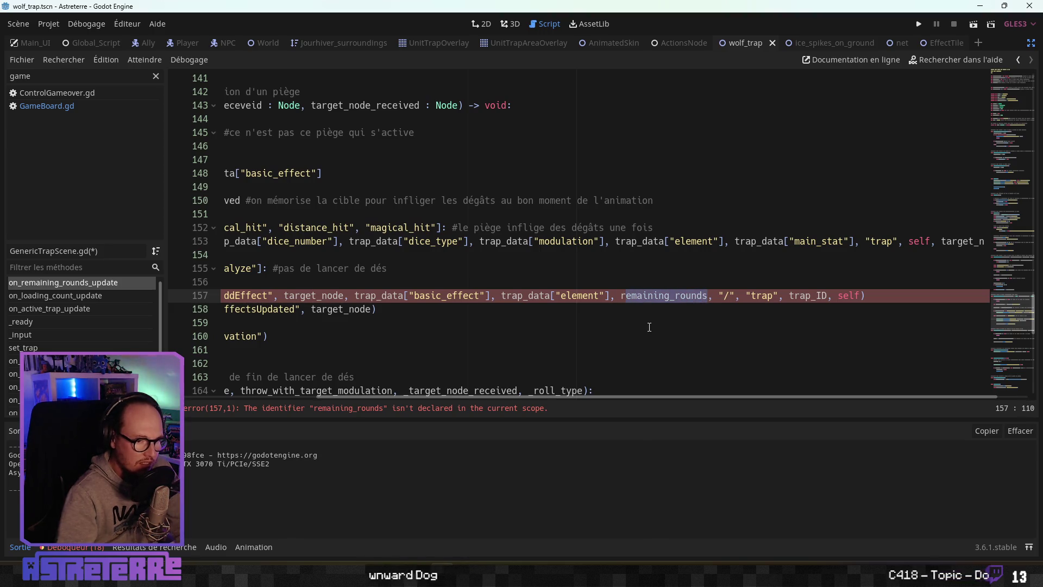
key(BackSpace)
mouse_move(536, 399)
mouse_down()
mouse_move(380, 398)
mouse_move(637, 390)
mouse_move(520, 390)
mouse_up()
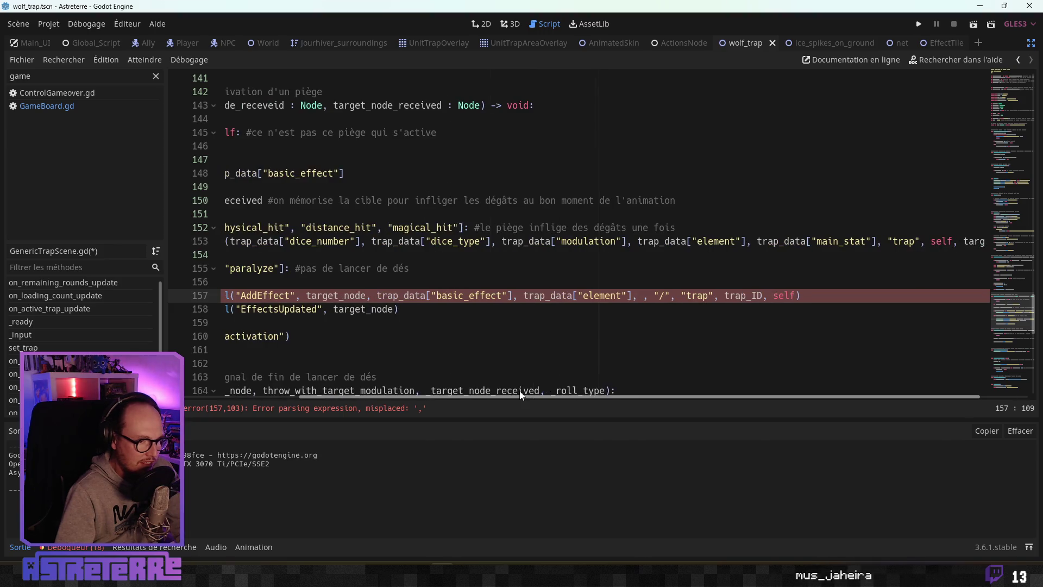
Step: Enter trap_data["duration"] as the AddEffect argument, clearing the undeclared-identifier error
text(tr)
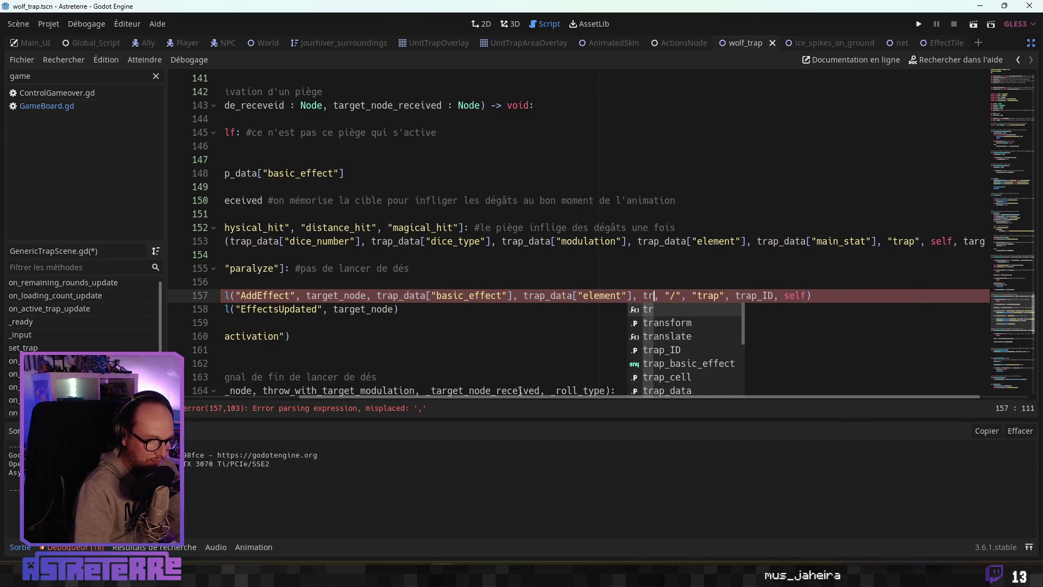
text(ansform)
key(BackSpace)
key(BackSpace)
key(BackSpace)
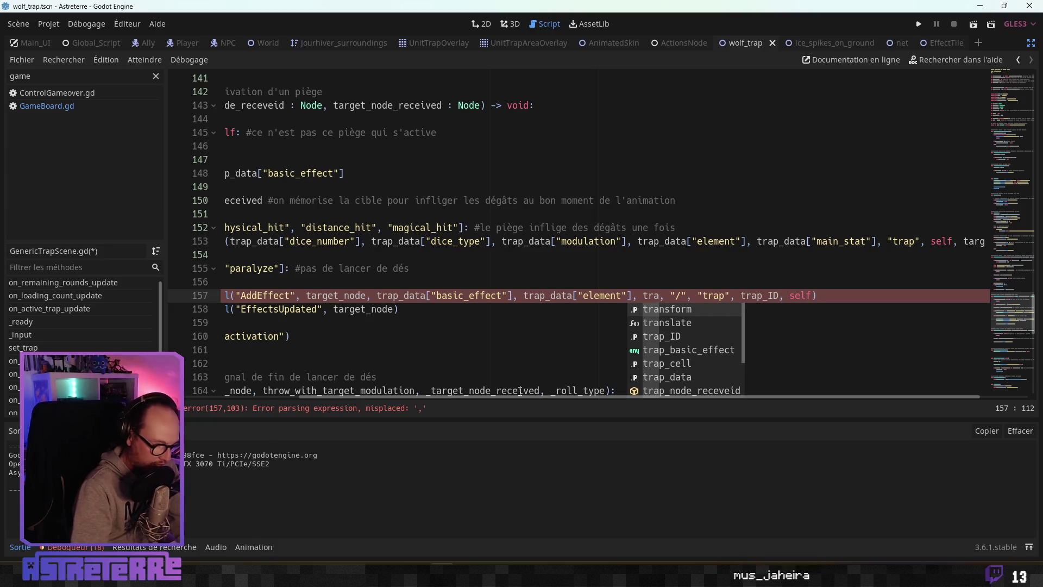
text(p_data)
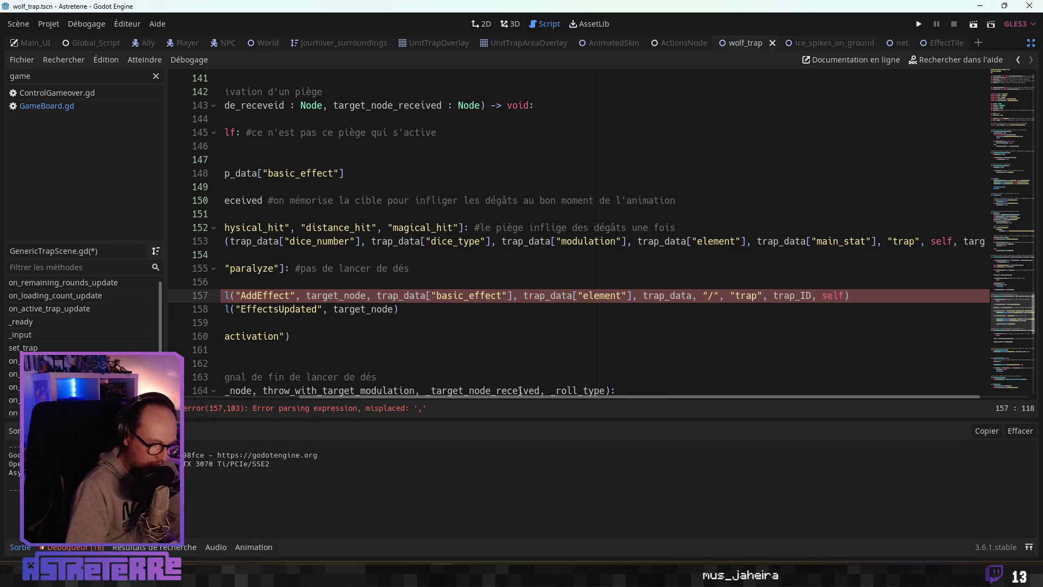
text(duration"])
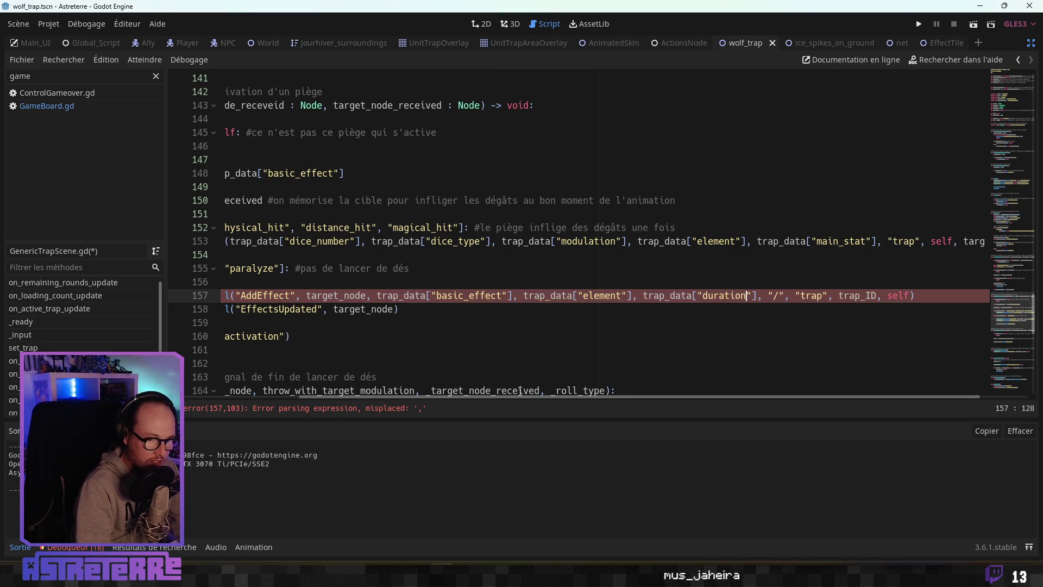
key(Up)
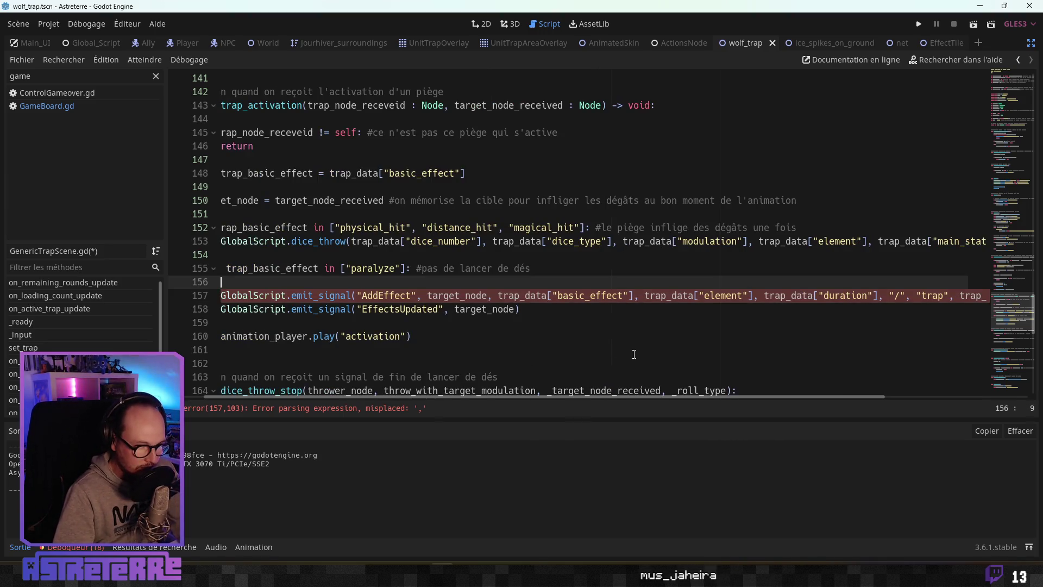
click(496, 331)
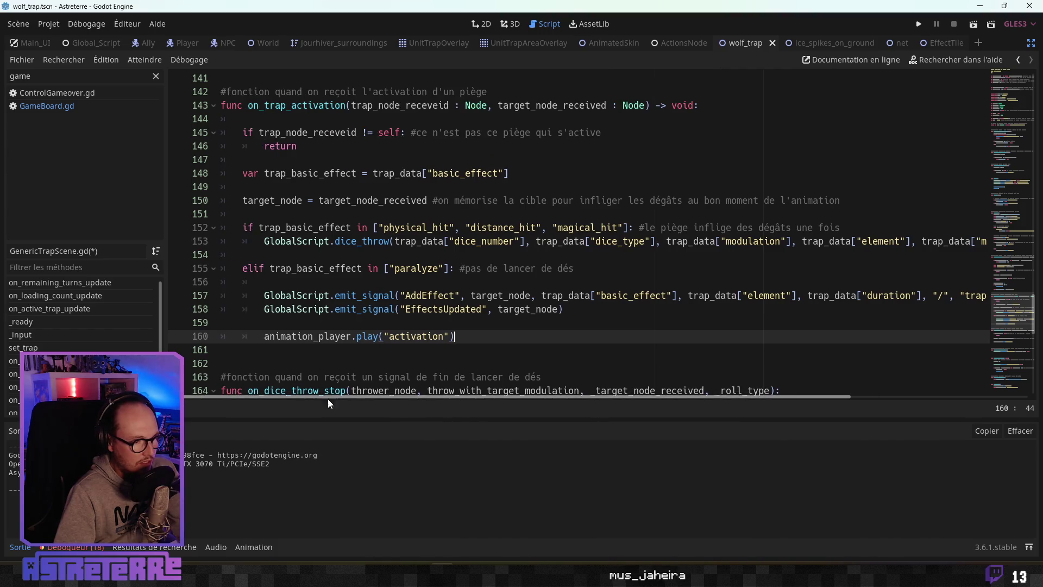
key(Down)
scroll(355, 329, down, 2)
Step: Save the trap script and recheck the AddEffect and EffectsUpdated lines 157–158
key(ctrl+s)
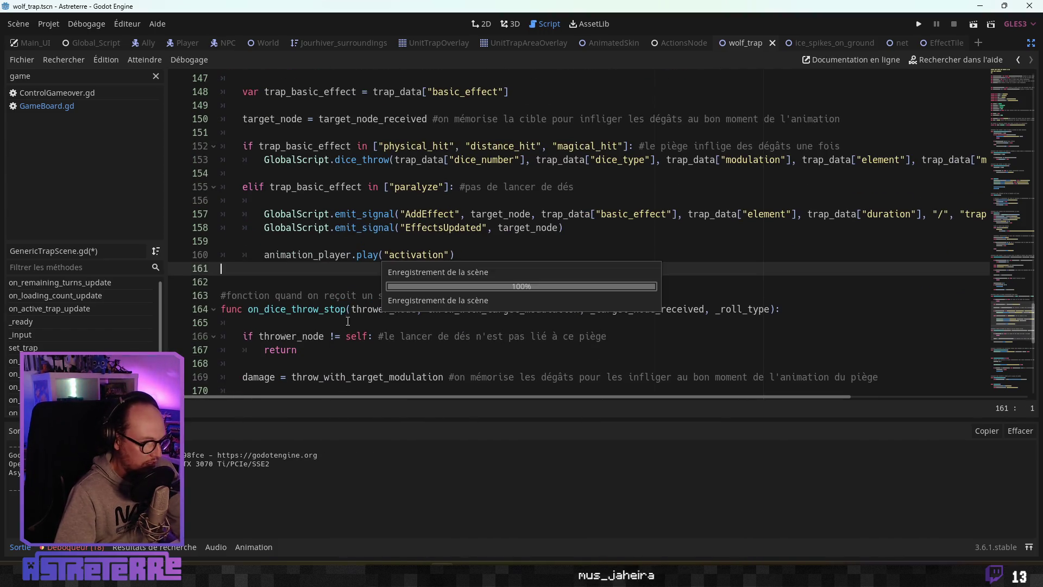
click(395, 227)
scroll(422, 321, up, 1)
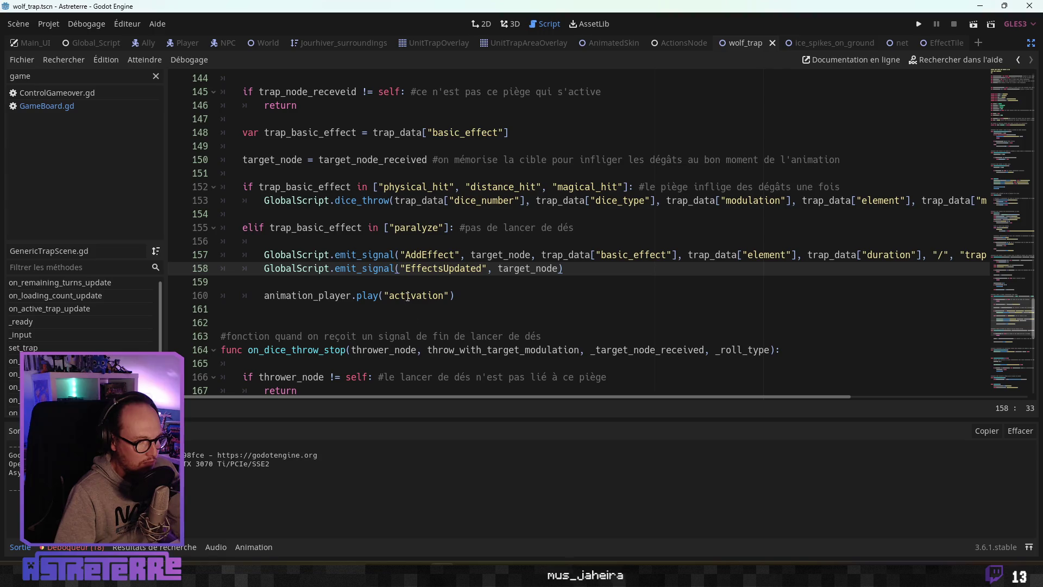
click(409, 255)
scroll(422, 286, up, 2)
Step: Review used_time += 1 in on_activation_end and launch the game with F5
scroll(423, 286, down, 10)
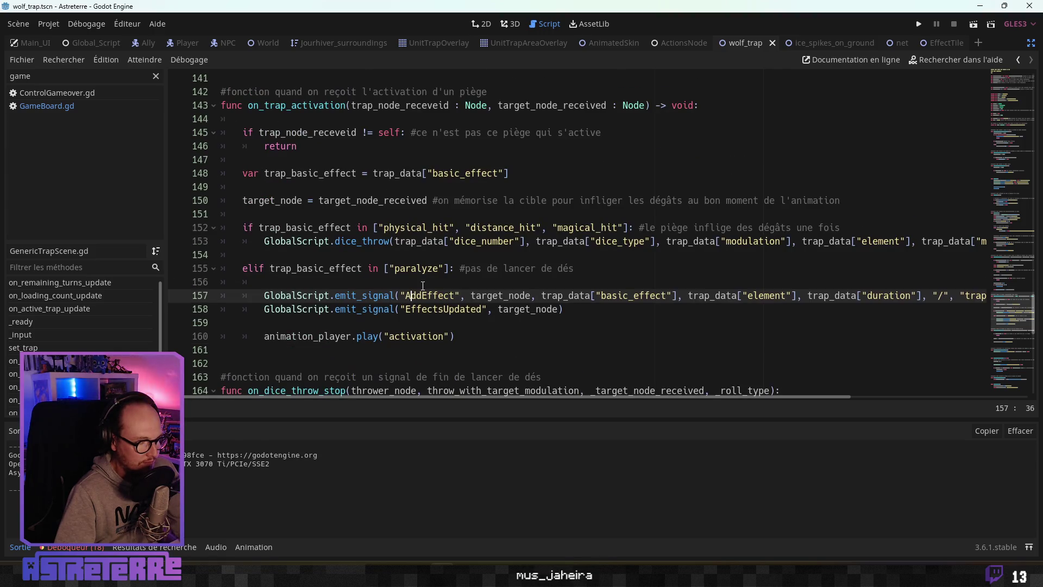
click(423, 285)
scroll(423, 287, down, 3)
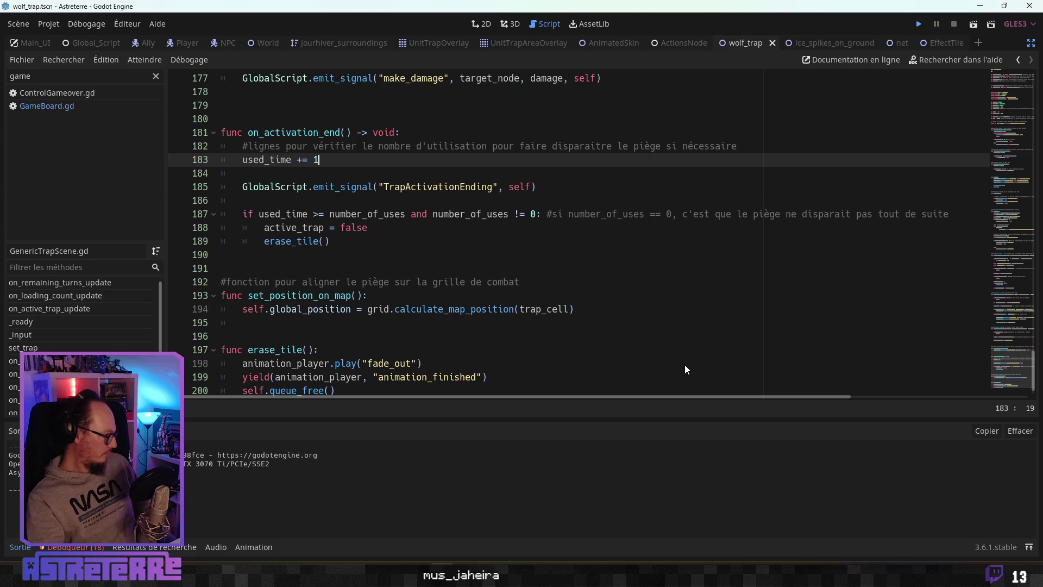
key(F5)
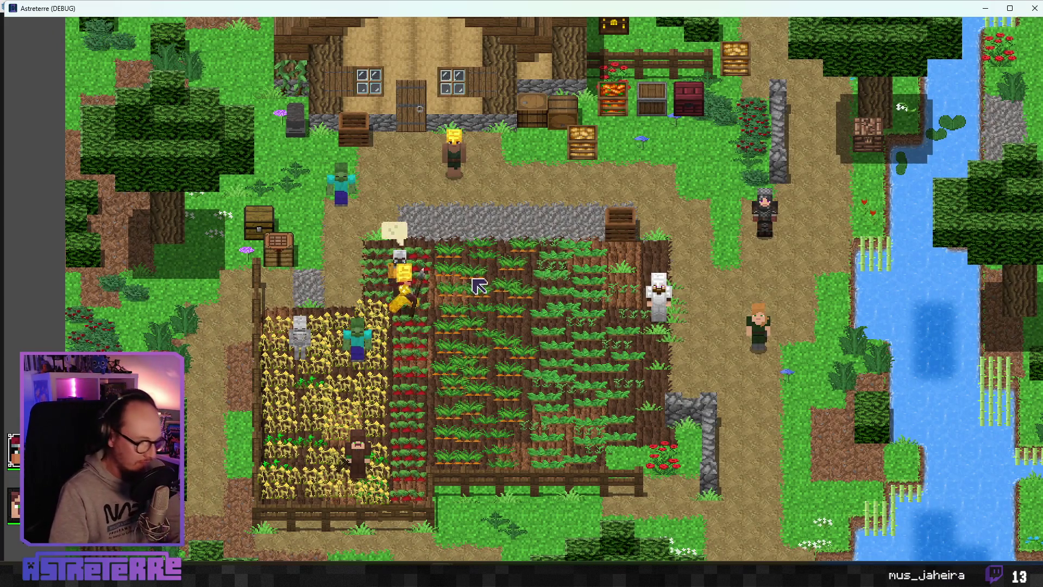
Step: Unequip Alex's gold helmet, chestplate and leggings in the inventory
key(i)
click(283, 482)
click(342, 482)
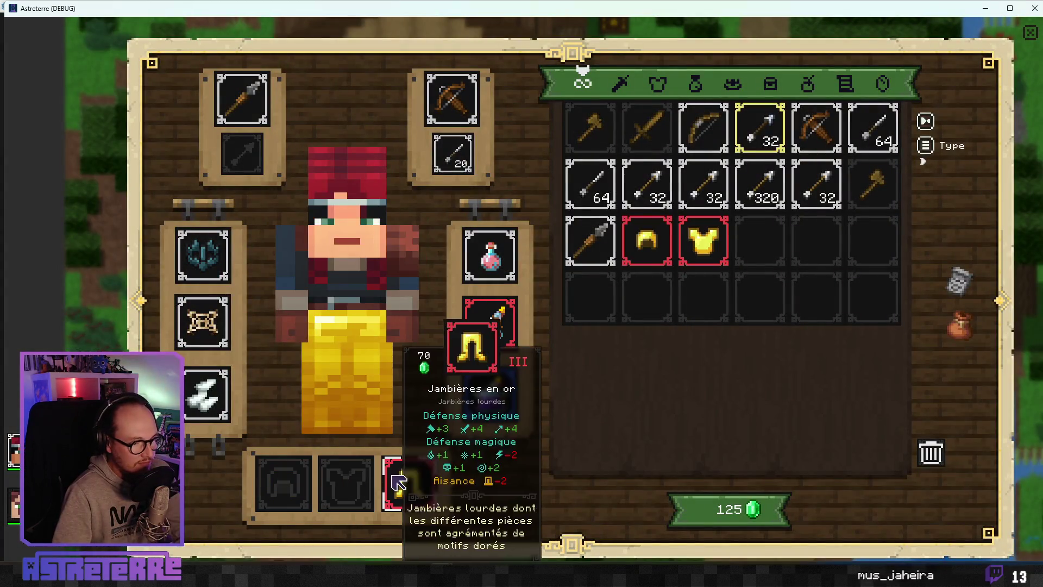
click(409, 482)
key(i)
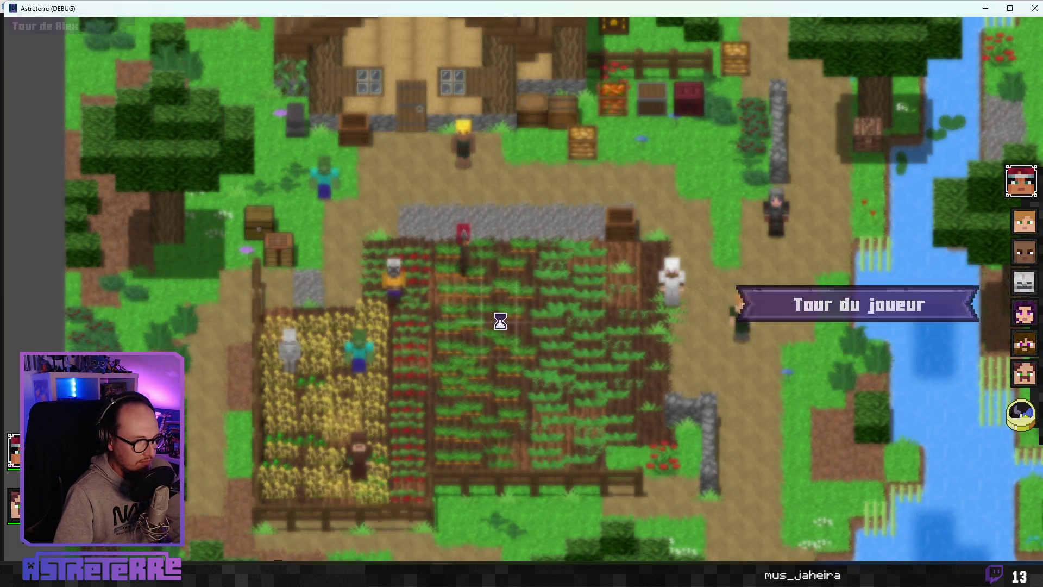
Step: Cast Impact de foudre on the skeleton for 2 damage, then maximize the game window
click(439, 507)
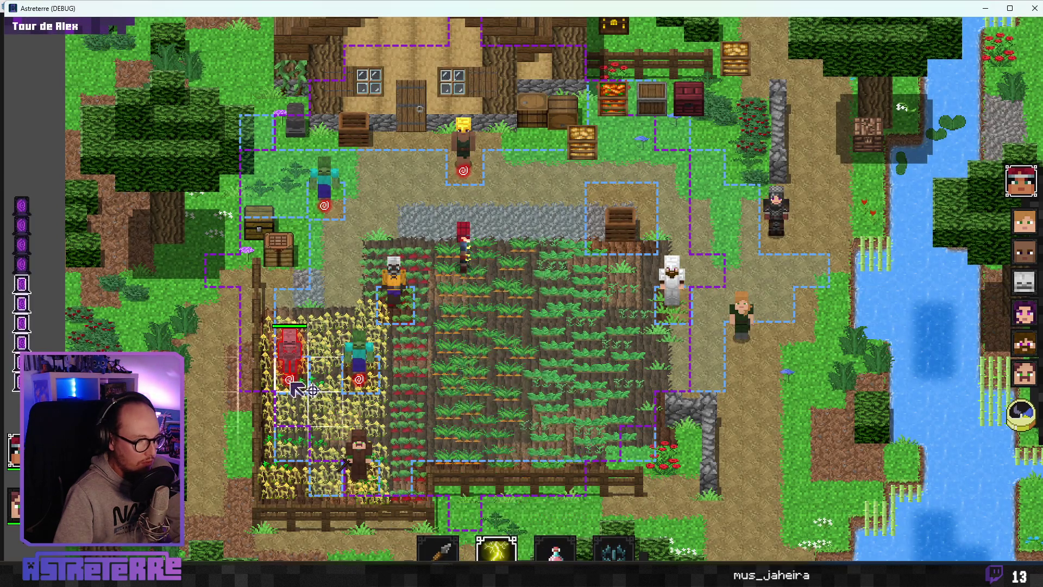
click(288, 350)
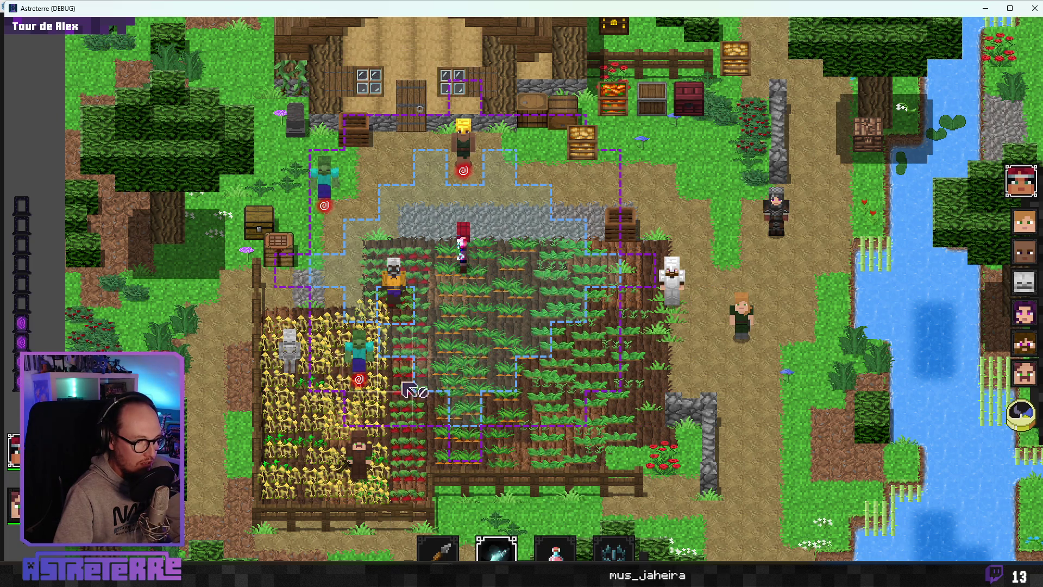
click(480, 546)
click(438, 549)
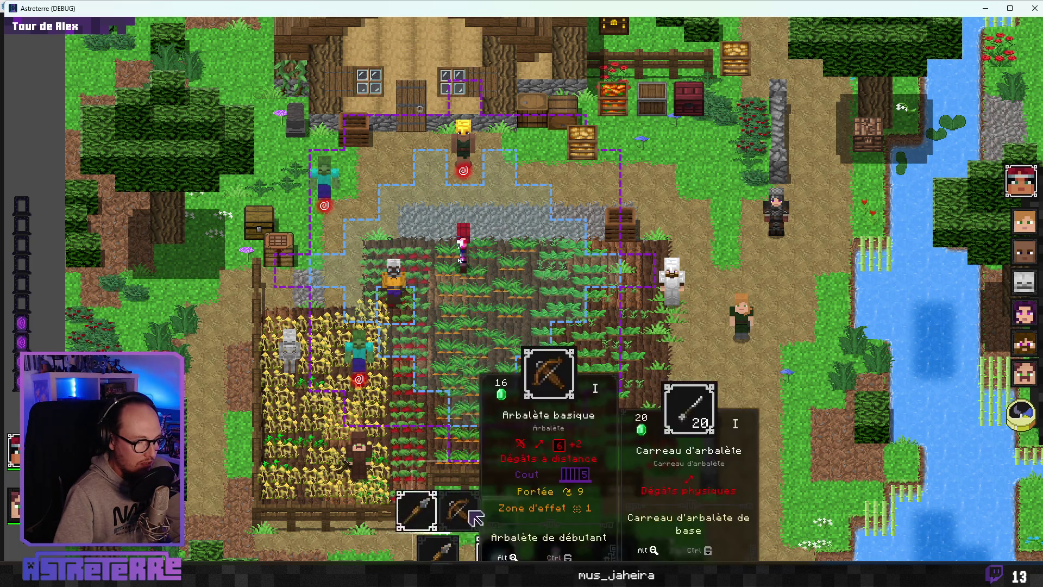
click(416, 506)
click(279, 377)
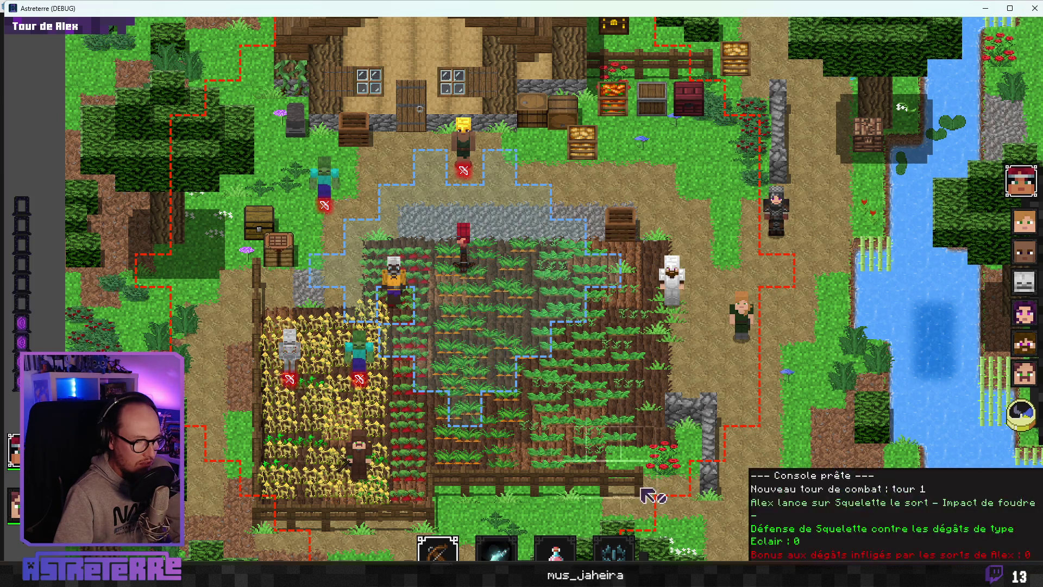
double_click(652, 8)
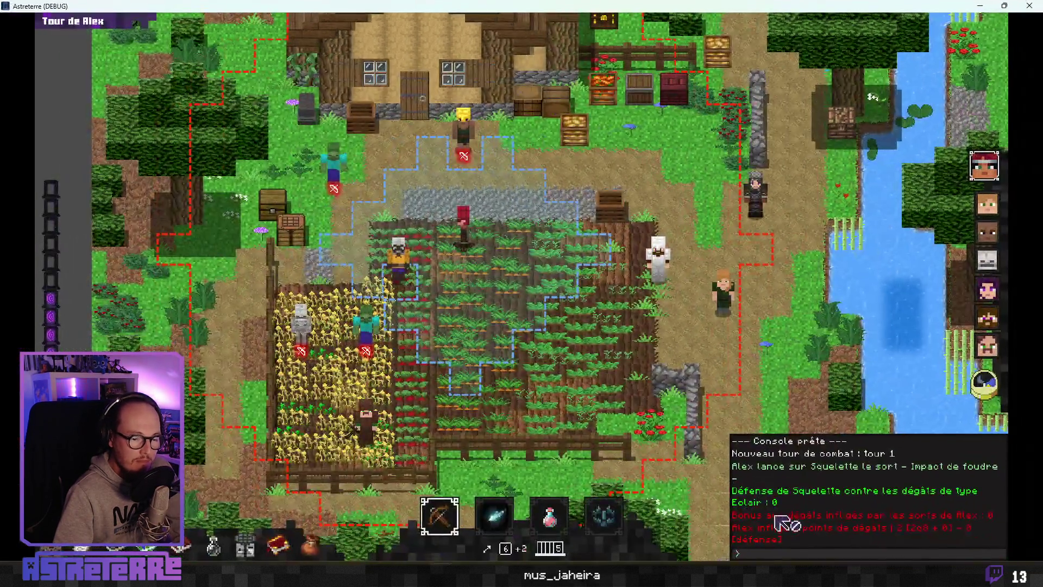
Step: Add 10 action points via the debug console and fire the crossbow at the skeleton for 4 damage
click(764, 554)
text(add_action_points 1)
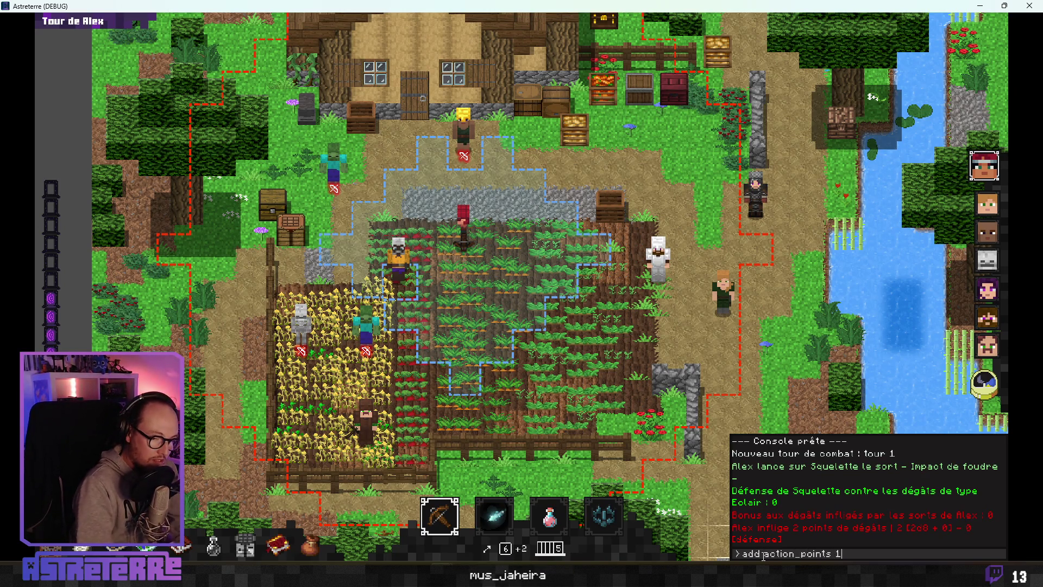
text(0)
key(Return)
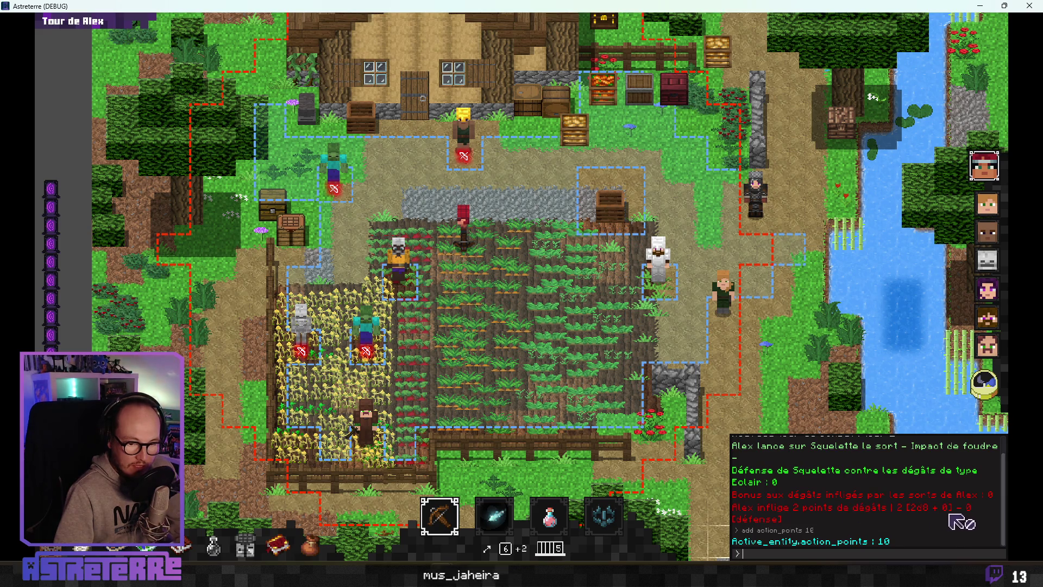
key(Escape)
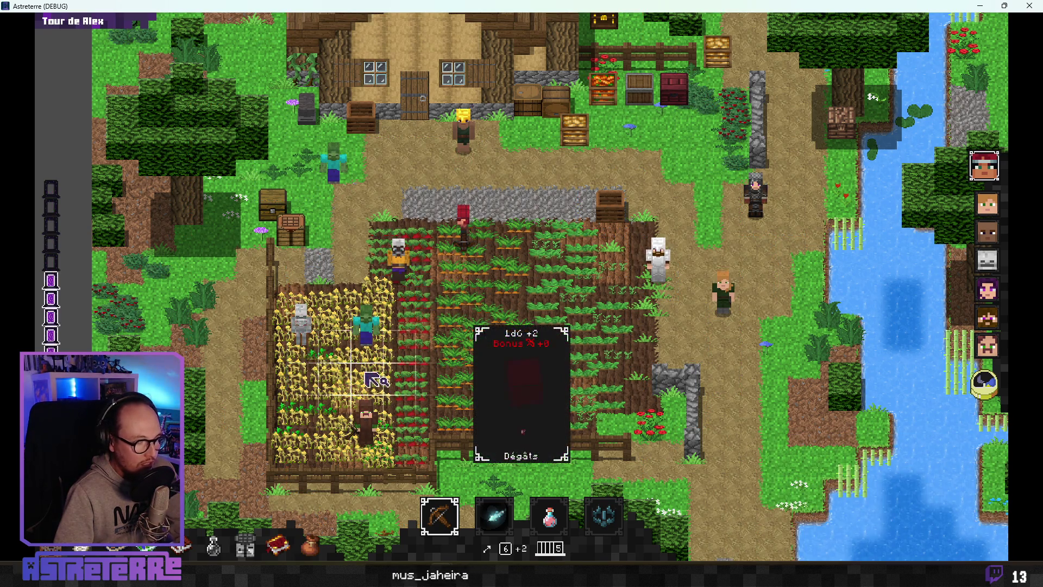
click(375, 380)
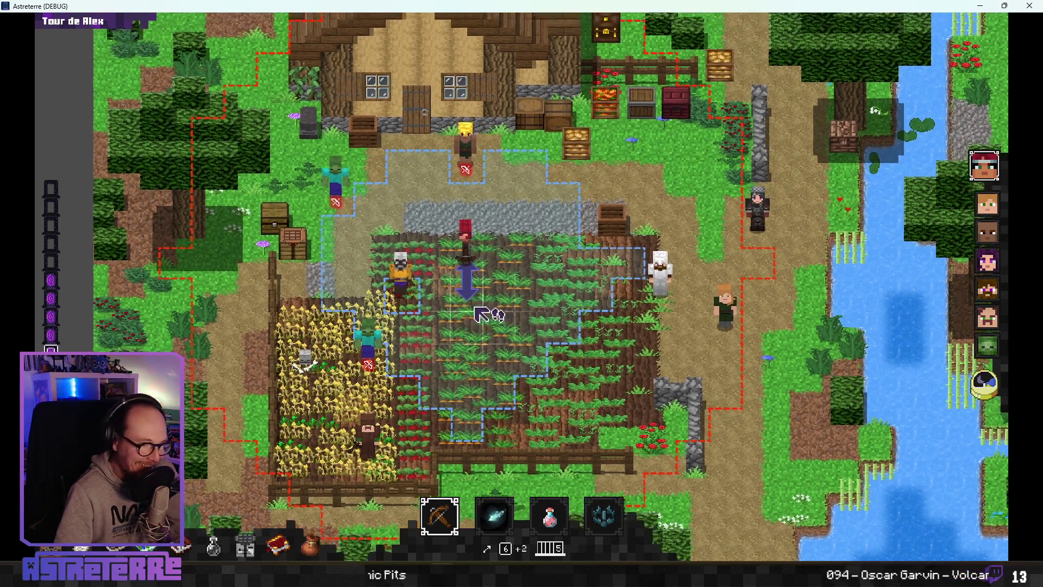
Step: Bring back the console log and select the trap-laying action in the hotbar
key(grave)
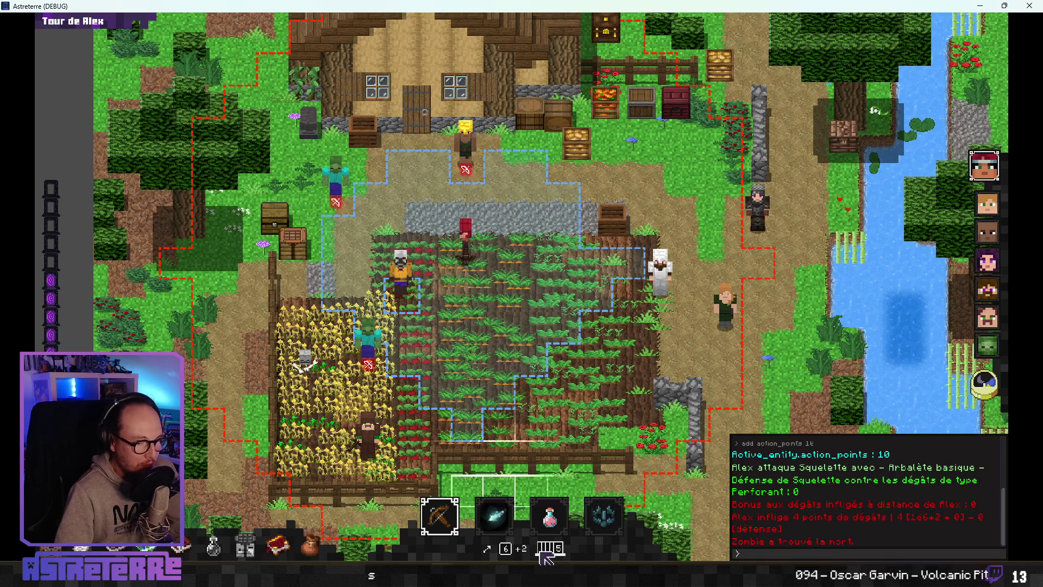
click(550, 517)
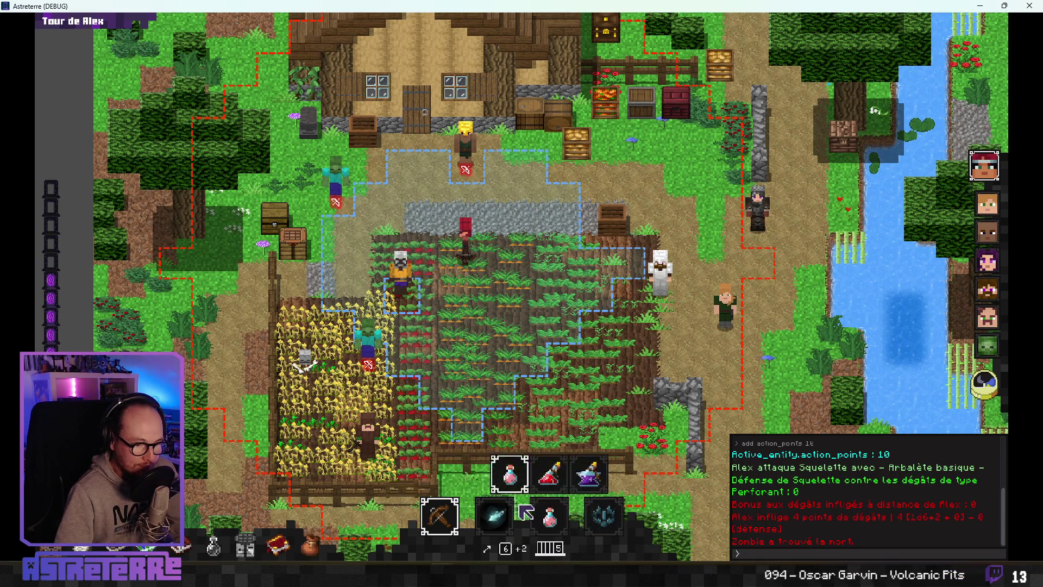
click(603, 516)
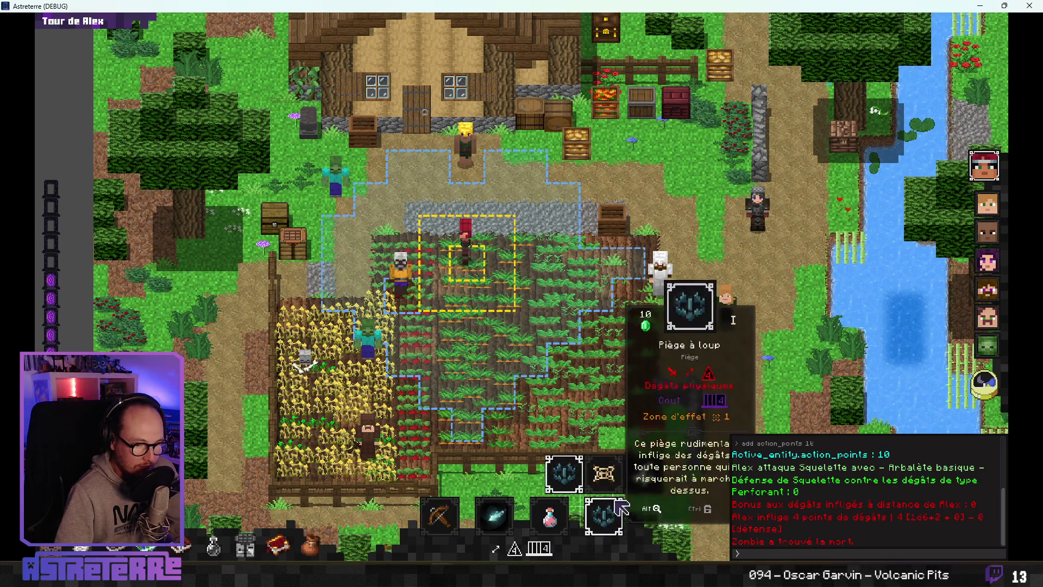
Step: Cancel the pending net trap, move Alex one tile right, and toggle unit health overlays
click(504, 269)
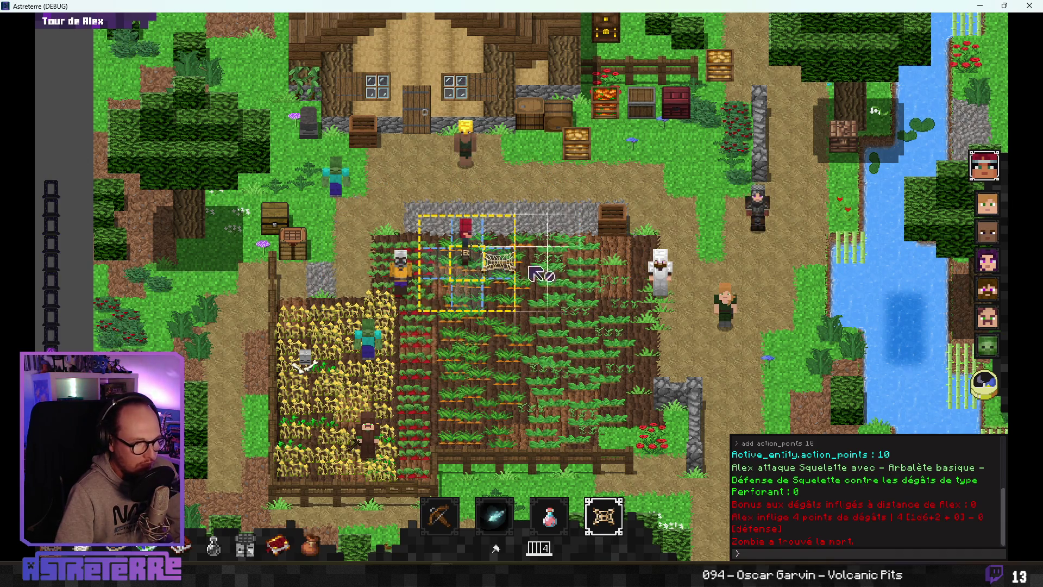
right_click(511, 300)
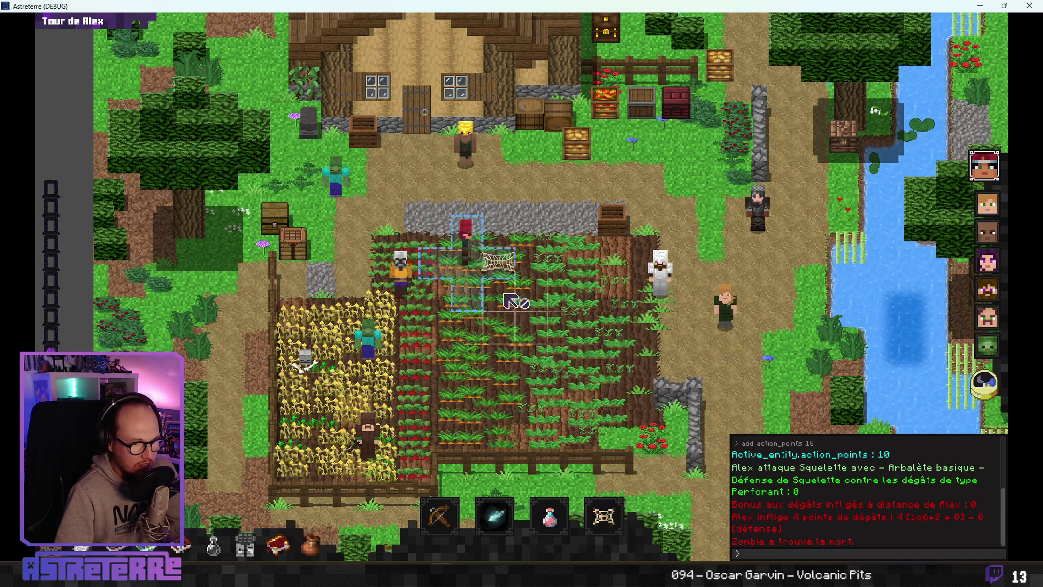
click(519, 306)
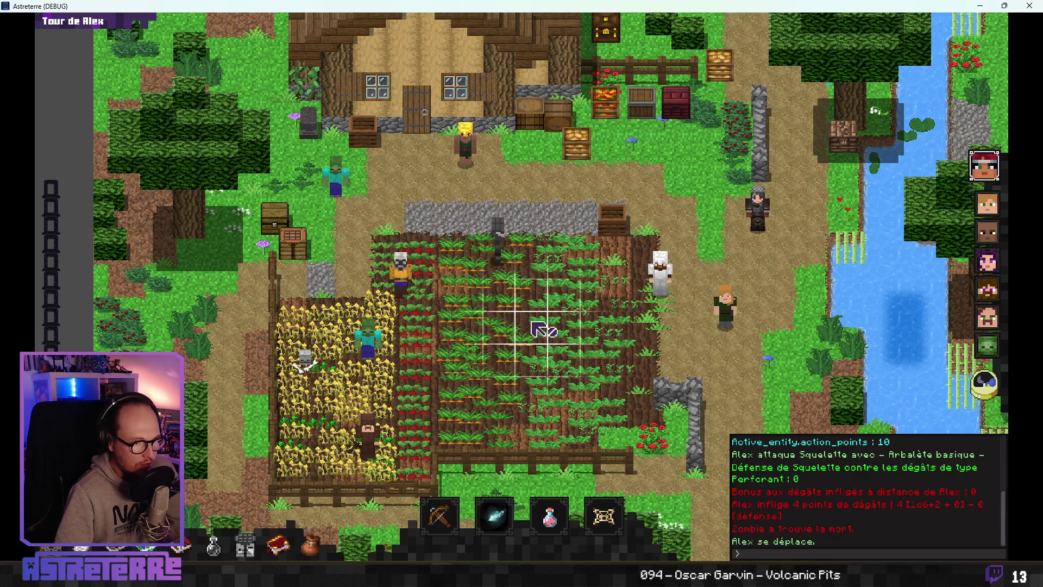
key(alt)
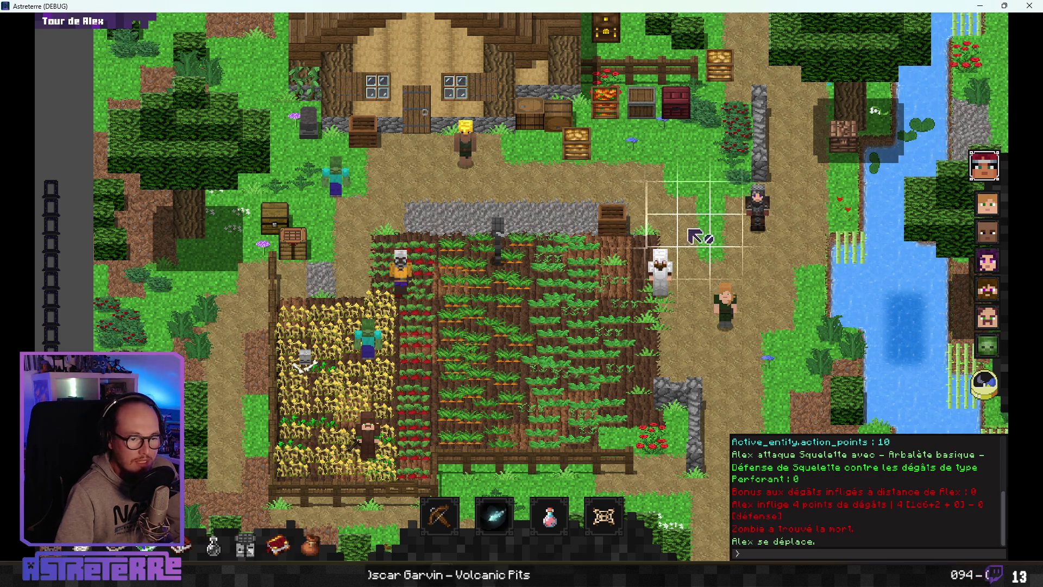
Step: Close the debug game and bring up the DeepL translation of the infinite trap lifetime text
key(alt+F4)
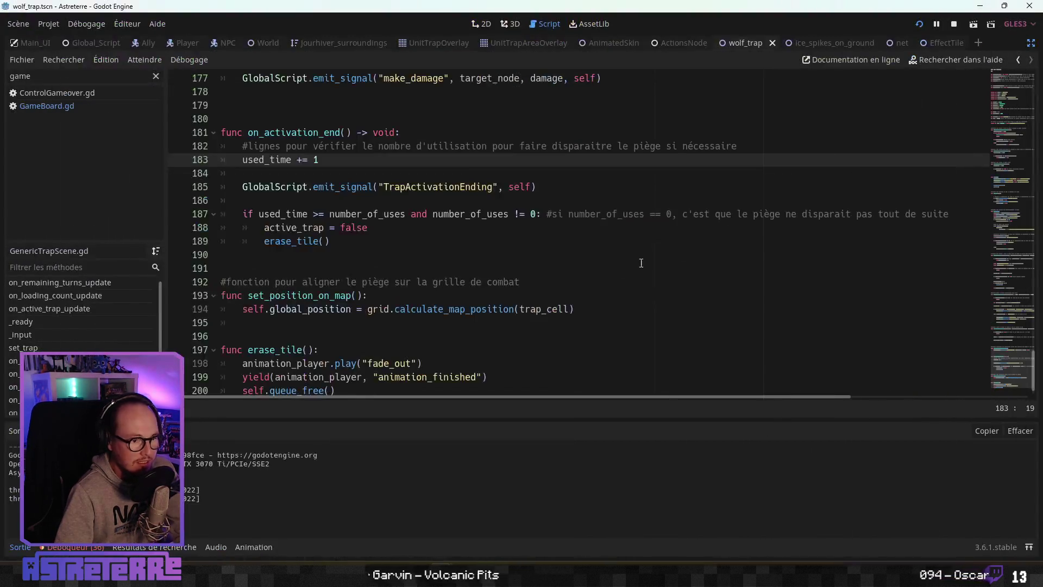
click(421, 297)
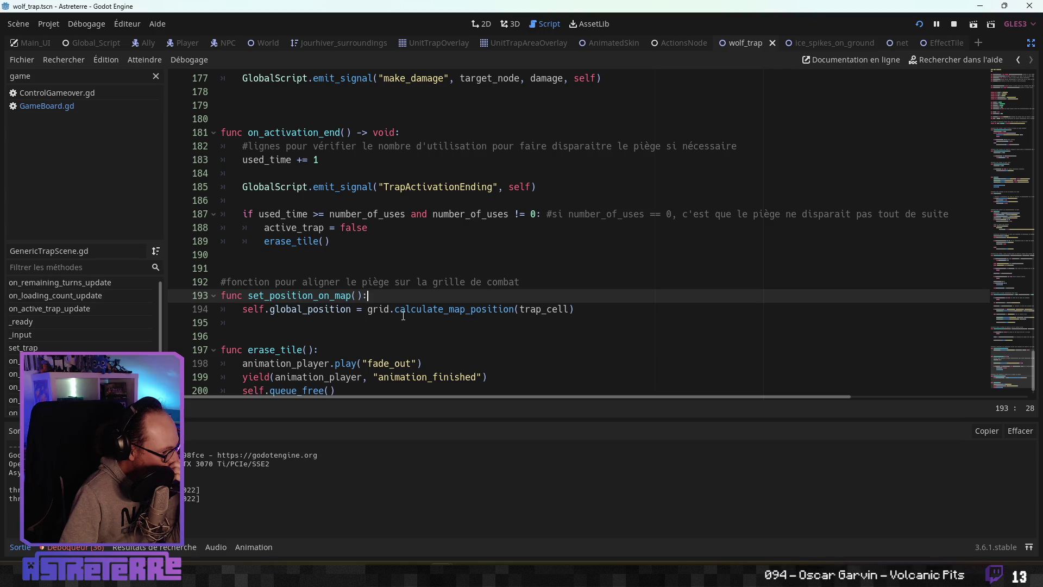
scroll(403, 316, down, 1)
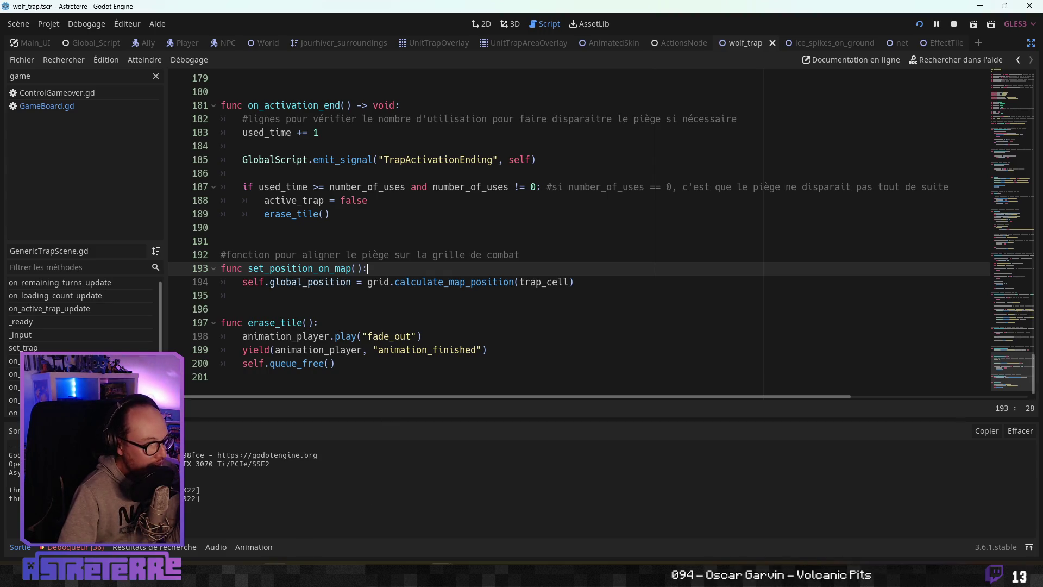
key(alt+Tab)
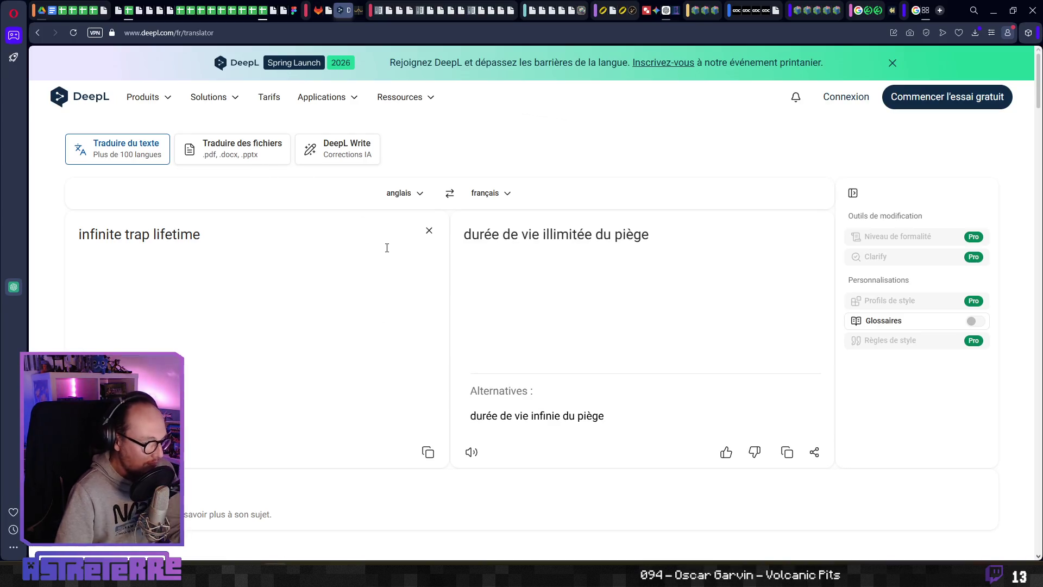
click(342, 280)
Step: Check net row 141 in Actions_Catalog: effect_zone 1, duration 2, 1 use, lifetime 0
key(ctrl+Tab)
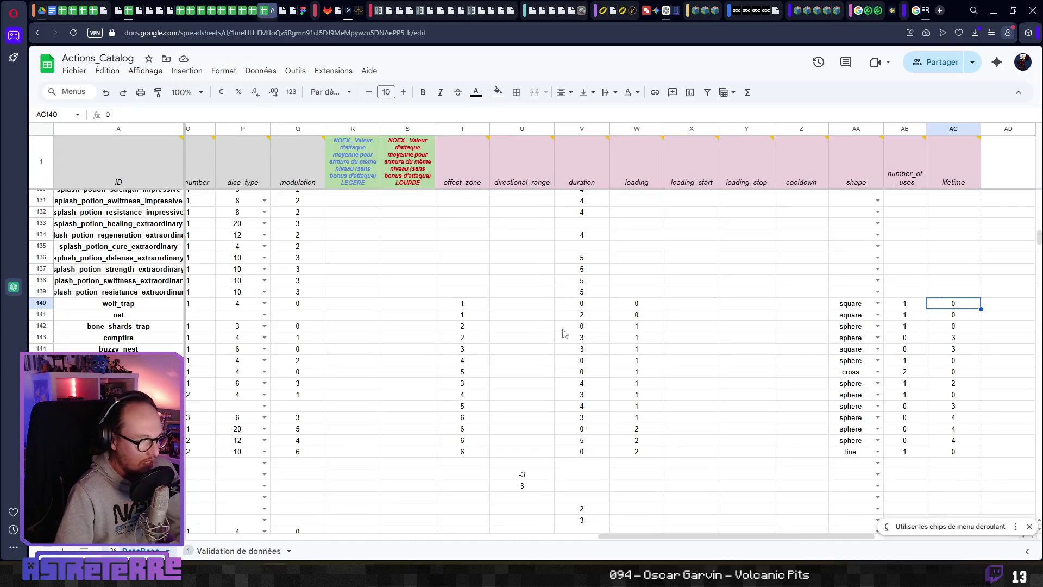
click(787, 327)
key(Left)
key(Left)
key(Left)
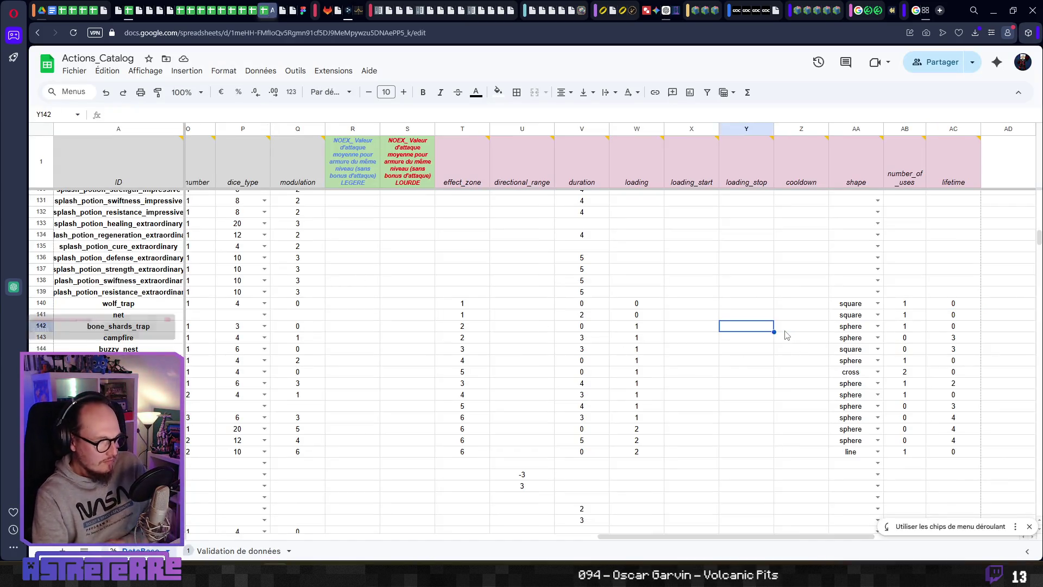
key(Up)
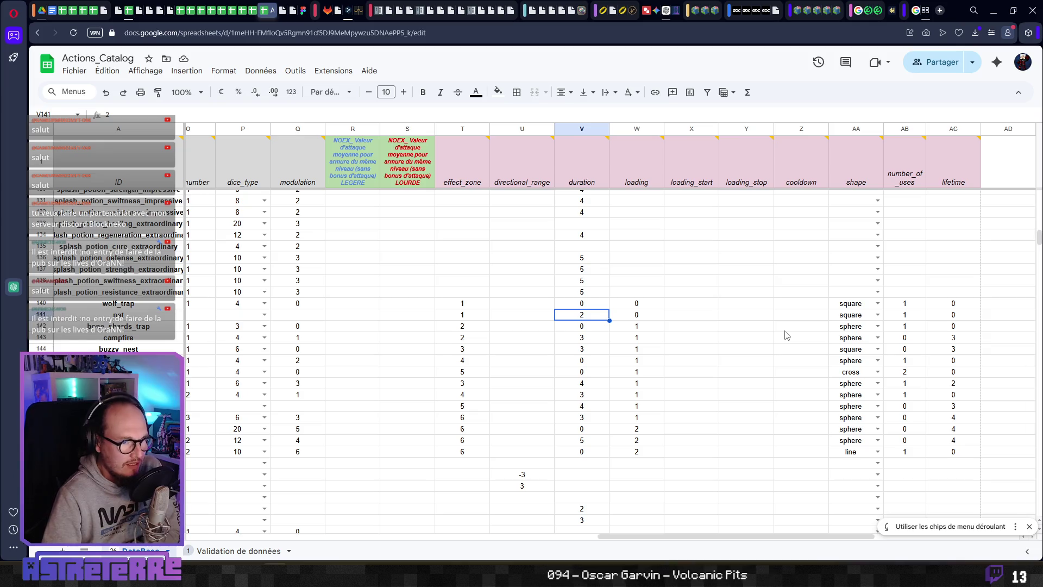
key(Left)
key(Left)
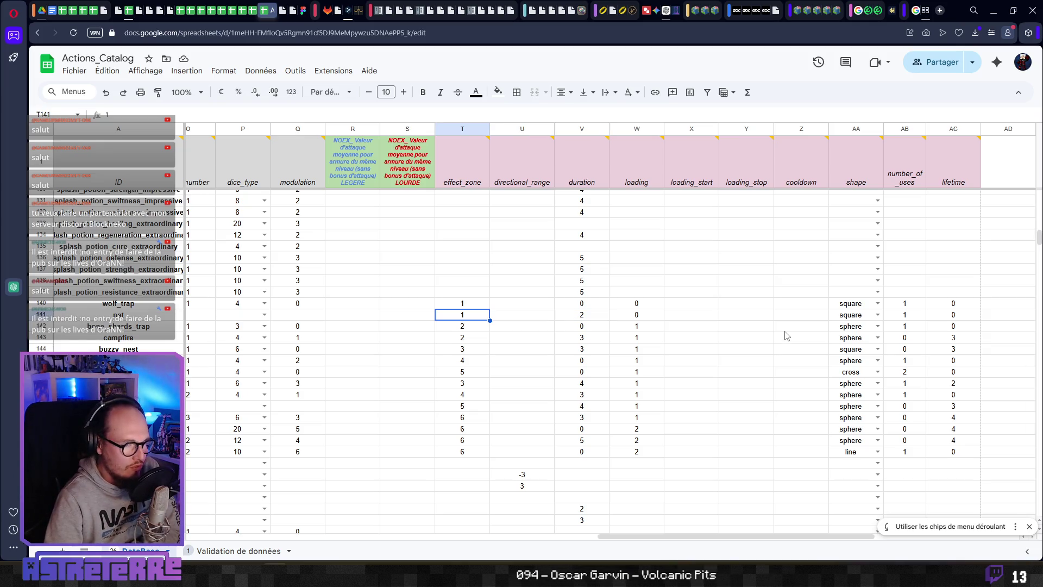
key(Right)
key(Right)
key(Right)
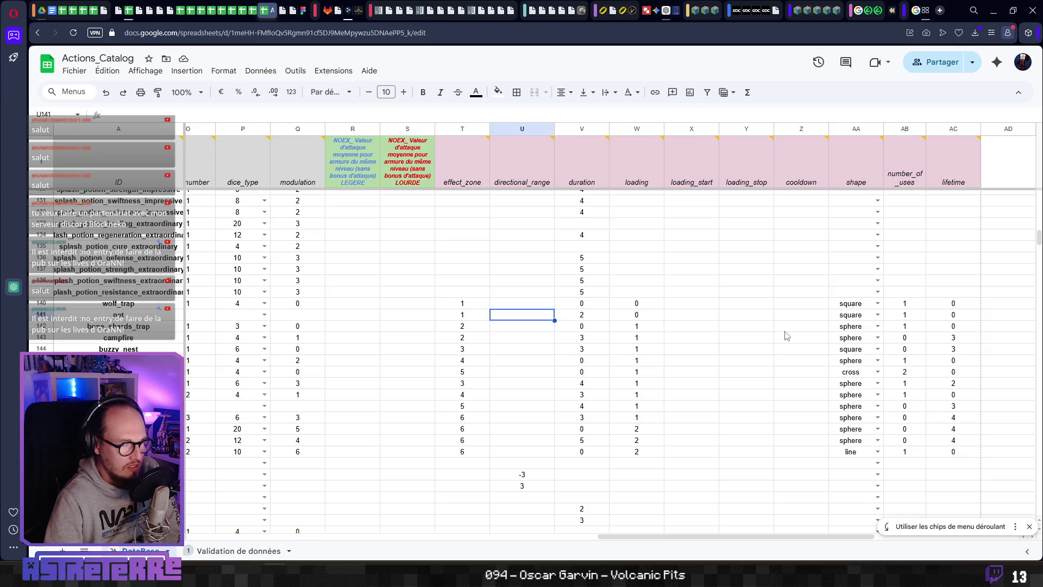
key(Right)
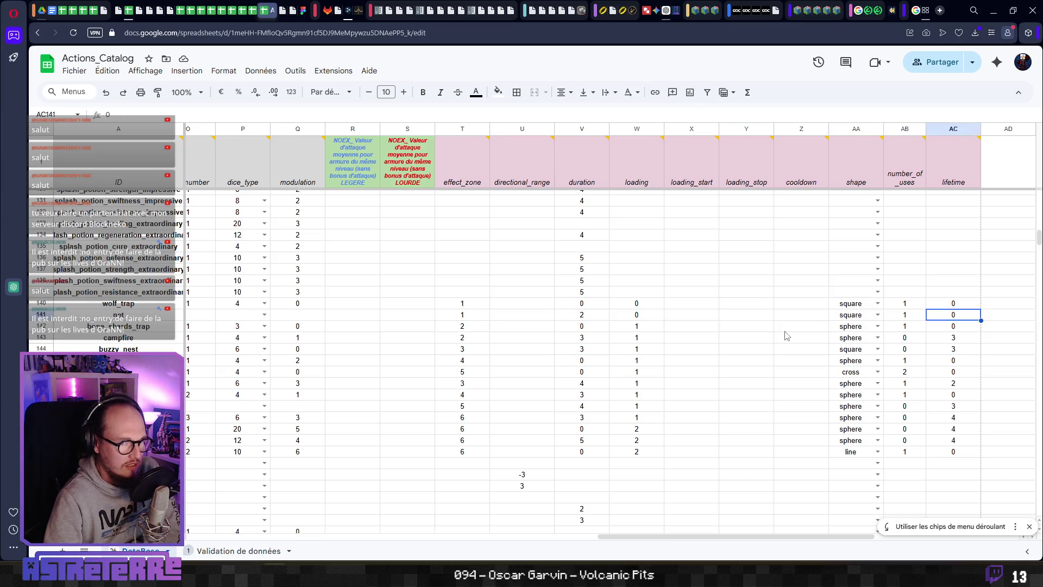
key(Left)
key(Left)
key(Left)
key(Left)
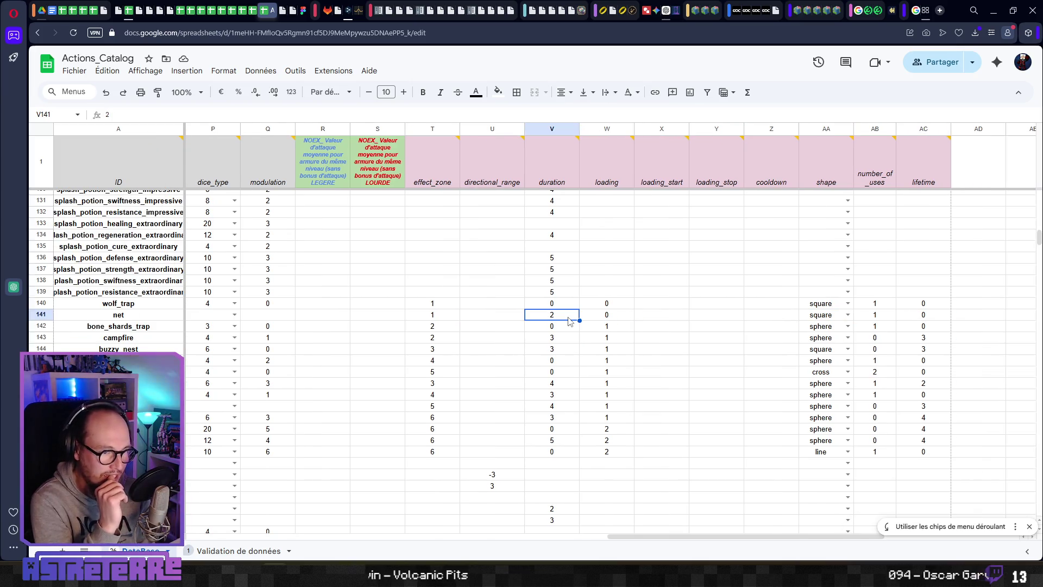
click(989, 8)
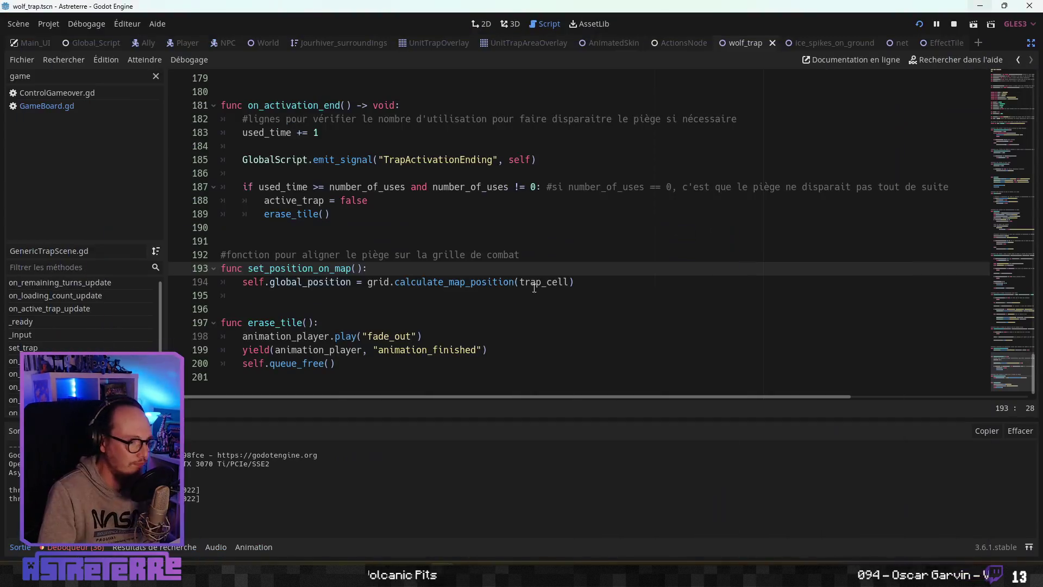
scroll(341, 253, up, 5)
click(341, 253)
scroll(341, 253, up, 10)
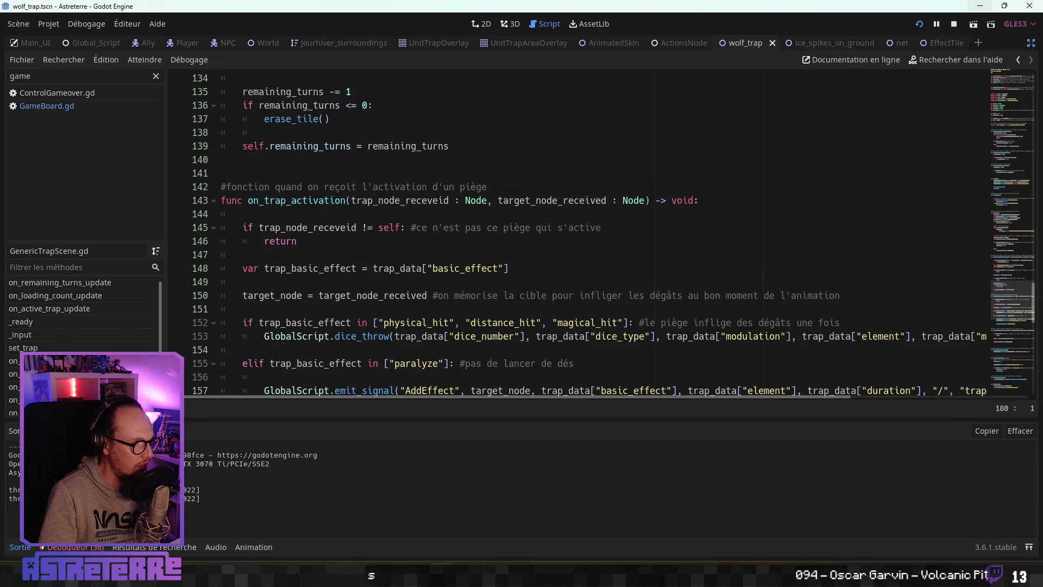
click(13, 361)
click(341, 241)
scroll(341, 240, down, 1)
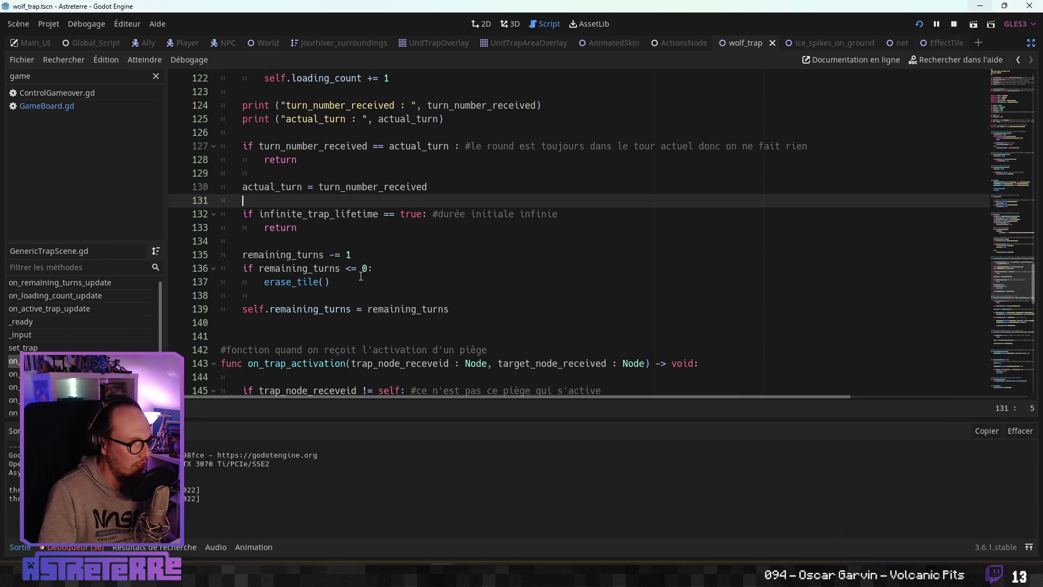
drag(373, 268, 267, 257)
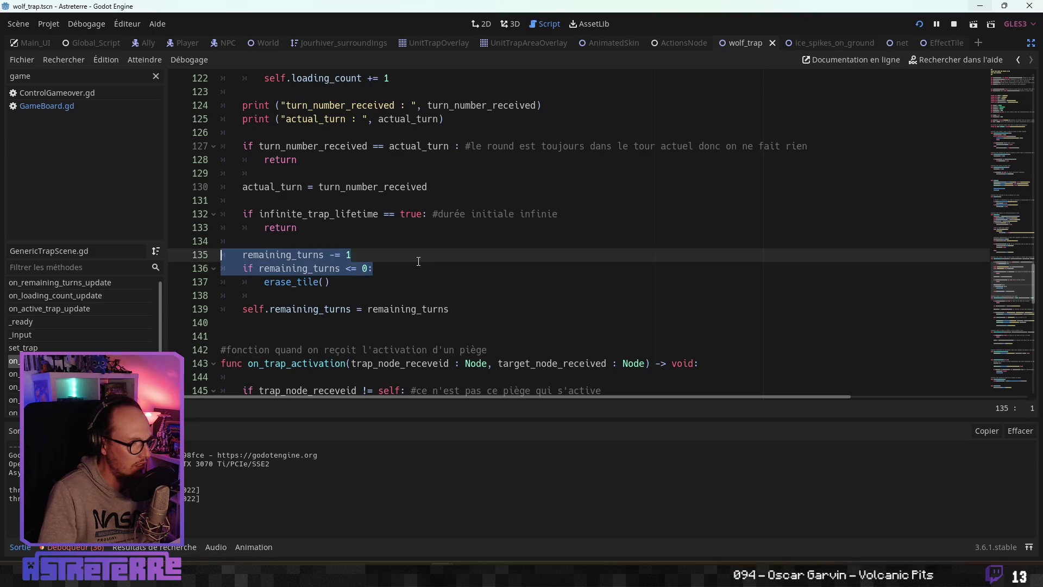
click(415, 256)
scroll(415, 260, down, 1)
click(379, 243)
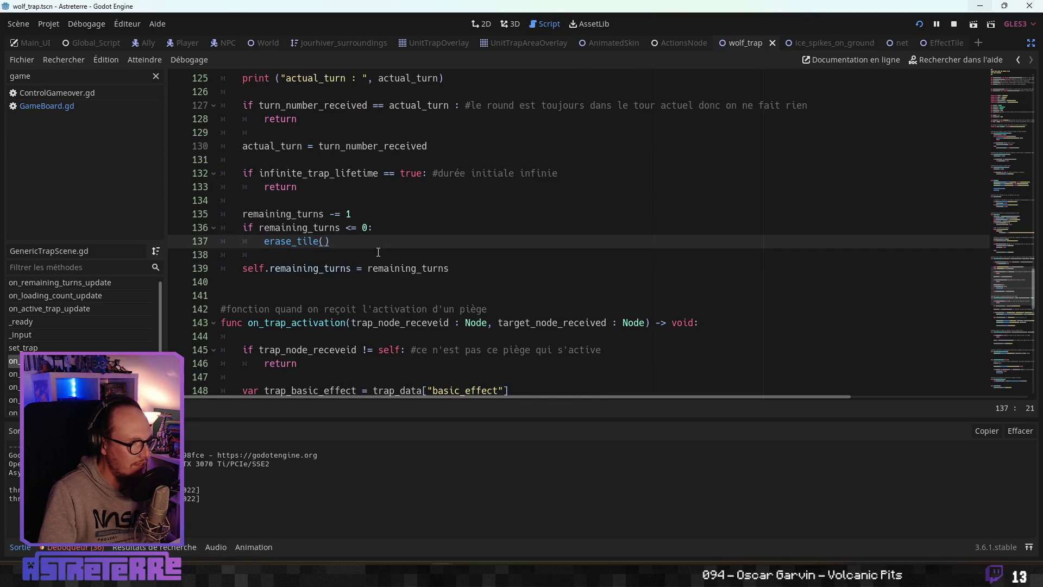
scroll(379, 254, up, 2)
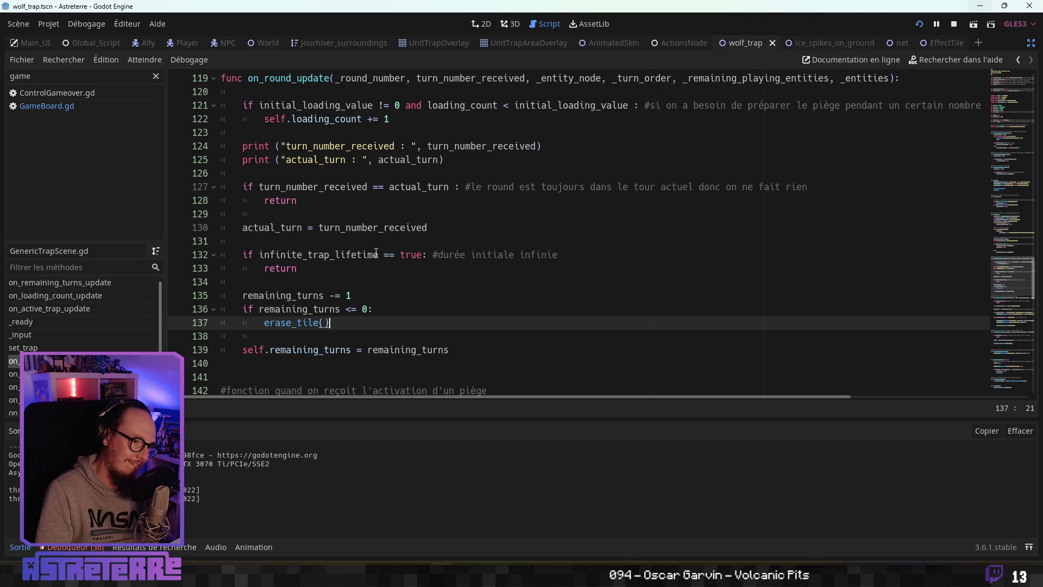
drag(565, 255, 234, 254)
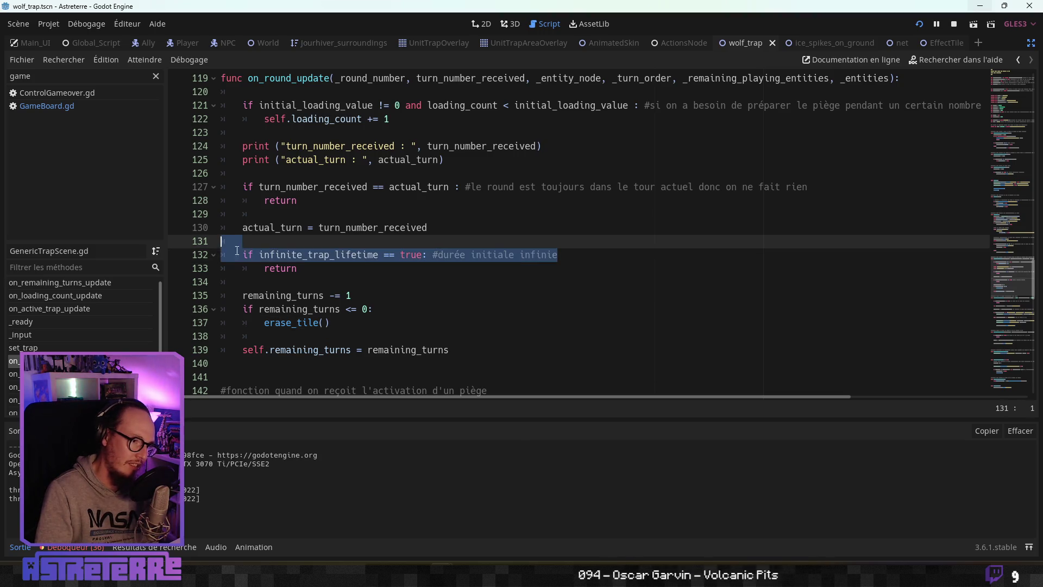
click(330, 270)
drag(330, 270, 227, 255)
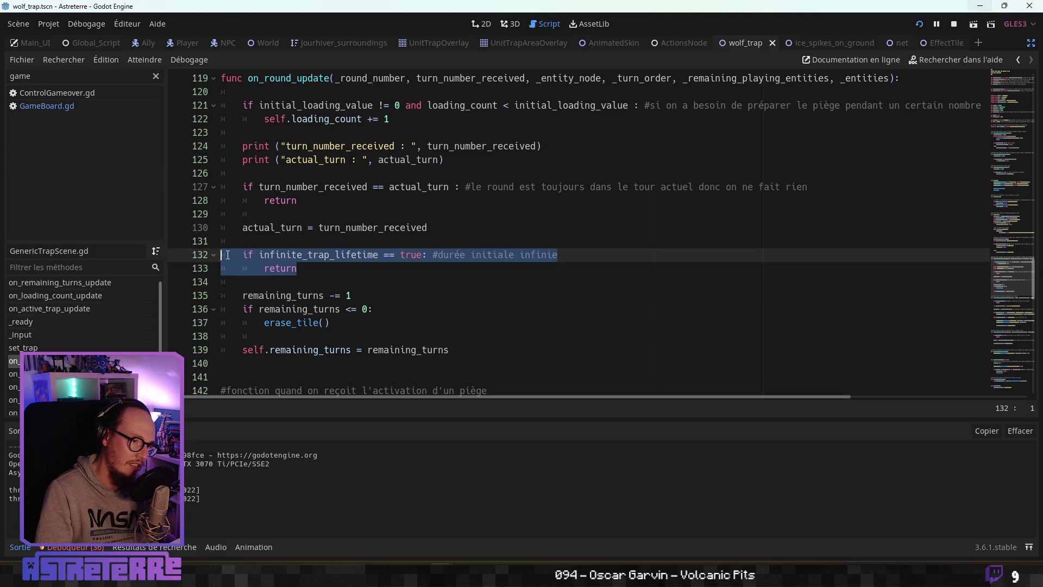
click(369, 281)
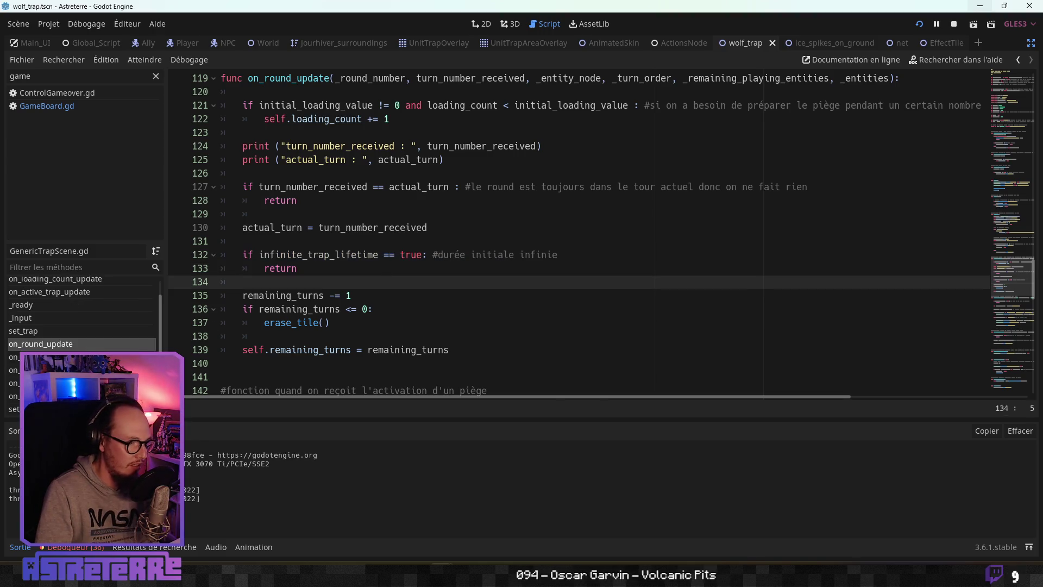
click(14, 357)
click(388, 259)
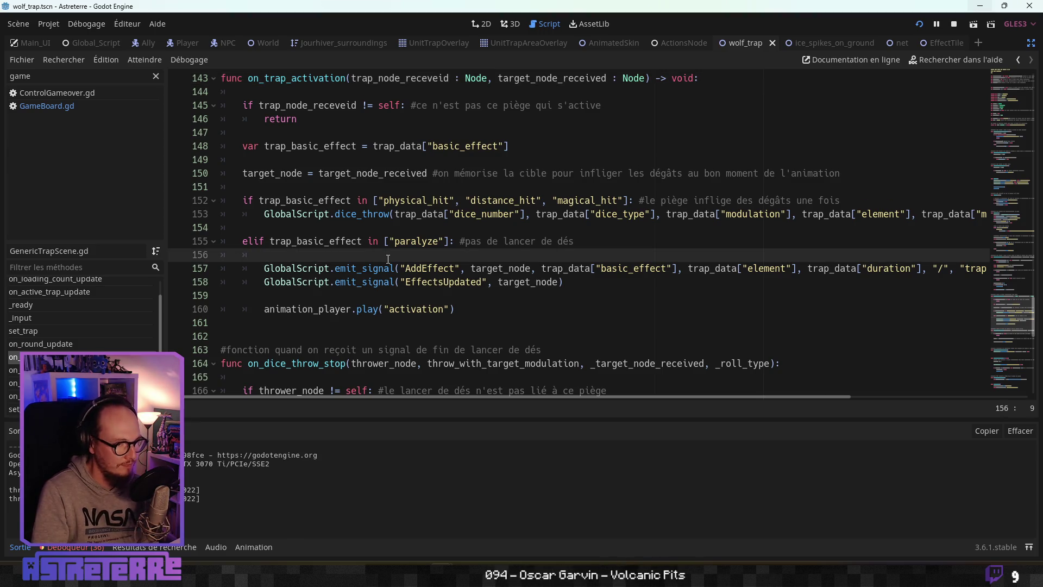
scroll(450, 299, down, 1)
scroll(419, 264, up, 1)
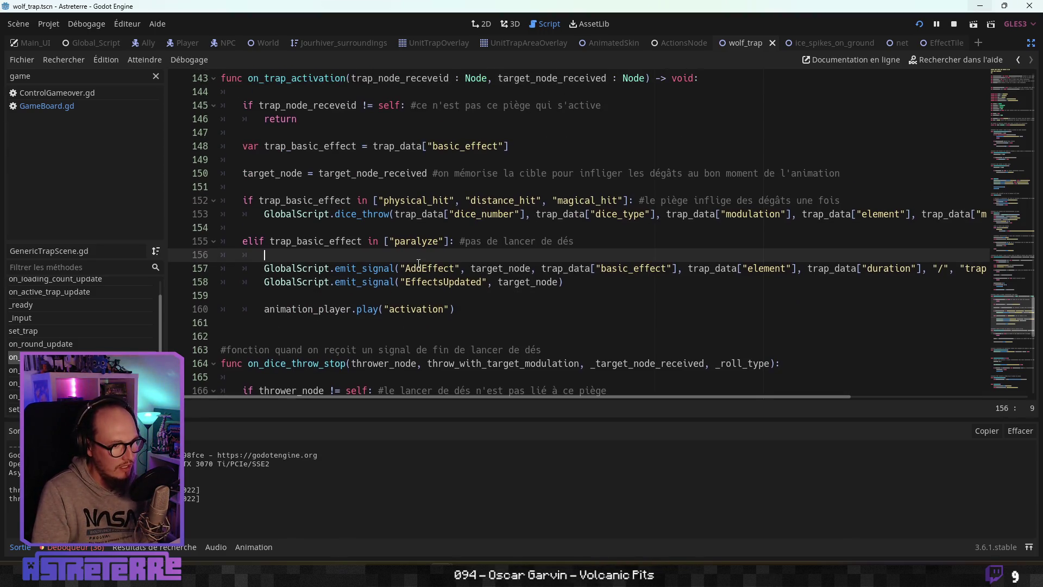
scroll(419, 262, up, 1)
scroll(419, 263, down, 1)
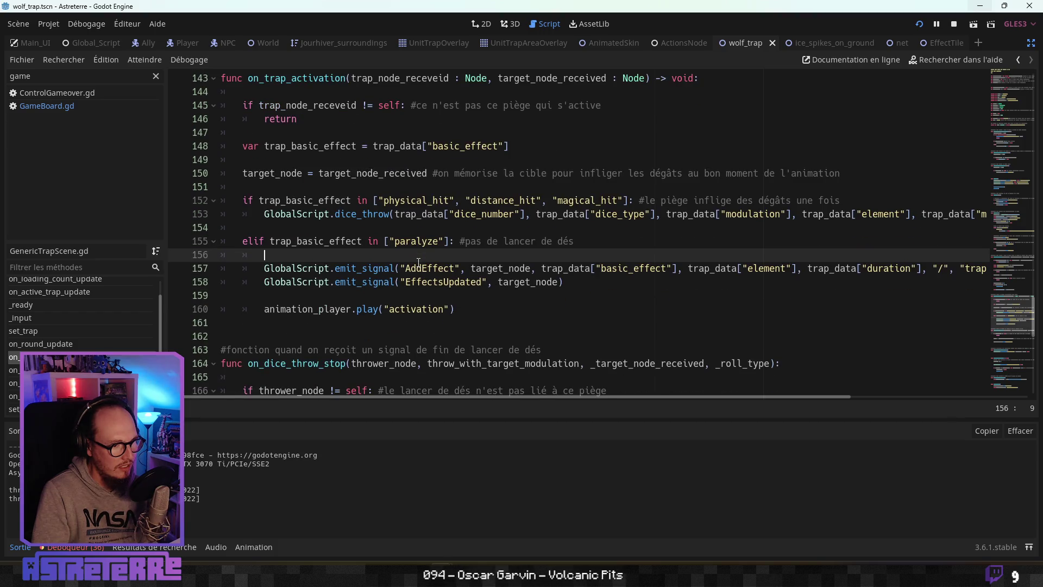
click(401, 309)
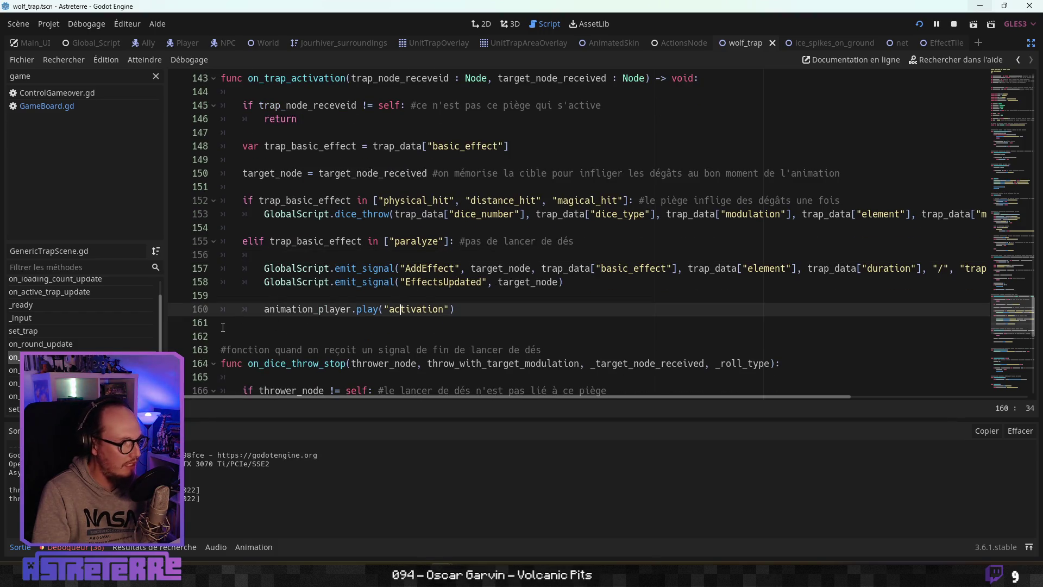
scroll(326, 321, down, 7)
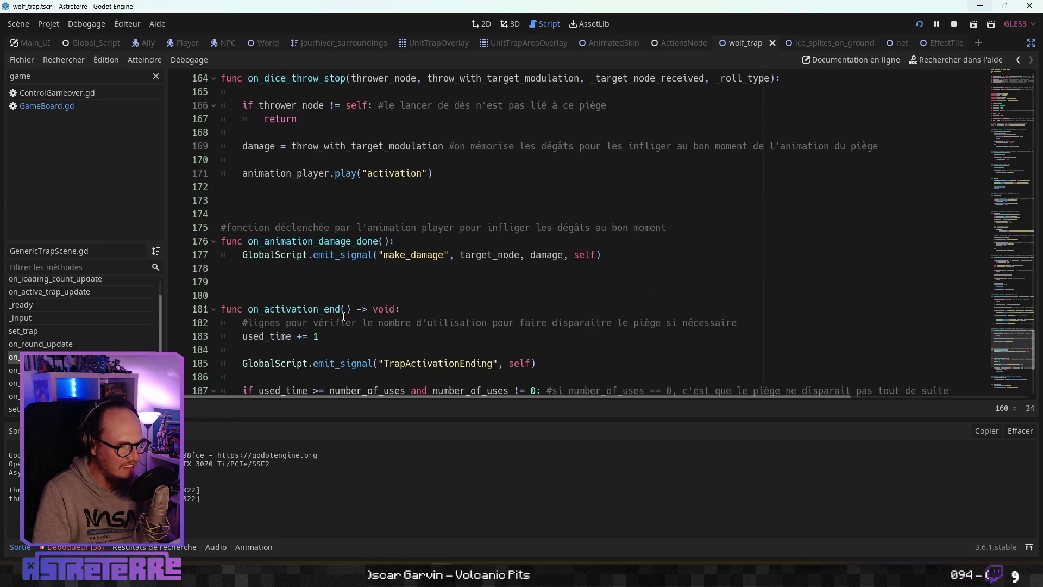
scroll(344, 315, down, 2)
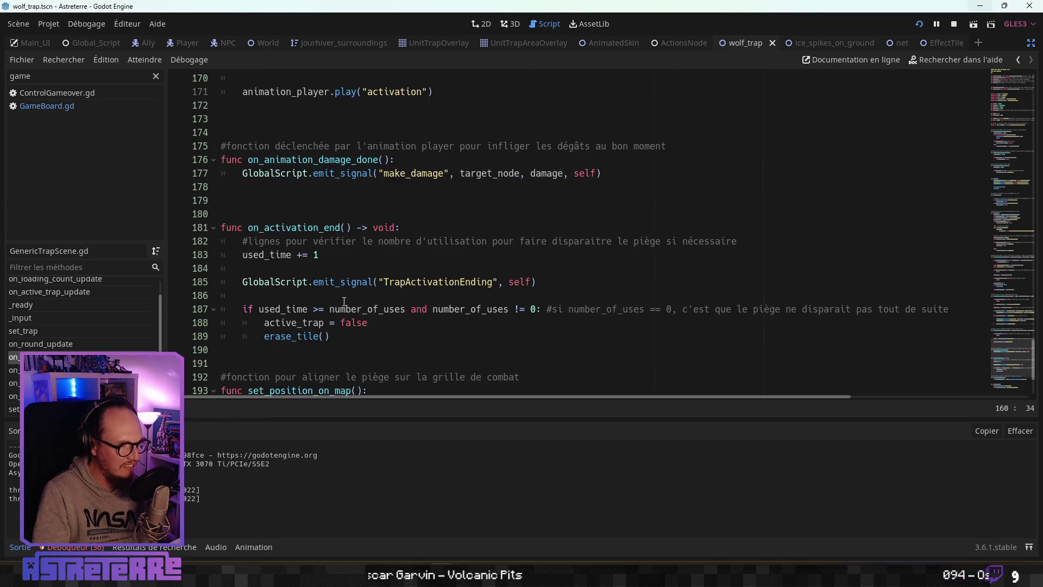
Step: Extend line 187's trap-removal condition with 'and trap_data["duration"] == 0'
click(339, 336)
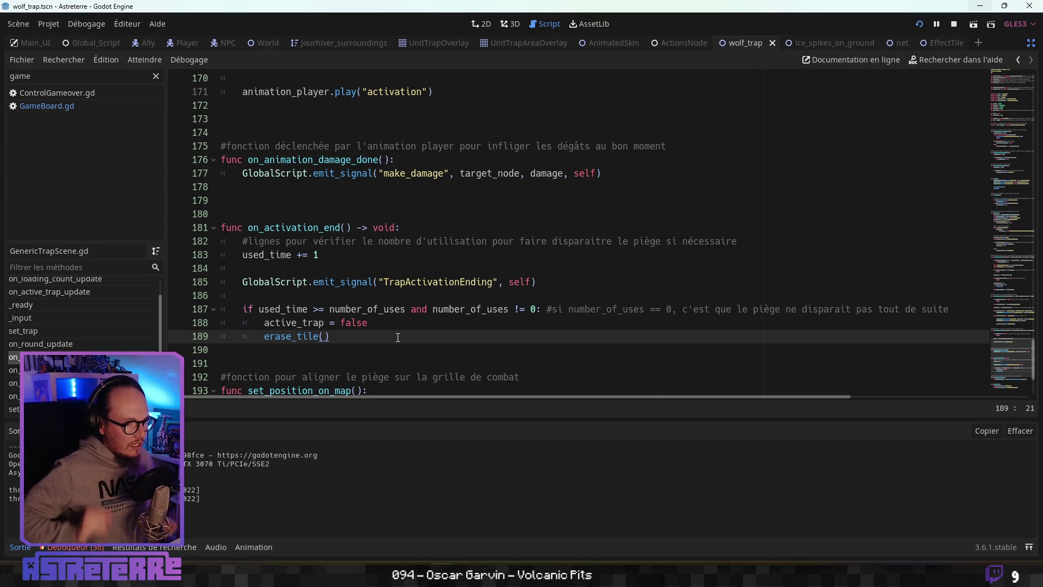
click(536, 309)
text(and tr)
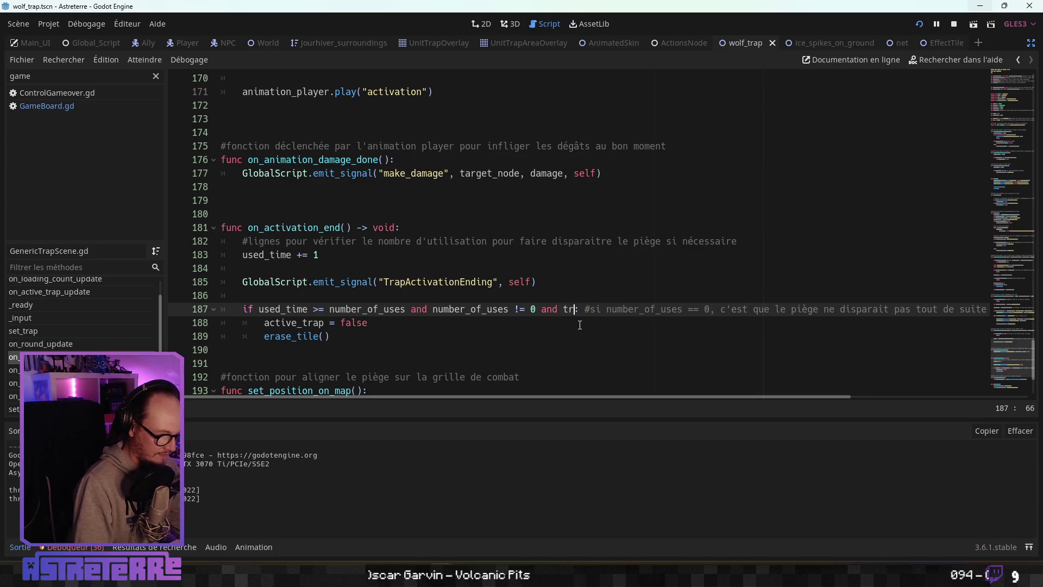
text(ap)
key(Down)
key(Down)
key(Return)
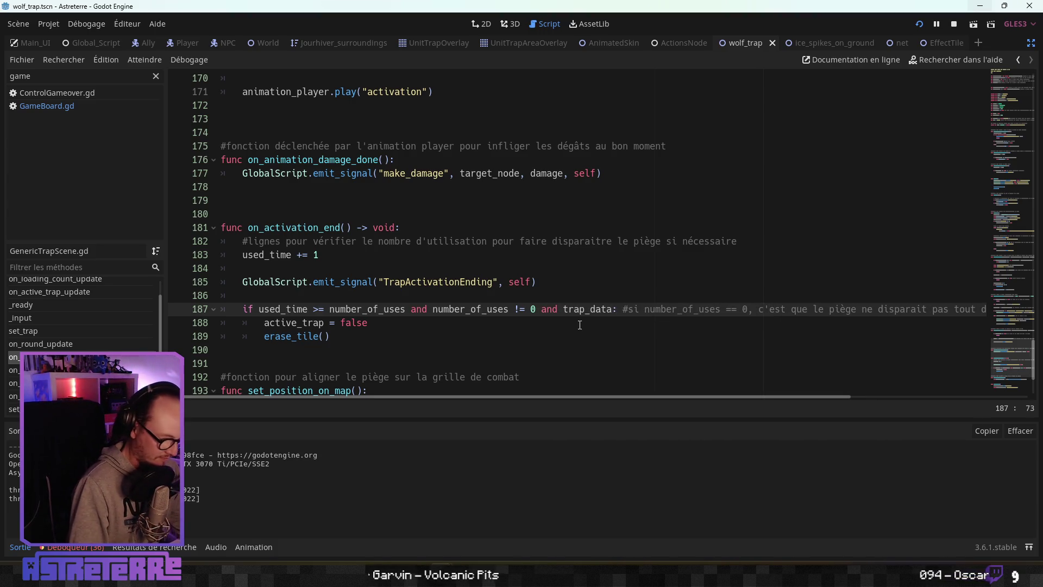
text(["dura)
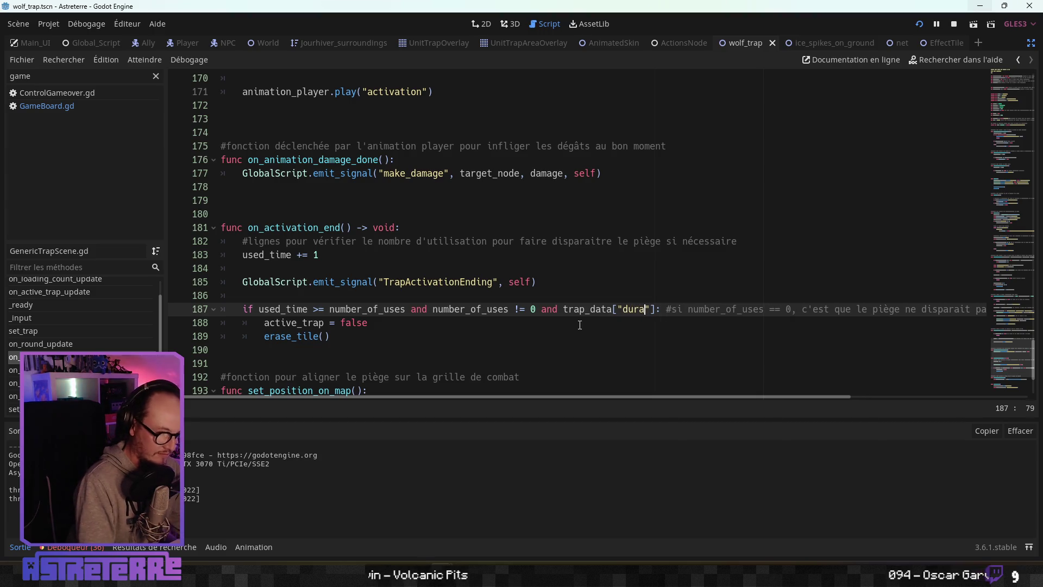
text(tion"] )
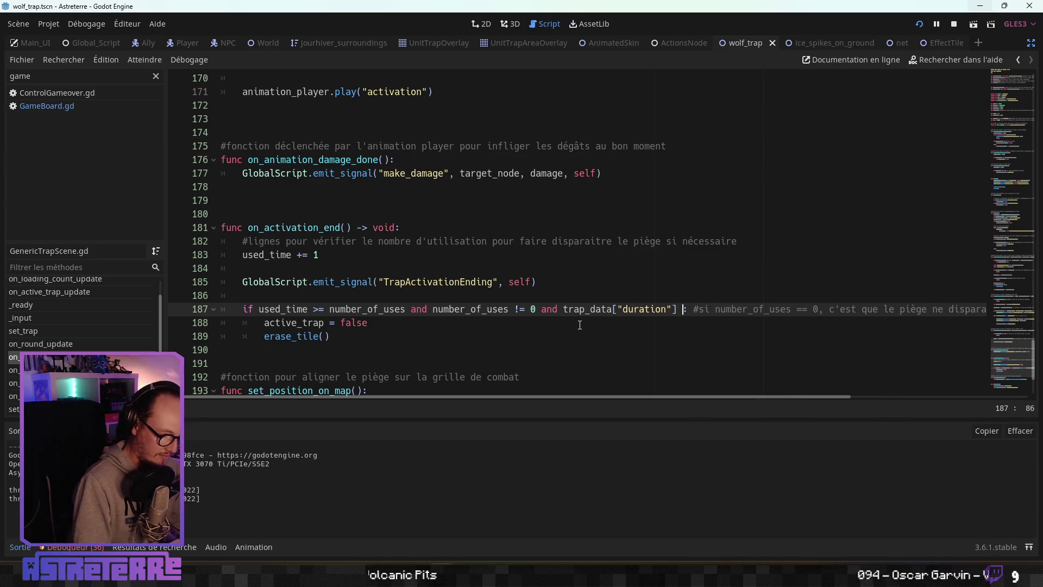
text(== 0)
key(Up)
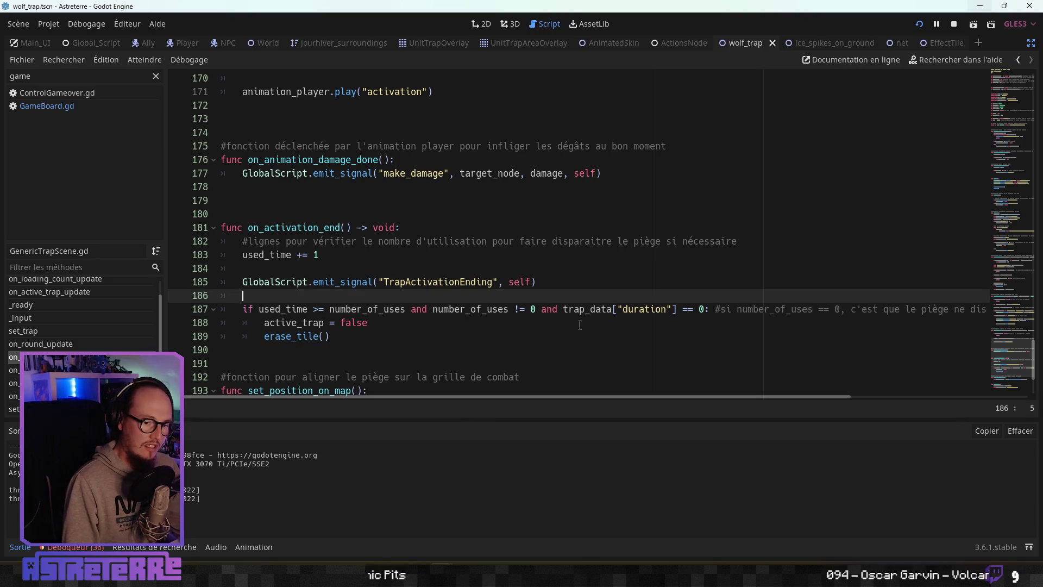
key(alt+Tab)
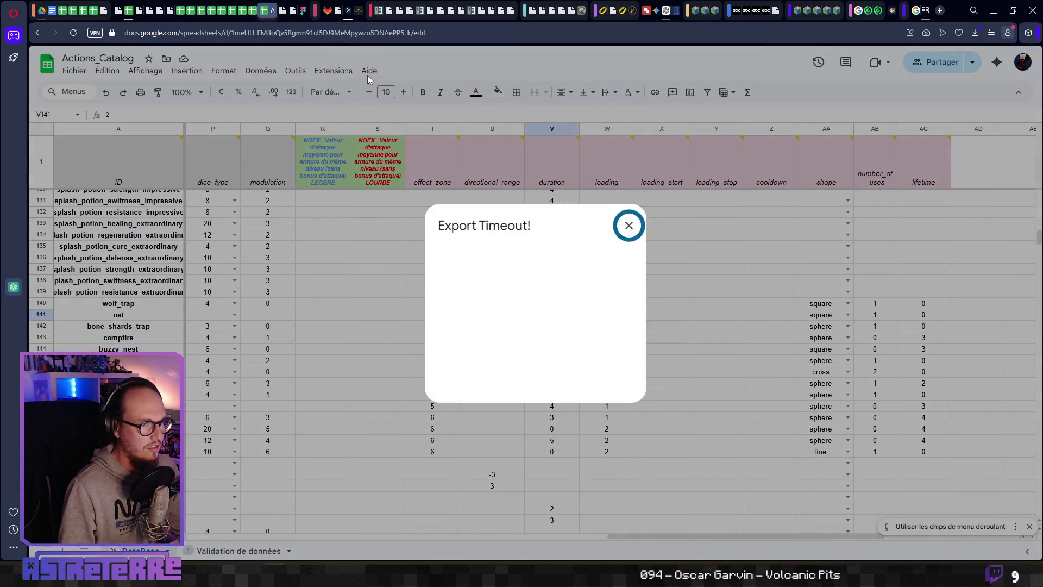
Step: Switch to the Actions_Catalog spreadsheet and close the Export Sheet Data panel
click(438, 35)
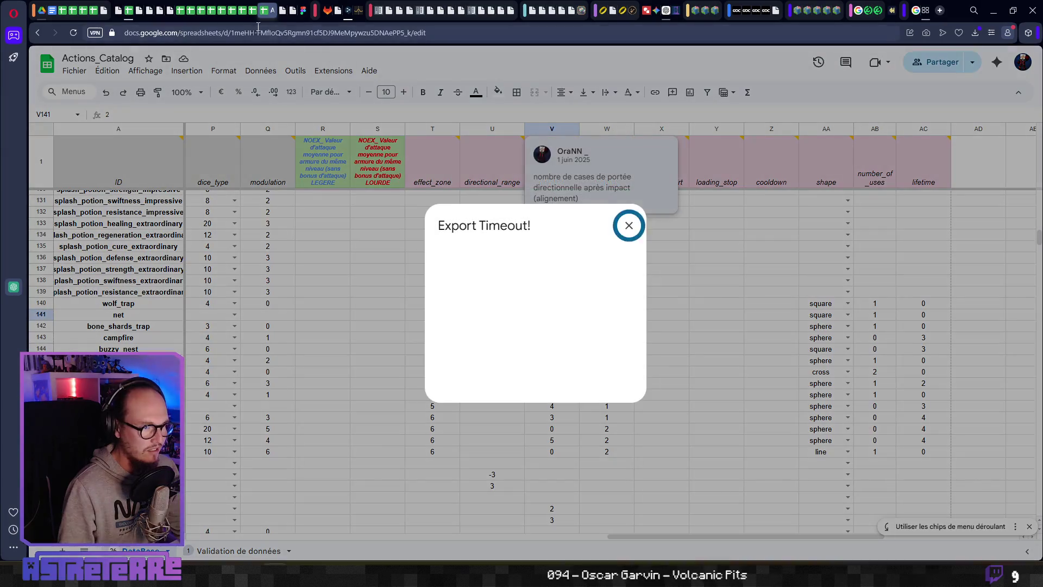
click(272, 15)
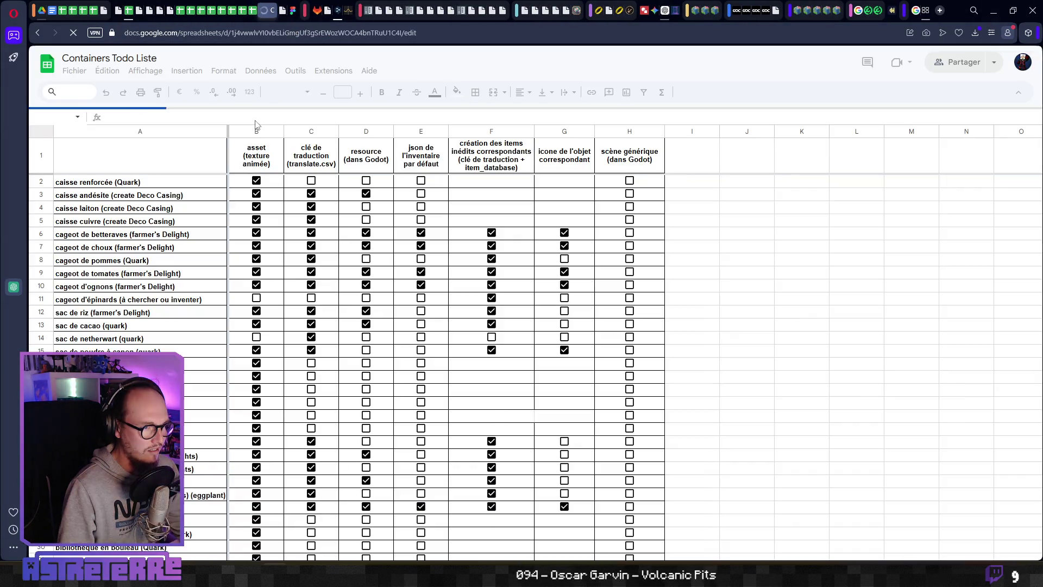
right_click(254, 16)
click(267, 11)
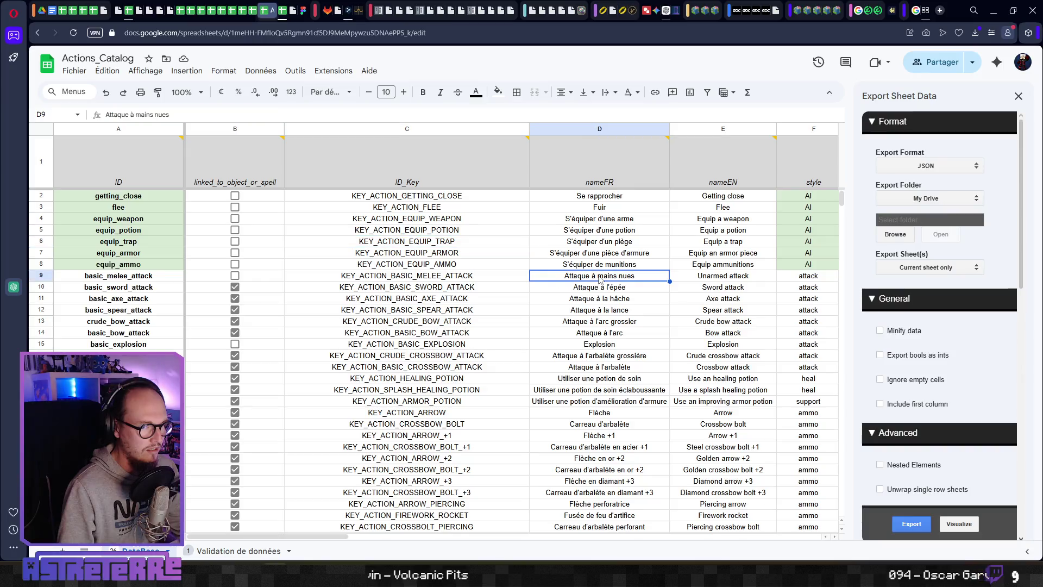
scroll(600, 283, down, 5)
scroll(600, 283, up, 5)
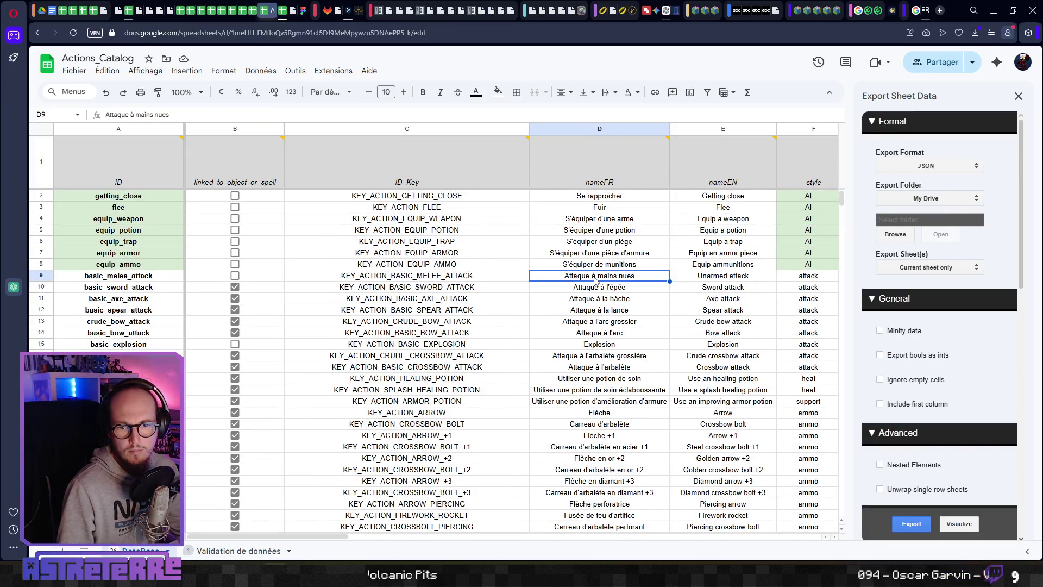
scroll(591, 280, down, 2)
click(589, 276)
scroll(590, 279, up, 2)
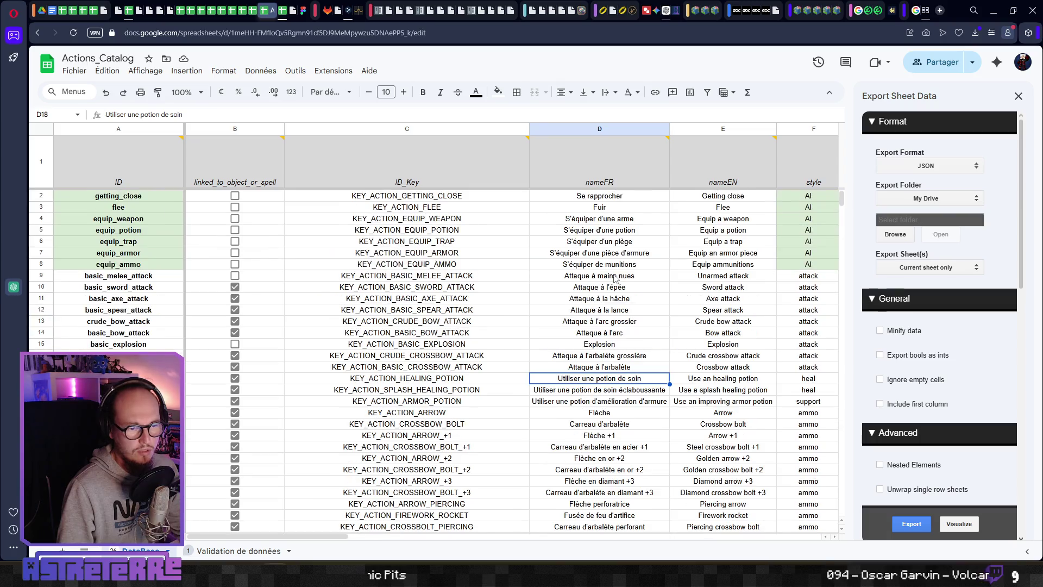
click(1018, 97)
Step: Move from the basic_explosion row past the spell and potion rows to the trap rows
click(805, 344)
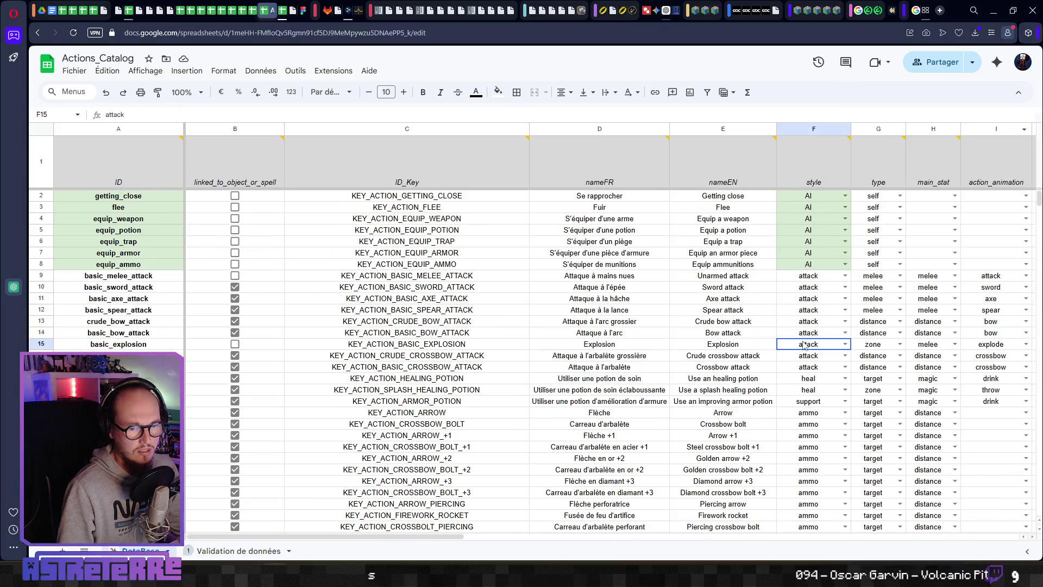
key(Right)
key(Right)
key(Right)
key(Right)
key(Right)
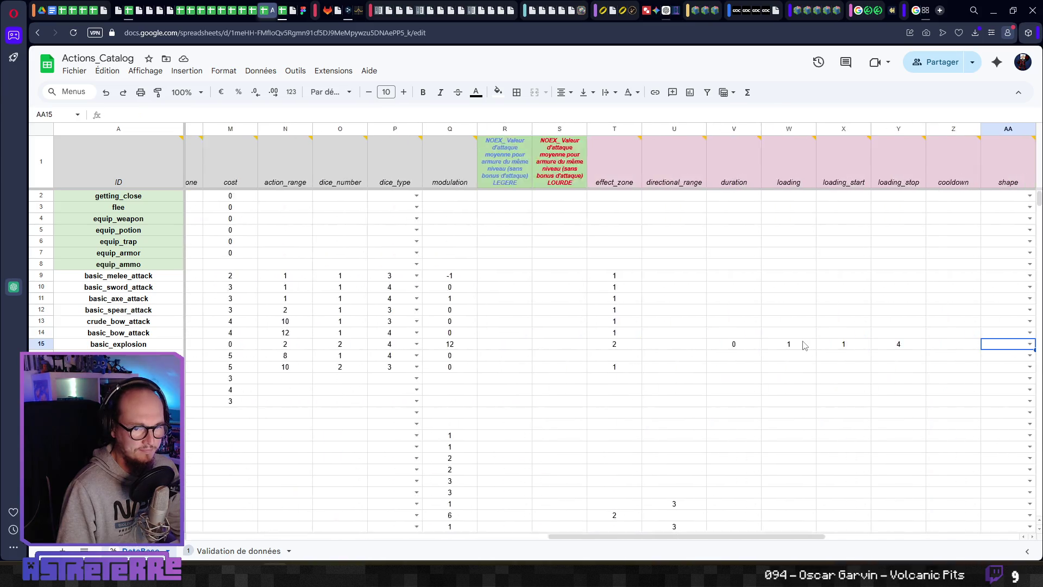
key(Down)
key(Down)
key(Down)
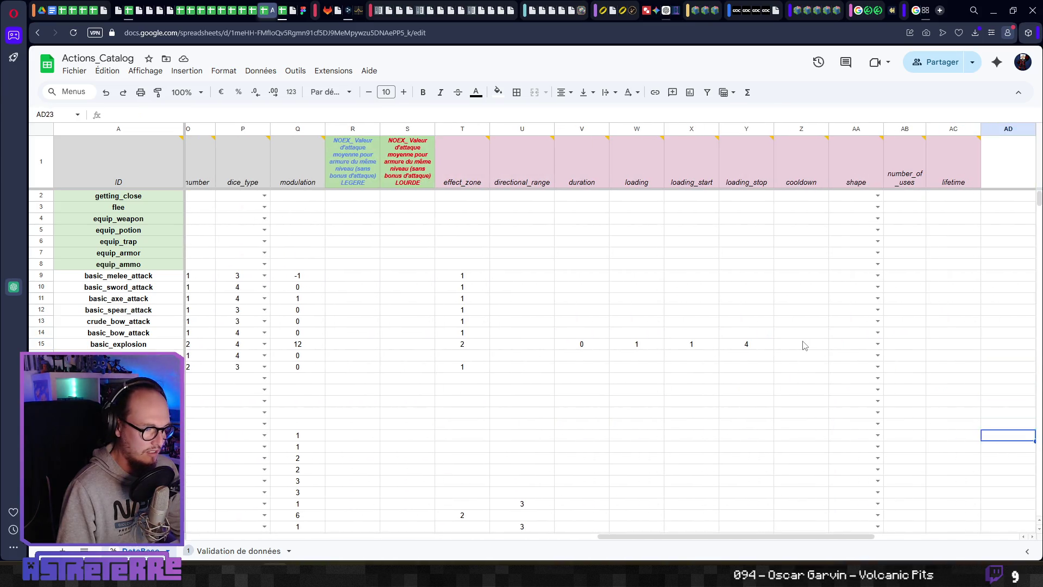
key(Down)
key(Down)
key(Down)
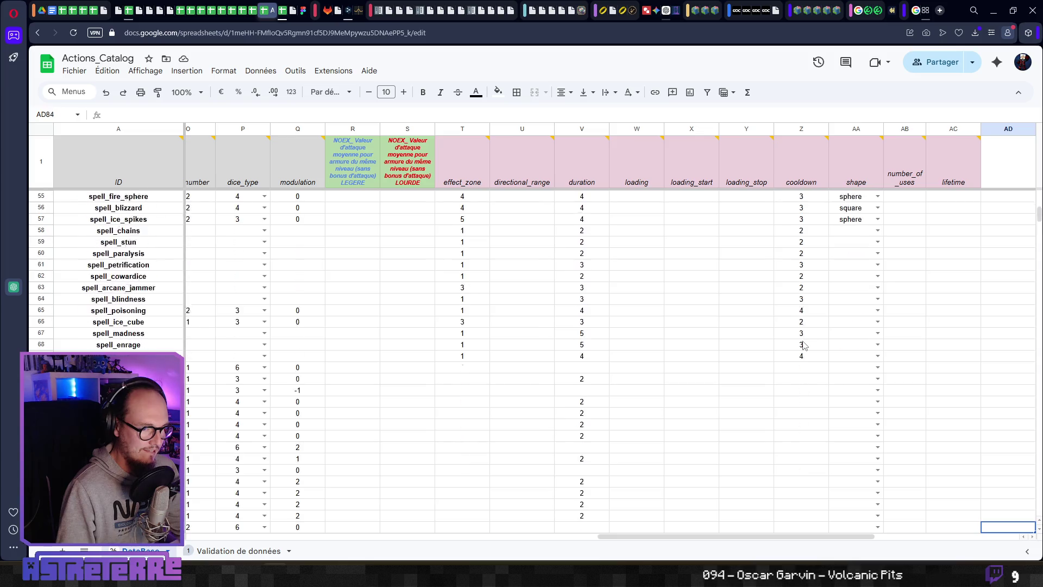
key(Down)
key(Down)
key(Down)
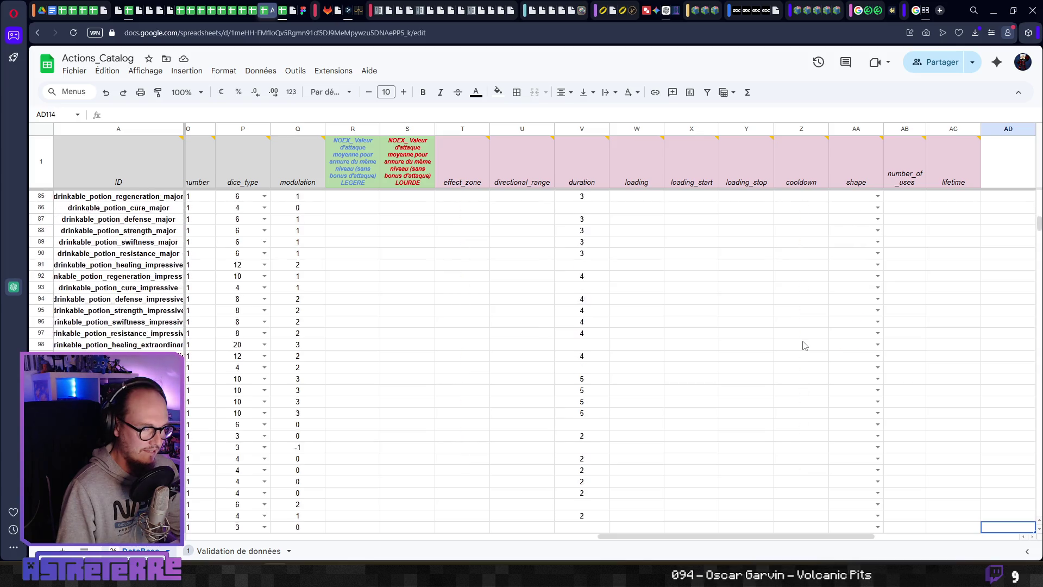
key(Down)
key(Down)
key(Down)
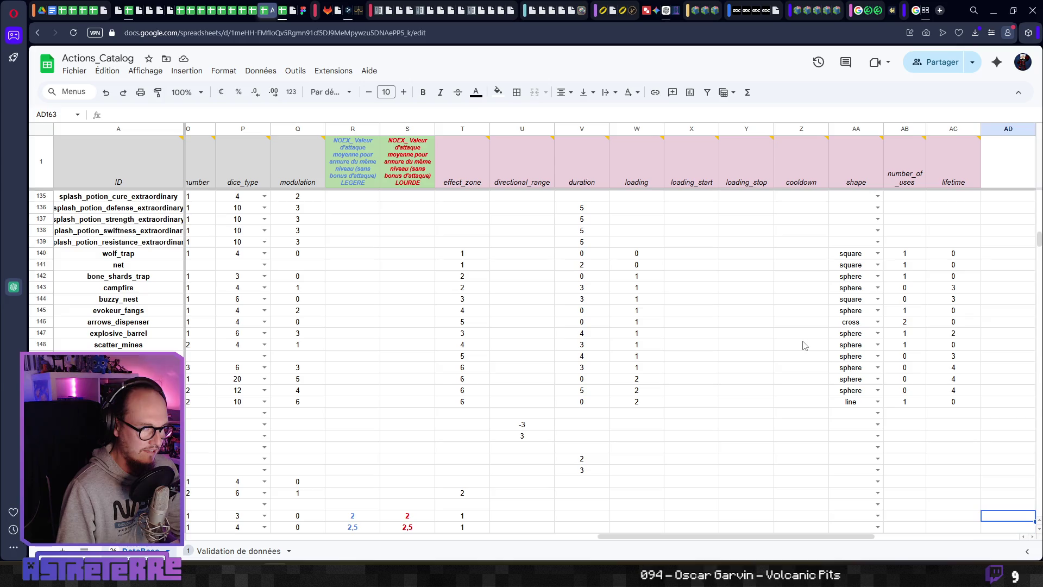
key(Up)
key(Up)
key(Up)
Step: Check wolf_trap's duration of 0 and the net trap's duration, then return to the Godot script
key(Left)
key(Left)
key(Left)
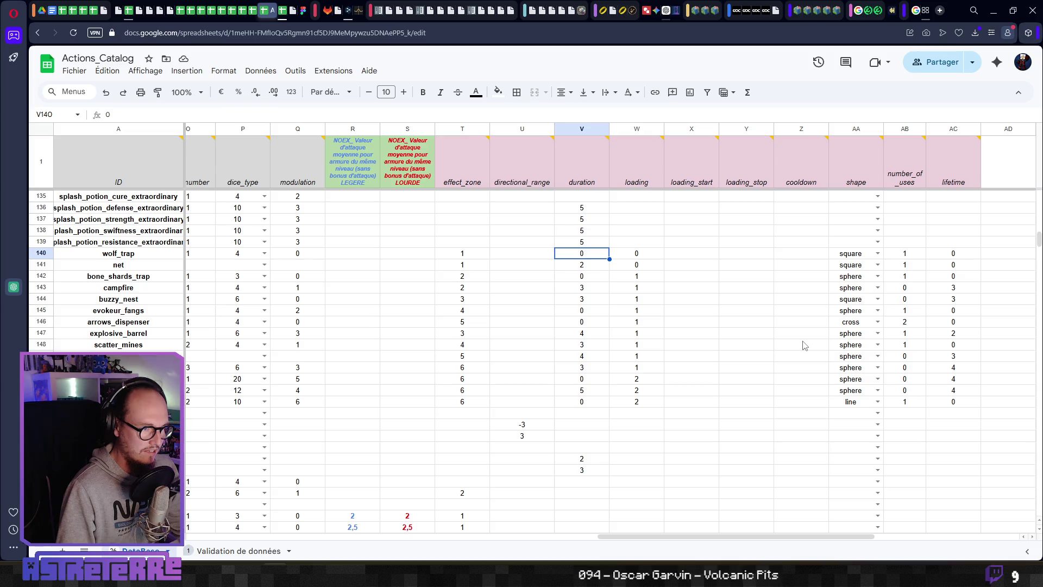
key(Right)
key(Left)
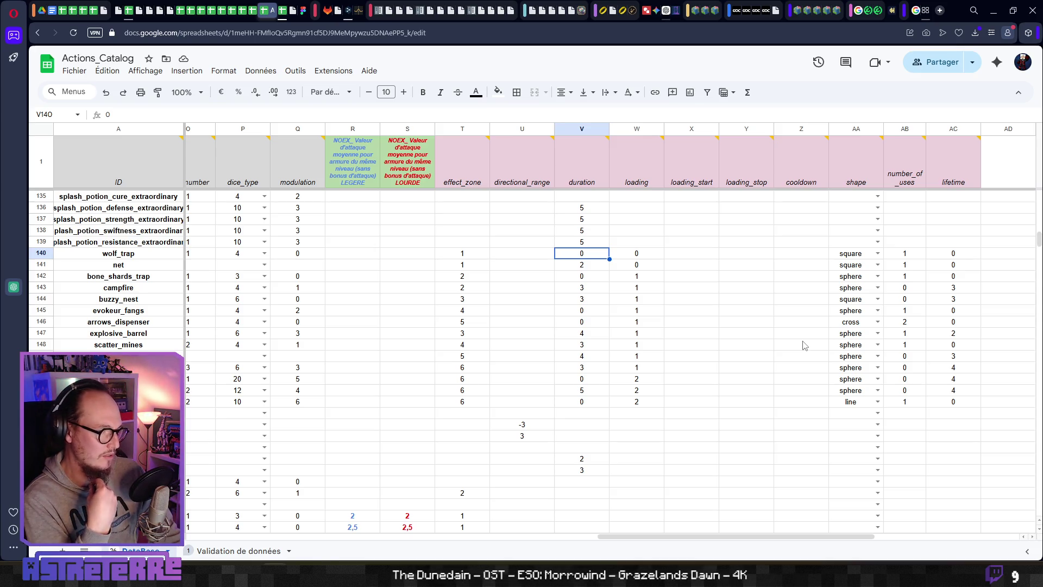
click(583, 268)
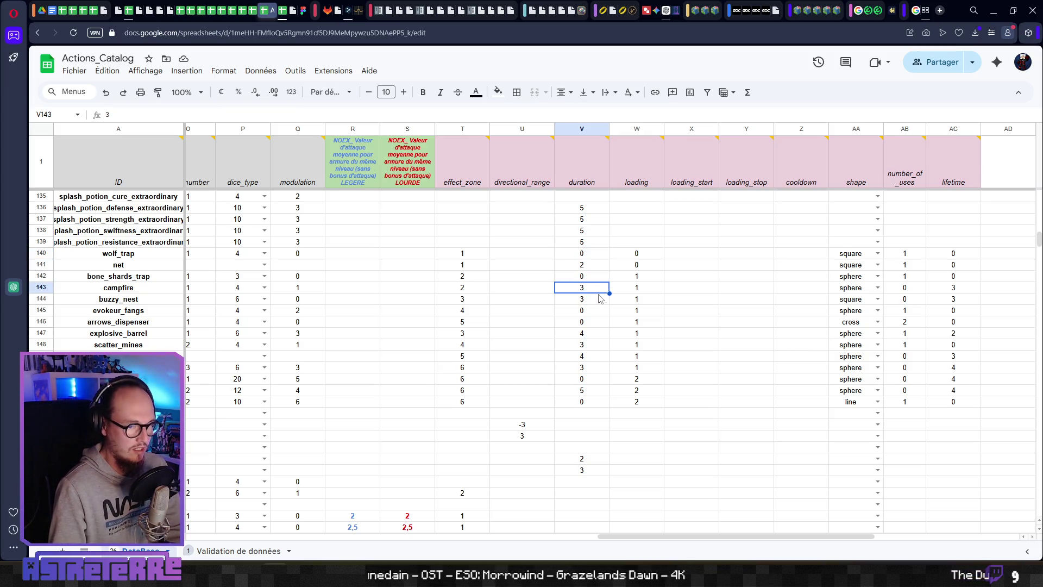
key(alt+Tab)
click(479, 331)
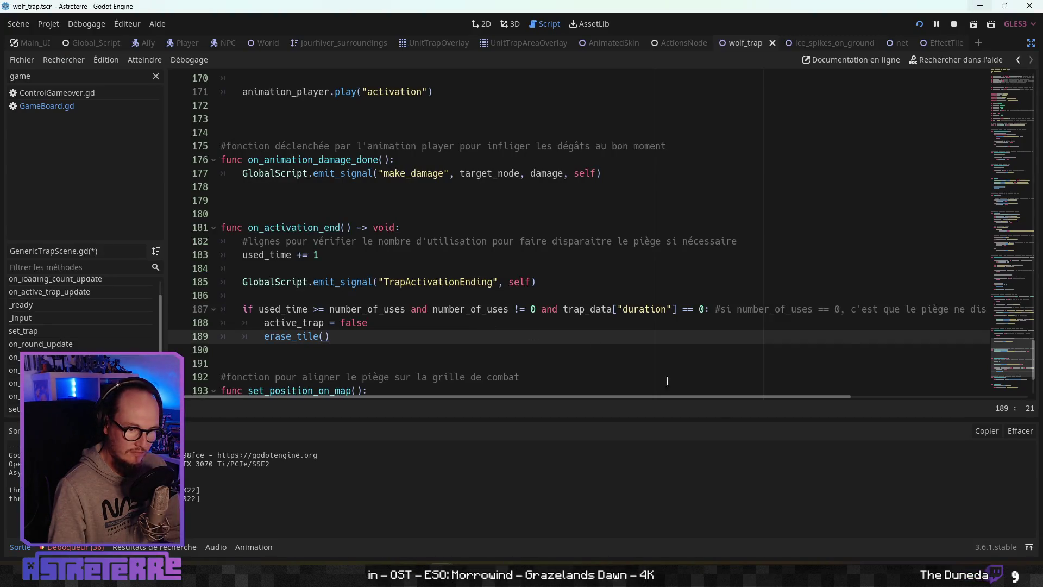
Step: Open a new indented line 191 below the if block in on_activation_end
mouse_move(835, 403)
mouse_down()
mouse_move(954, 402)
mouse_move(676, 400)
mouse_move(653, 390)
mouse_up()
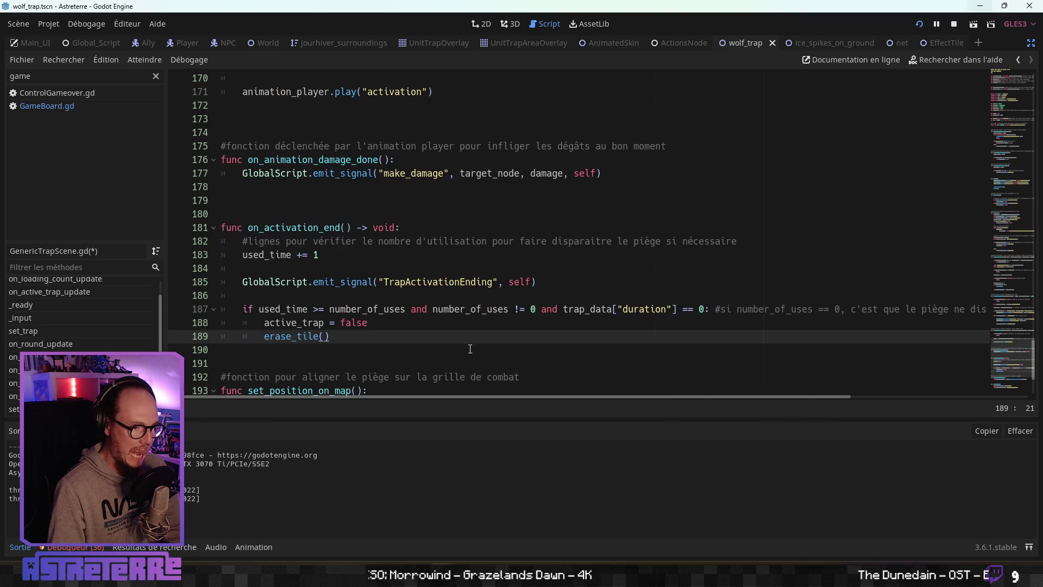
scroll(470, 349, down, 2)
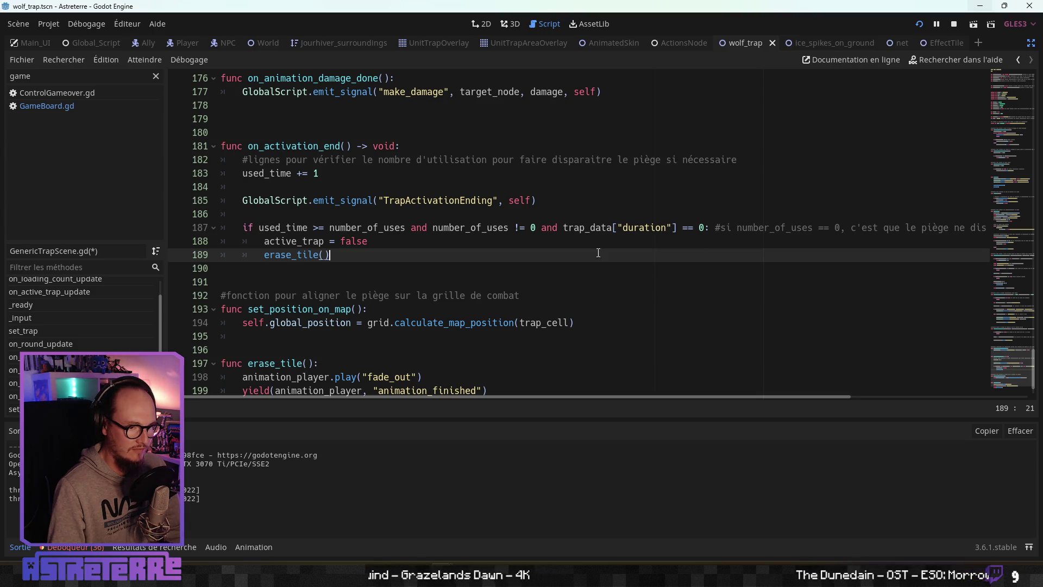
click(311, 263)
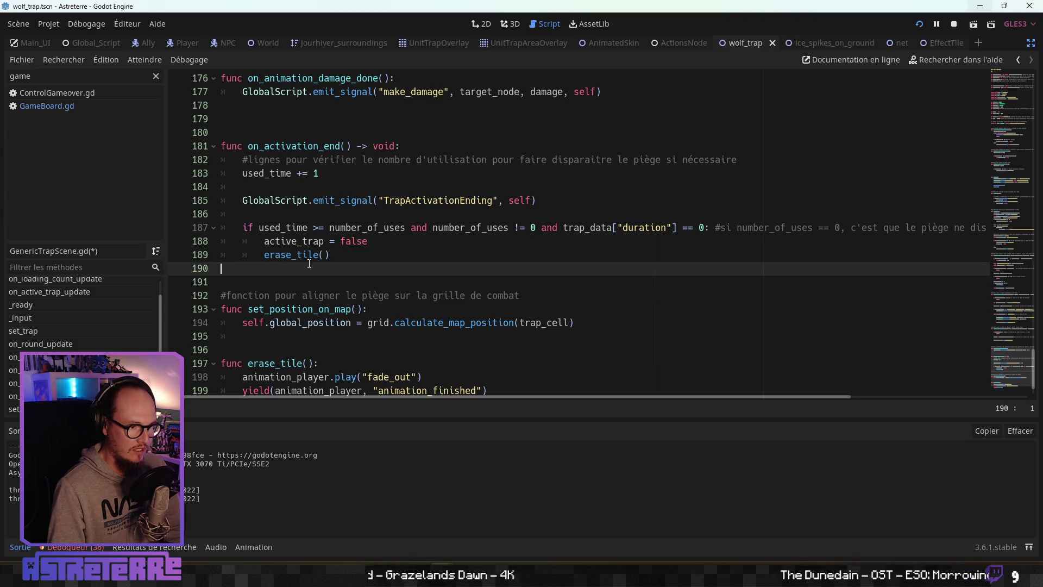
click(363, 242)
scroll(392, 244, up, 1)
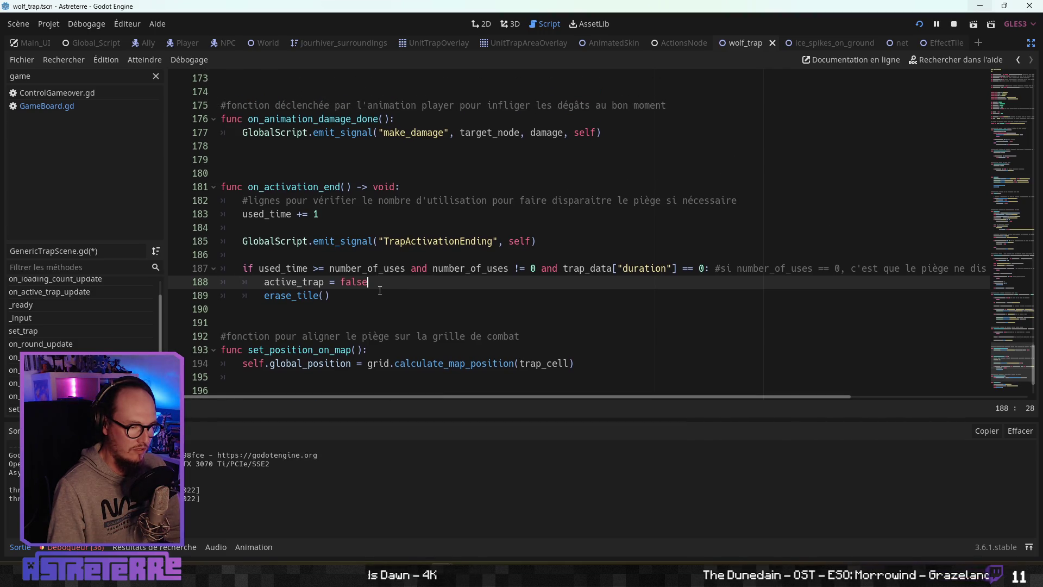
click(308, 309)
key(Return)
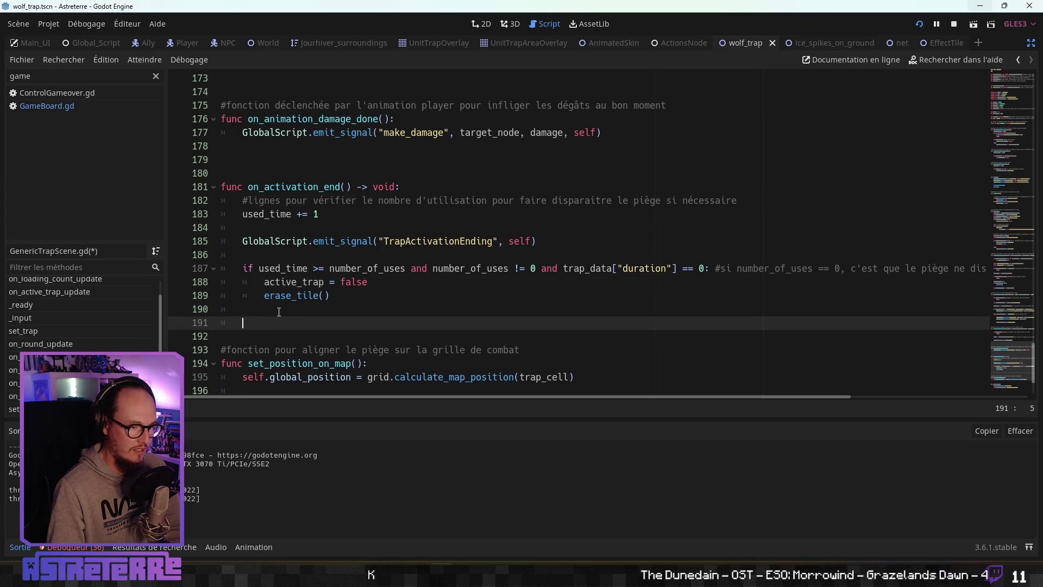
scroll(275, 261, down, 2)
click(271, 219)
click(271, 229)
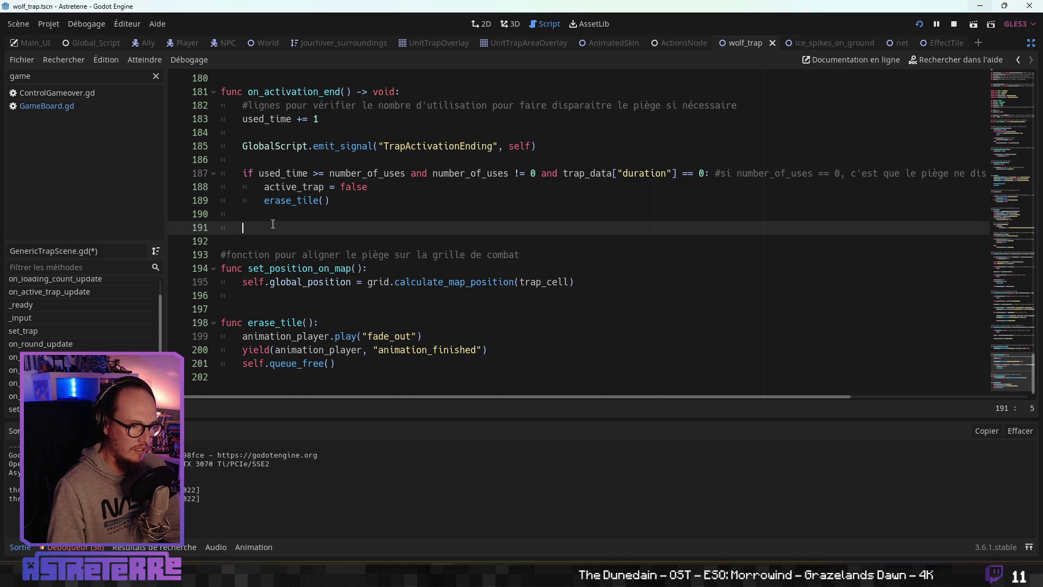
scroll(273, 223, up, 1)
scroll(272, 223, down, 1)
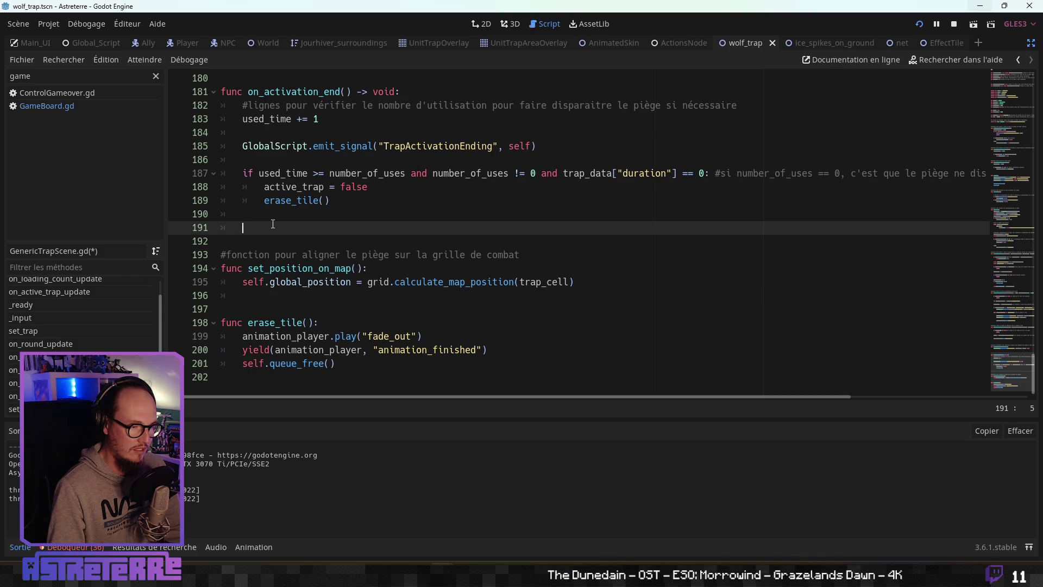
Step: Write `if trap_data["duration"] > 0:` with a pass body and start the comment "L'effet du piège"
text(if trap)
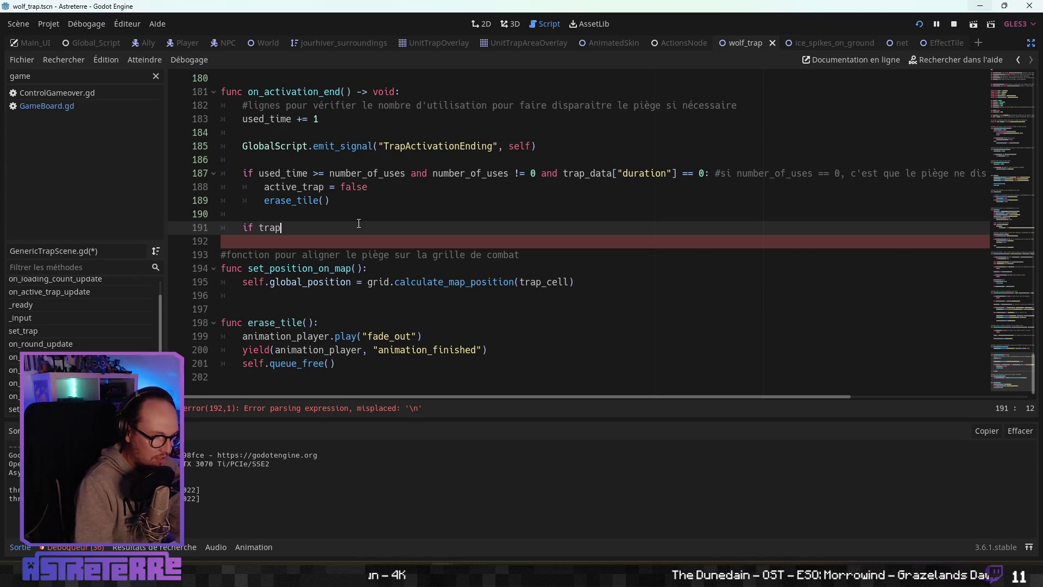
key(Down)
key(Down)
key(Return)
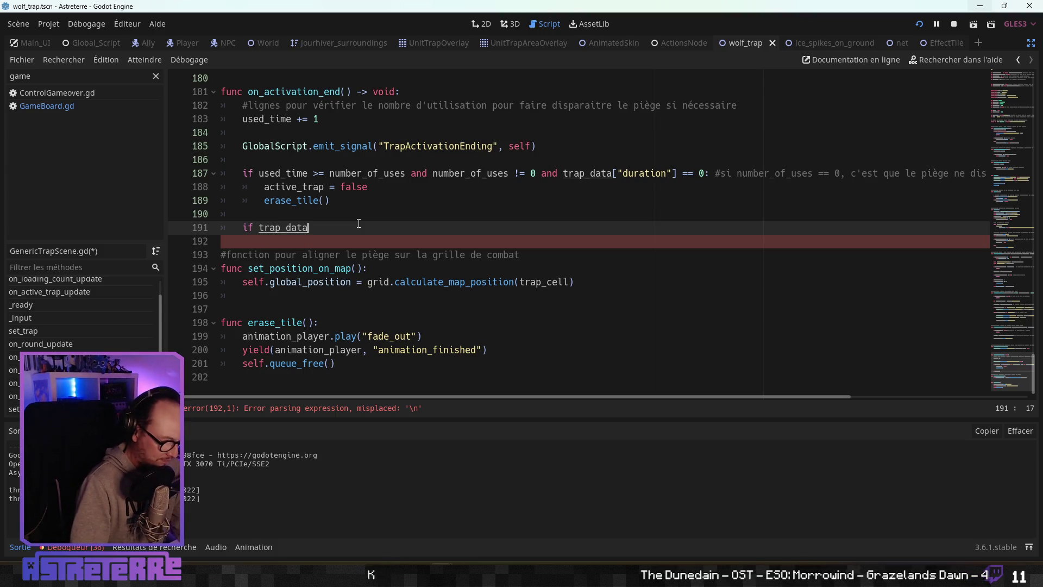
text([")
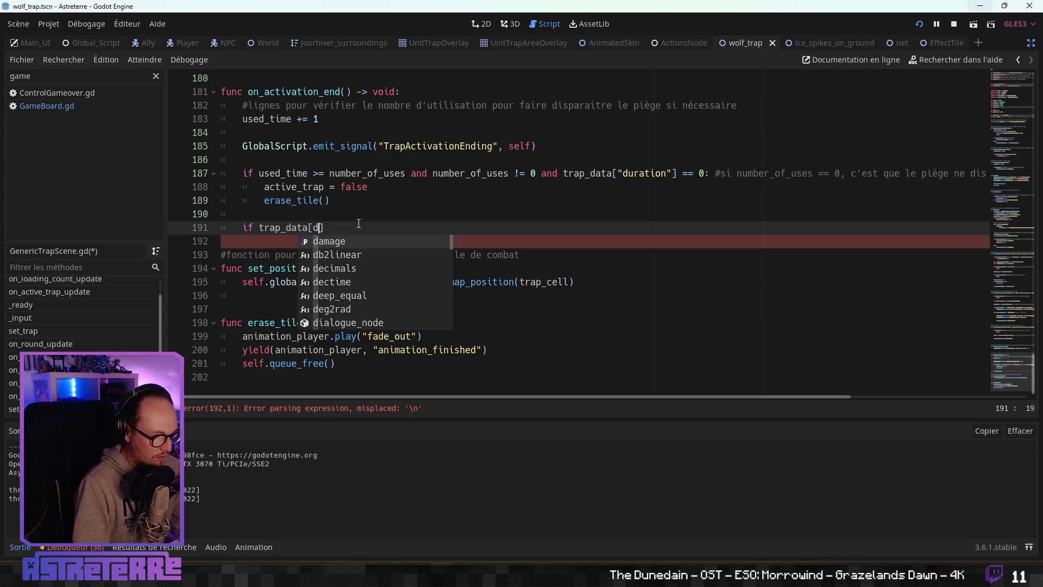
key(Escape)
text("duration)
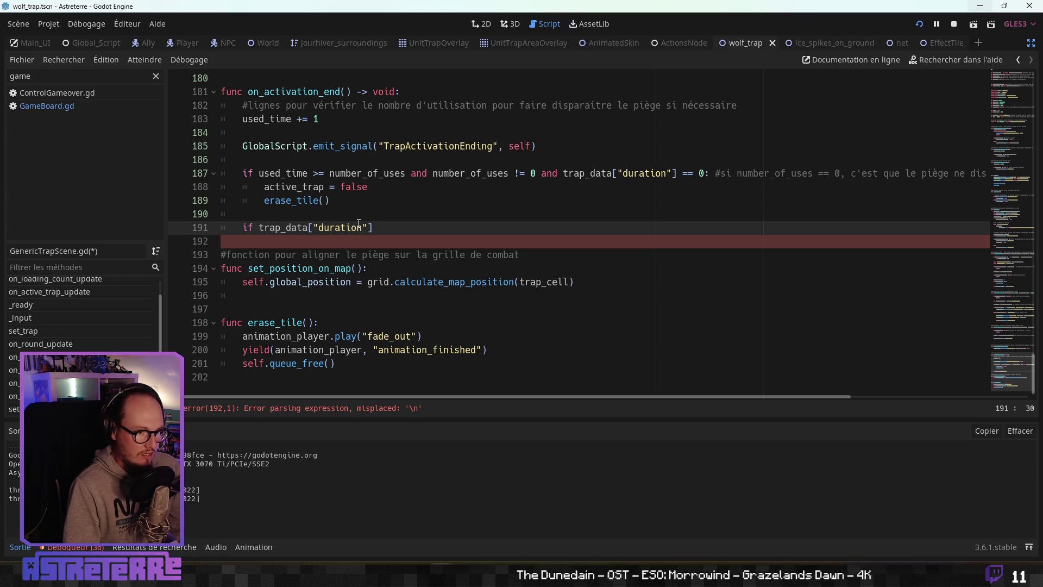
text(> 0:)
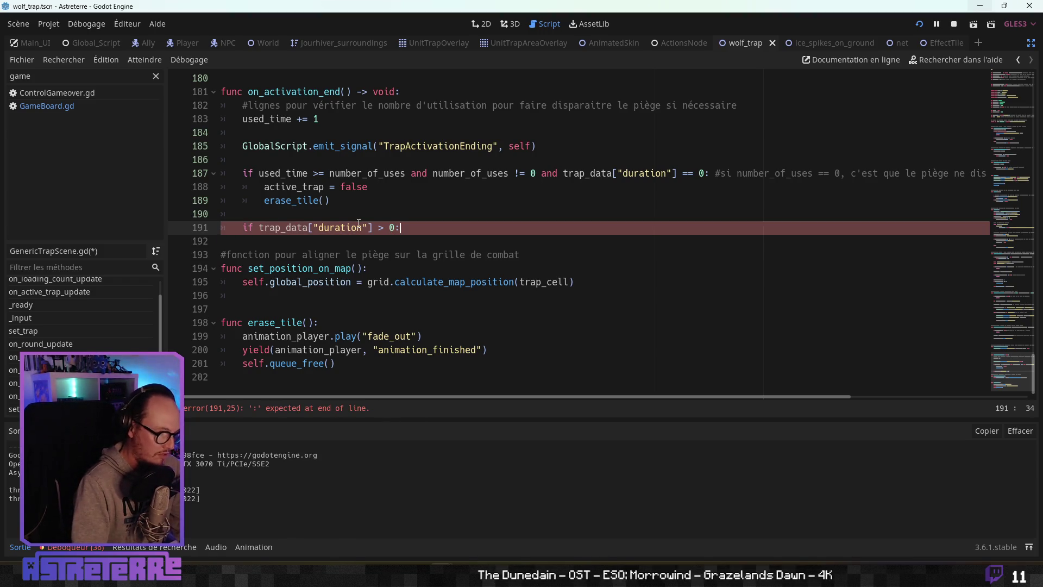
key(Return)
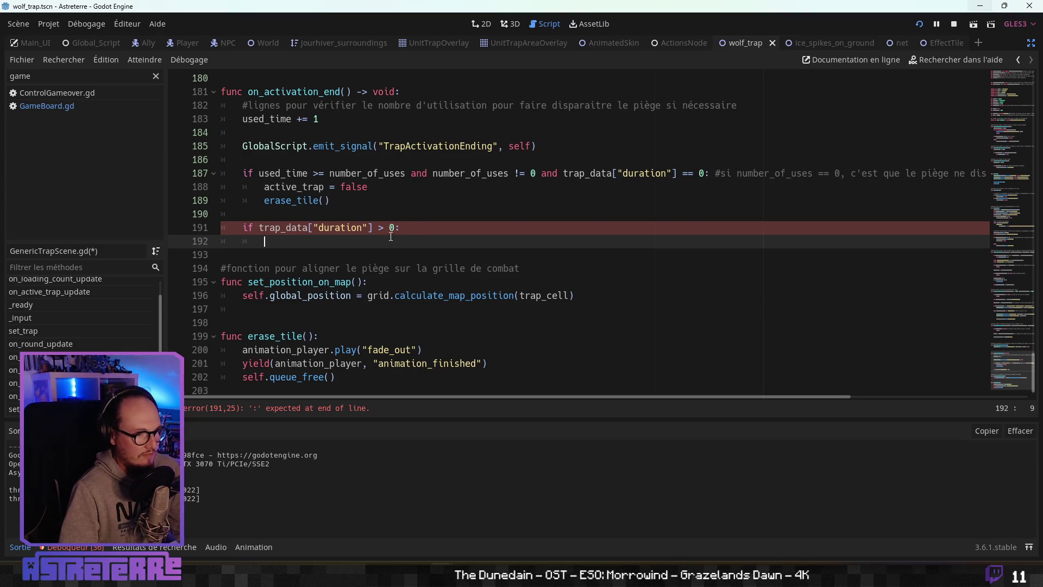
text(pass)
click(450, 225)
text(#L'effet du p)
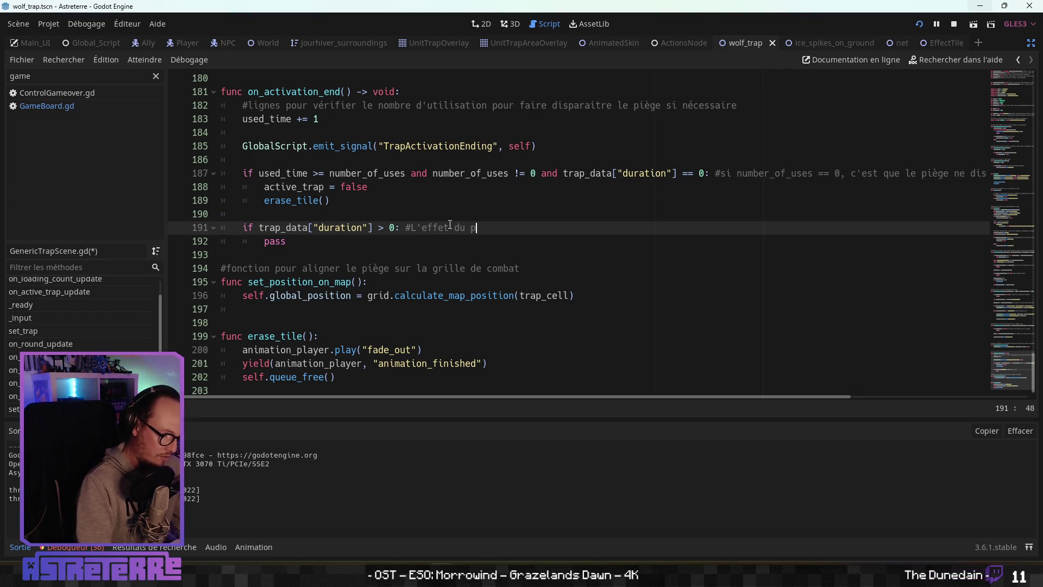
text(iège )
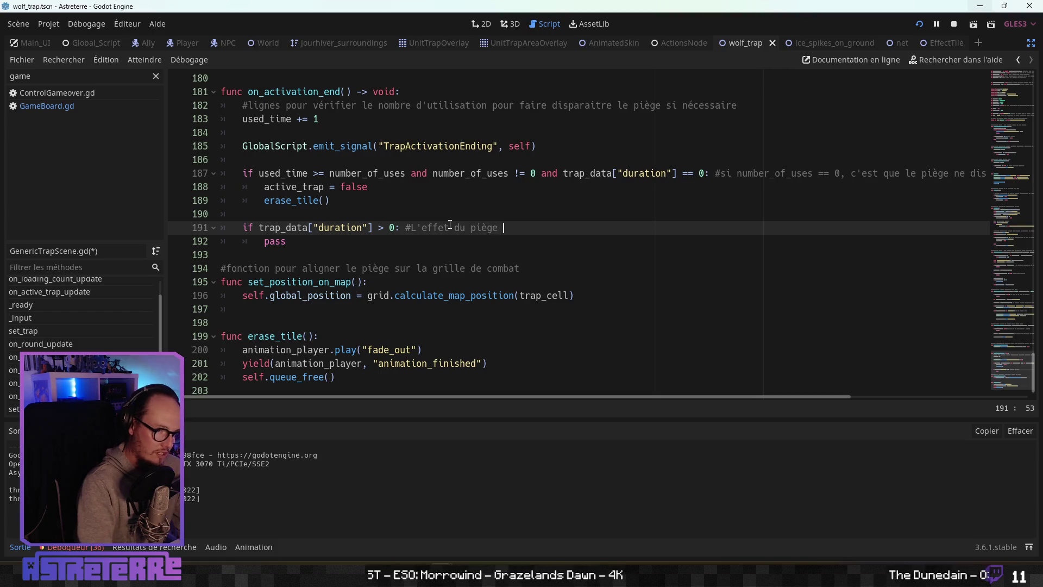
text(que )
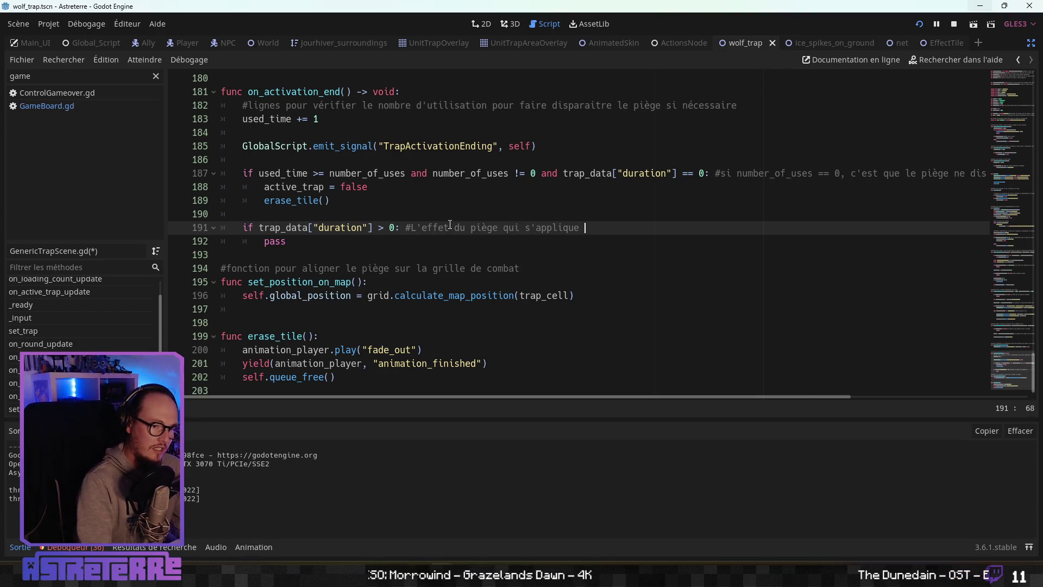
text(enit)
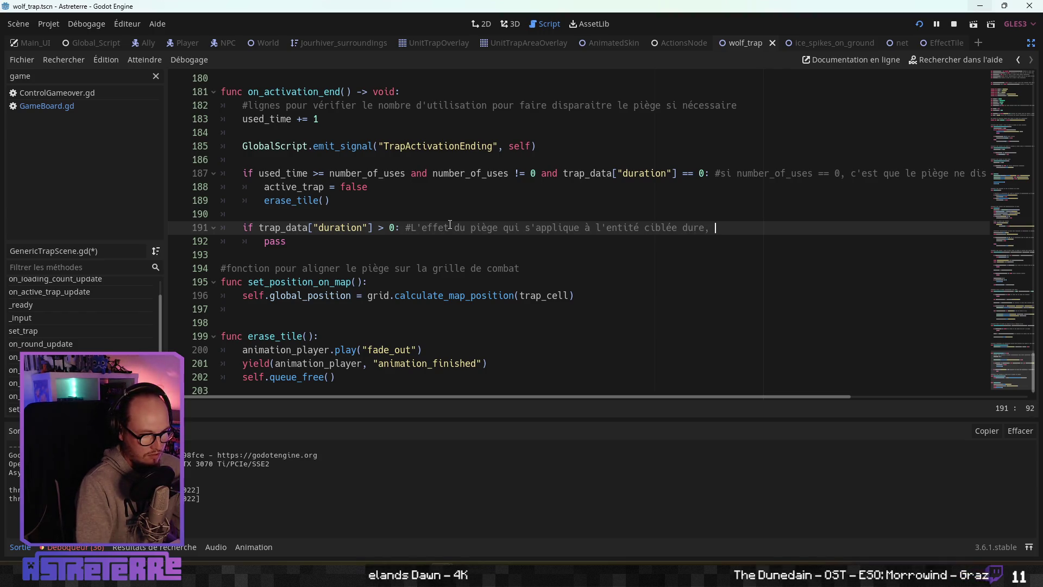
text( donc)
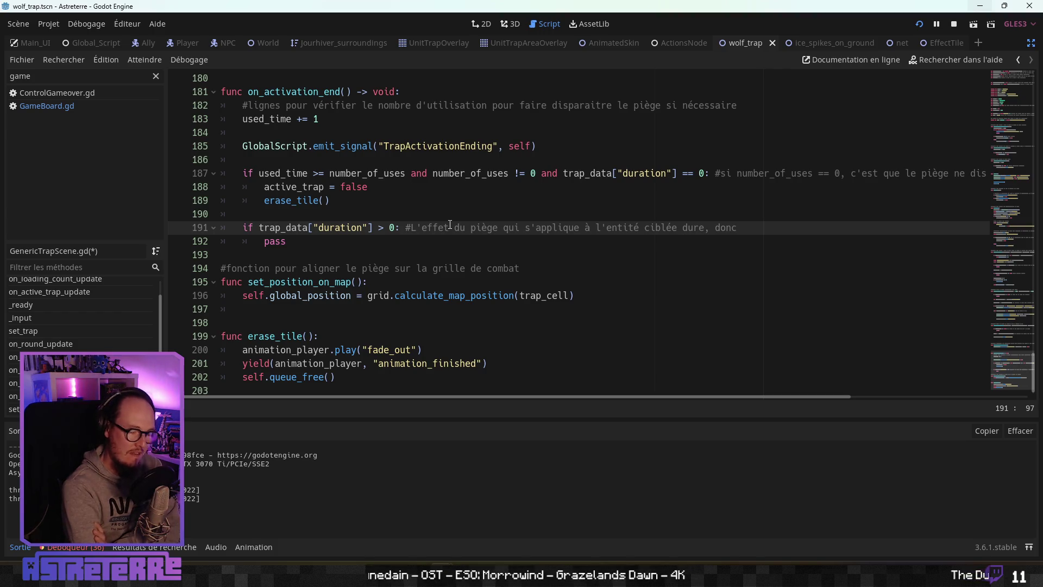
Step: Change line 187's condition to `trap_data["persistance"] == false`
drag(672, 174, 622, 174)
text(persiostance)
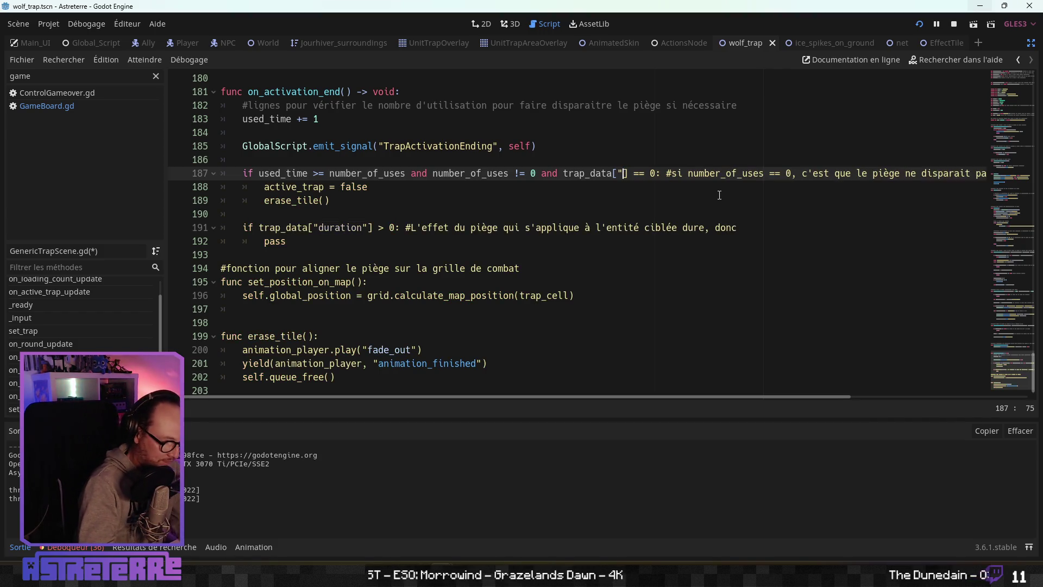
key(Left)
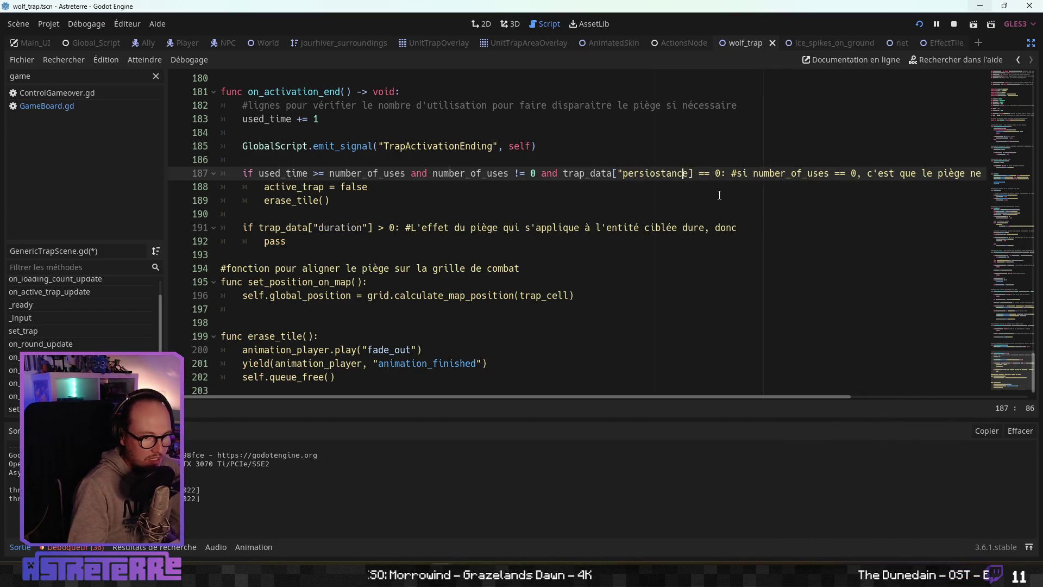
key(Delete)
key(Right)
key(Right)
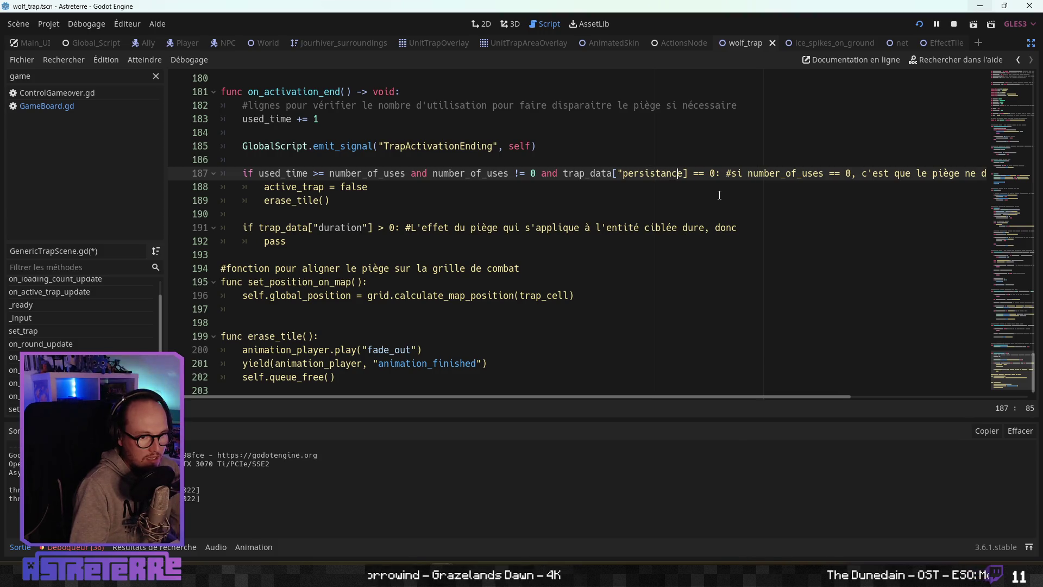
key(Right)
text(")
key(Right)
key(Delete)
text(false)
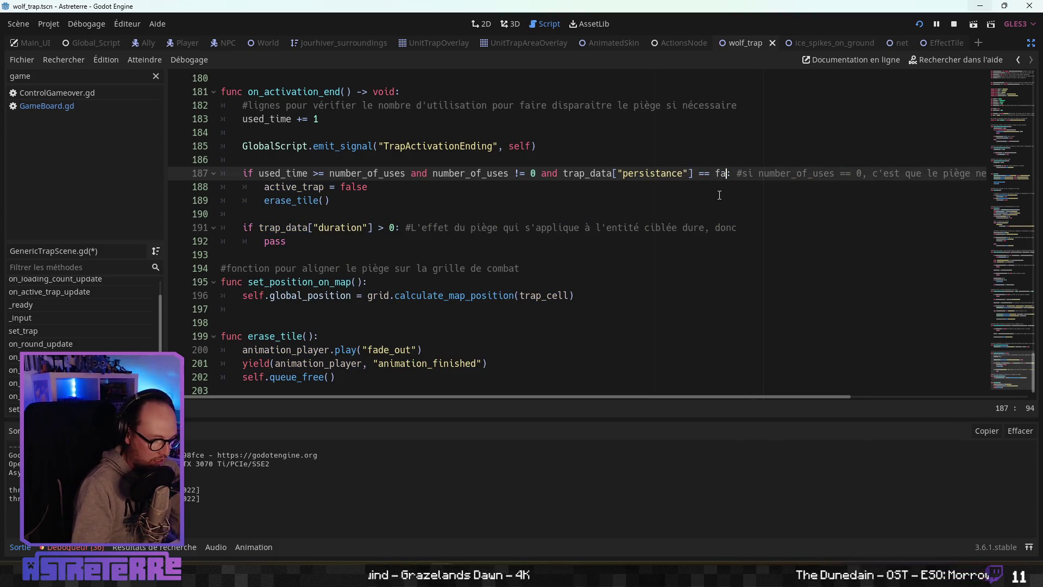
click(435, 217)
Step: Change line 191's condition to `trap_data["persistance"] == true`
click(363, 229)
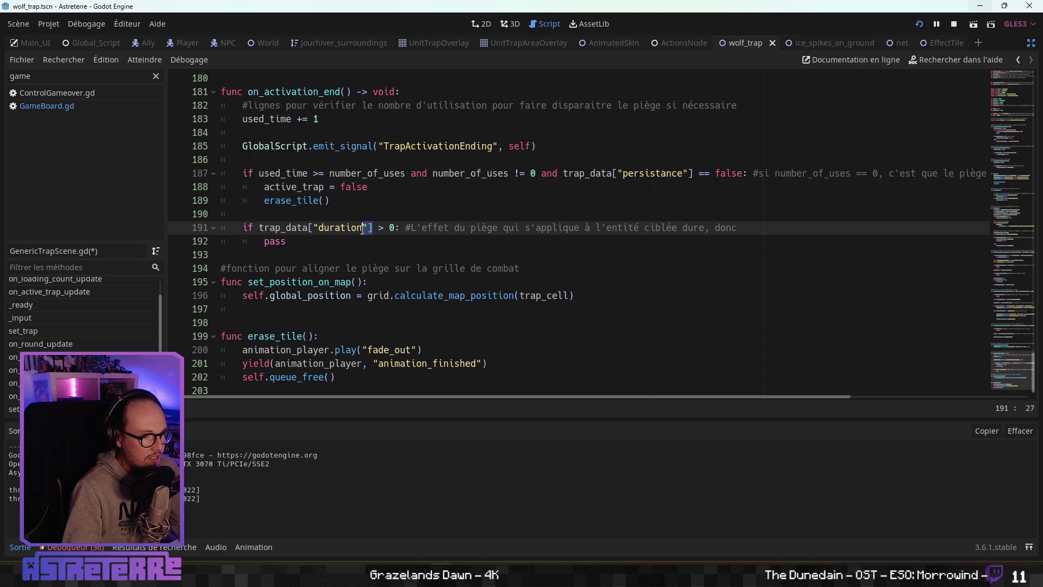
drag(364, 229, 334, 229)
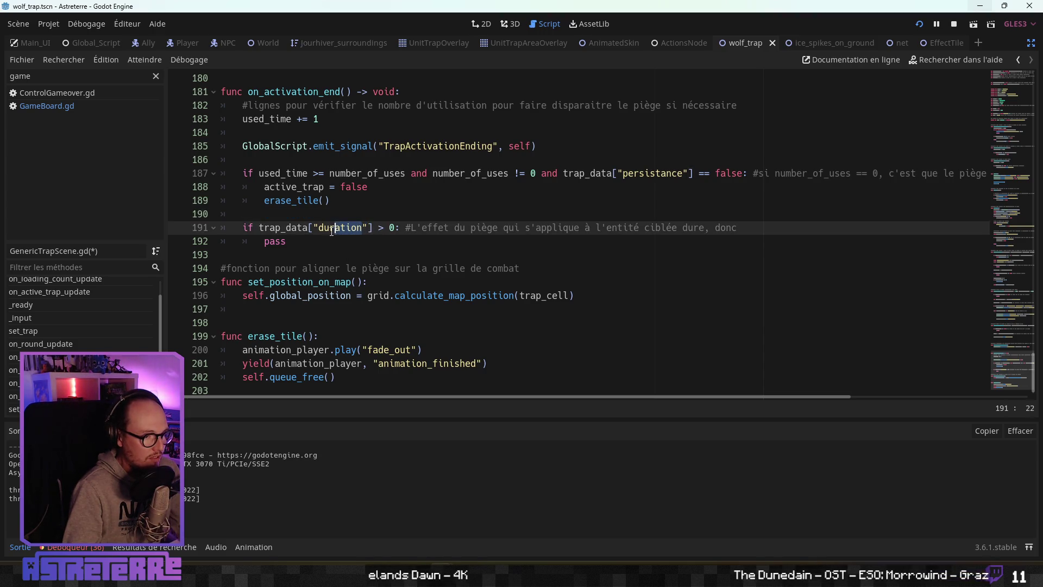
text(persistance)
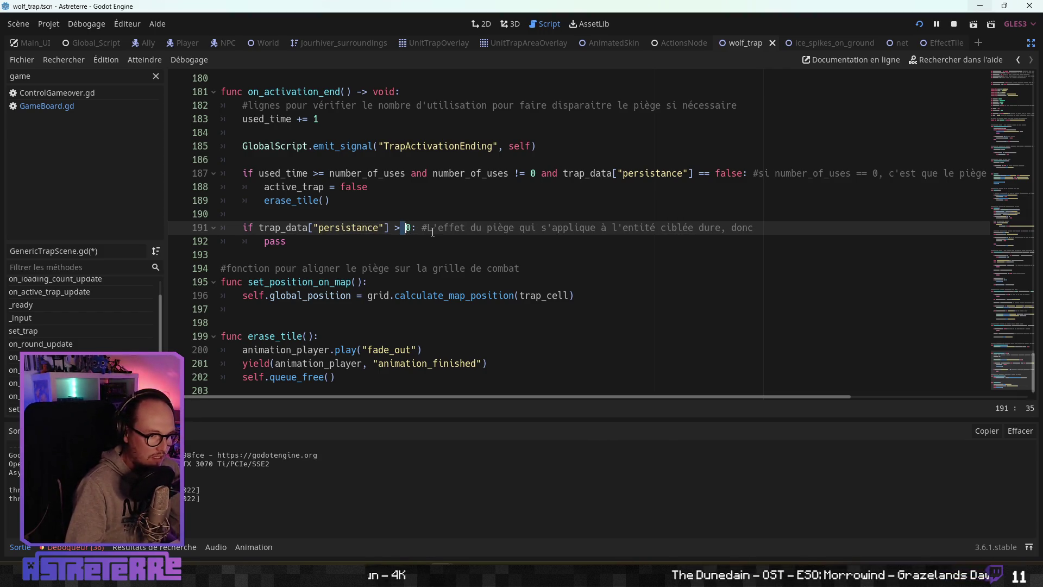
key(Delete)
key(BackSpace)
key(BackSpace)
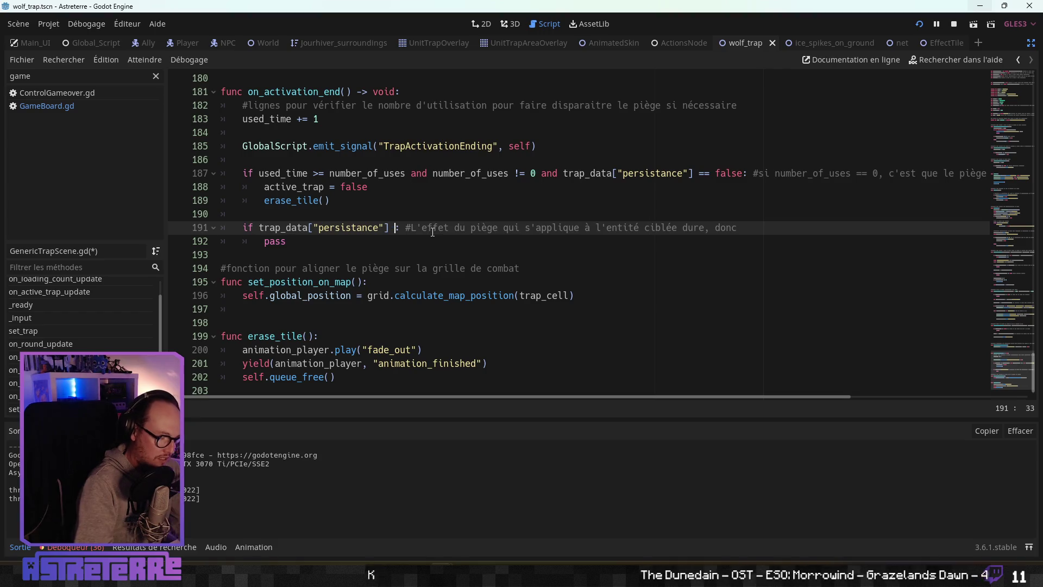
text(== true)
Step: Rewrite line 191's comment as "Le piège persiste tant que dure l'effet (exemple : la paralysie lié au filet)"
click(497, 228)
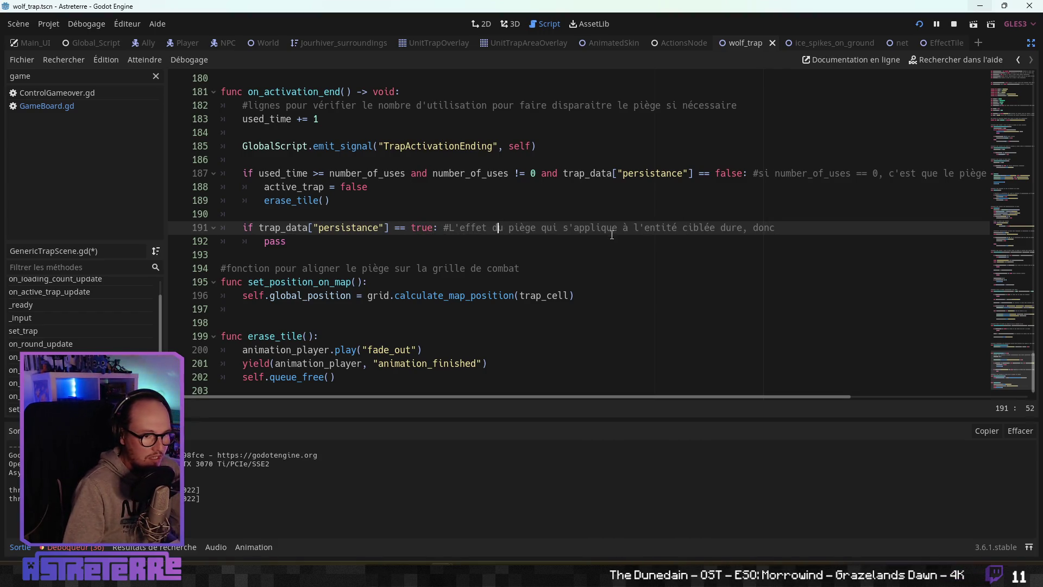
drag(781, 228, 462, 228)
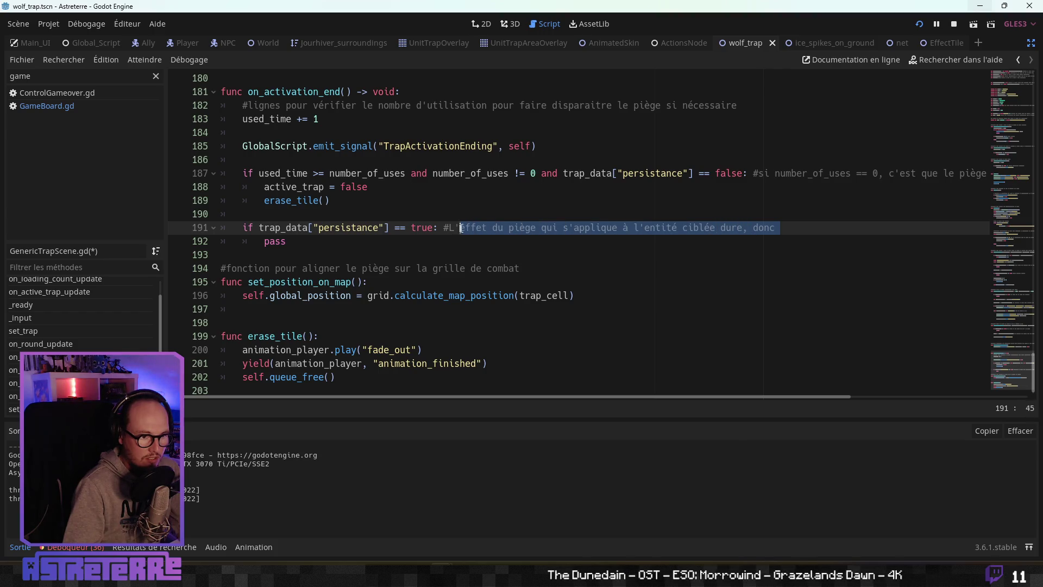
text(Le pi)
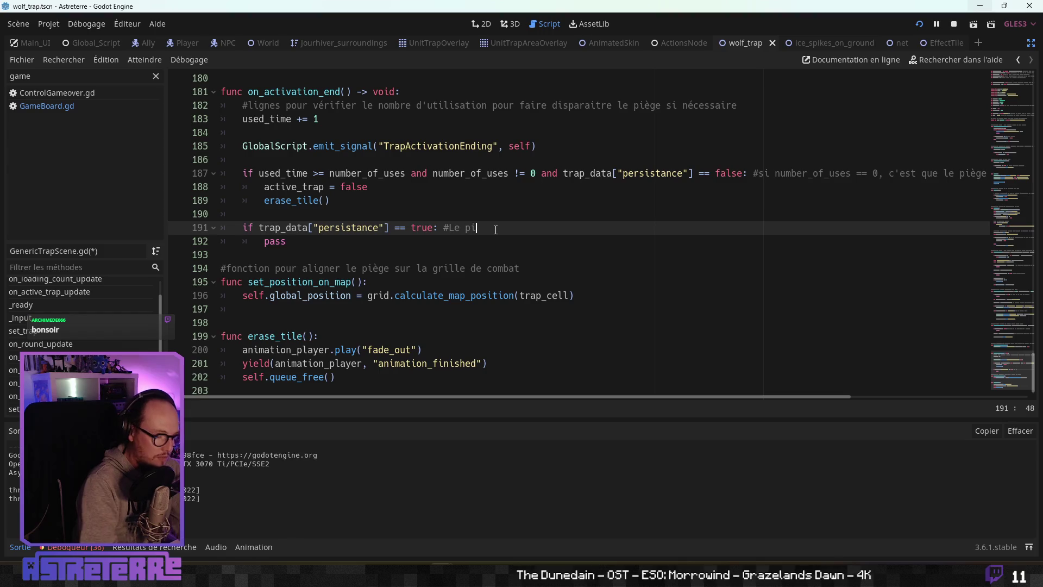
text(ège persiste d)
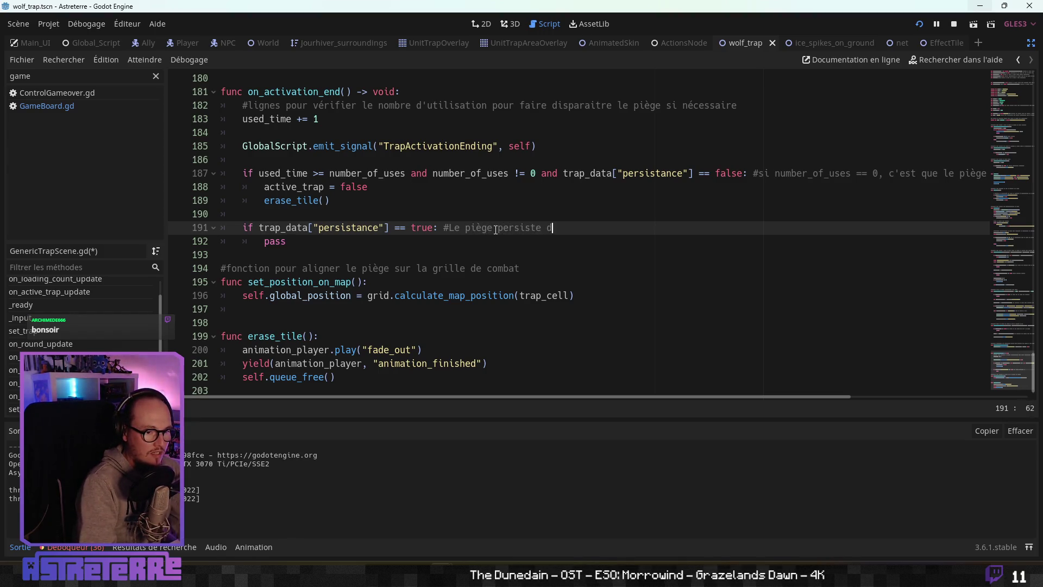
key(BackSpace)
text(te temps que du)
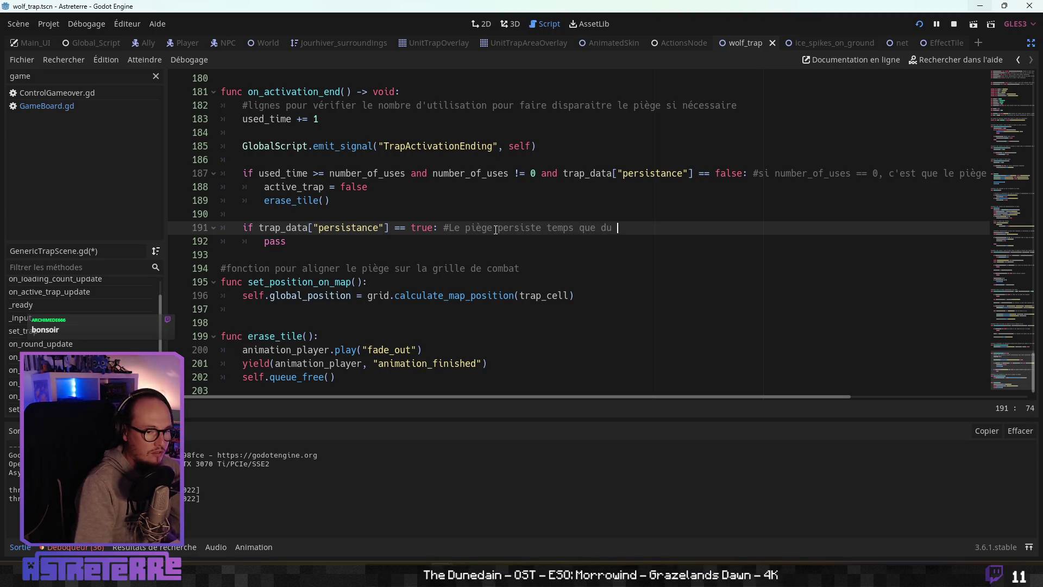
key(BackSpace)
key(BackSpace)
key(BackSpace)
key(BackSpace)
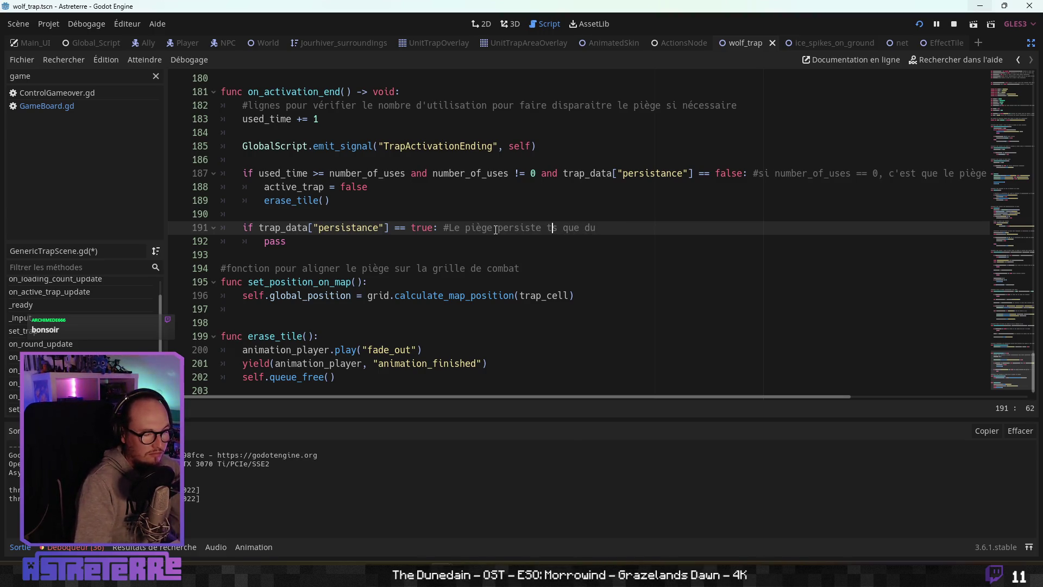
text(ant)
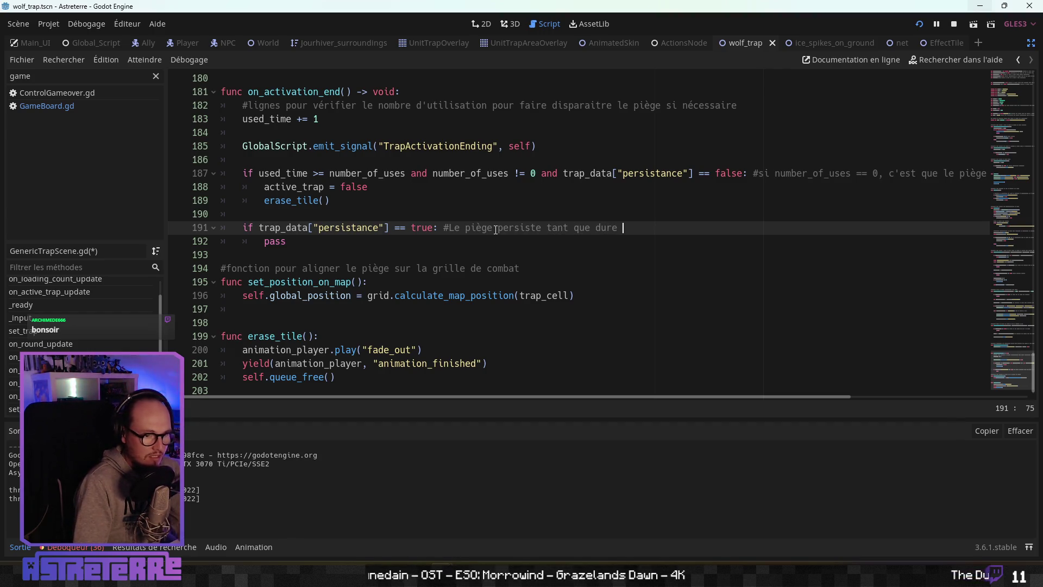
text( l'effet ()
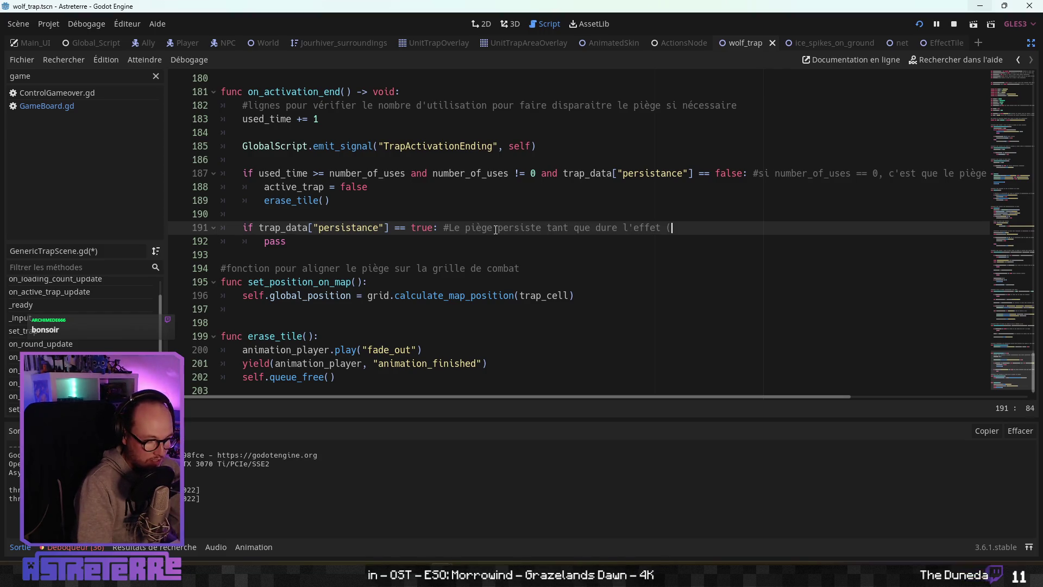
text(emple ;)
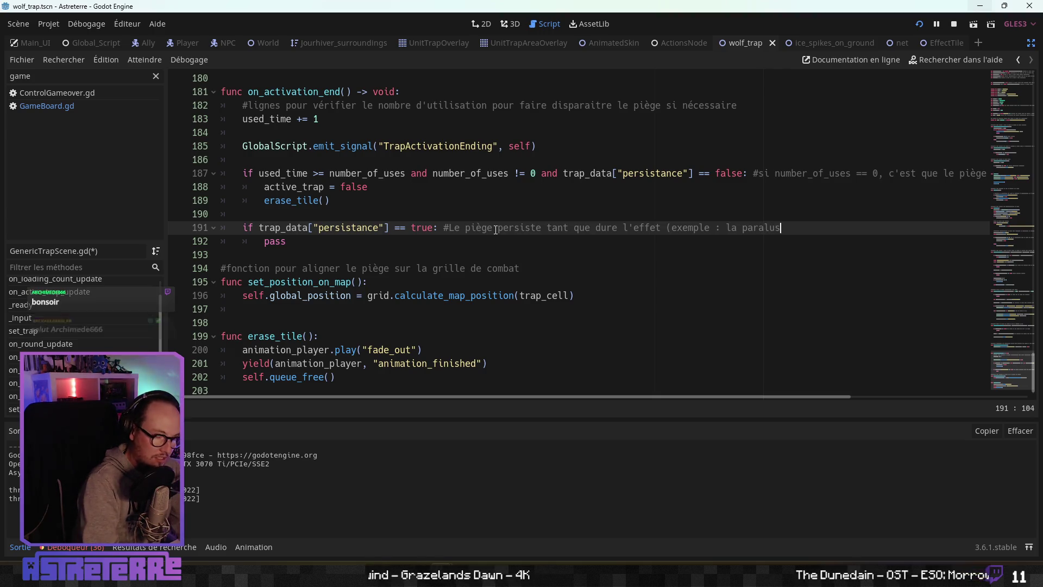
text(lysie du filet)
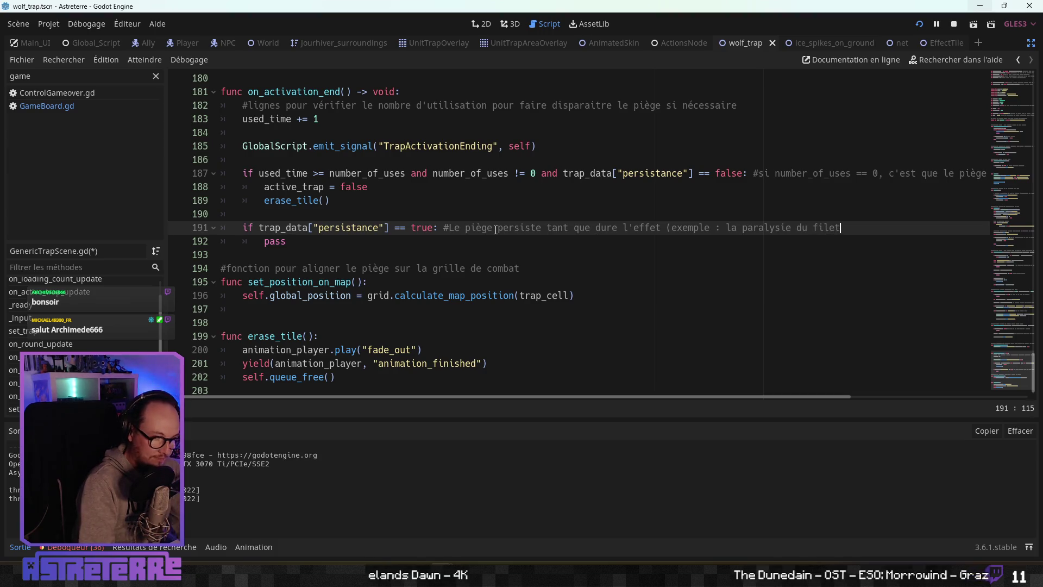
text())
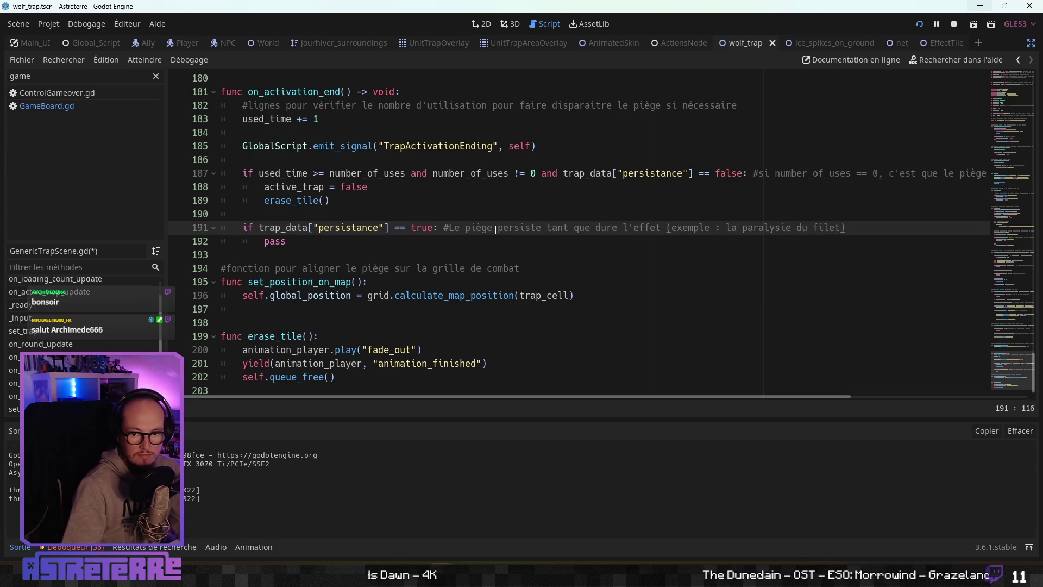
click(581, 239)
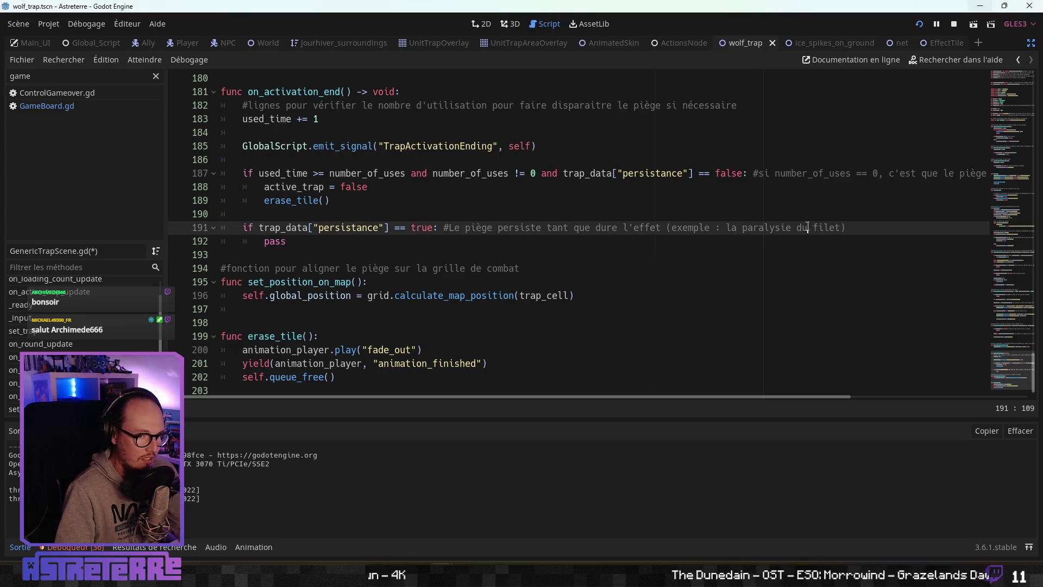
drag(796, 227, 813, 227)
text(m)
text(ié a)
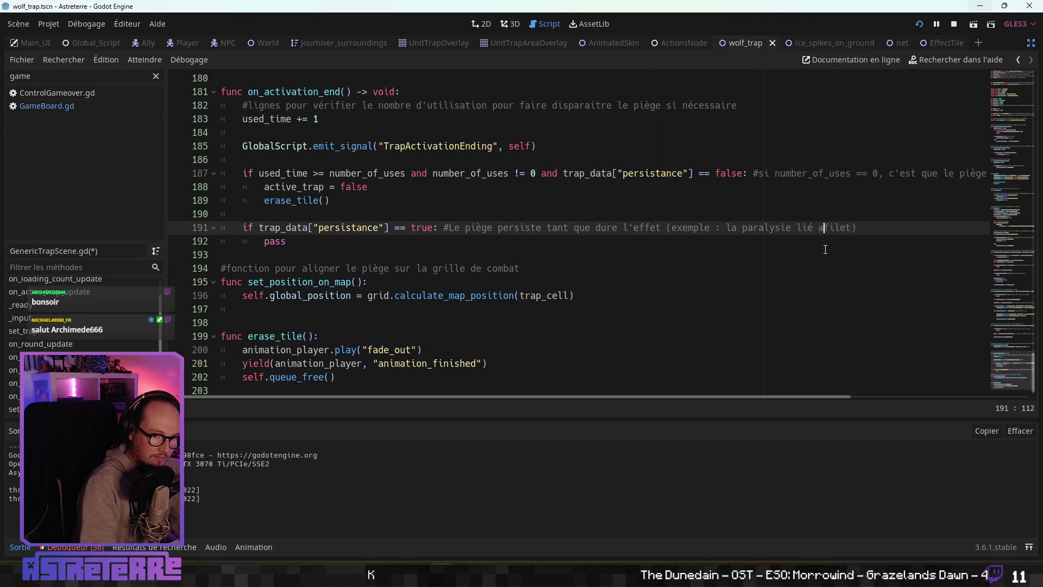
text(u)
click(337, 237)
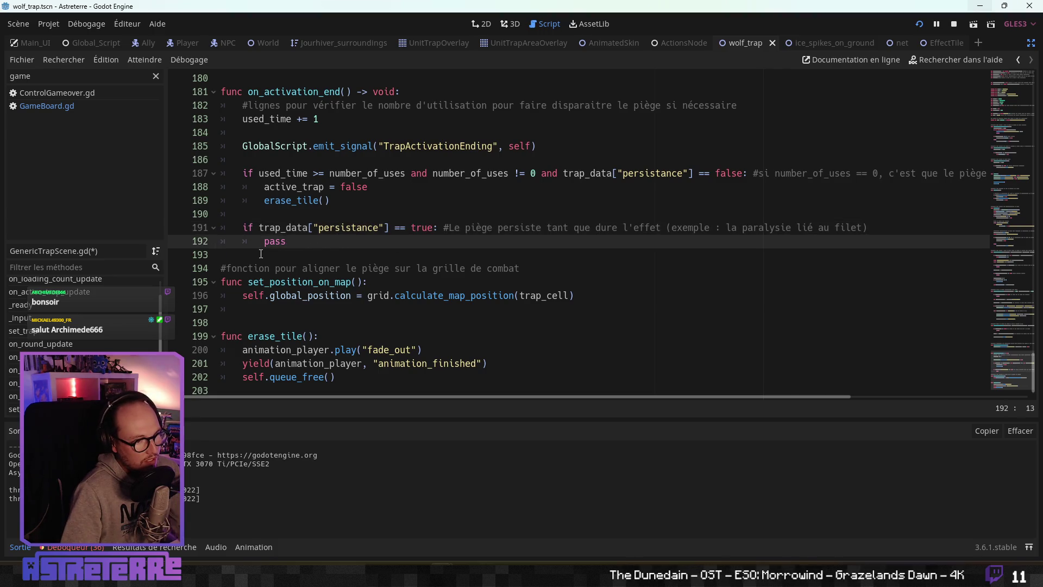
Step: Add a blank line after the persistance == true block
click(261, 254)
key(Return)
double_click(273, 242)
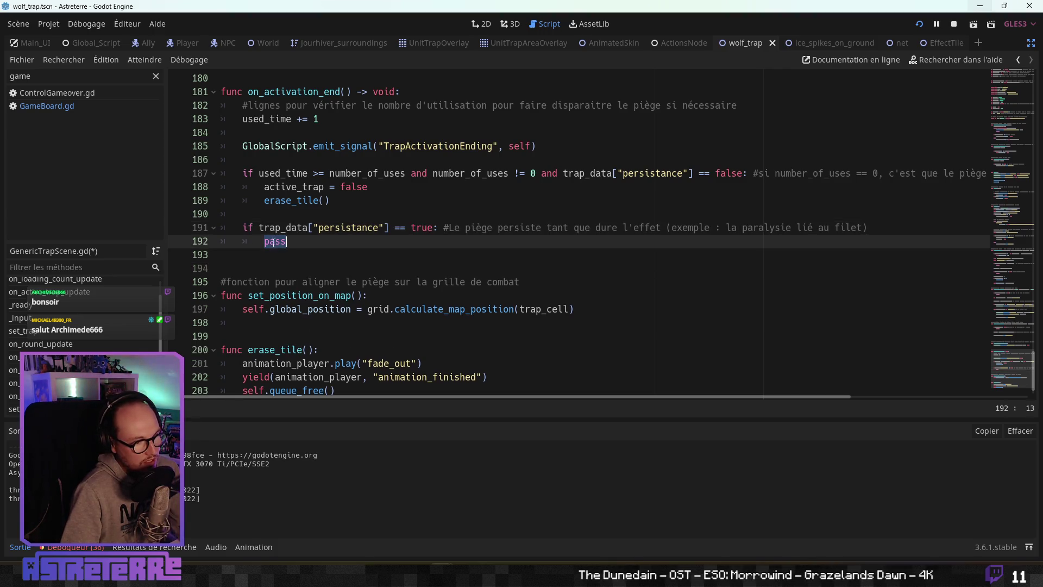
click(329, 249)
click(327, 266)
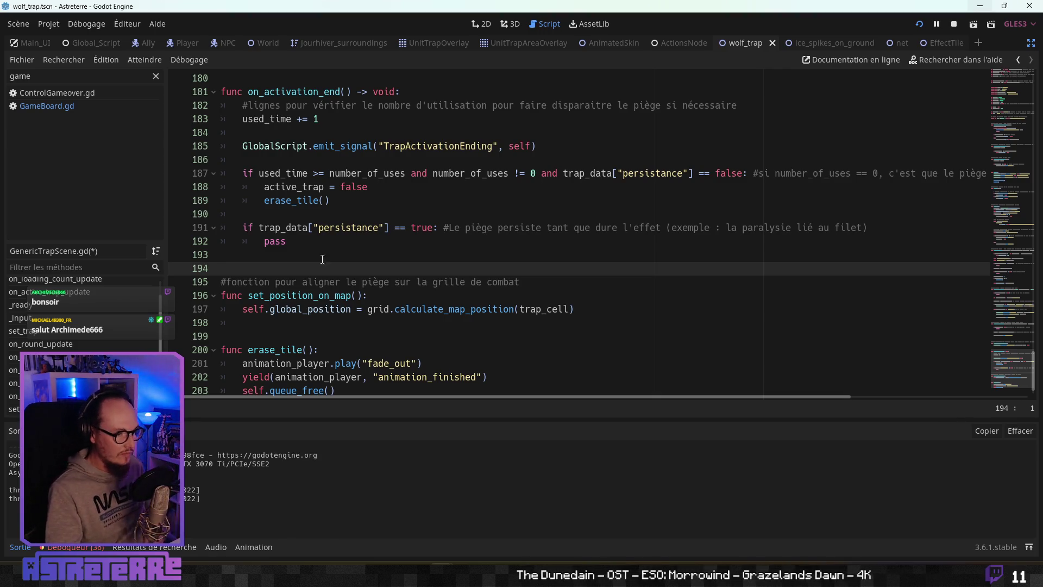
Step: Replace pass on line 192 with active_trap = false copied from line 188
drag(368, 187, 264, 187)
key(ctrl+c)
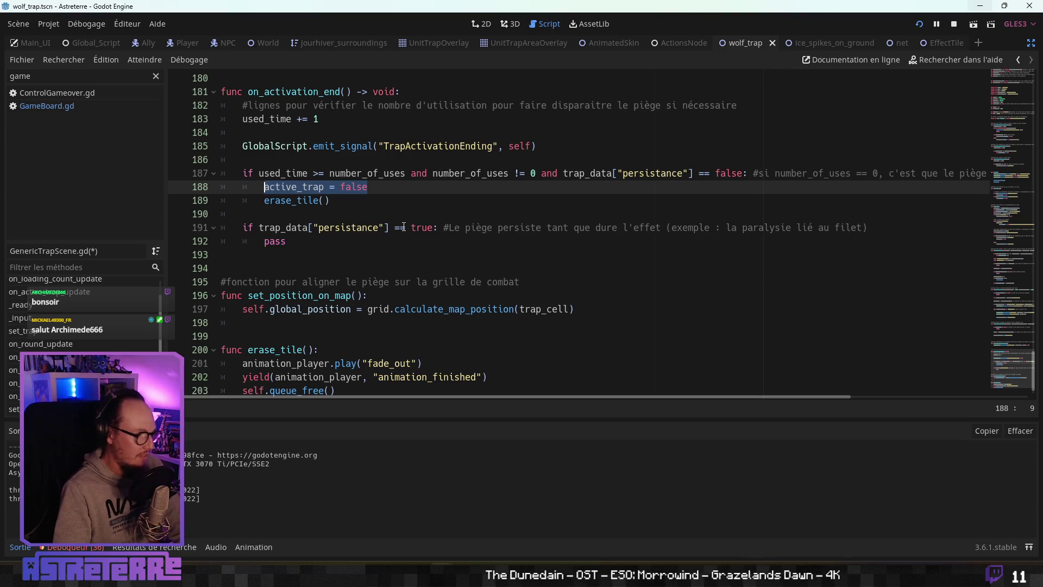
double_click(268, 241)
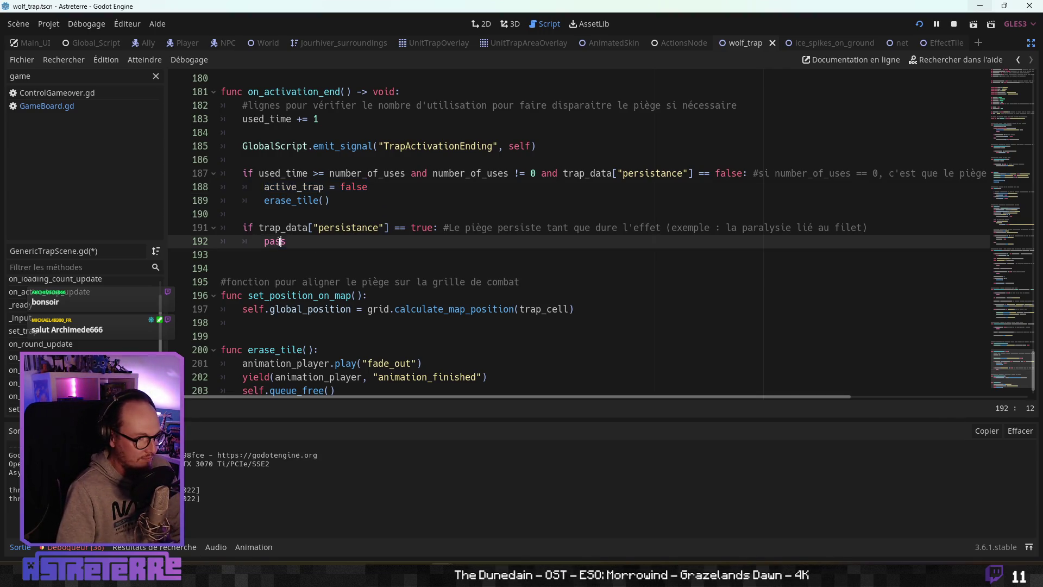
key(ctrl+v)
click(372, 205)
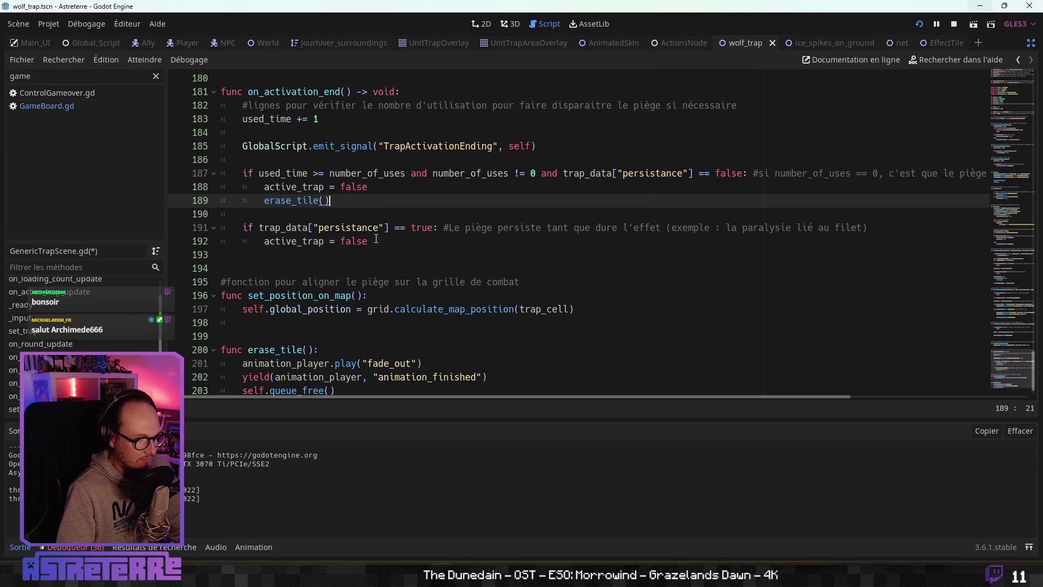
click(383, 244)
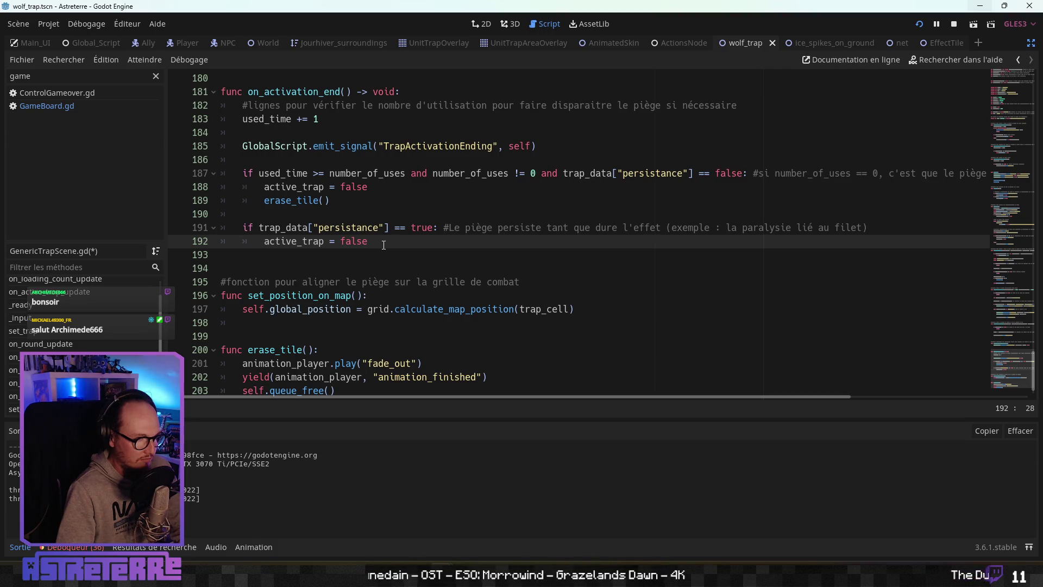
click(354, 256)
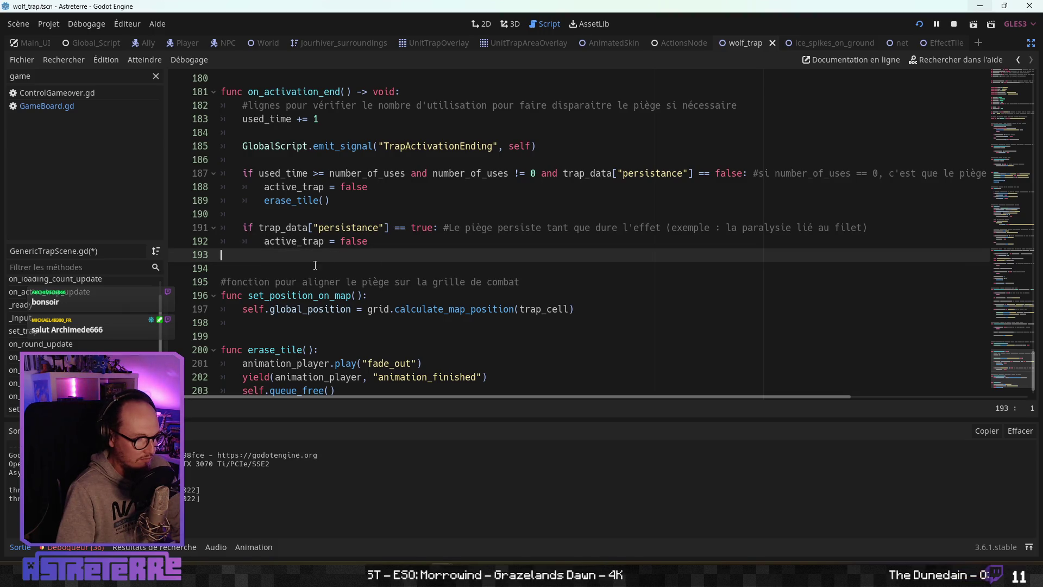
click(316, 265)
key(Return)
click(315, 241)
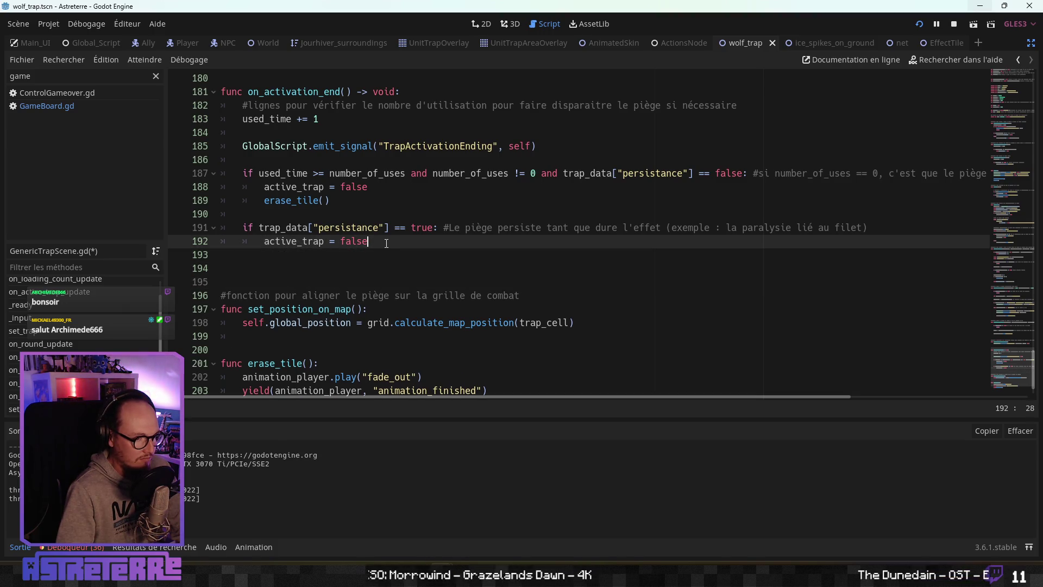
click(347, 254)
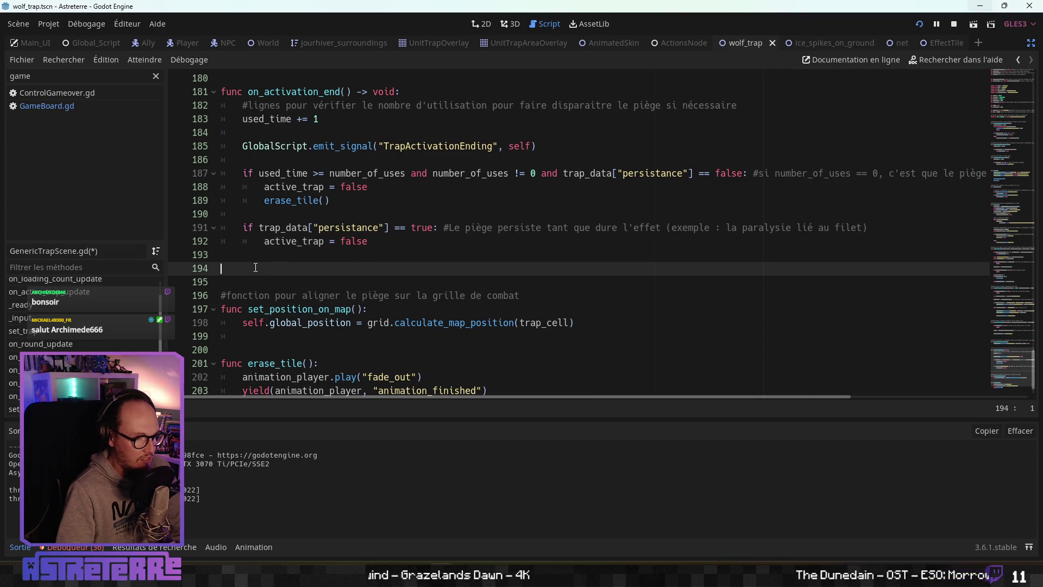
drag(368, 241, 264, 241)
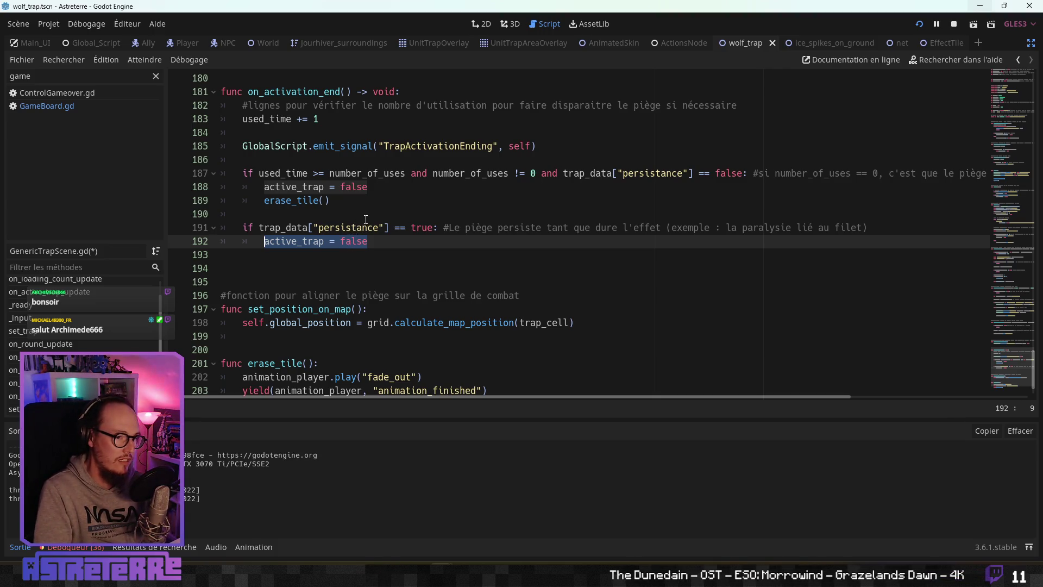
Step: Move the persistance == false check from line 187 into a new if that wraps erase_tile()
click(564, 173)
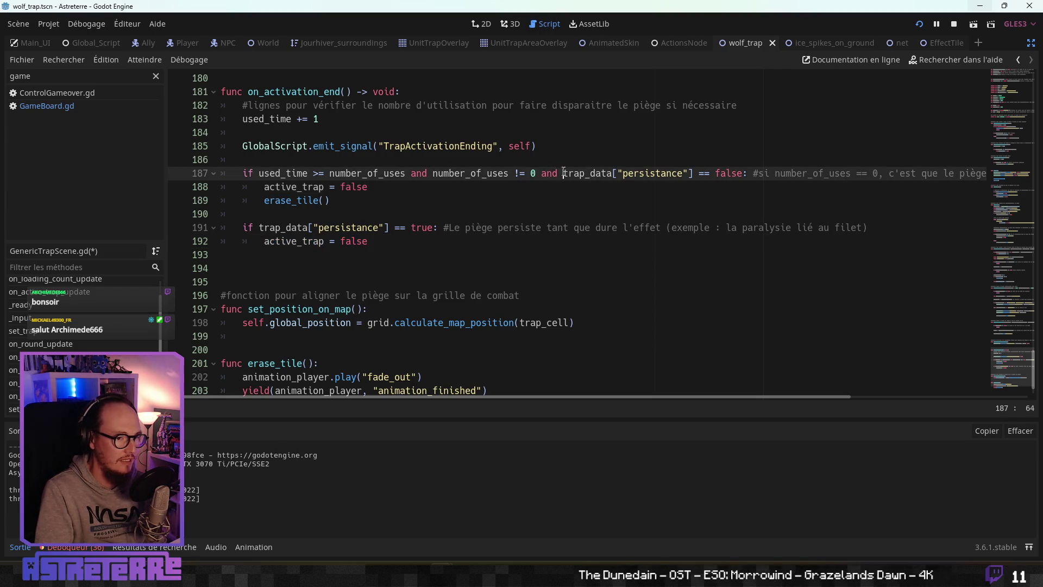
click(636, 197)
mouse_move(742, 173)
mouse_down()
mouse_move(547, 173)
mouse_move(564, 174)
mouse_up()
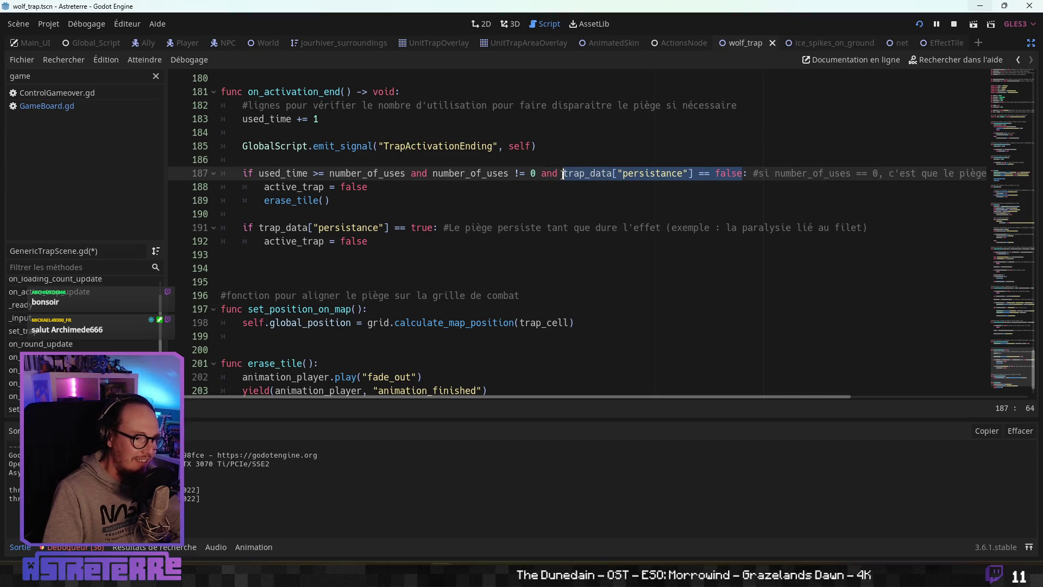
key(BackSpace)
click(264, 187)
key(Down)
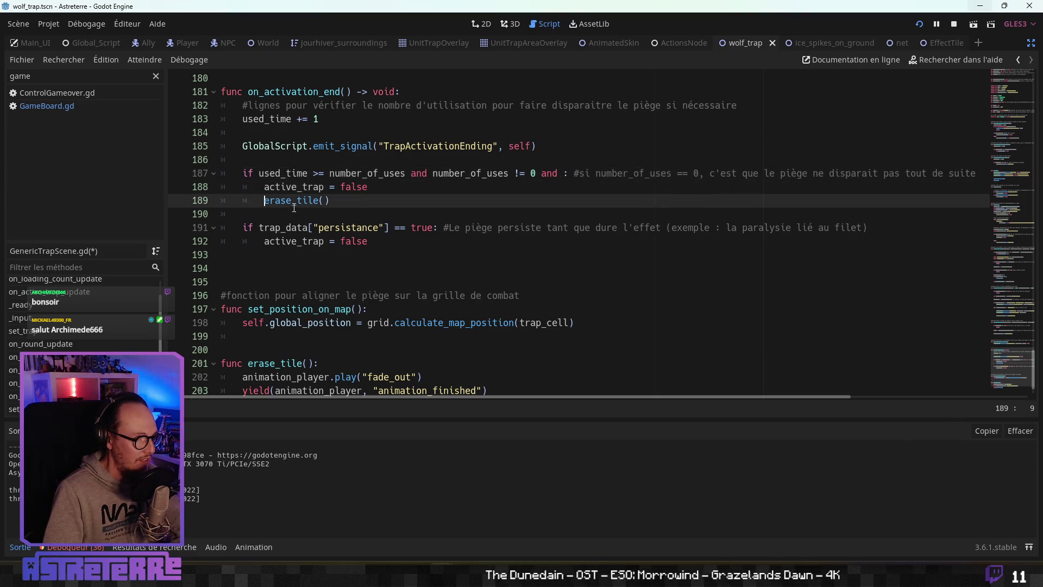
key(Return)
key(Up)
text(uif)
text(trap_data["persistance"] == false)
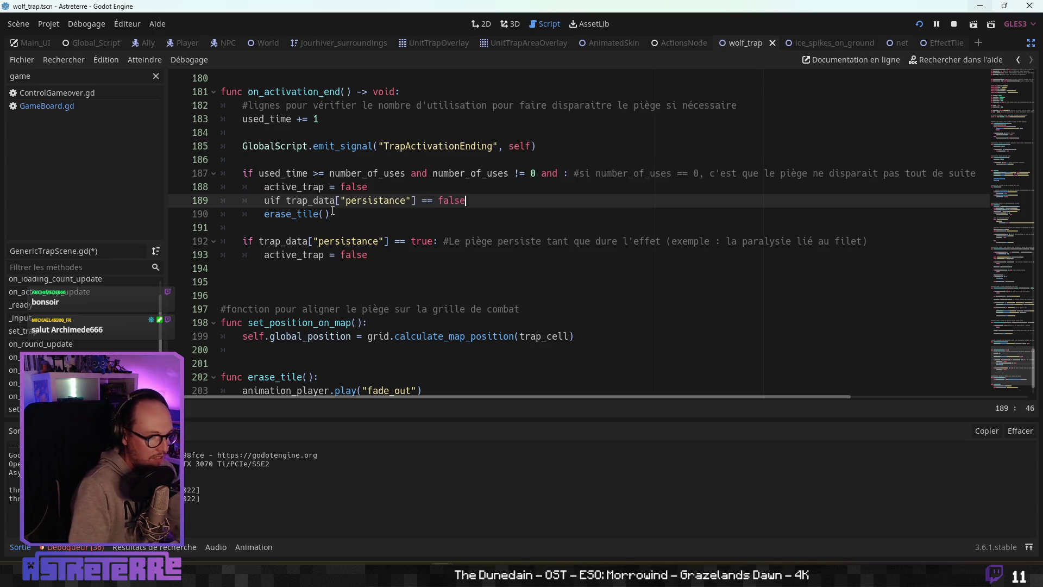
key(BackSpace)
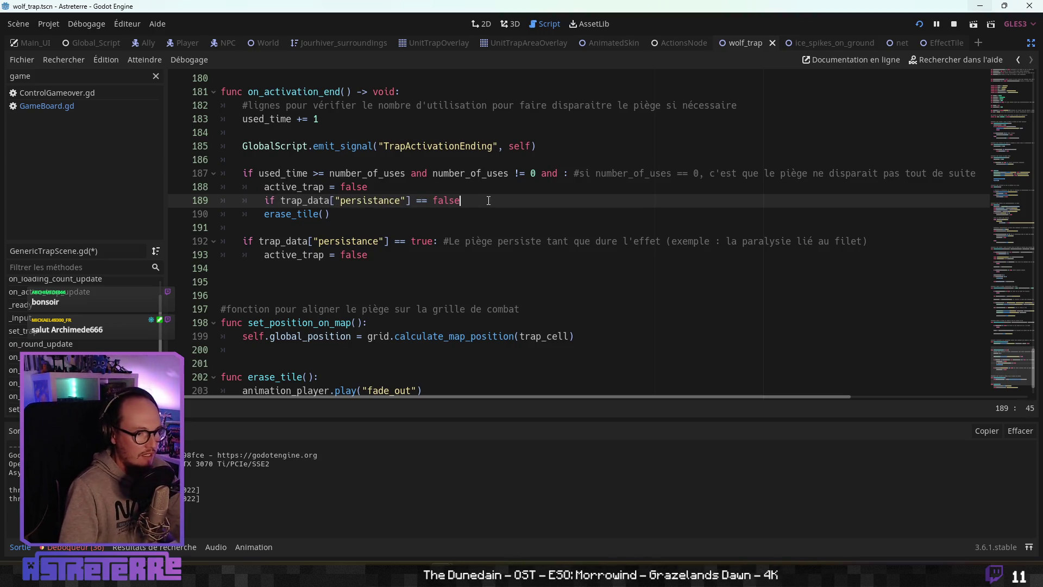
click(286, 214)
key(Tab)
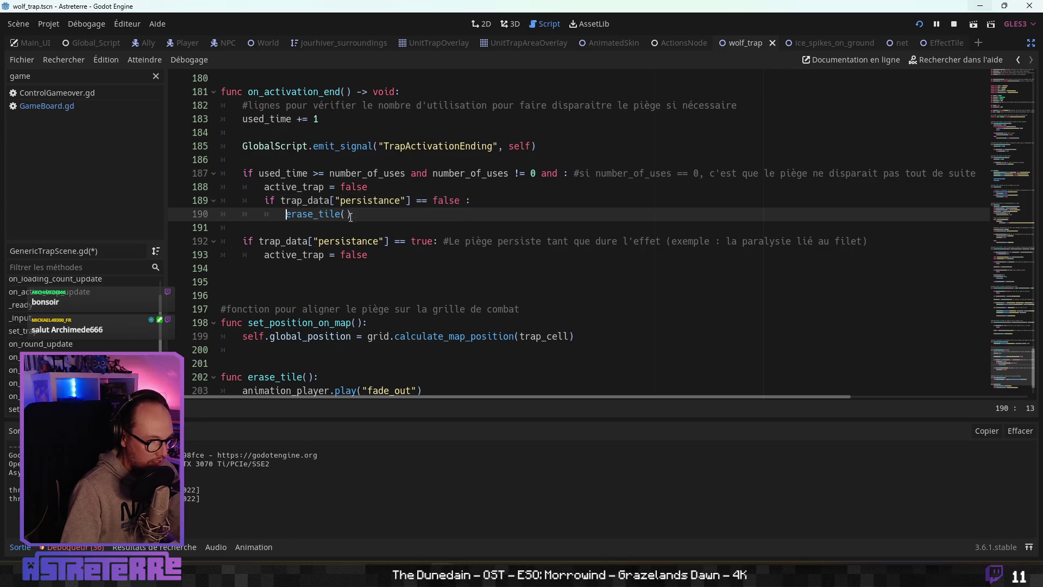
Step: Move the persistence comment from line 192 to the end of the new if line 189
mouse_move(394, 255)
mouse_down()
mouse_move(191, 235)
mouse_move(479, 242)
mouse_move(449, 242)
mouse_move(471, 202)
mouse_up()
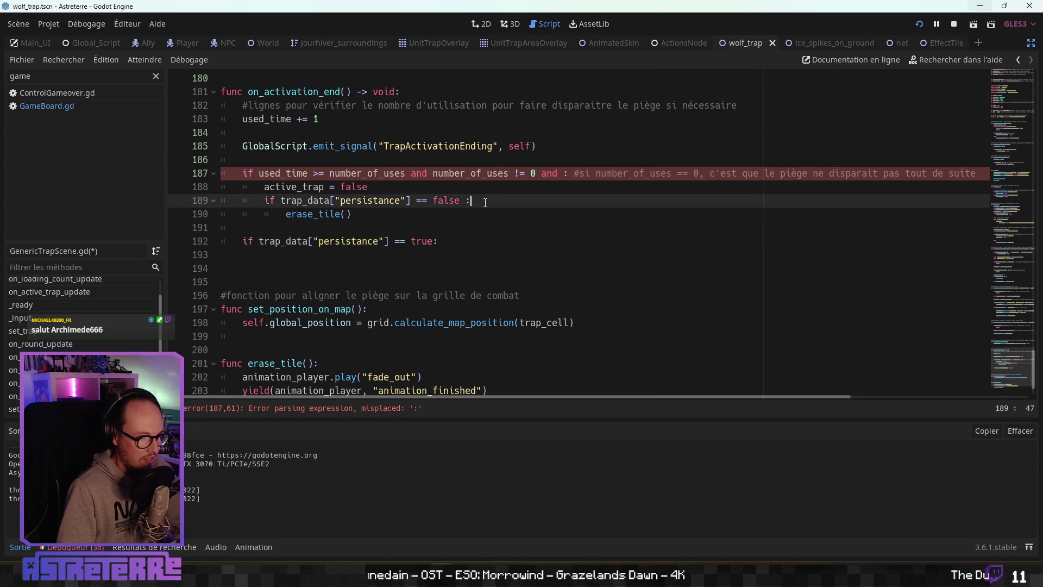
key(ctrl+z)
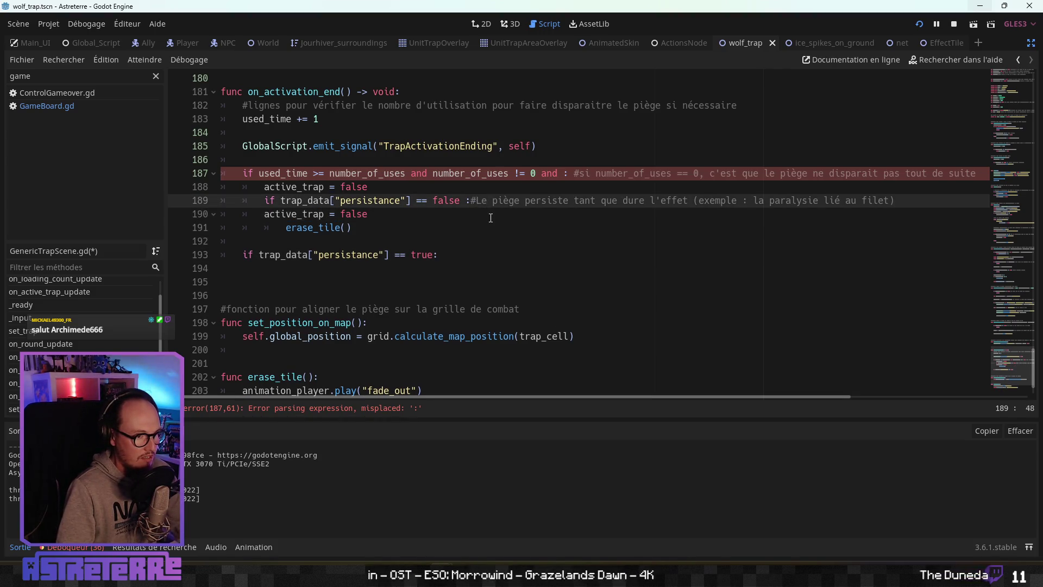
key(ctrl+z)
key(ctrl+z)
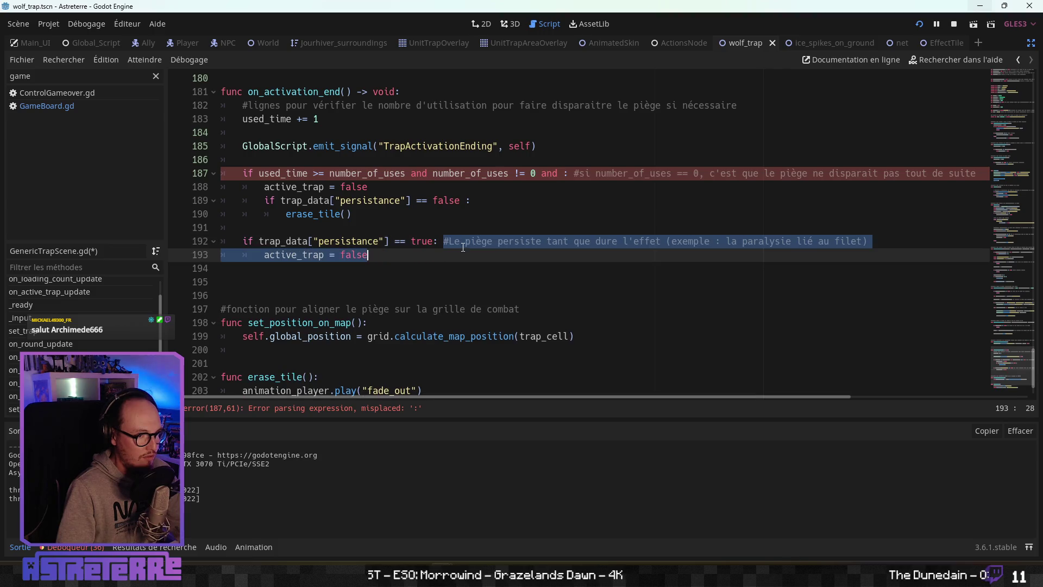
click(510, 240)
drag(870, 242, 444, 243)
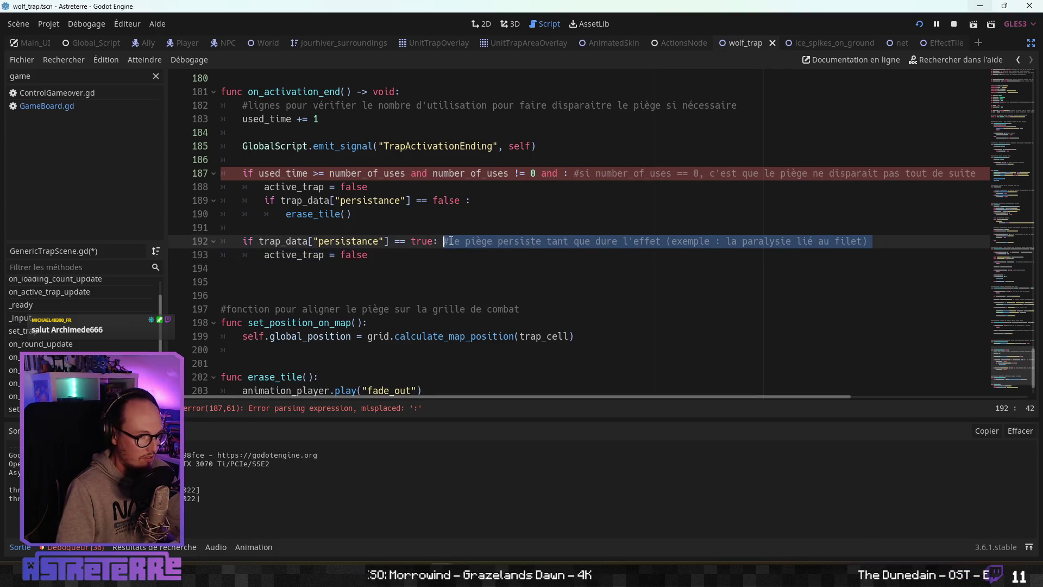
key(ctrl+x)
click(484, 201)
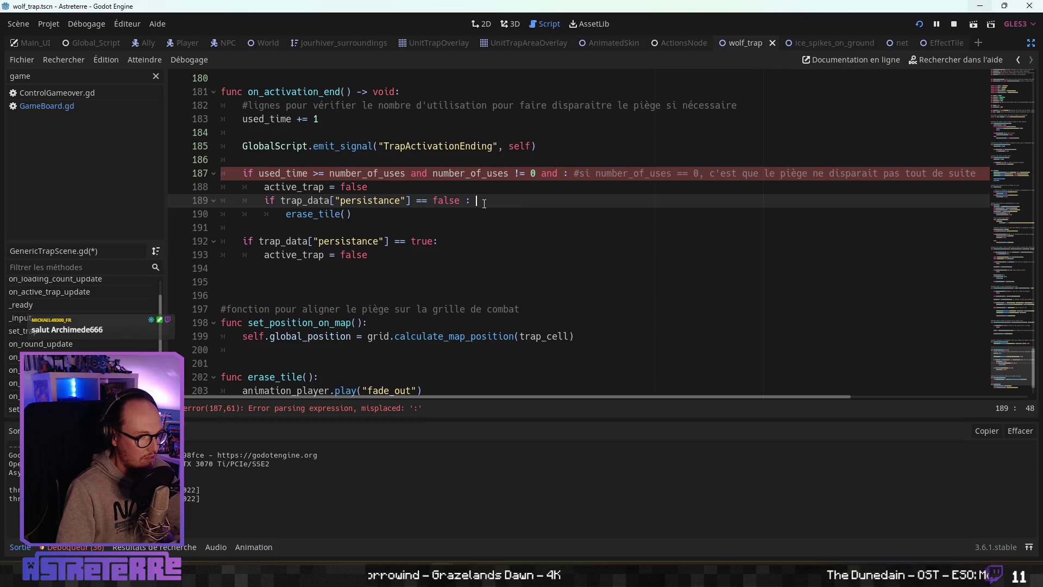
key(ctrl+v)
Step: Reword the comment to say the trap "ne persiste pas après application de l'effet"
click(530, 201)
text(ne pe)
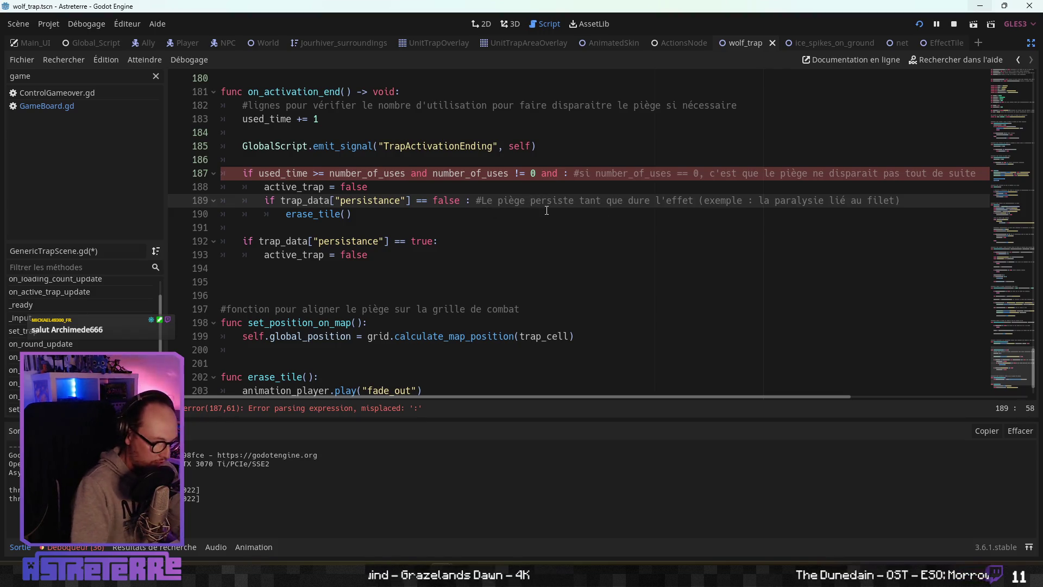
text(rsiste o)
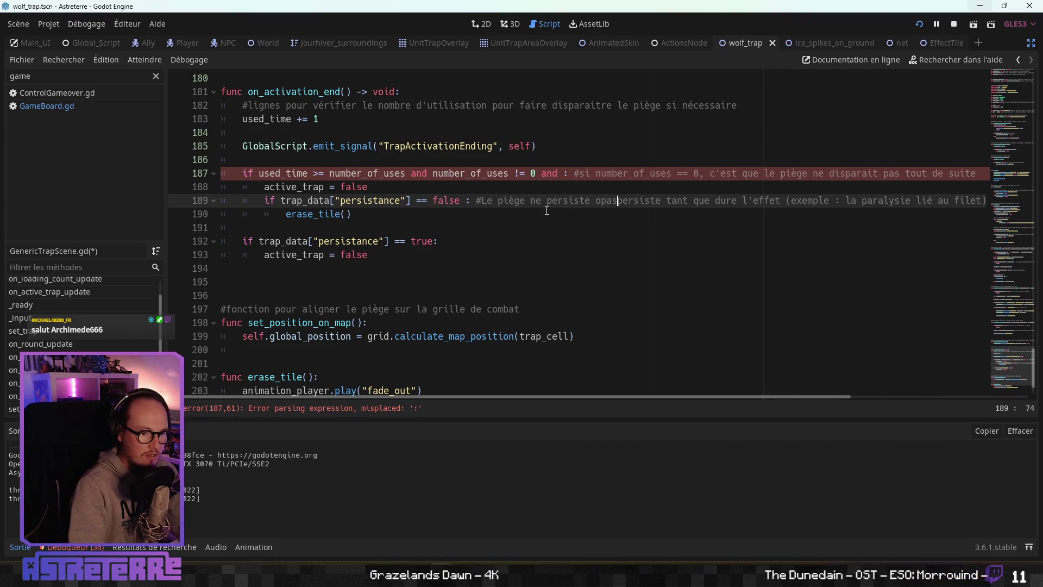
key(BackSpace)
key(ctrl+Delete)
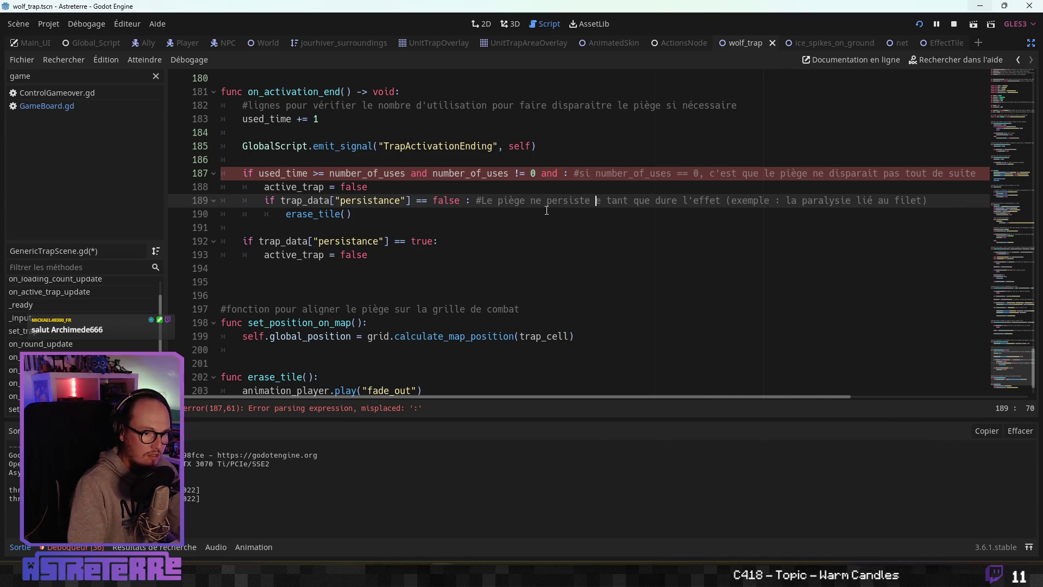
text(pas)
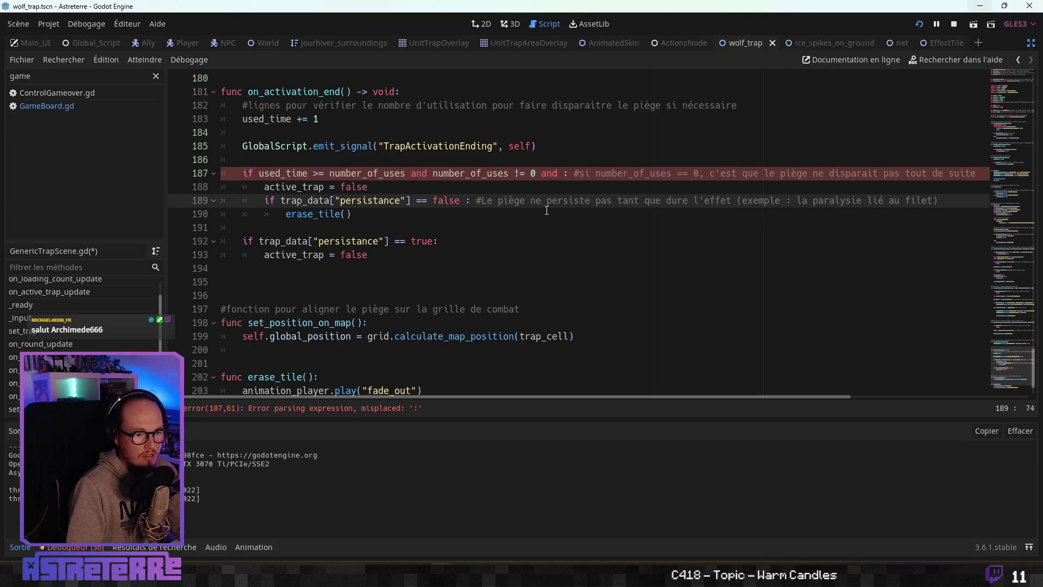
key(Delete)
key(Delete)
key(Delete)
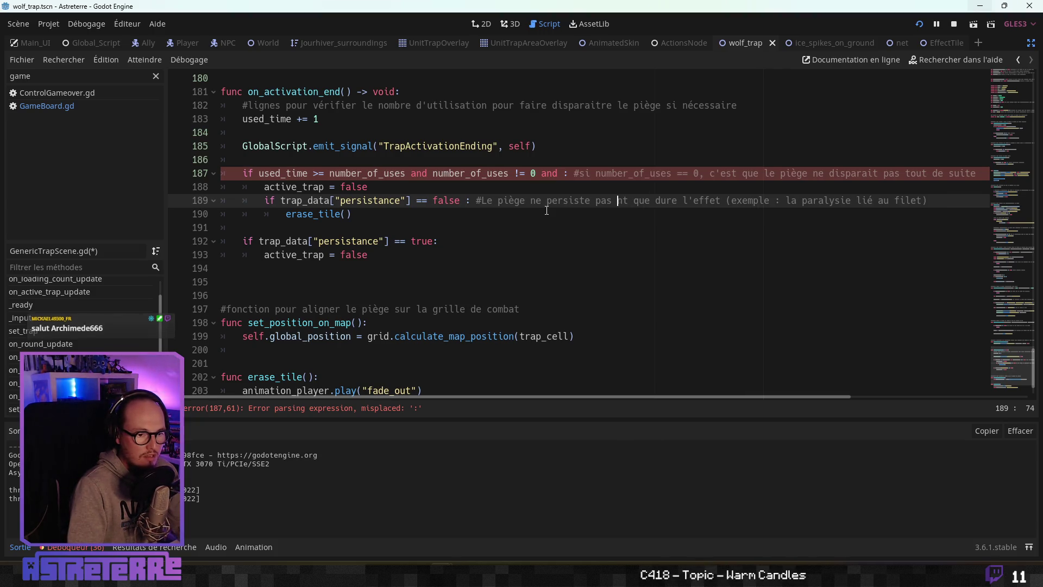
key(Delete)
key(Delete)
key(Delete)
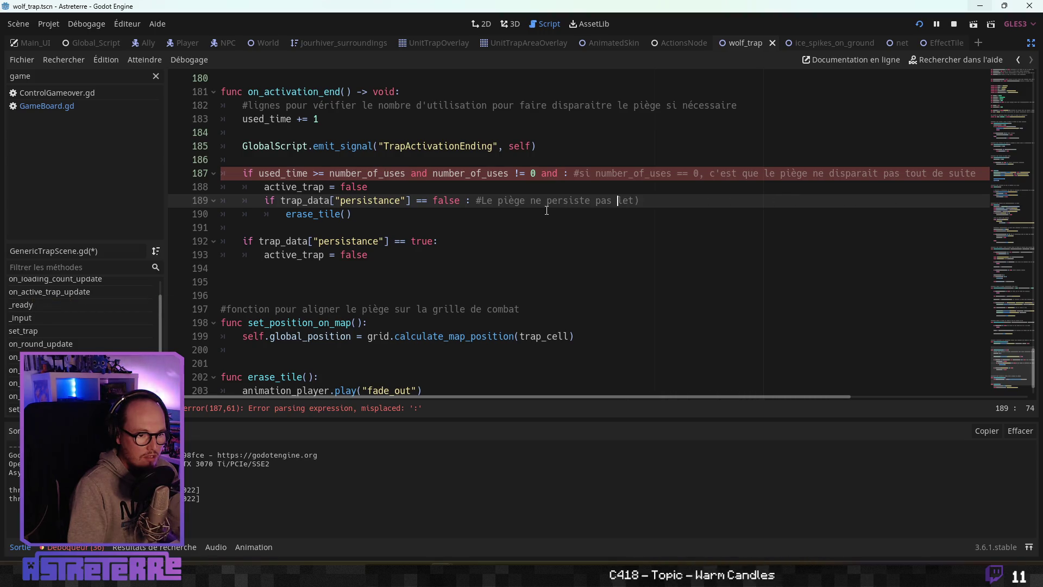
key(Delete)
text(après )
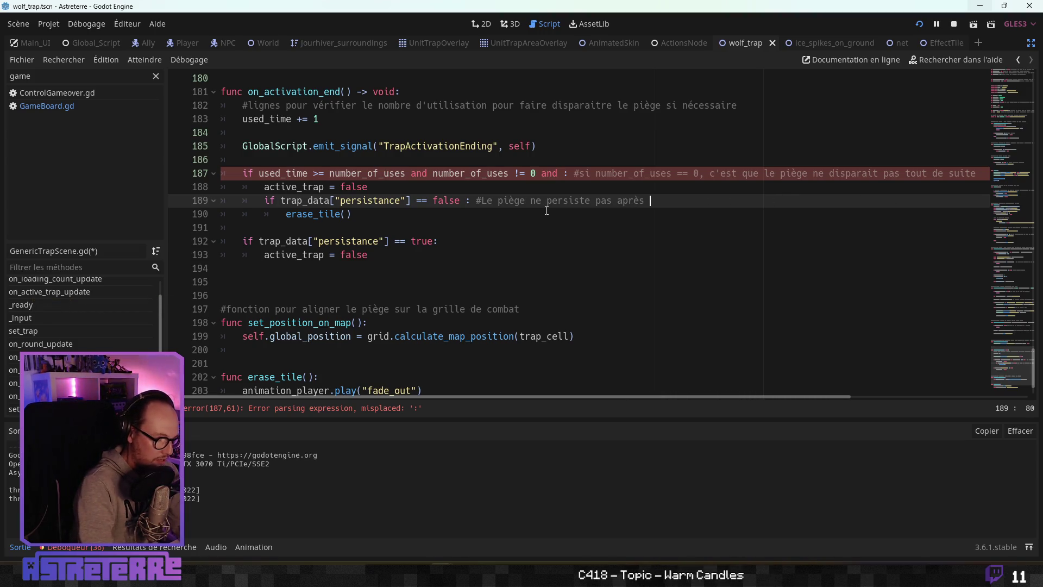
text(application du )
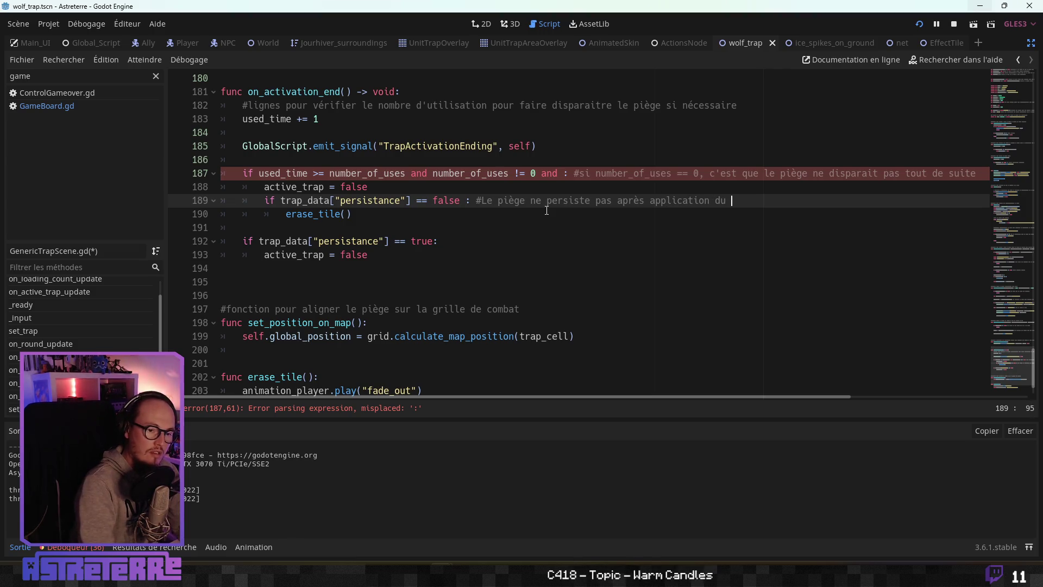
key(BackSpace)
key(BackSpace)
text(e l'effet)
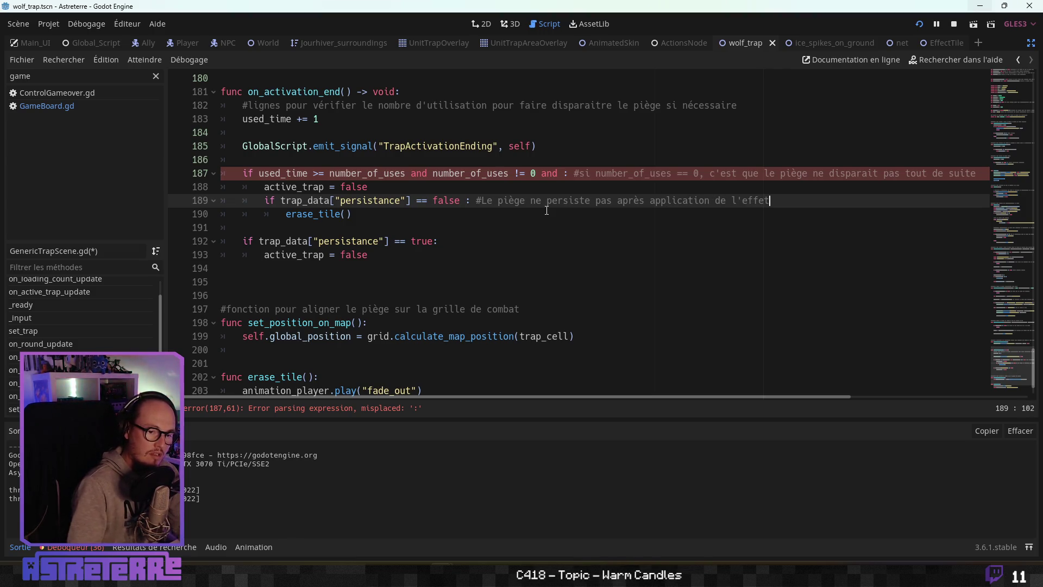
Step: Delete the redundant persistance == true block and the dangling "and" on line 187
click(463, 232)
drag(375, 255, 172, 229)
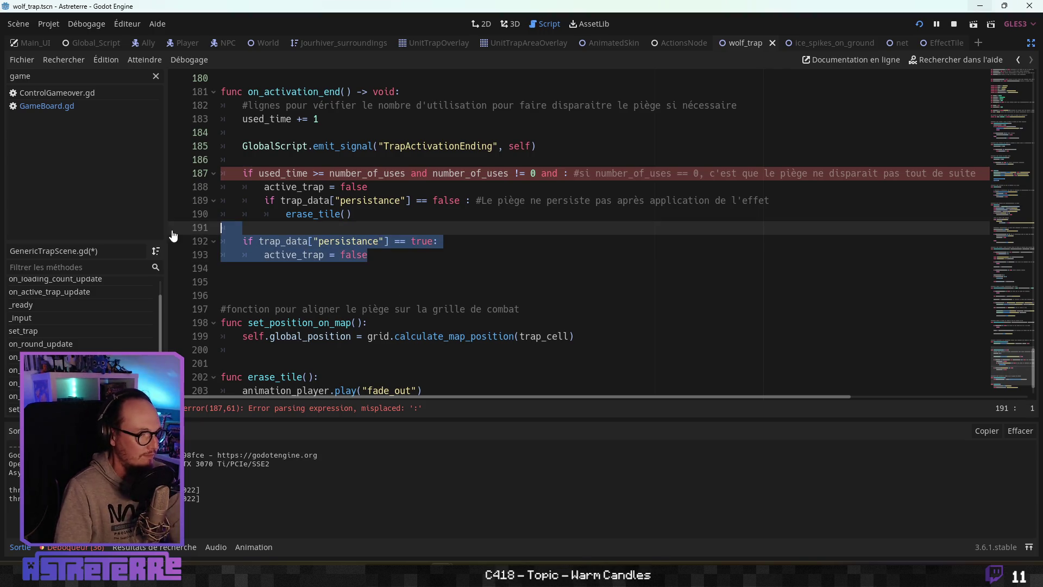
key(Delete)
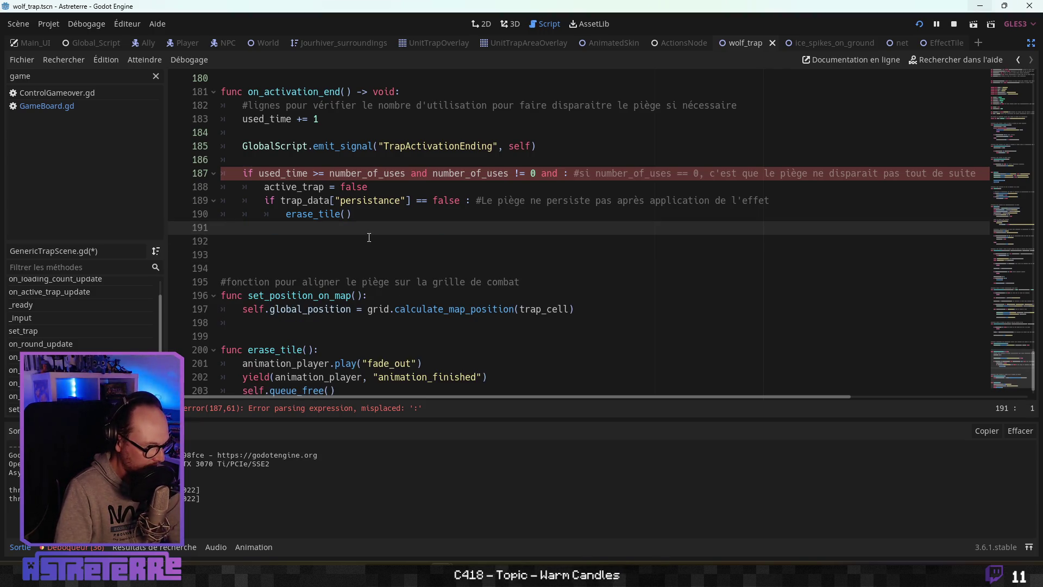
click(425, 199)
click(560, 173)
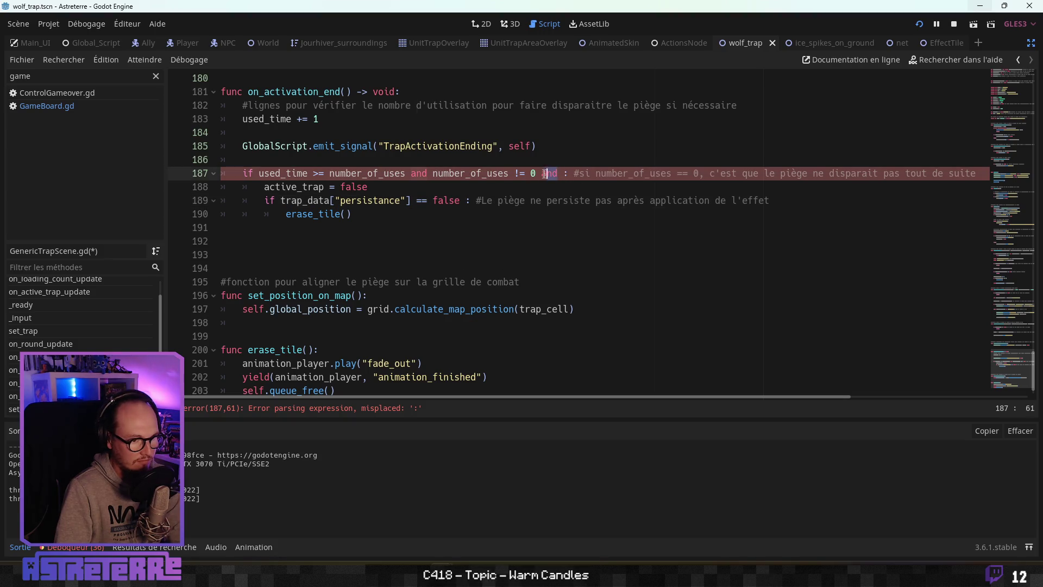
key(BackSpace)
key(BackSpace)
key(BackSpace)
key(BackSpace)
Step: Save the scene and switch to the browser with the spreadsheet
click(568, 214)
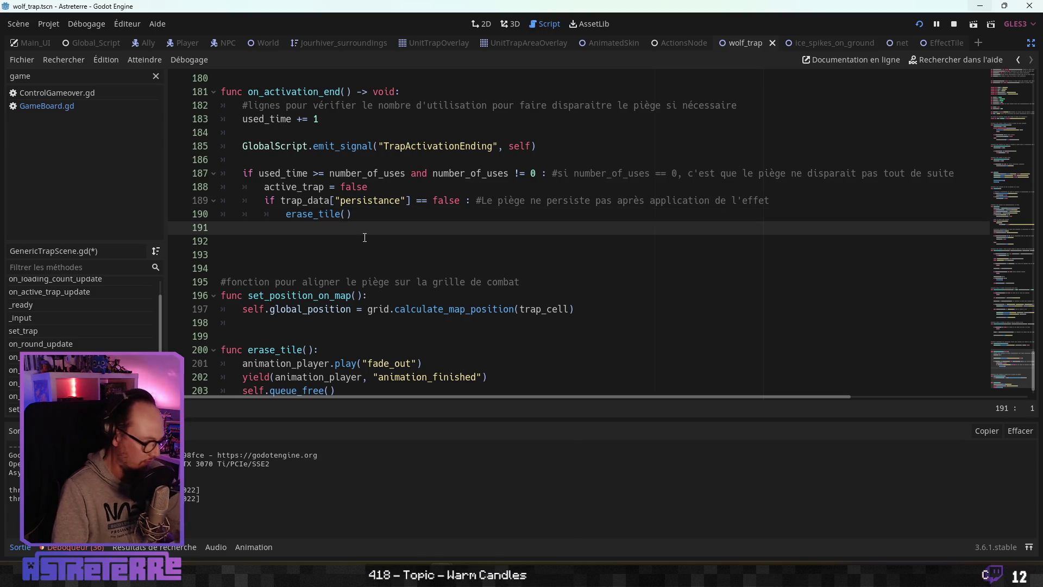
key(ctrl+s)
key(alt+Tab)
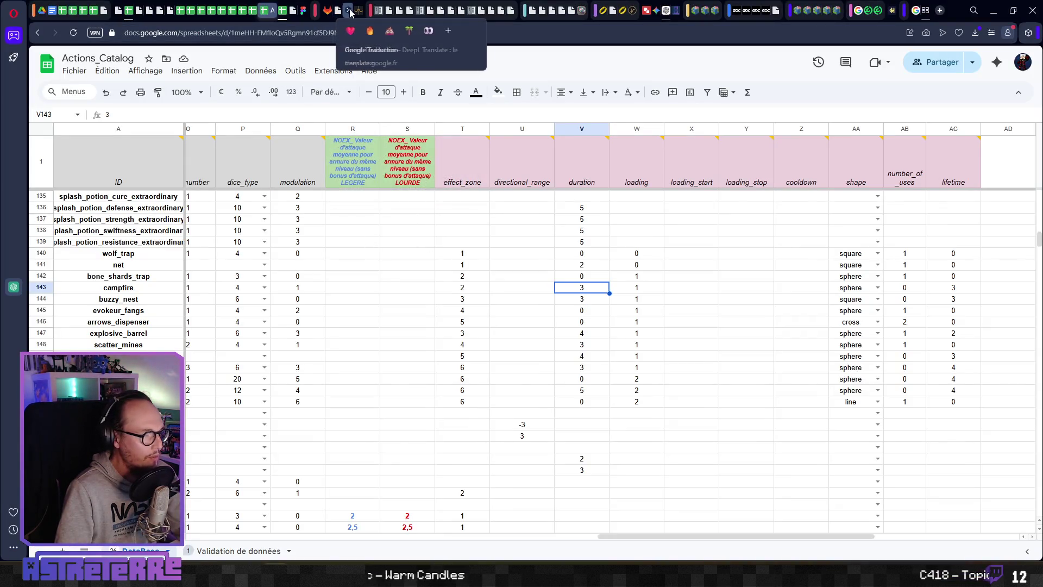
Step: Translate "persistance" from French to English in DeepL, getting "persistence"
click(353, 10)
key(ctrl+a)
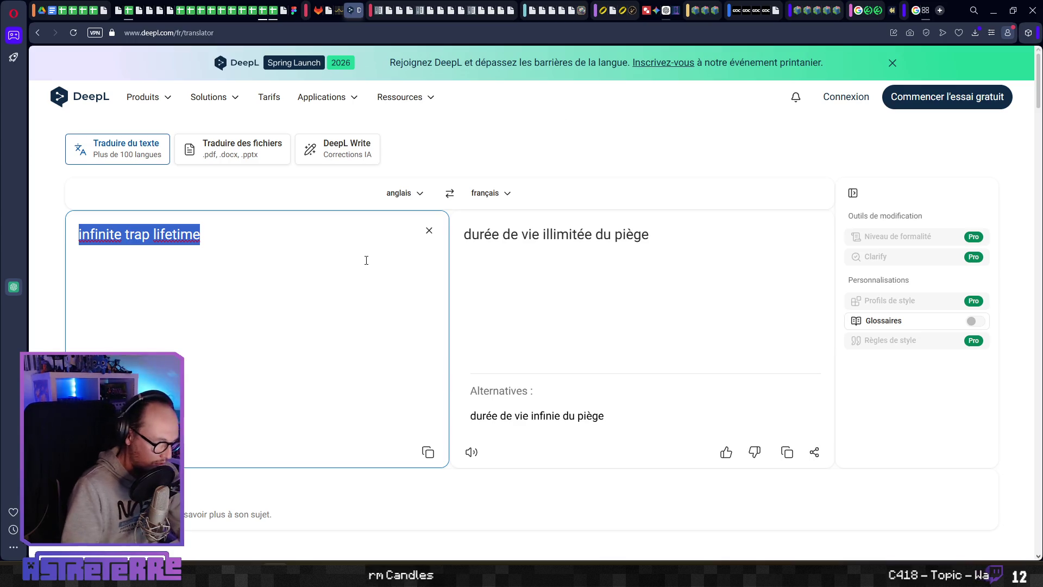
text(persistance)
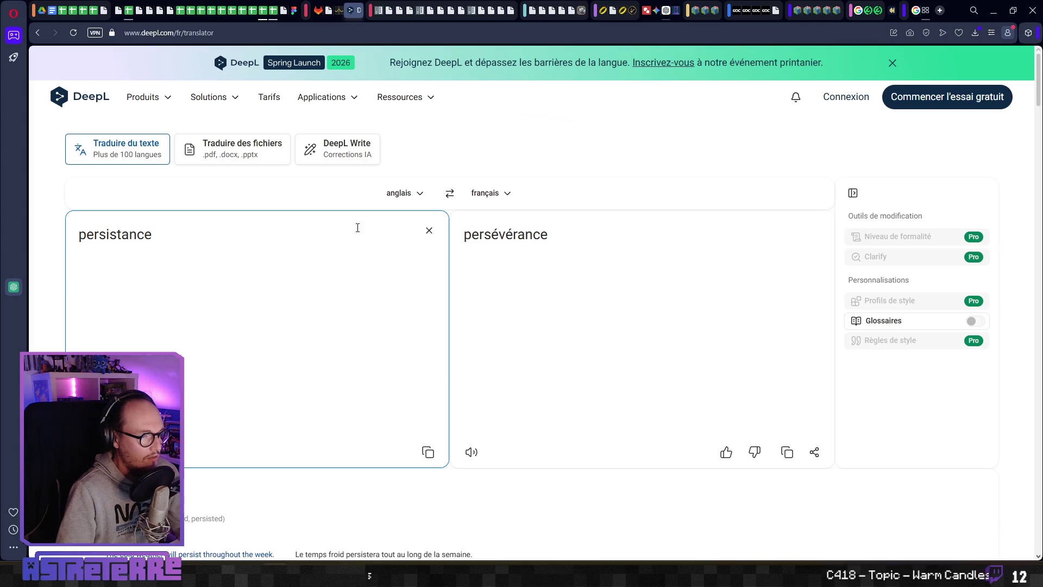
click(449, 192)
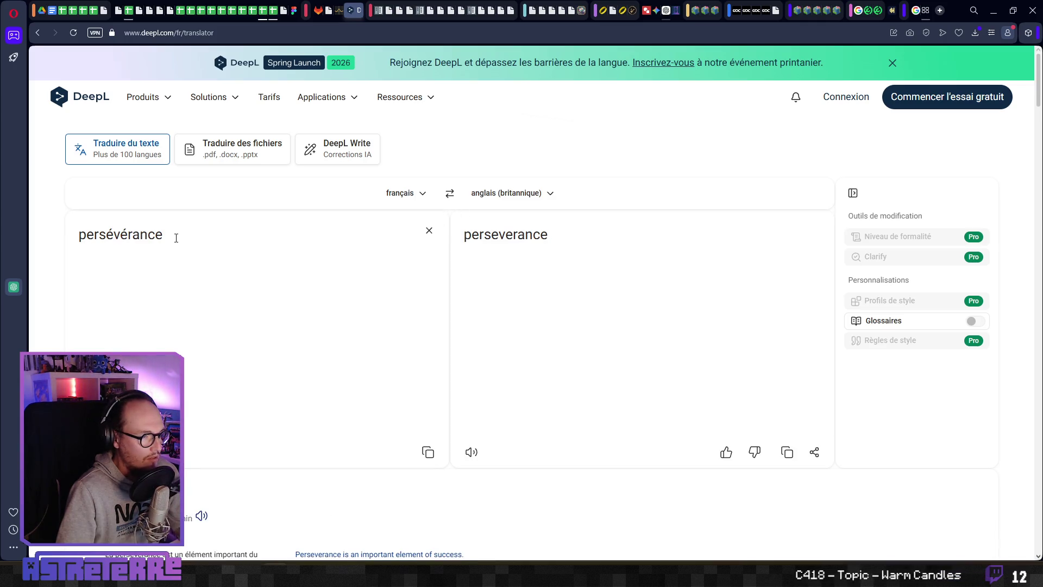
drag(176, 238, 61, 241)
text(persistance)
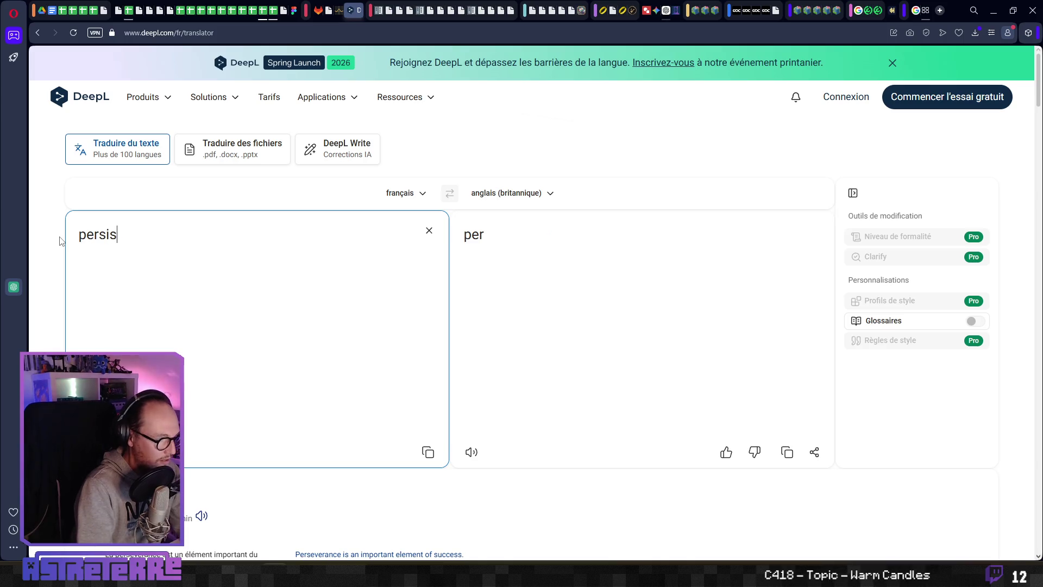
double_click(500, 234)
key(ctrl+c)
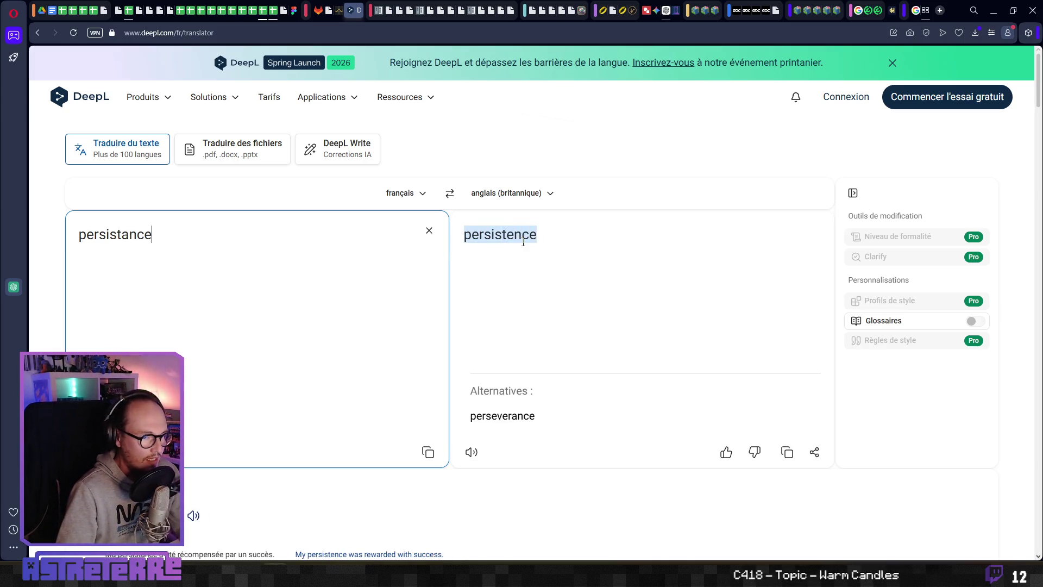
Step: Replace the key on line 189 with "persistence", then return to the Actions_Catalog sheet
key(alt+Tab)
double_click(383, 205)
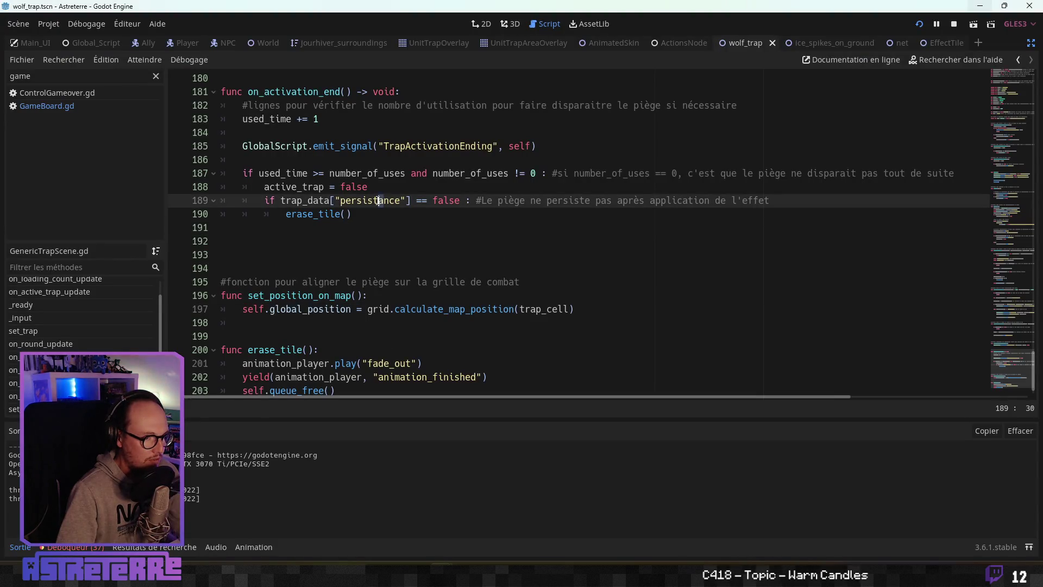
key(ctrl+v)
click(400, 255)
key(Up)
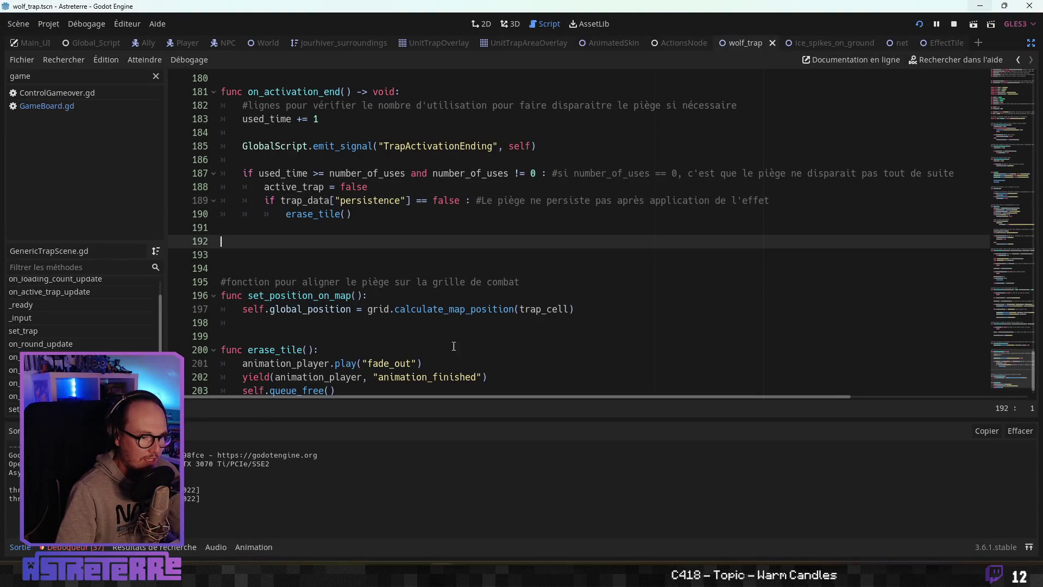
key(alt+Tab)
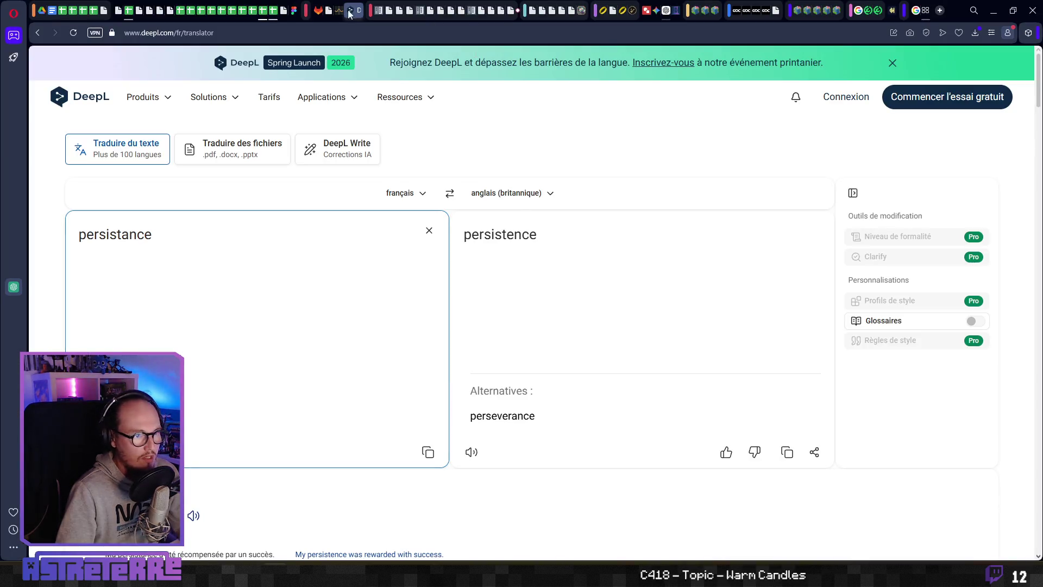
key(ctrl+Tab)
Step: Add the header "persistence" in AD1 and insert a checkbox (Insertion > Case à cocher) in AD135
click(989, 185)
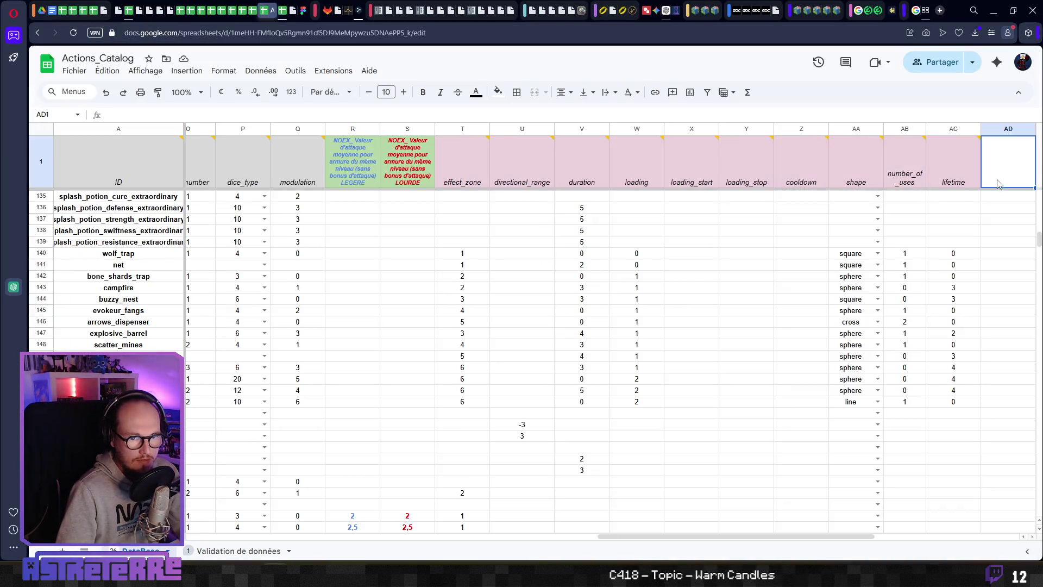
text(persistence)
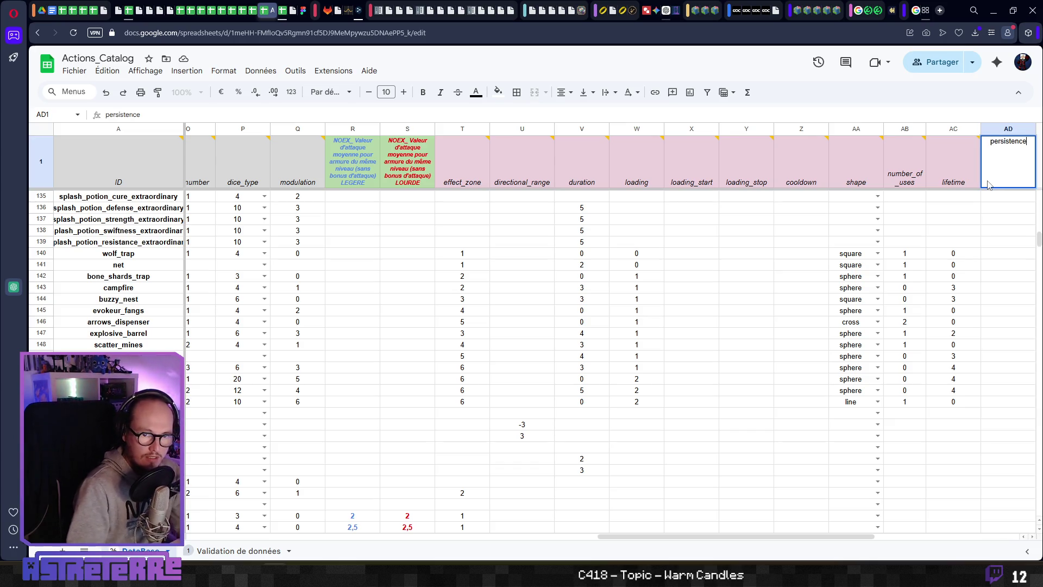
click(1009, 198)
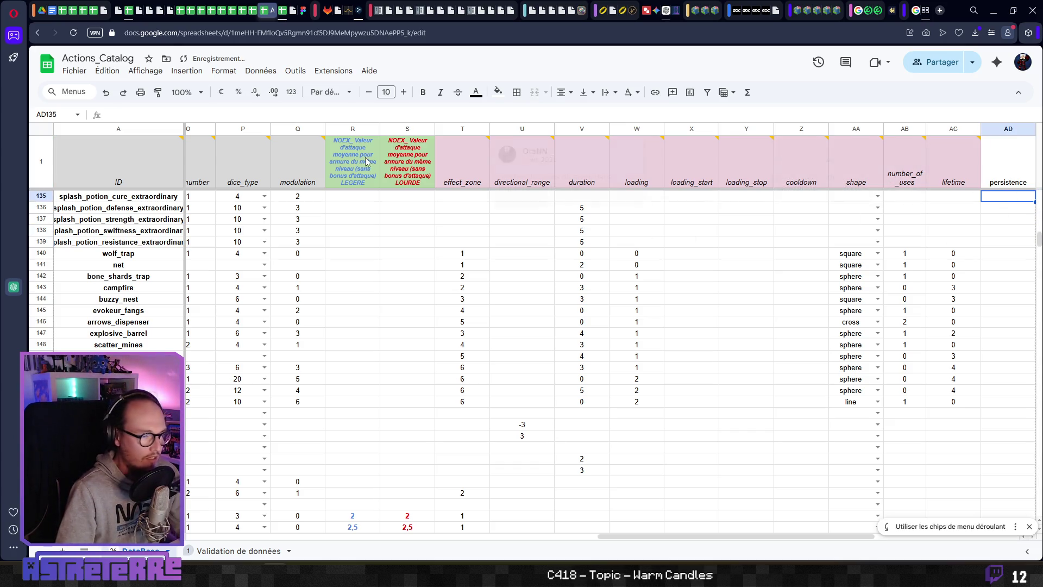
click(252, 73)
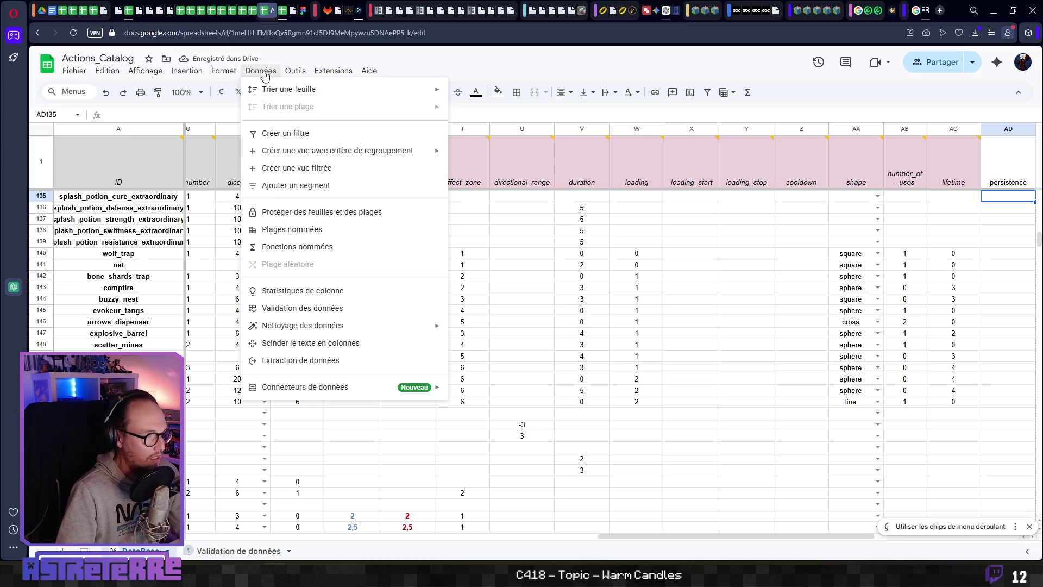
mouse_move(186, 72)
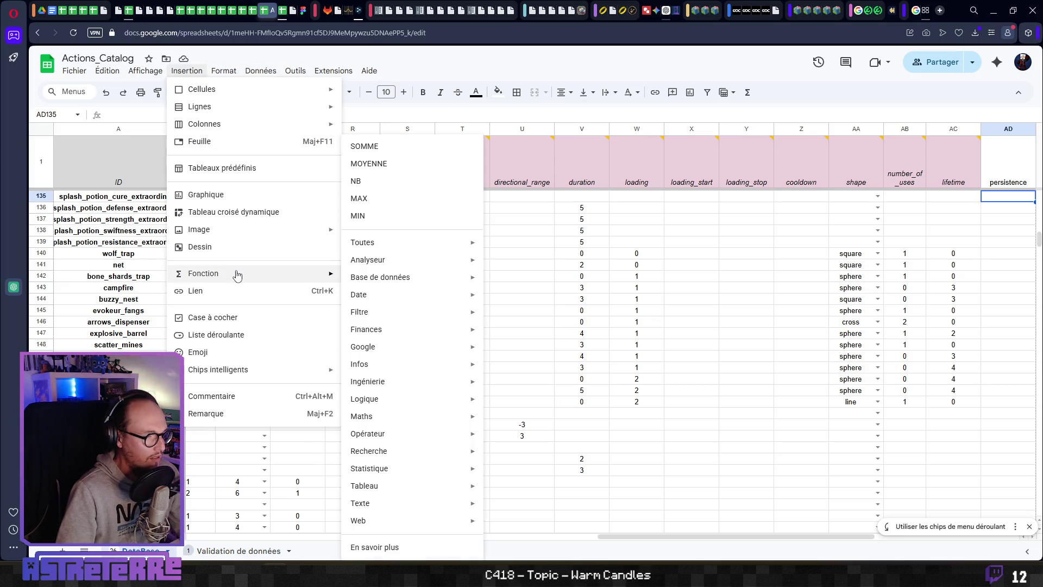
click(228, 317)
Step: Copy the AD135 checkbox and paste it into AD2 down to the last row
click(1006, 230)
scroll(1010, 229, up, 3)
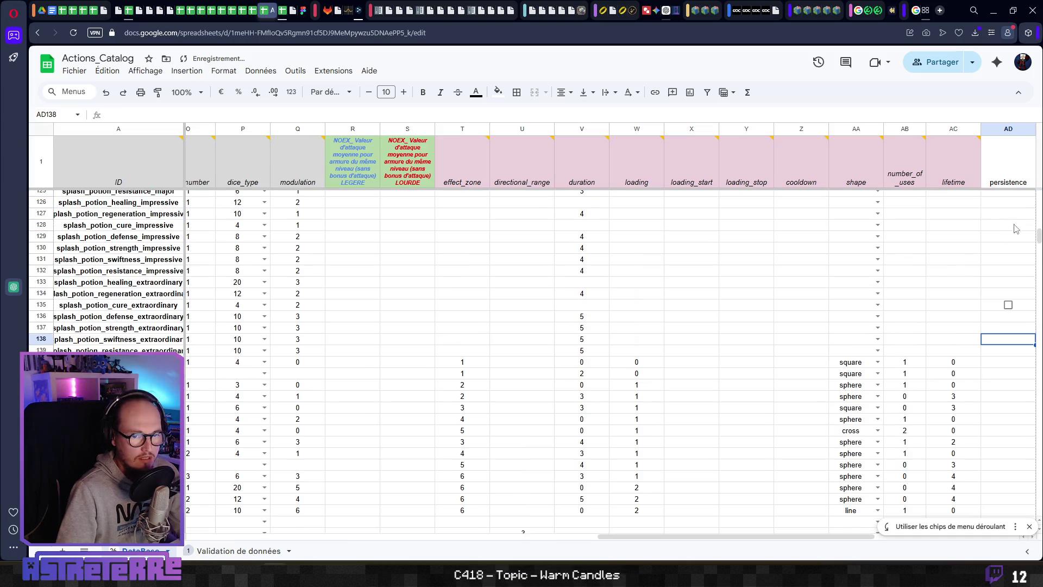
click(1021, 303)
scroll(1020, 250, up, 20)
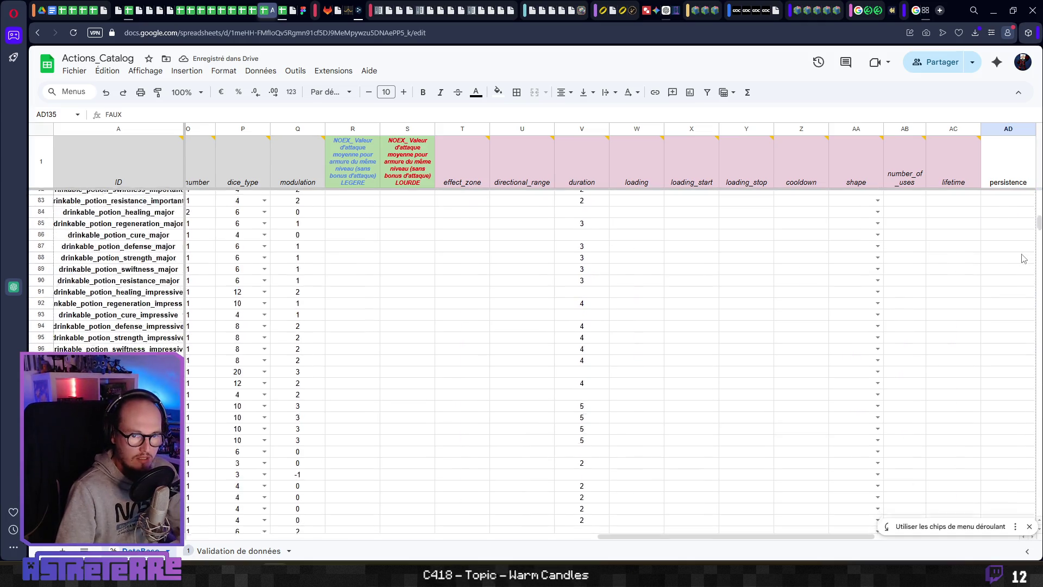
scroll(1020, 235, up, 2)
click(1009, 196)
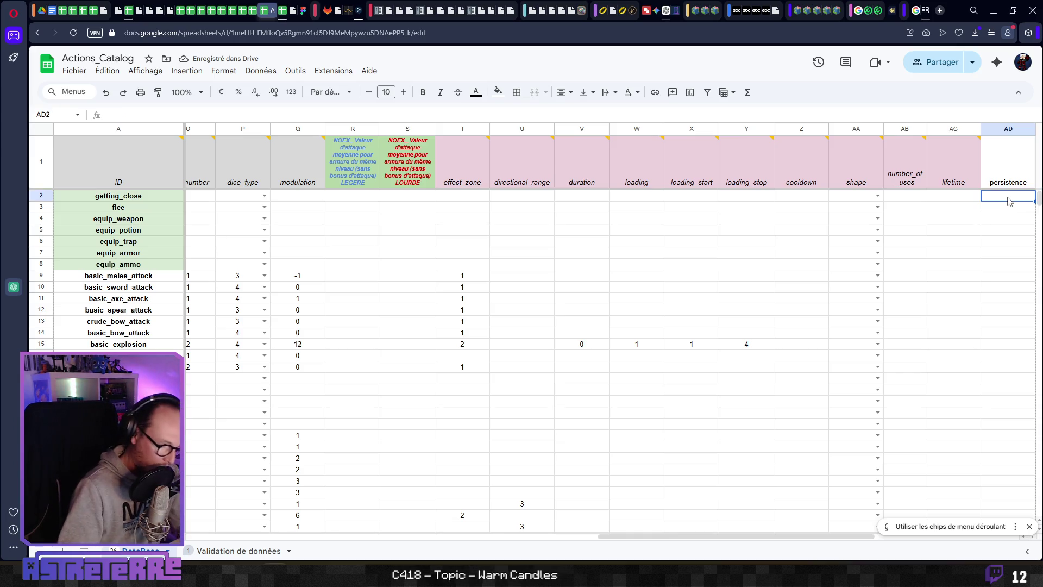
scroll(1008, 201, down, 5)
shift+click(1008, 201)
scroll(1008, 200, down, 20)
shift+click(1008, 196)
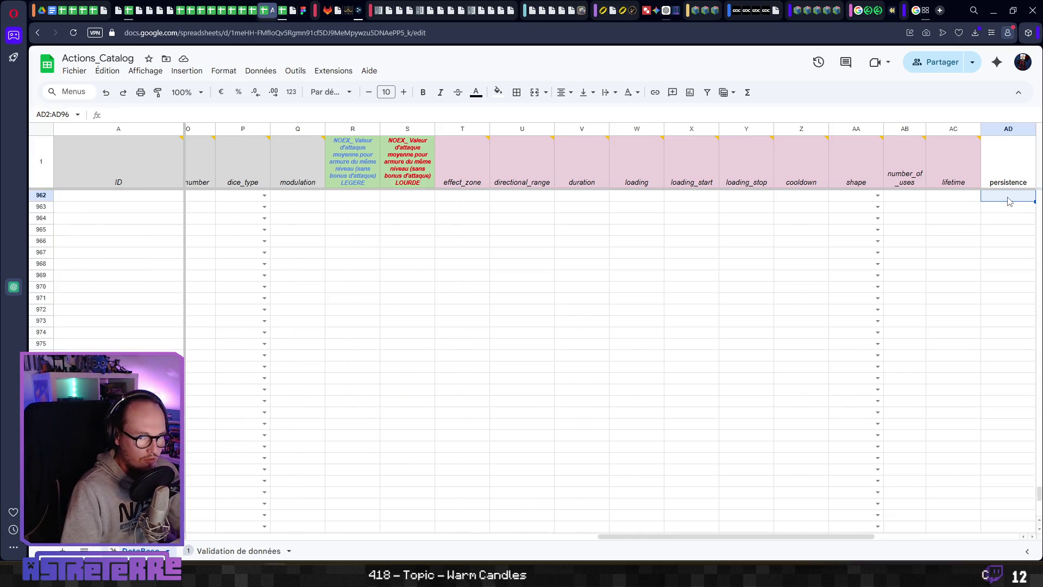
key(ctrl+shift+Down)
key(ctrl+v)
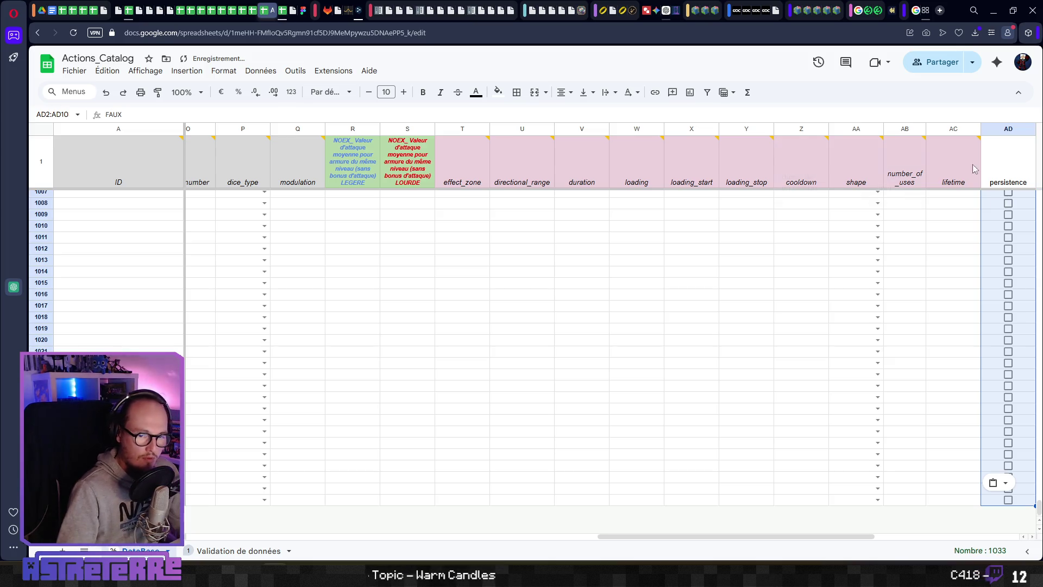
click(951, 237)
scroll(941, 370, up, 20)
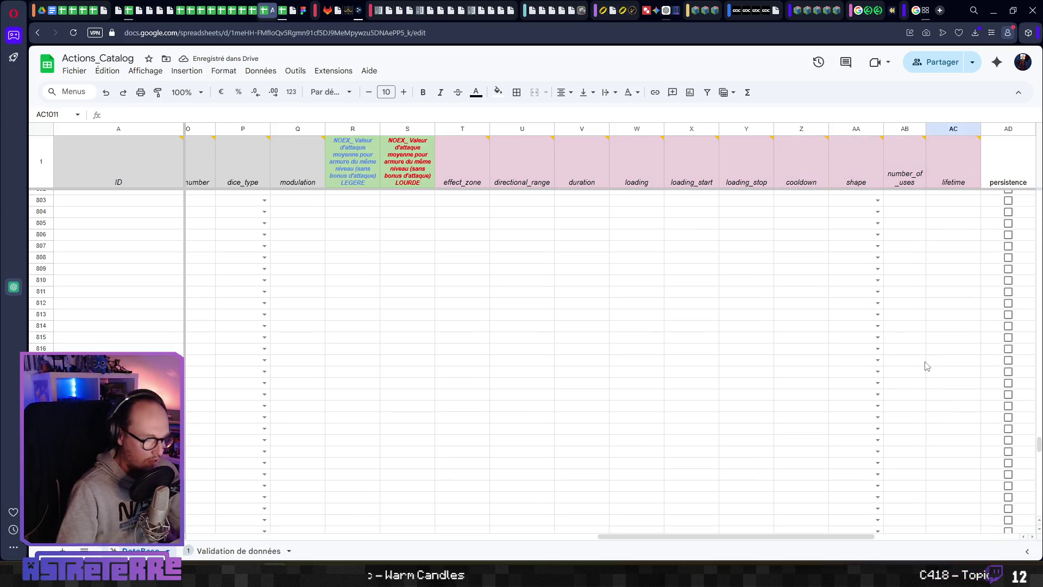
key(ctrl+Up)
key(ctrl+Up)
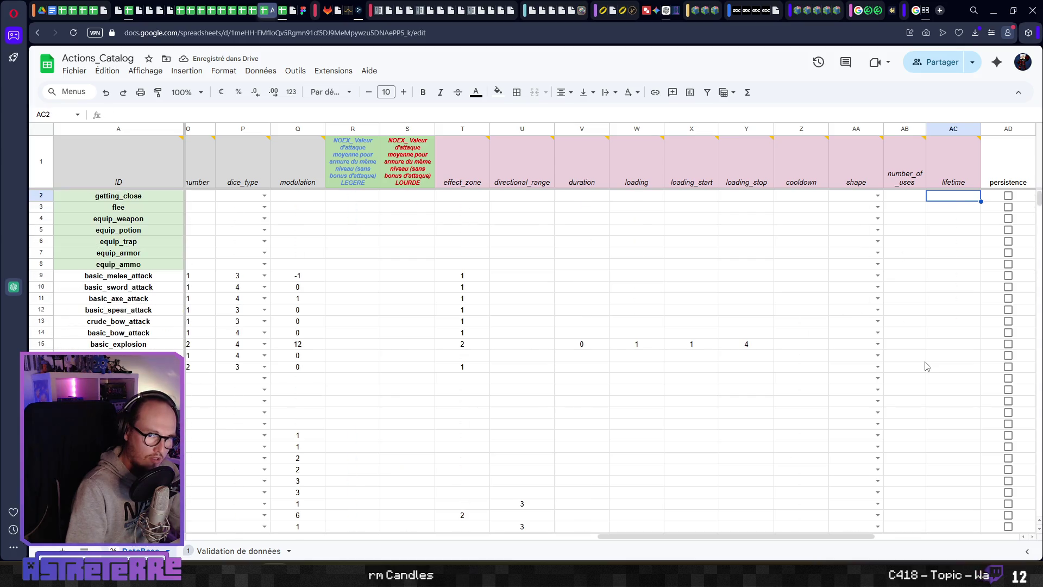
Step: Read the comment on the lifetime column header, then dismiss it
scroll(923, 367, down, 10)
click(973, 275)
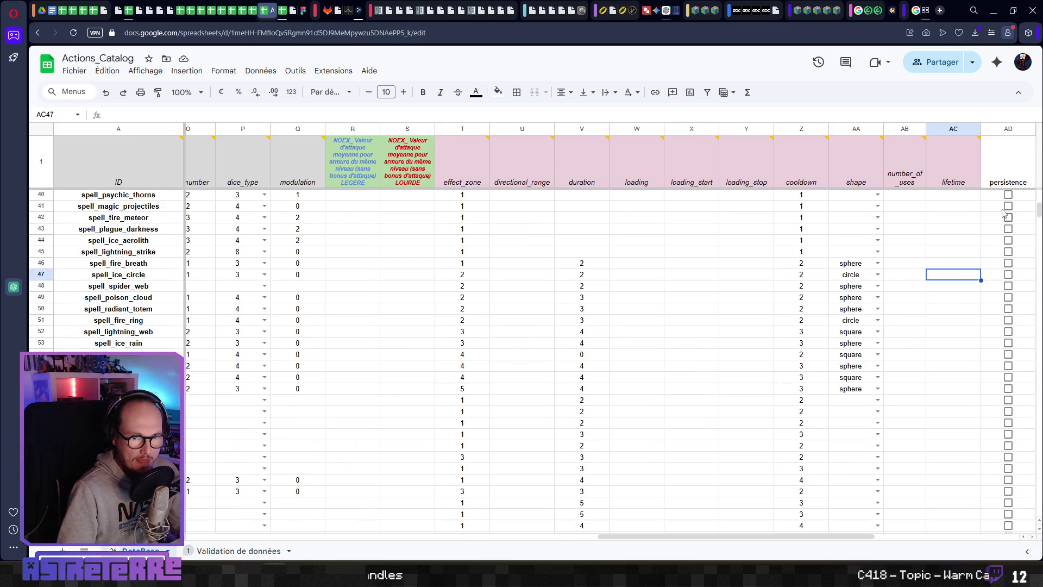
key(ctrl+Up)
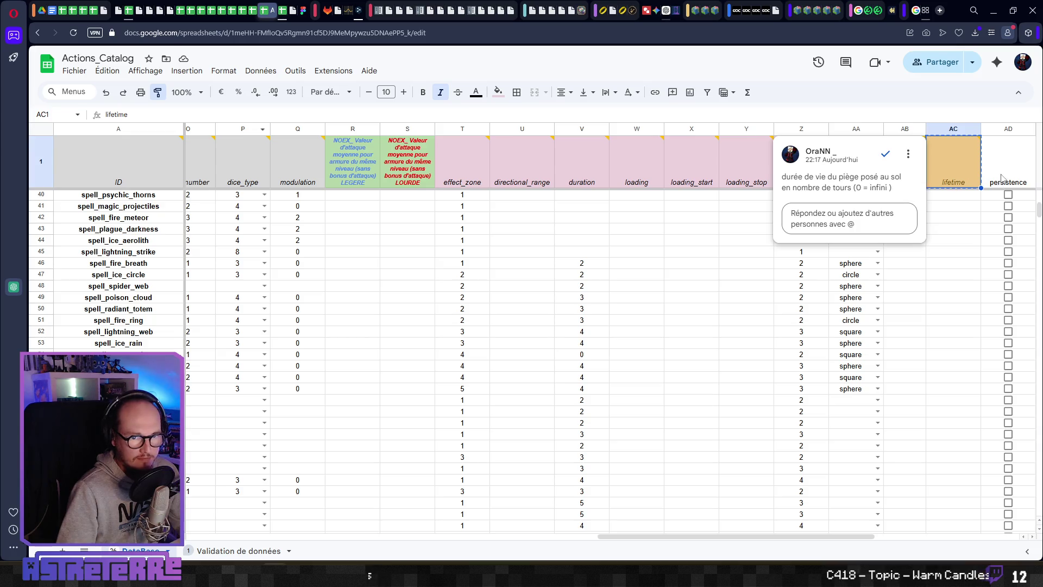
click(905, 377)
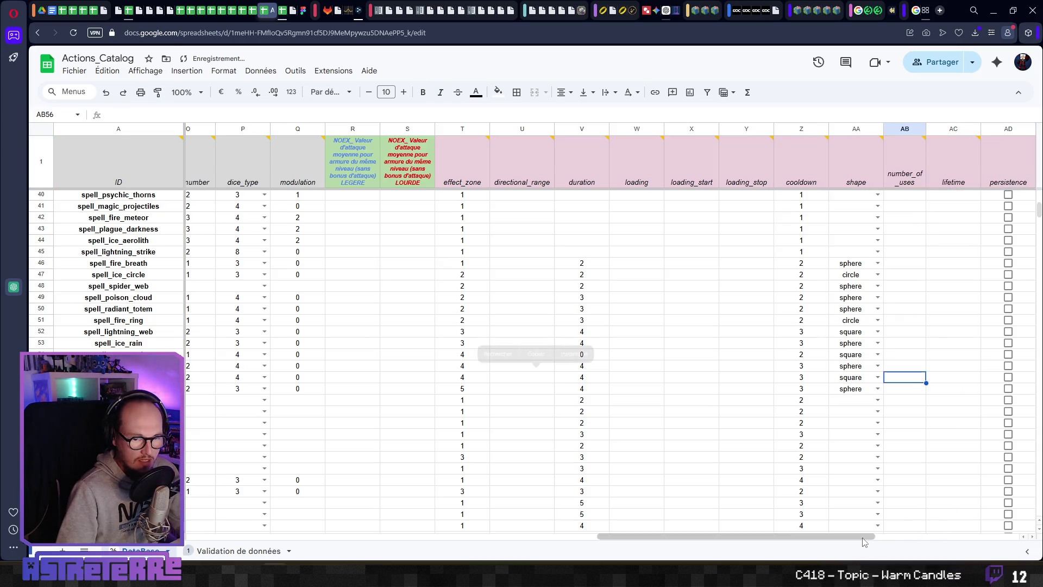
Step: Tick the net trap's persistence checkbox in AD141 and open cell options on header AD1
scroll(861, 545, right, 3)
click(763, 263)
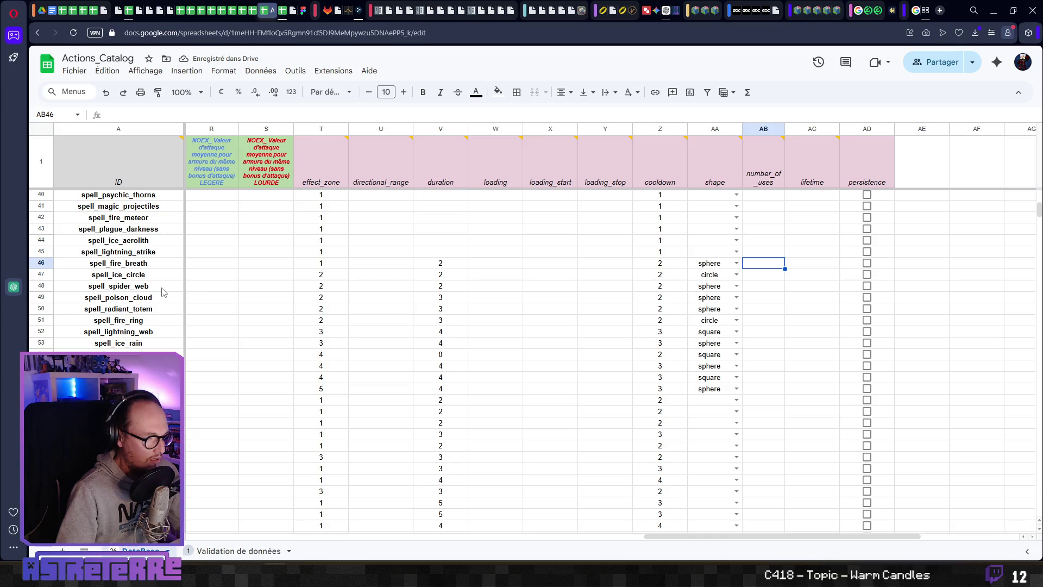
scroll(319, 425, down, 18)
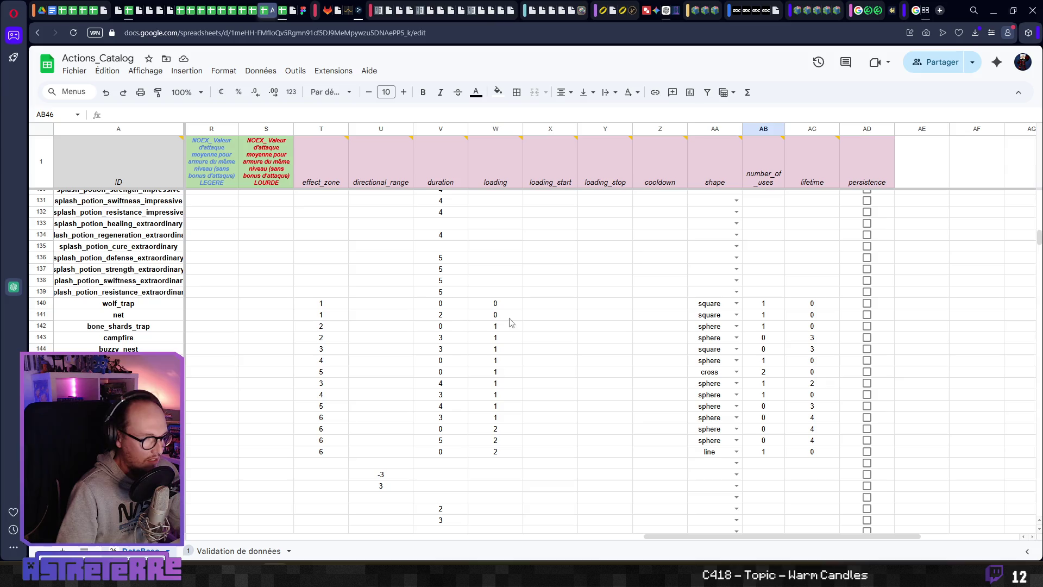
click(868, 315)
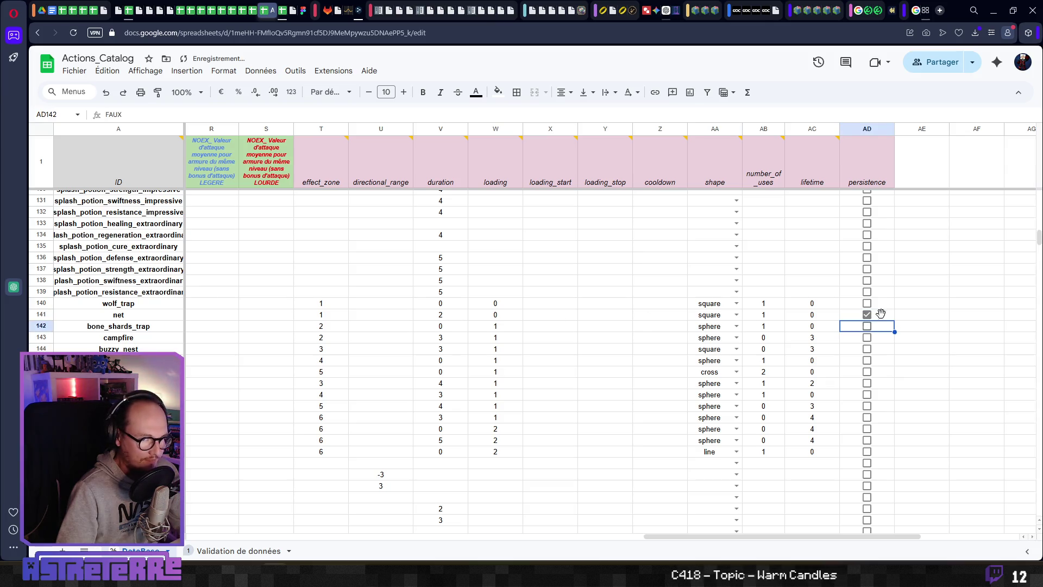
click(868, 163)
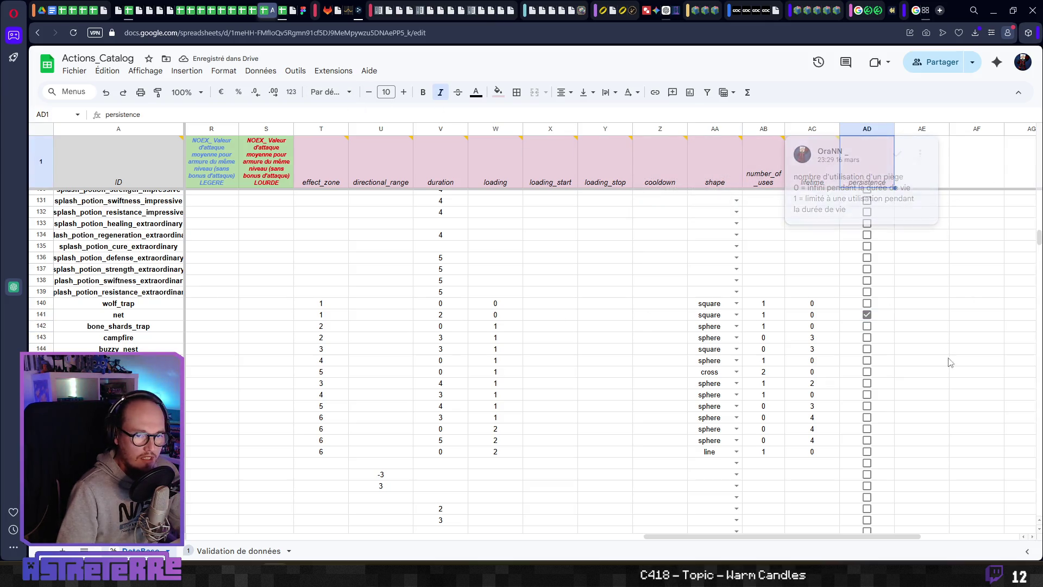
right_click(867, 163)
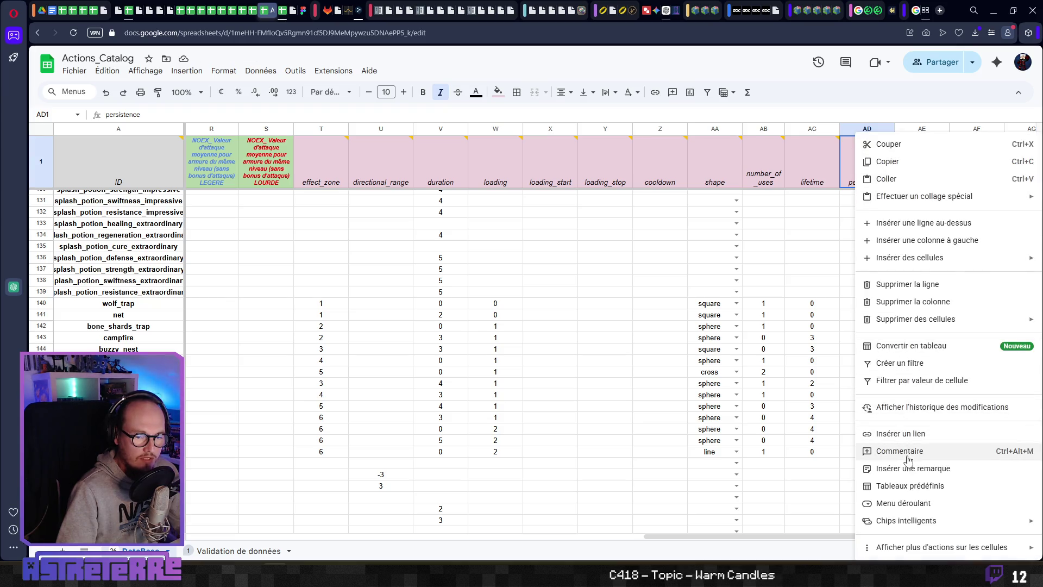
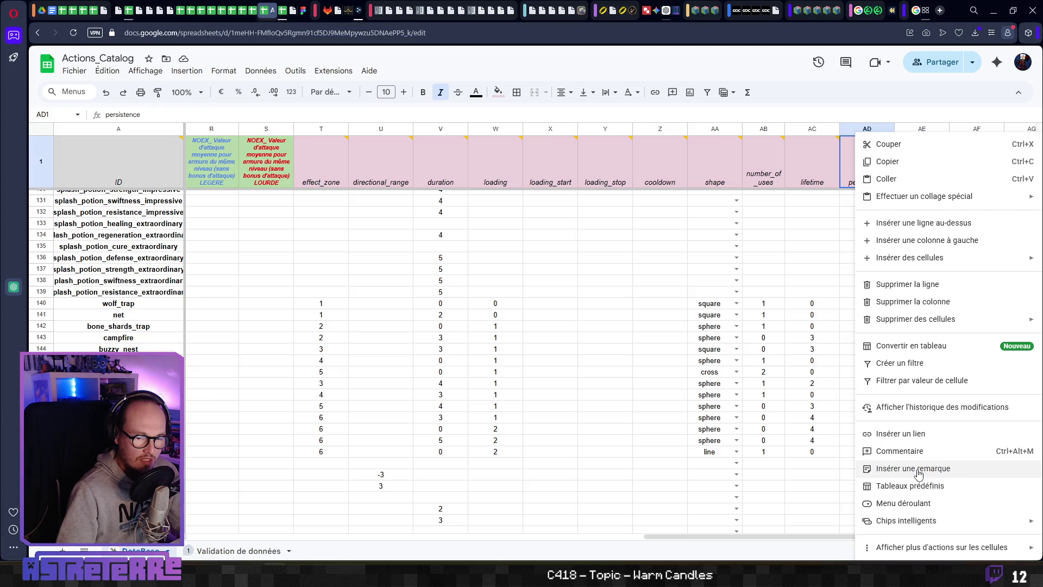
Step: Comment on persistence header AD1: tick the box if the trap doesn't disappear immediately after its effect
click(913, 451)
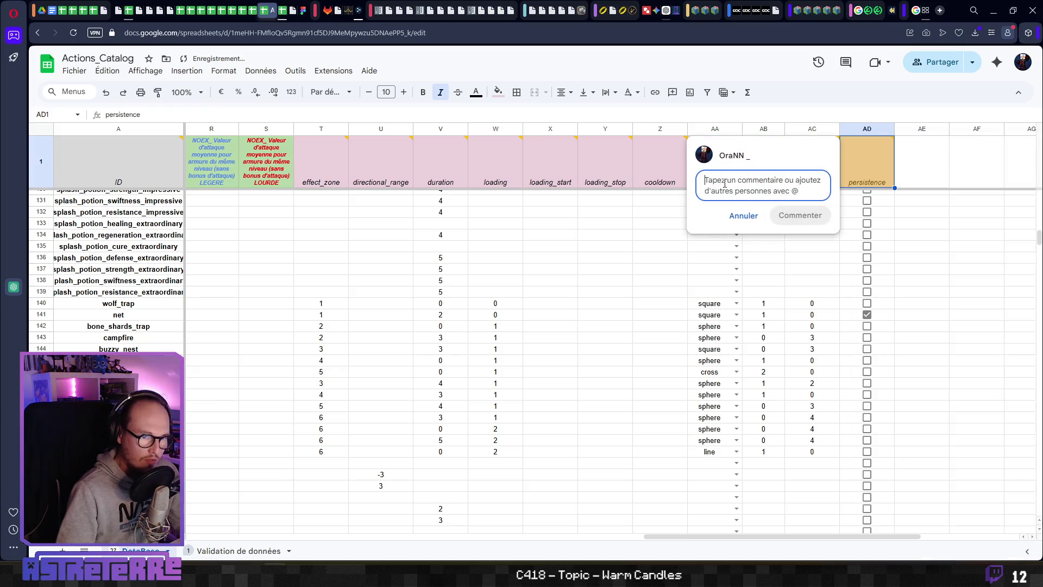
text(si le p)
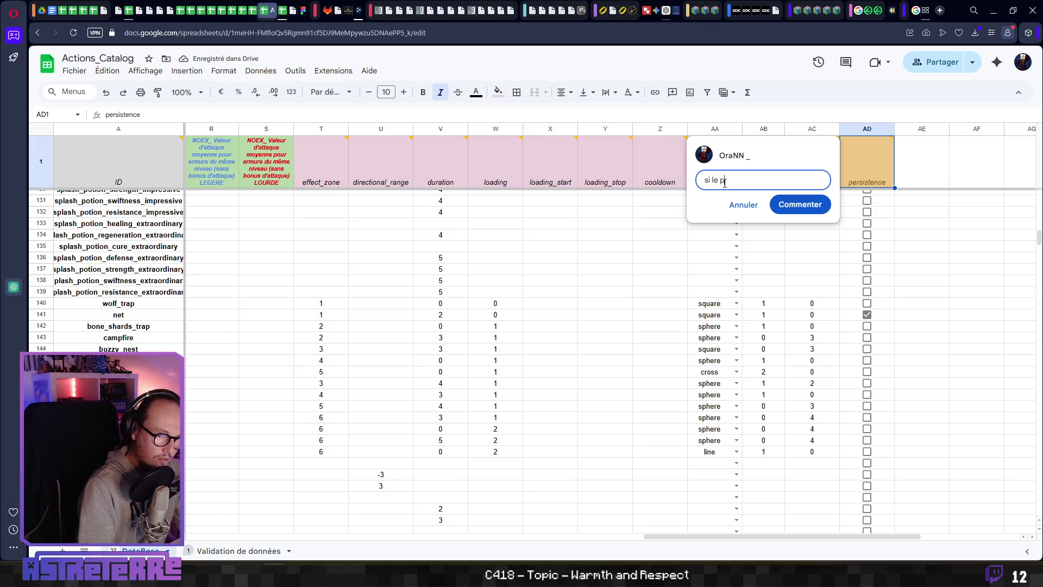
text(iège ne disparait)
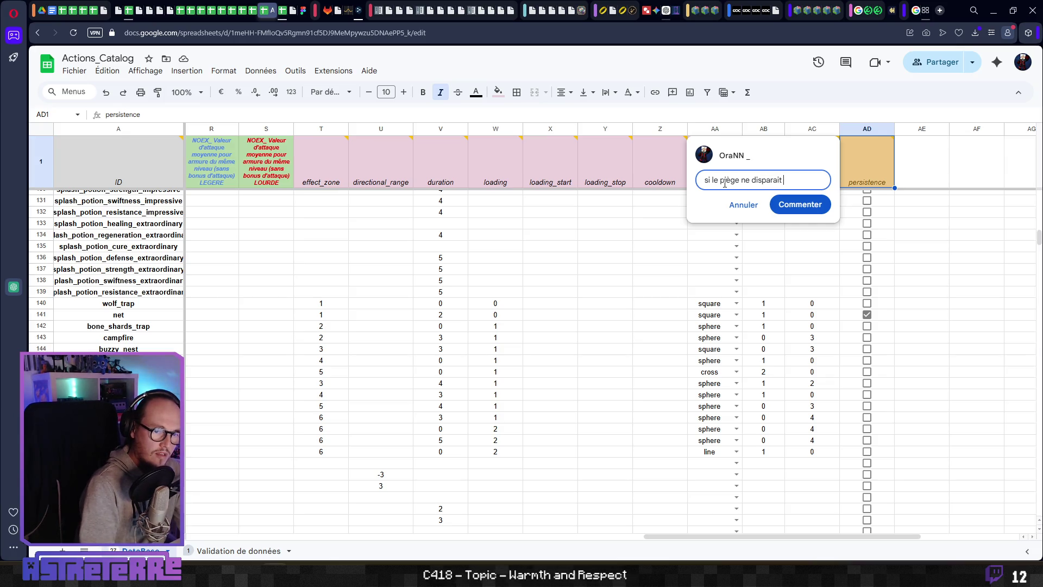
text( pas immédiatem)
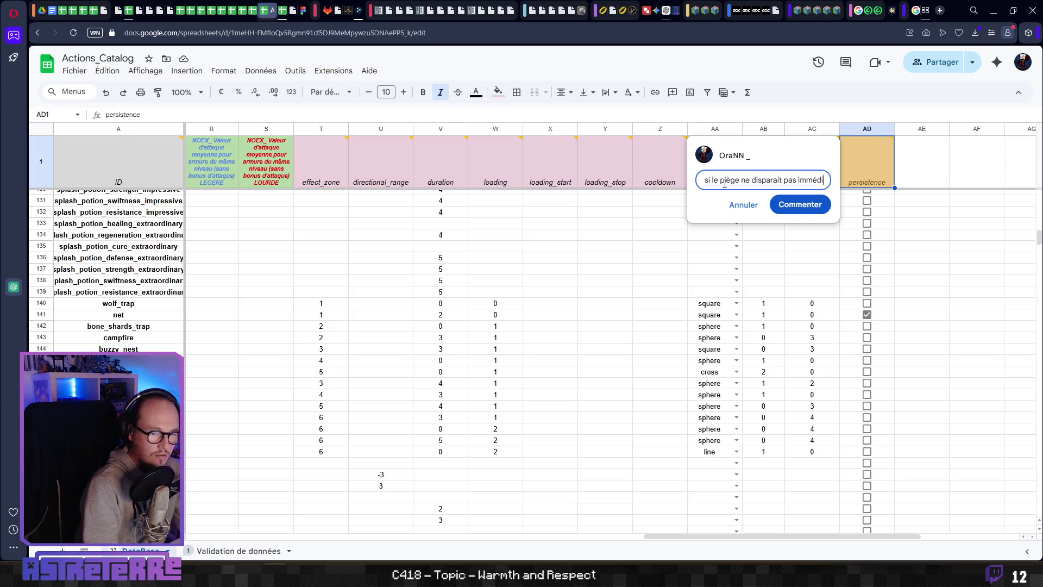
text(ent apr)
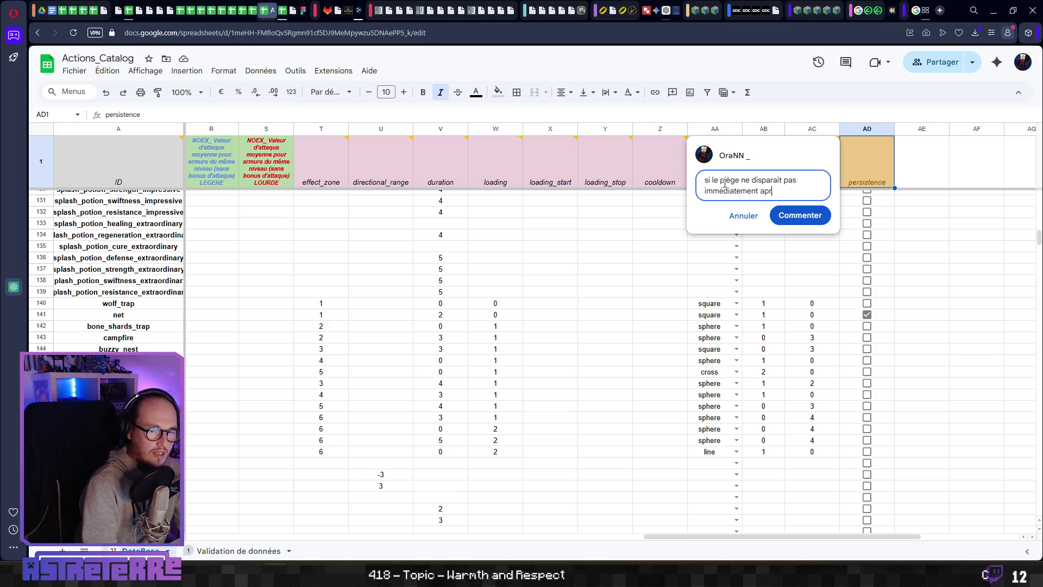
text(ès applica)
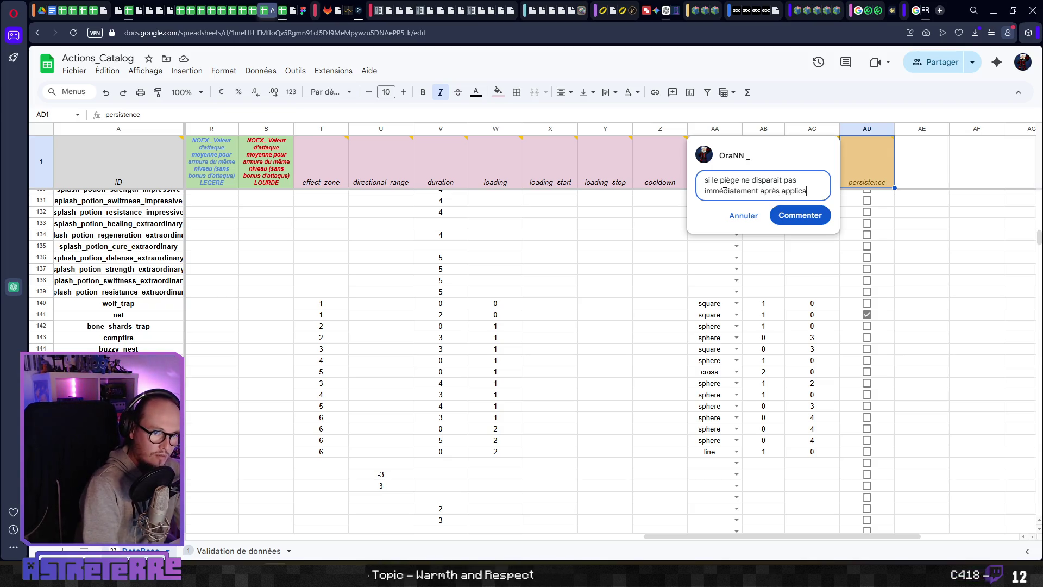
text(tion de l'effet,)
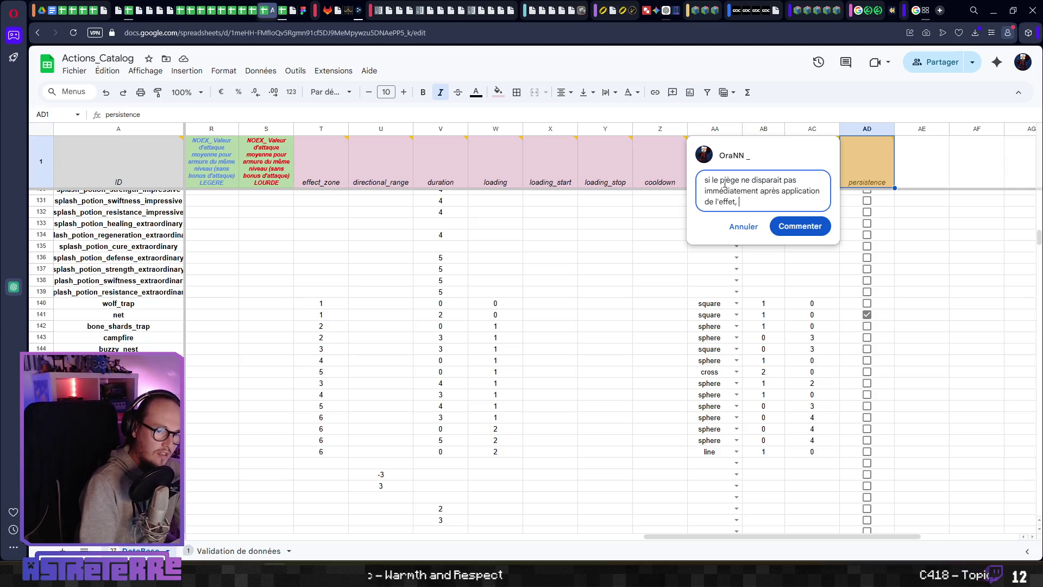
text( cocher la case (exemp)
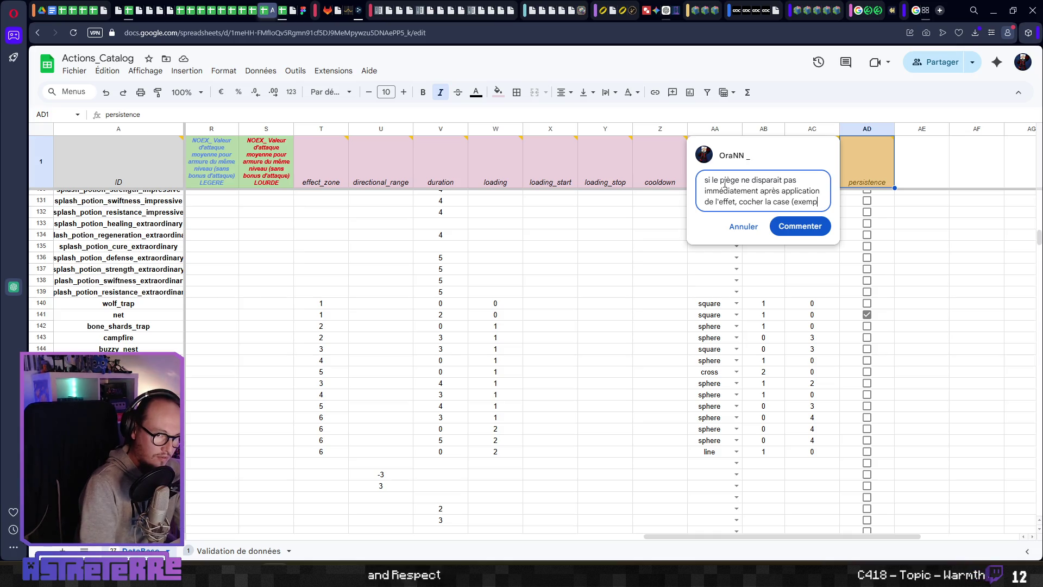
text(le : le f)
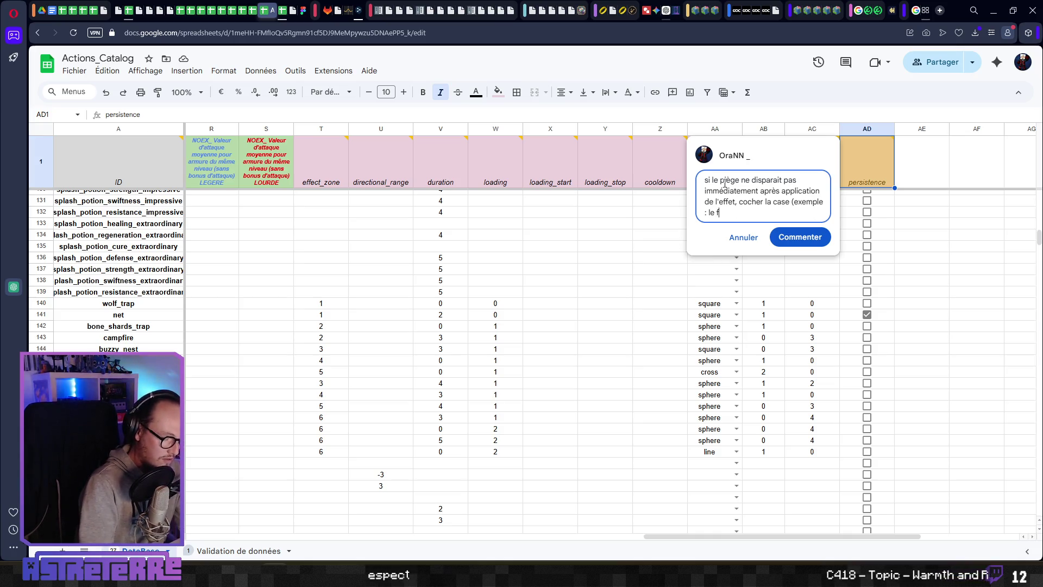
text(ilet qui par)
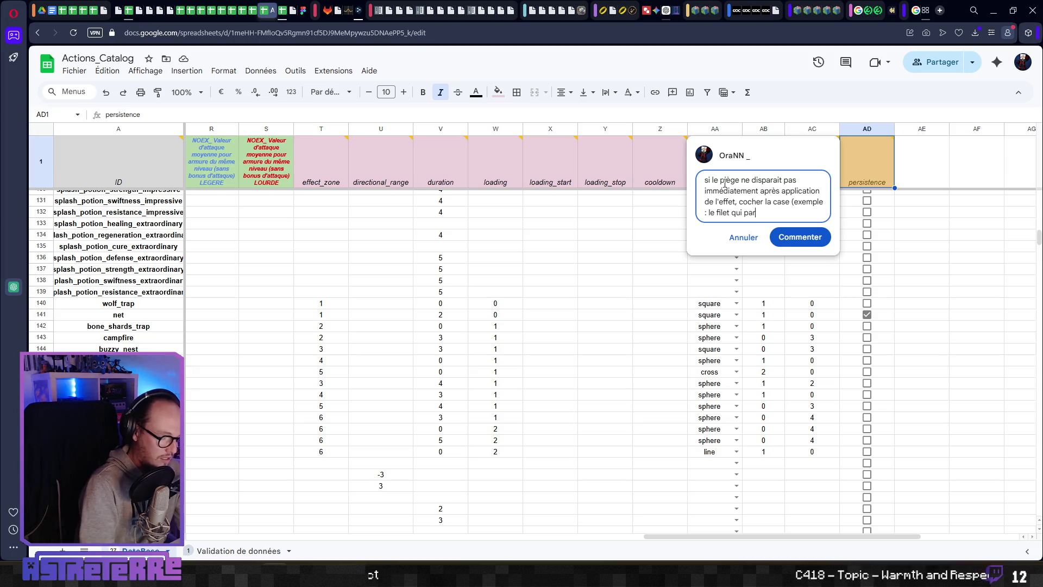
text(alyse persiste)
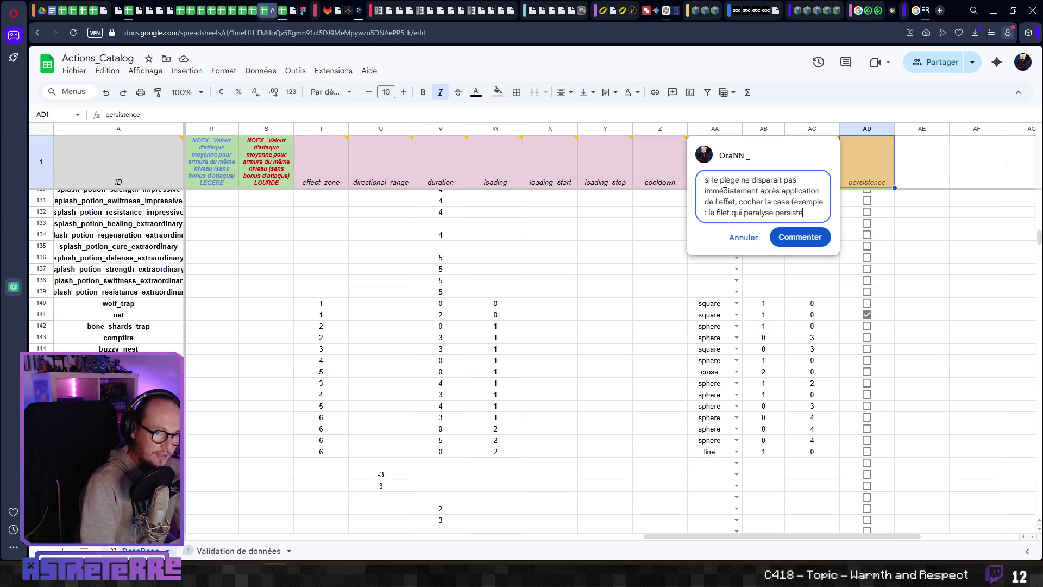
text( pendant toute la paralysie)
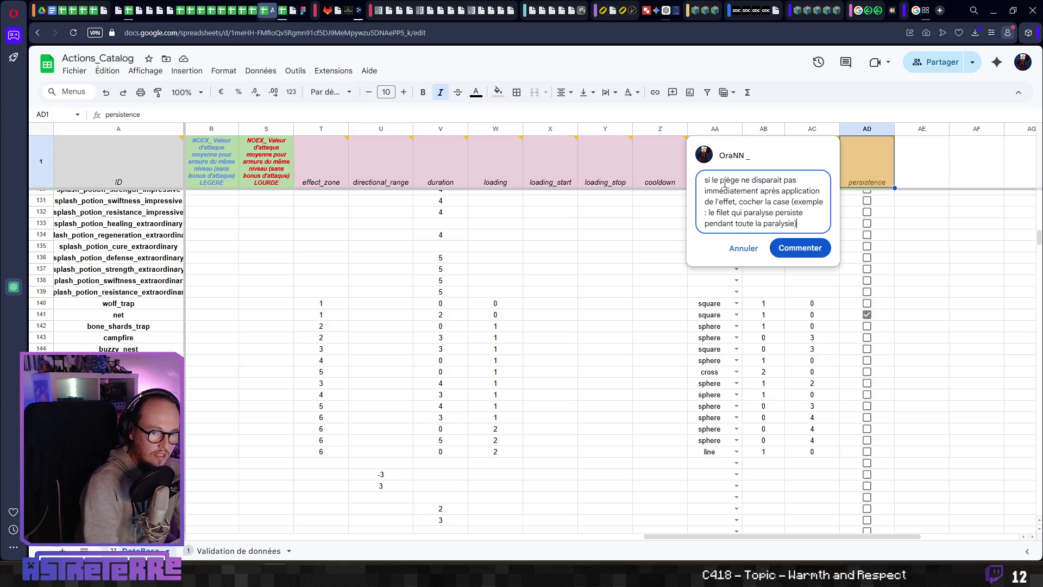
click(801, 248)
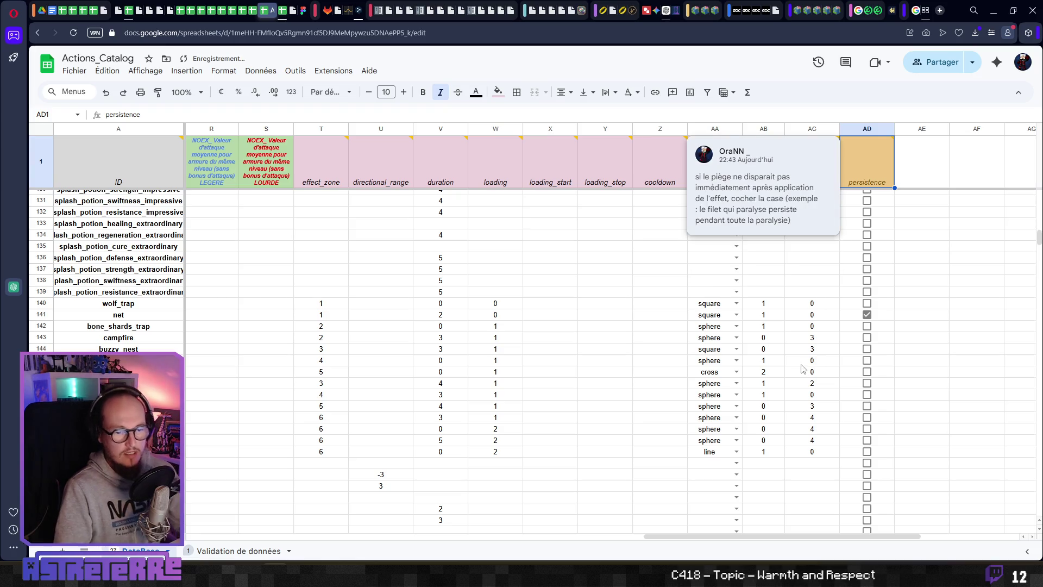
click(799, 374)
click(926, 326)
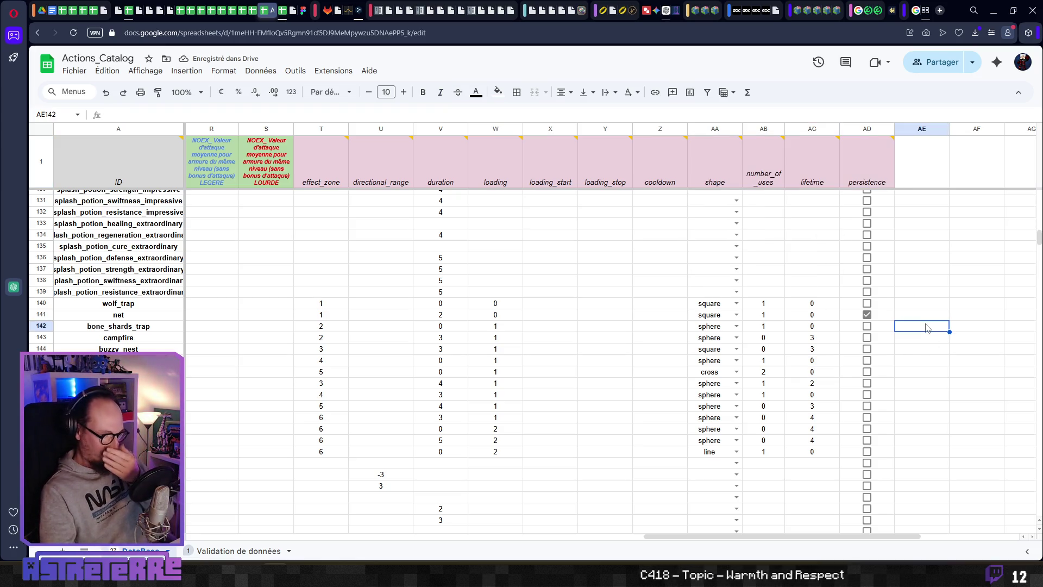
Step: Move to the net trap's row, then bring Godot's wolf_trap script forward
key(Left)
key(Down)
key(Down)
key(Right)
key(Up)
key(Up)
key(Up)
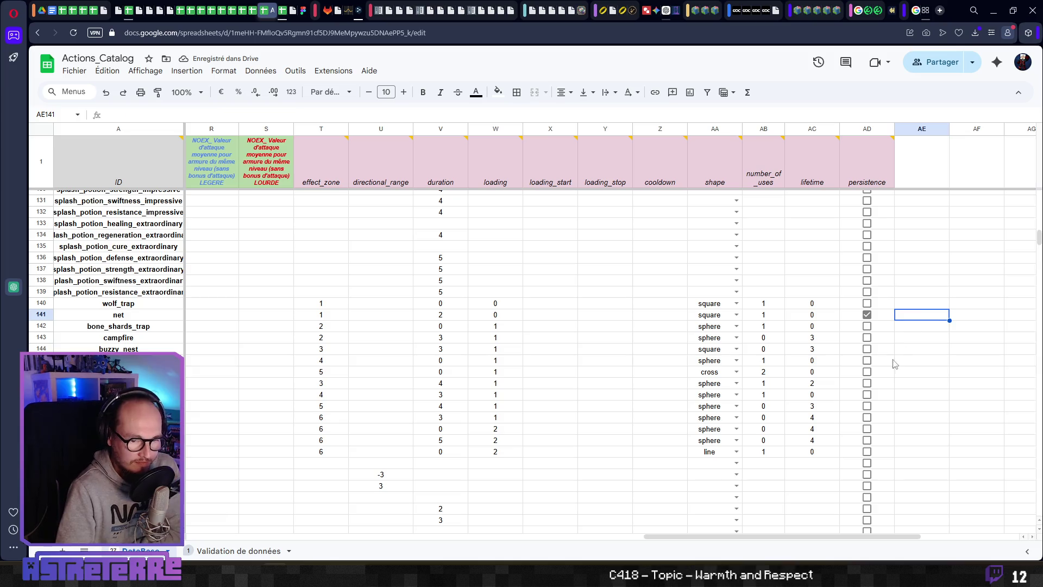
click(641, 339)
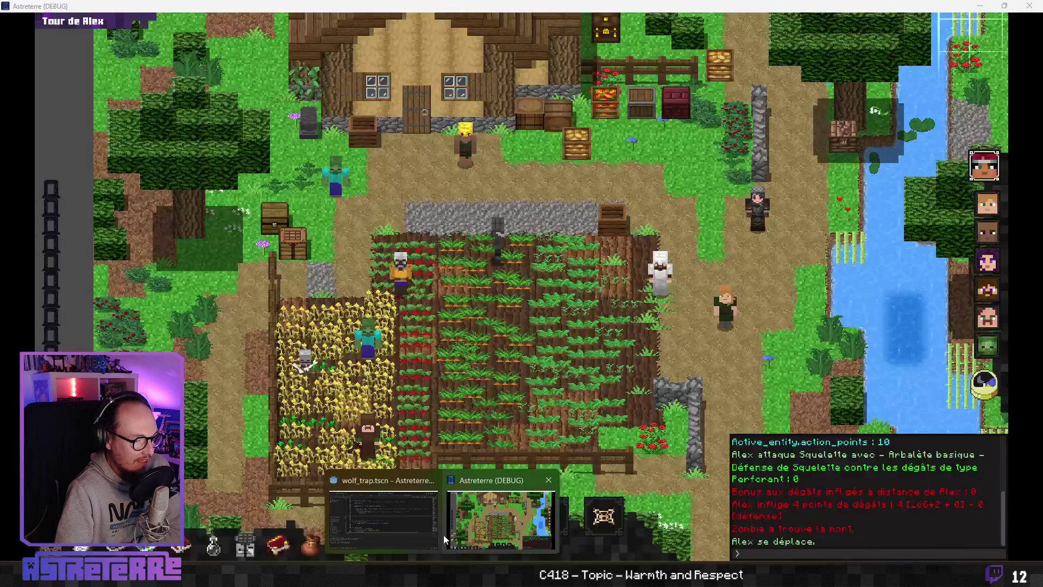
click(443, 535)
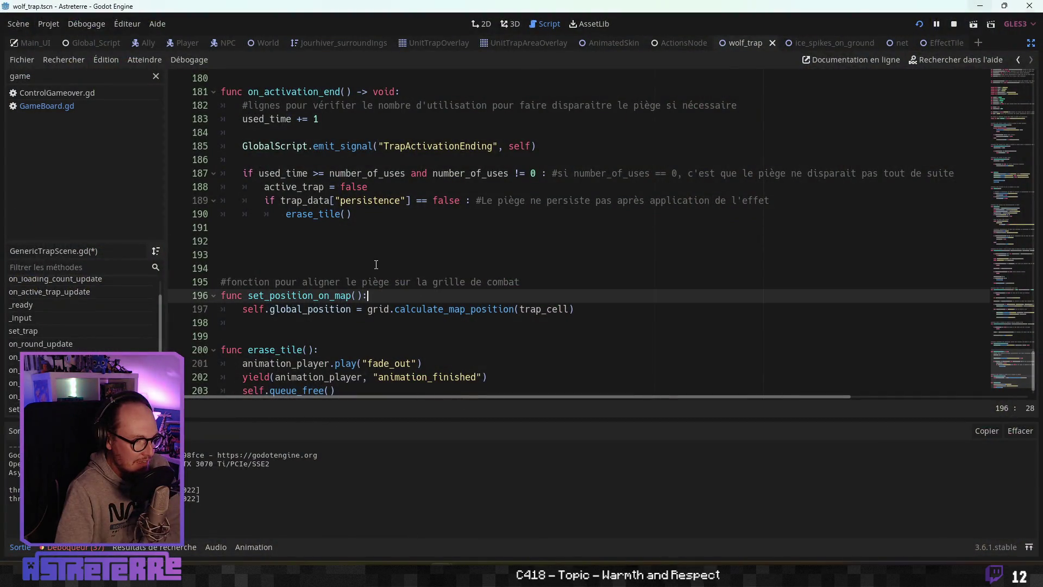
click(379, 219)
scroll(379, 219, up, 15)
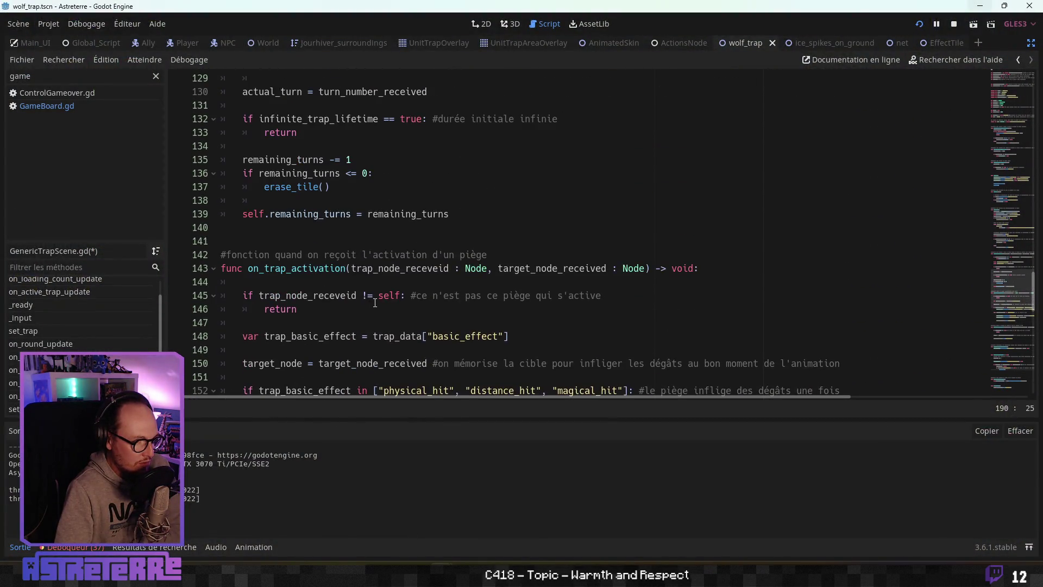
click(129, 345)
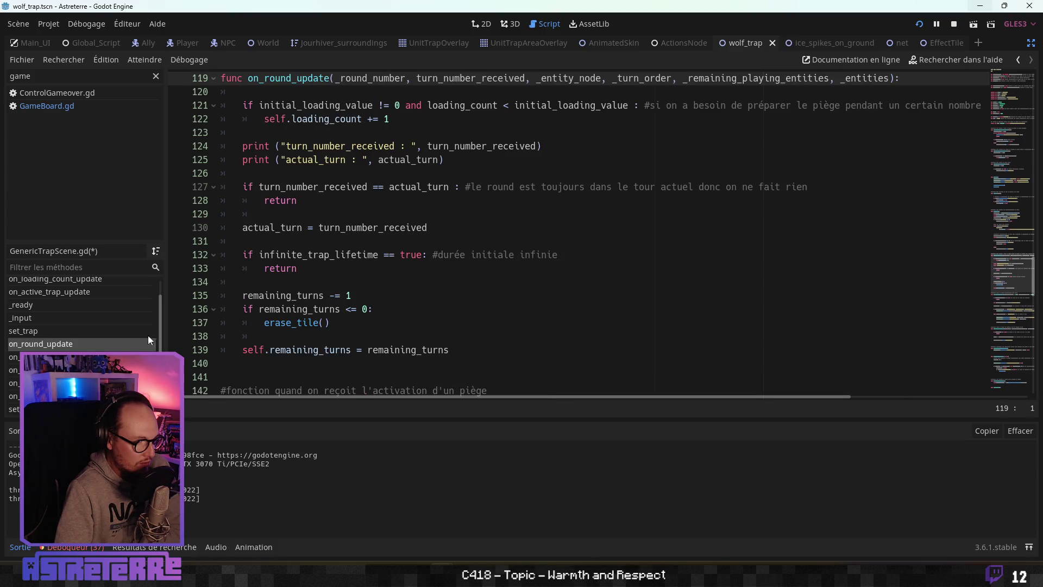
click(377, 241)
scroll(377, 244, down, 1)
scroll(378, 246, up, 1)
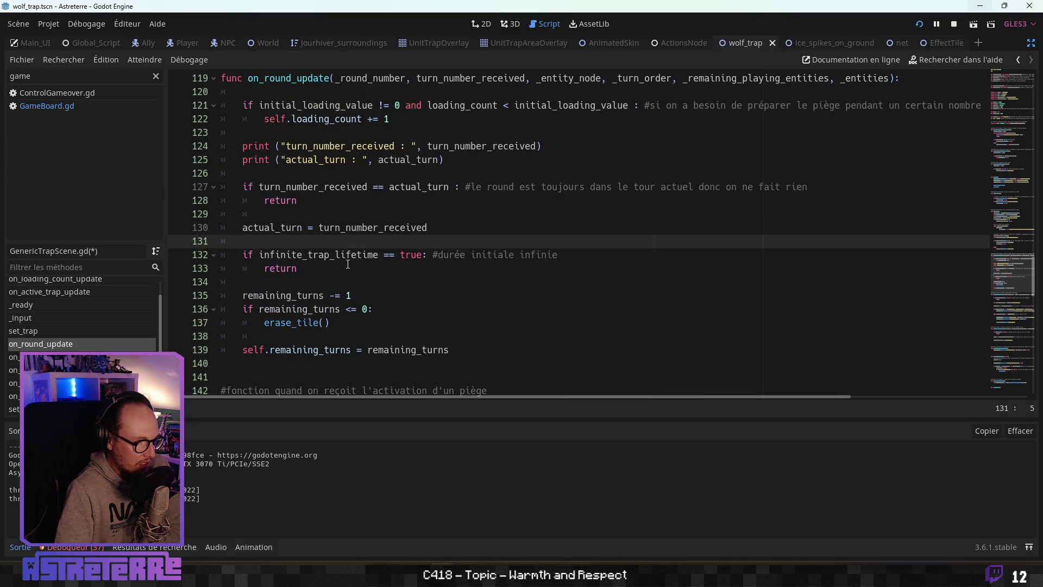
click(348, 267)
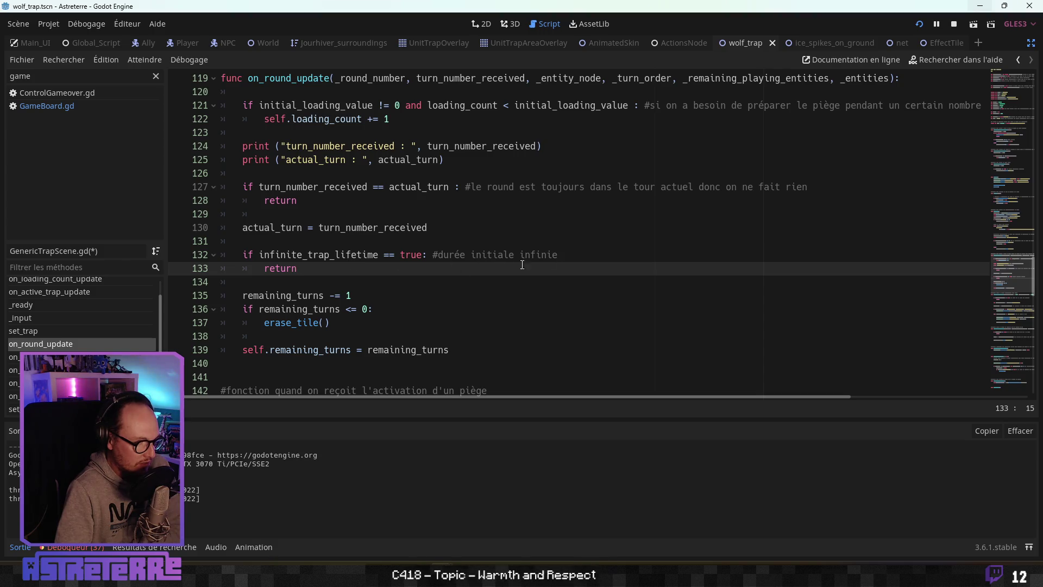
drag(330, 271, 187, 257)
click(312, 213)
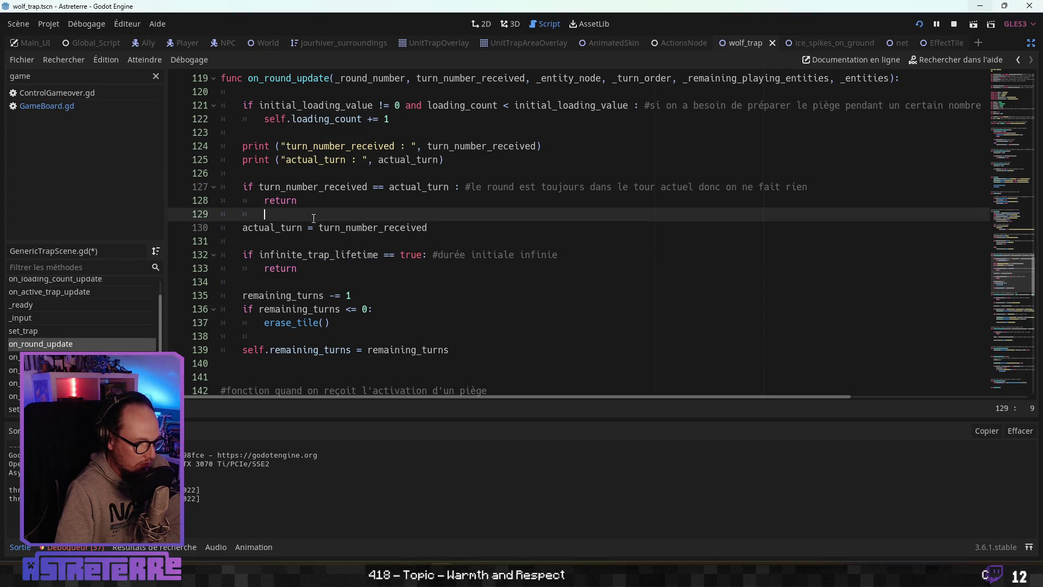
scroll(331, 262, up, 1)
click(313, 309)
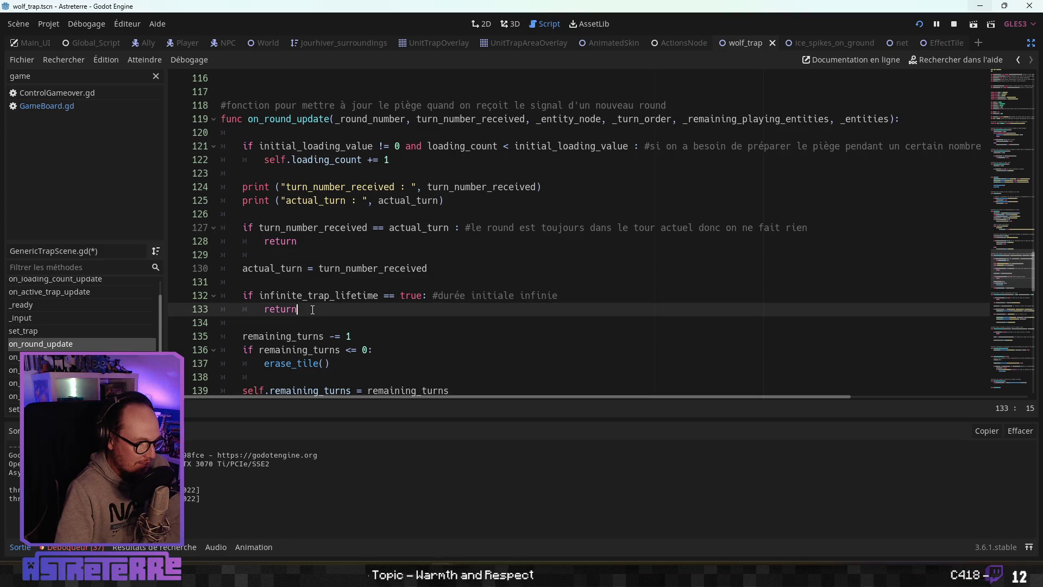
click(277, 282)
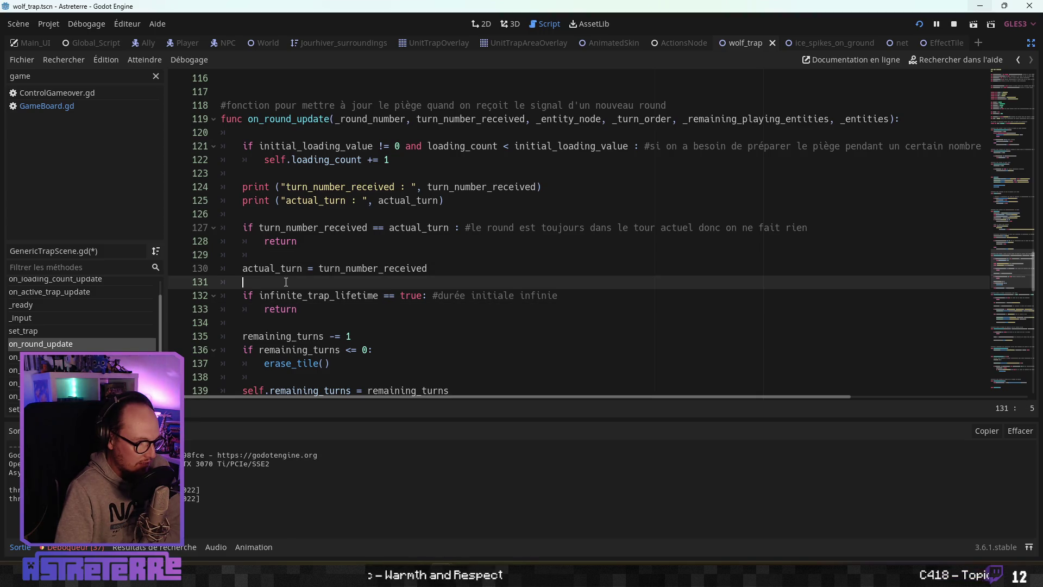
scroll(288, 282, down, 2)
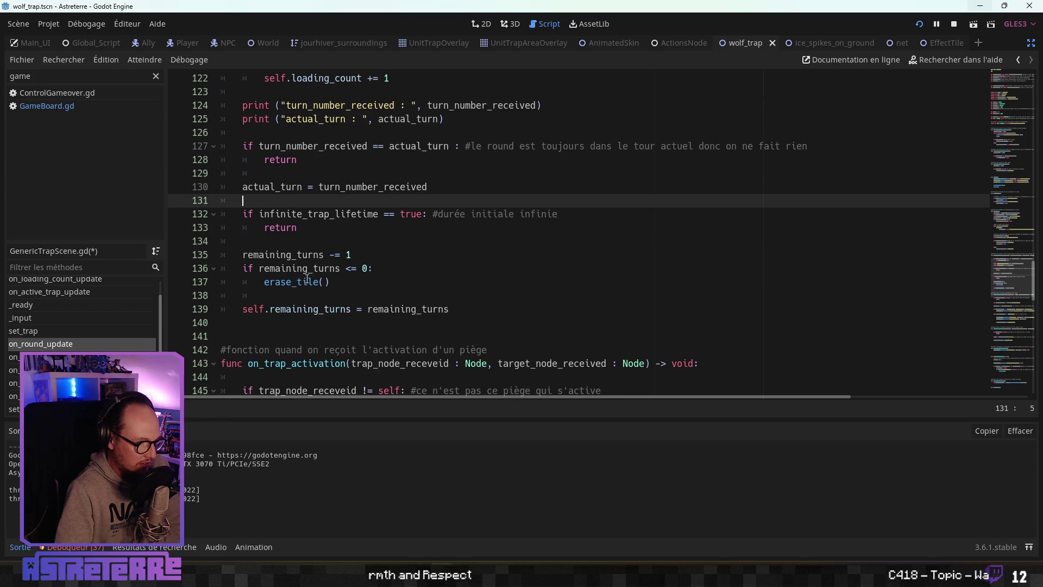
click(347, 286)
drag(346, 286, 202, 252)
click(312, 228)
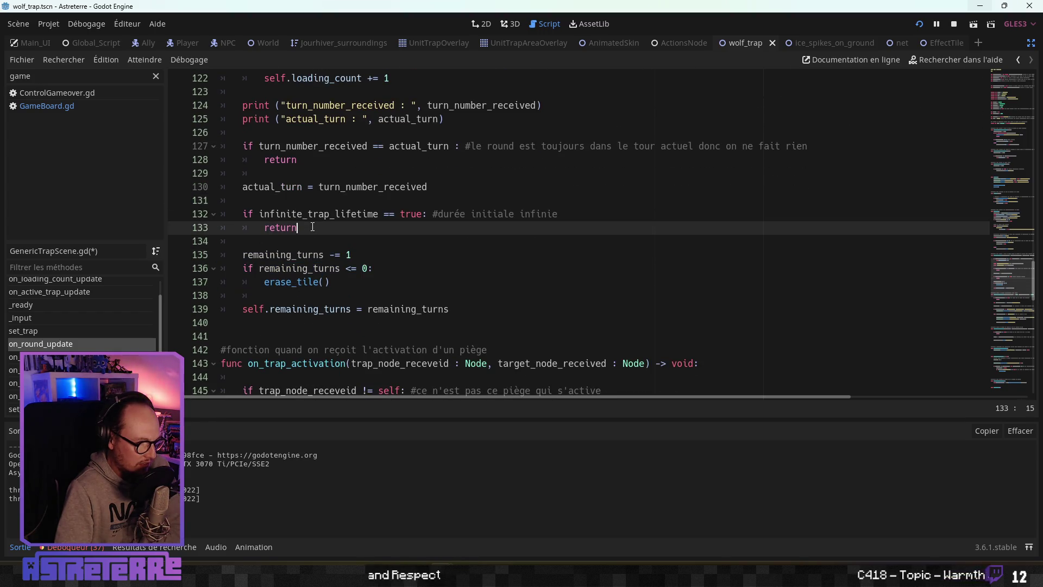
scroll(312, 229, up, 1)
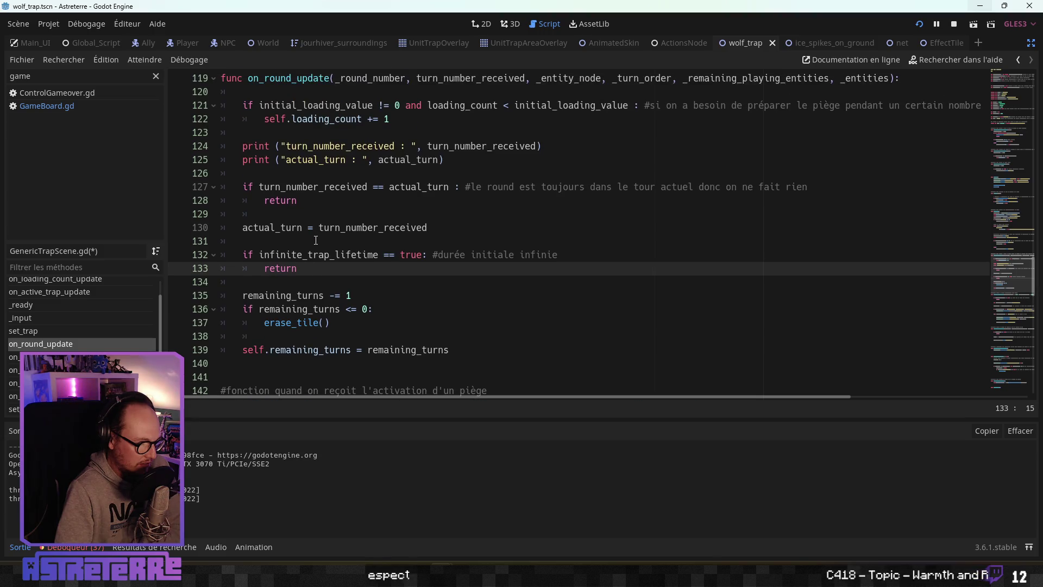
mouse_move(486, 159)
mouse_down()
mouse_move(195, 136)
mouse_move(183, 145)
mouse_up()
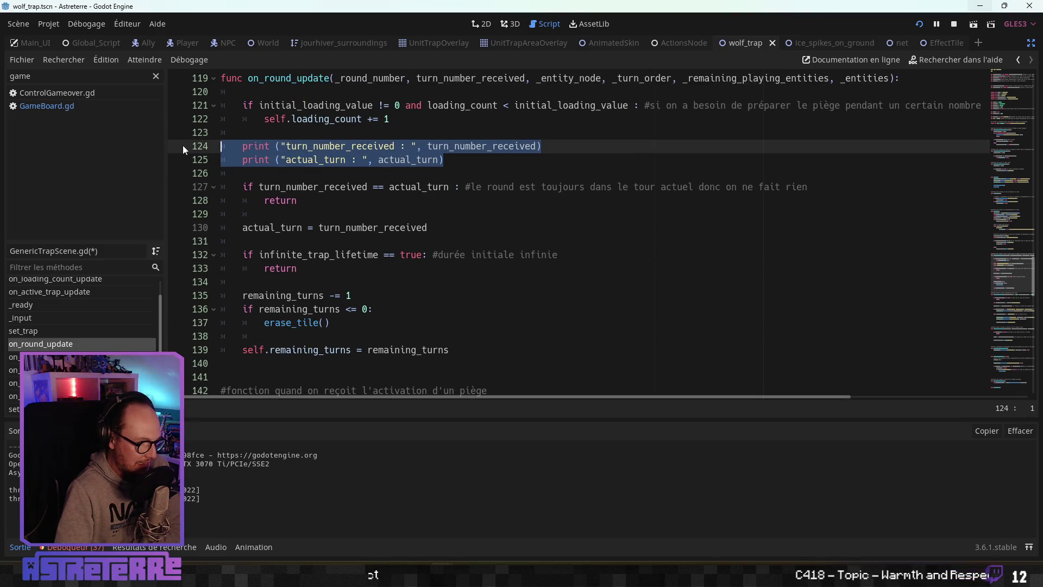
key(Delete)
key(Delete)
key(Delete)
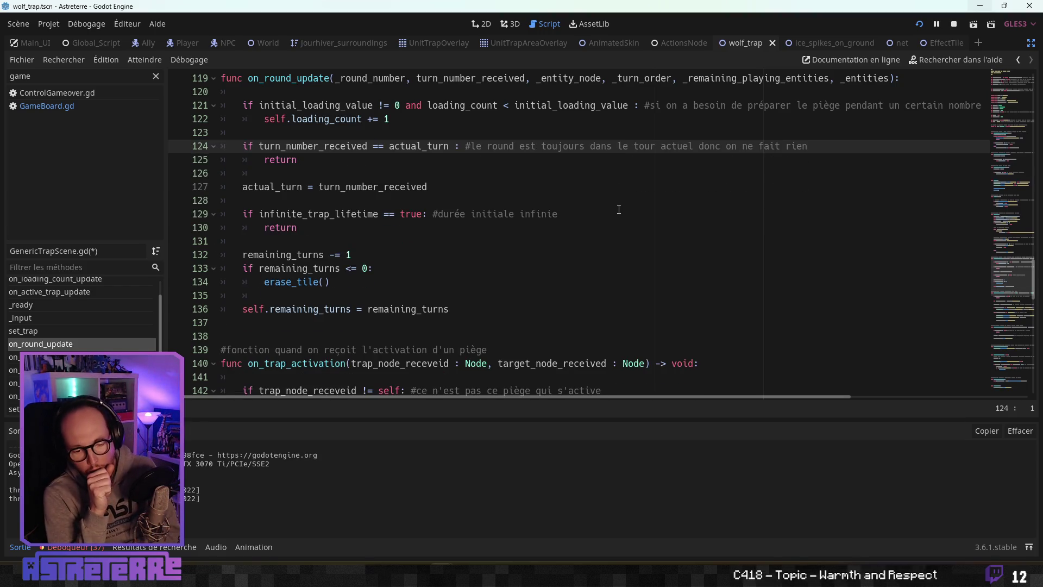
click(313, 187)
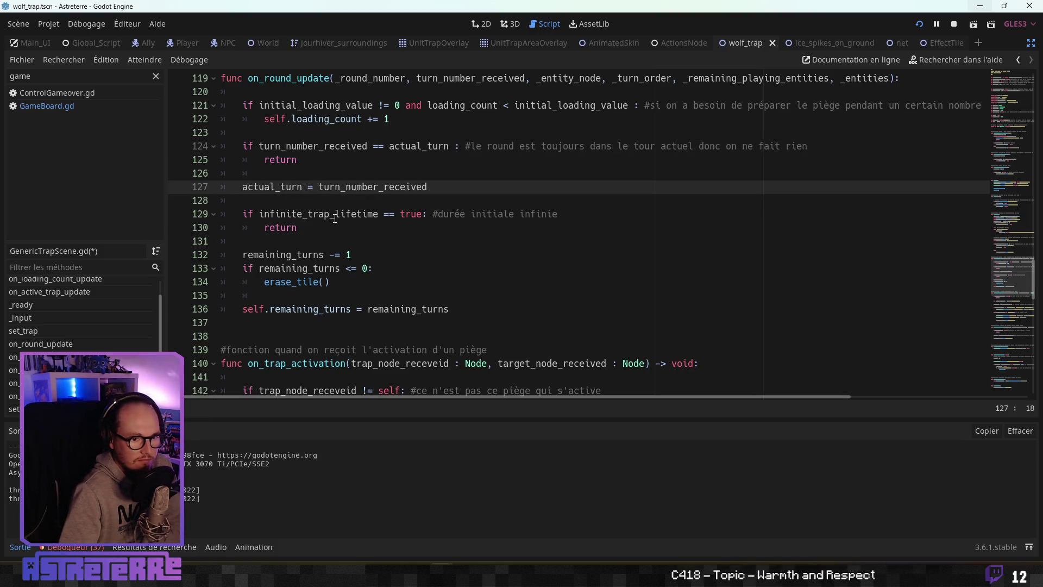
click(338, 241)
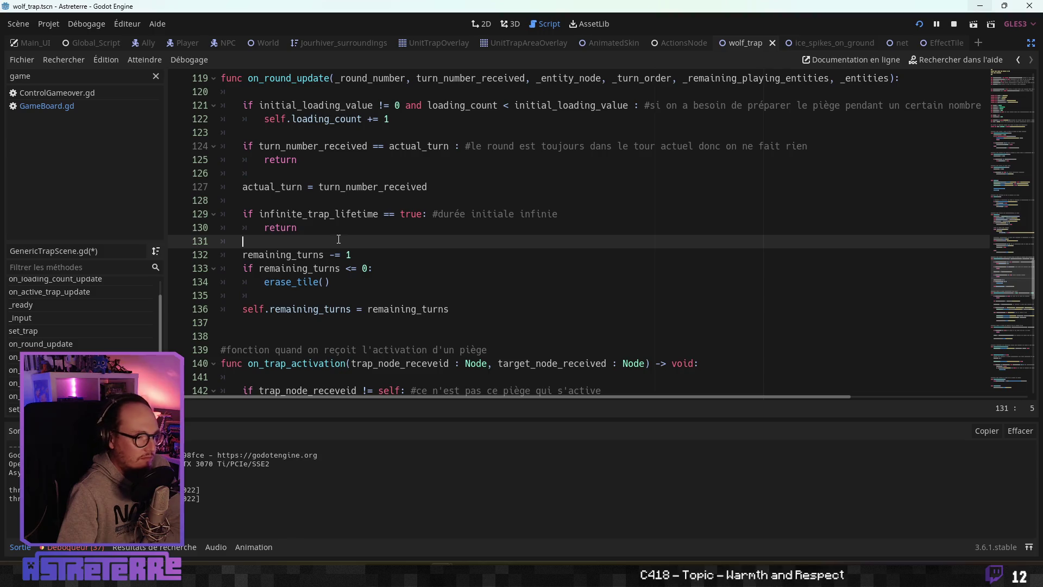
click(336, 228)
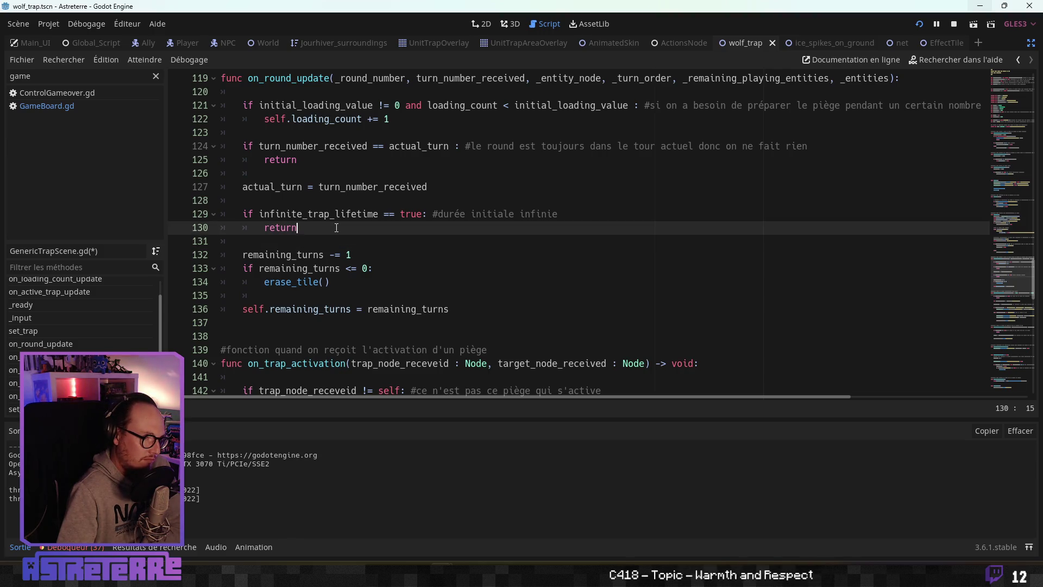
drag(336, 228, 232, 210)
click(322, 226)
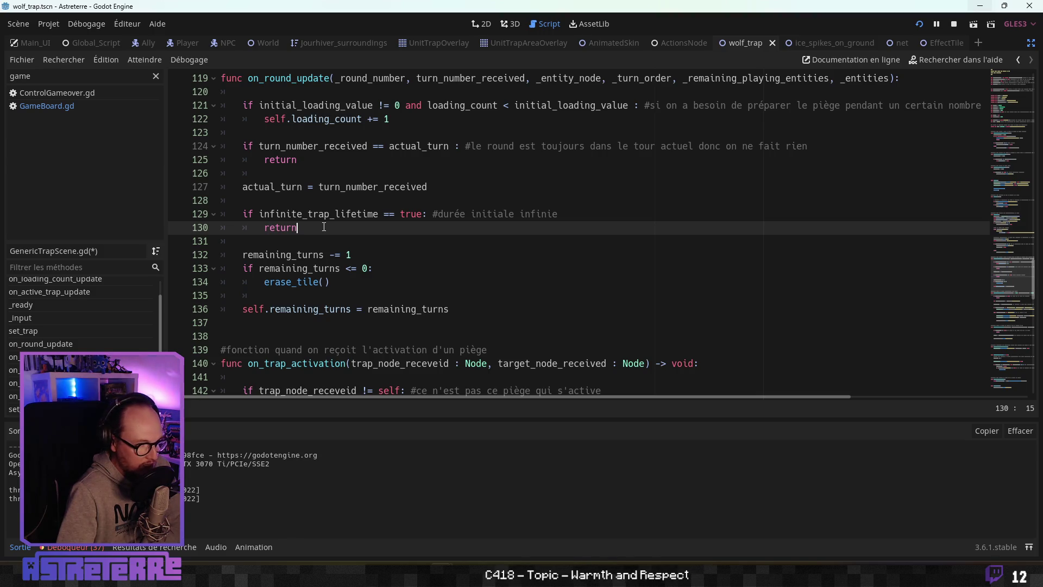
Step: Remove the early return on line 130 and indent the countdown lines beneath the condition
drag(324, 226, 220, 228)
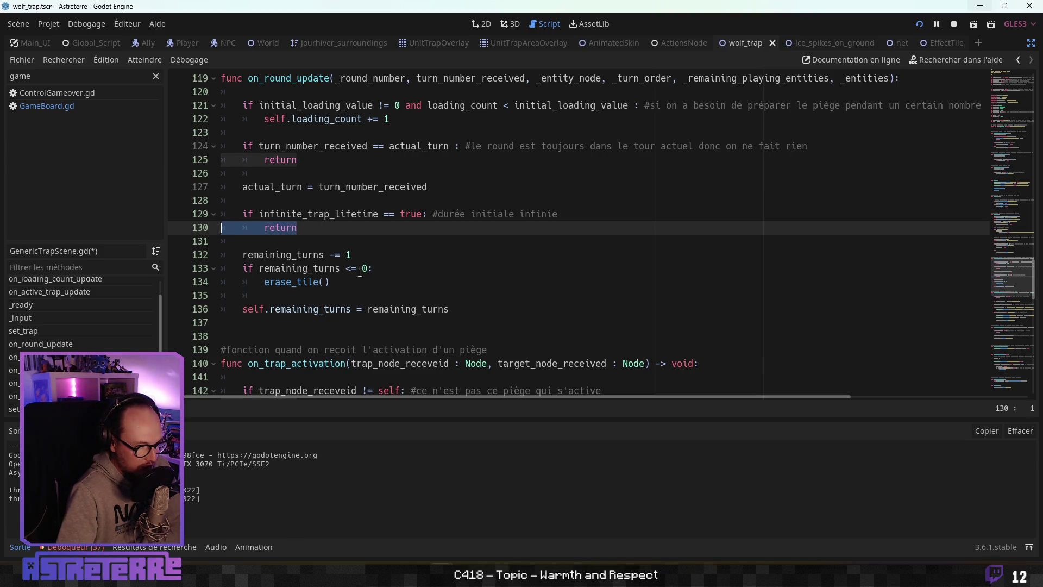
drag(348, 282, 182, 233)
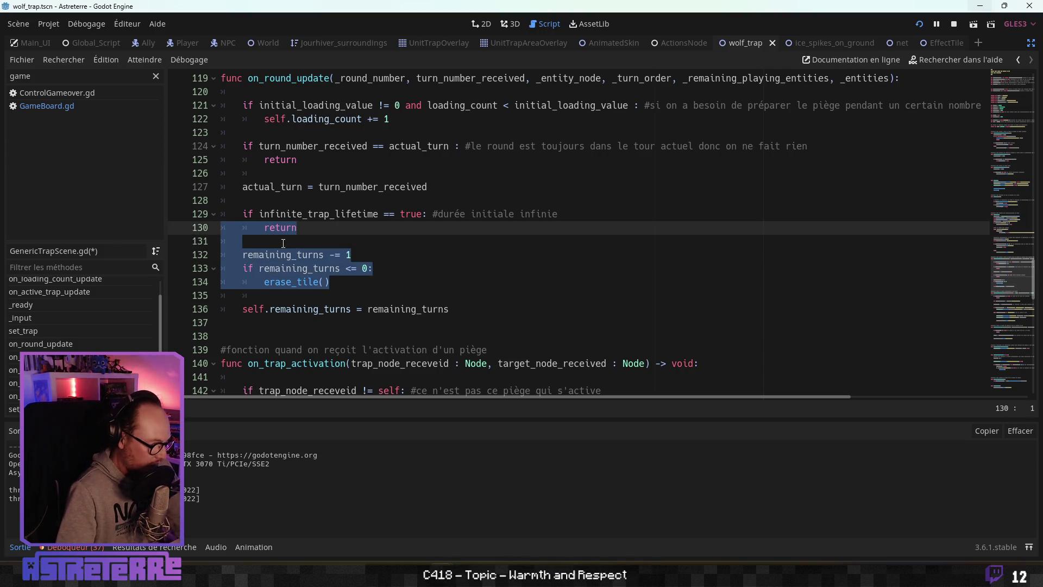
key(Tab)
double_click(302, 227)
key(BackSpace)
key(BackSpace)
key(BackSpace)
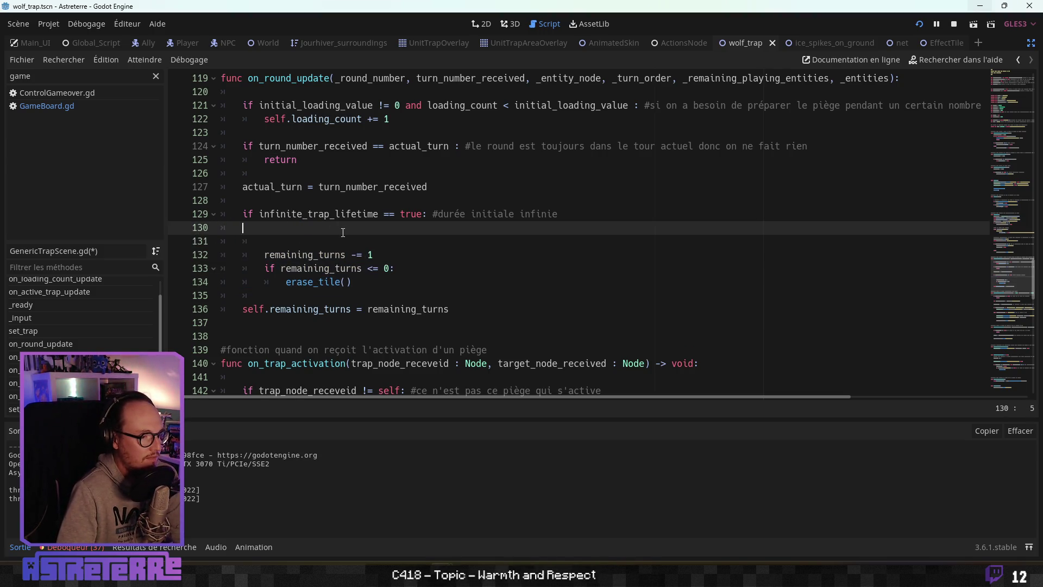
key(BackSpace)
key(BackSpace)
Step: Change the lifetime condition from true to false and the comment to 'non infinie'
double_click(411, 215)
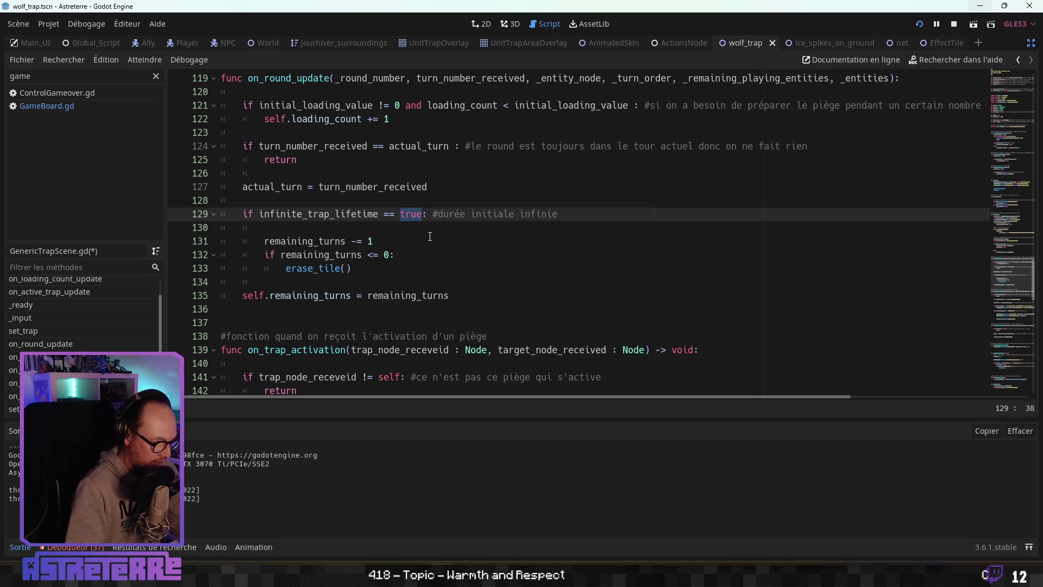
text(false)
click(532, 214)
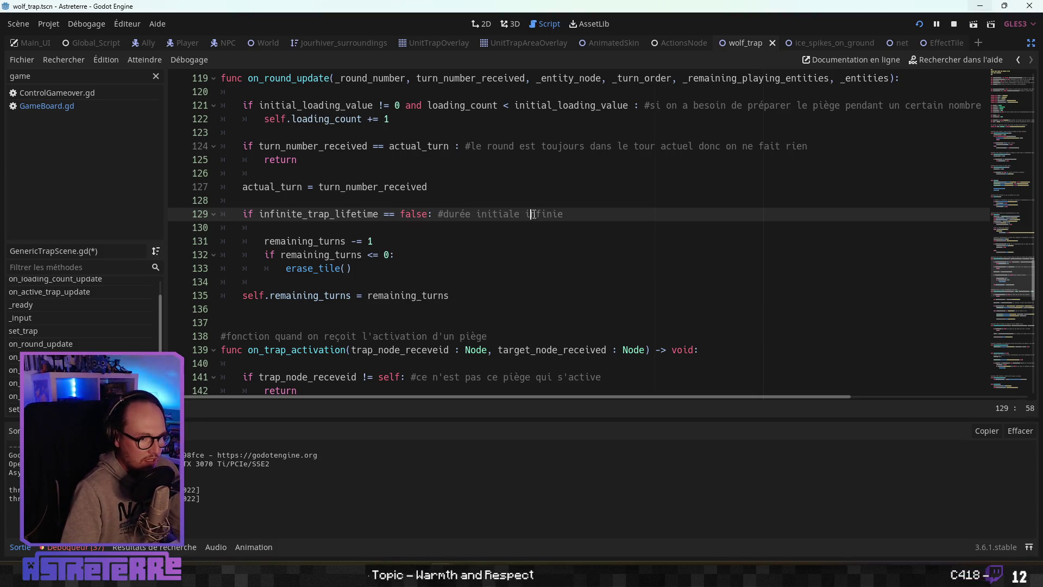
double_click(538, 214)
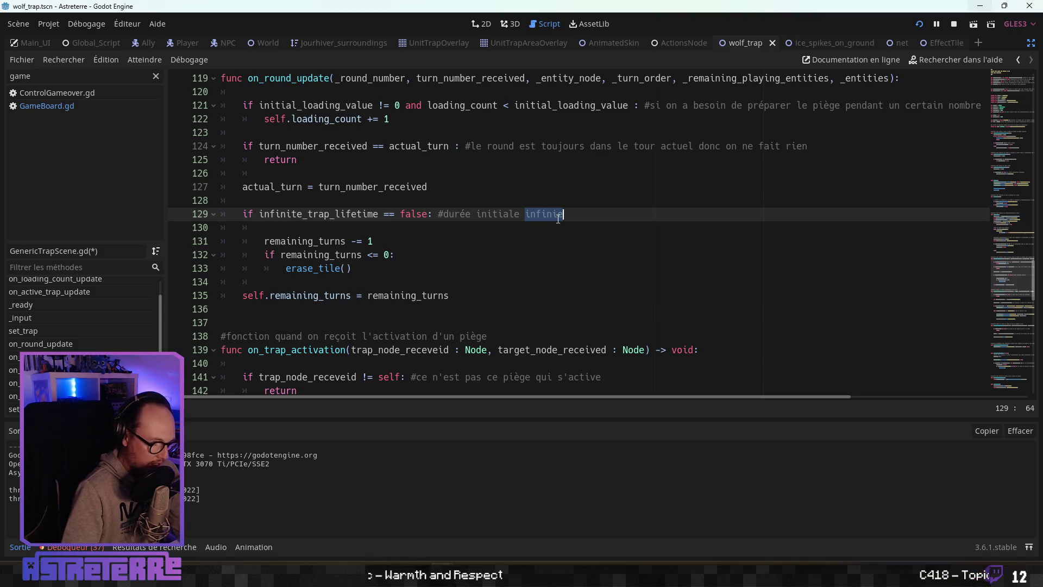
text(non infinie)
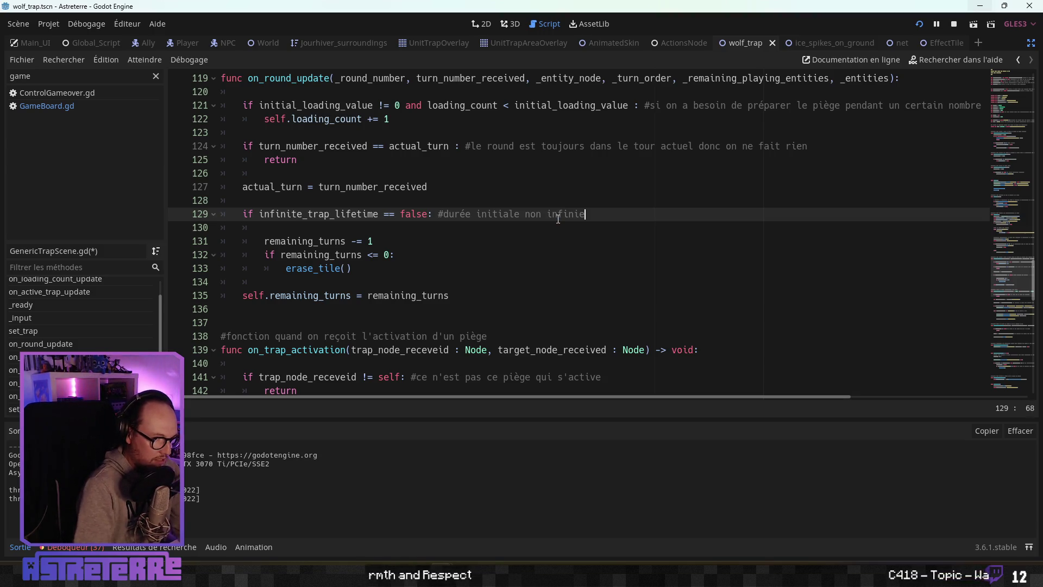
Step: Indent the remaining_turns assignment into the block and add spacing before the next function
click(373, 241)
click(296, 268)
click(281, 282)
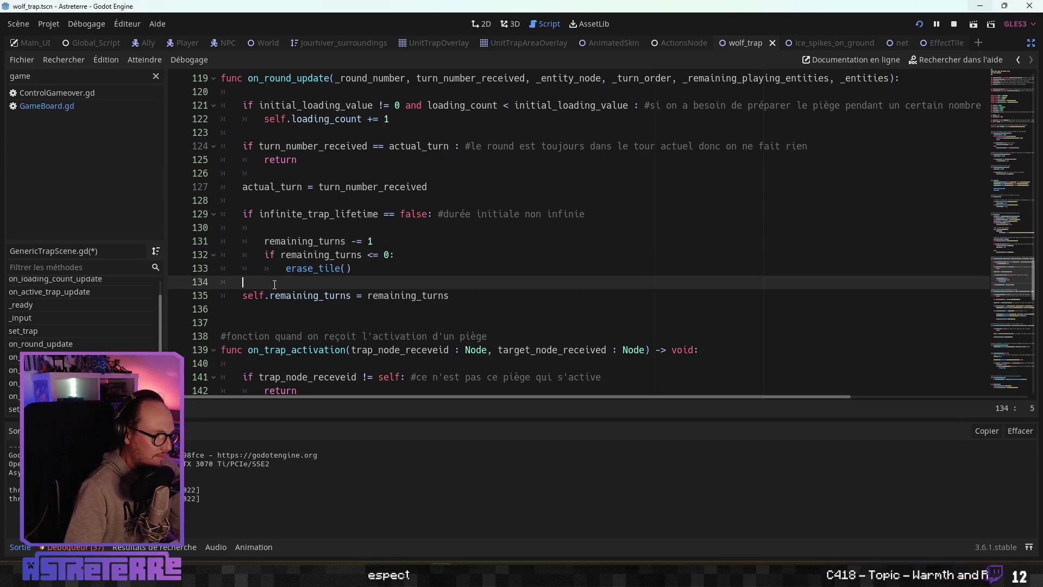
click(235, 295)
key(Tab)
click(249, 240)
click(261, 228)
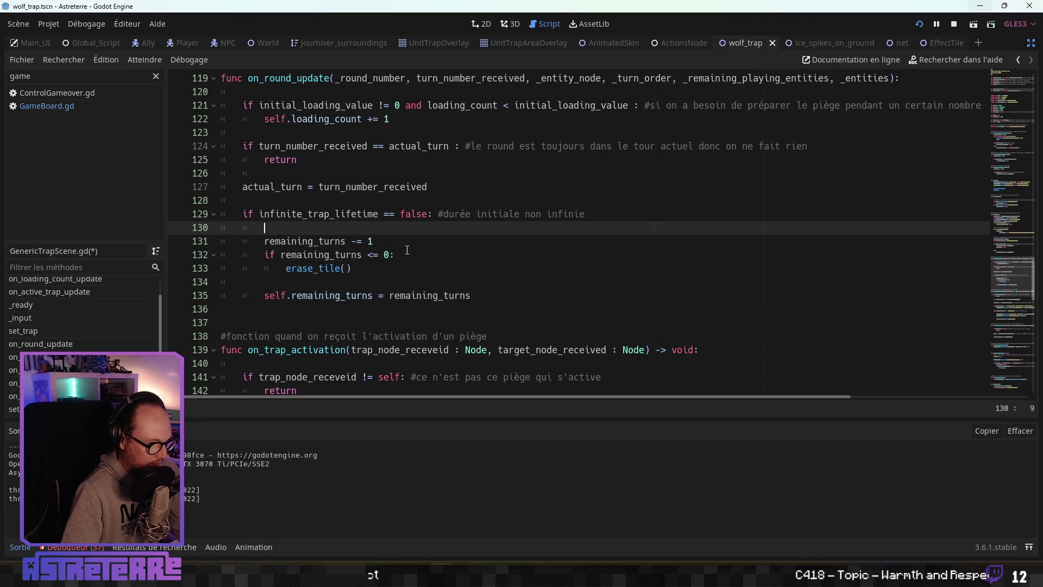
click(407, 260)
click(363, 268)
click(307, 282)
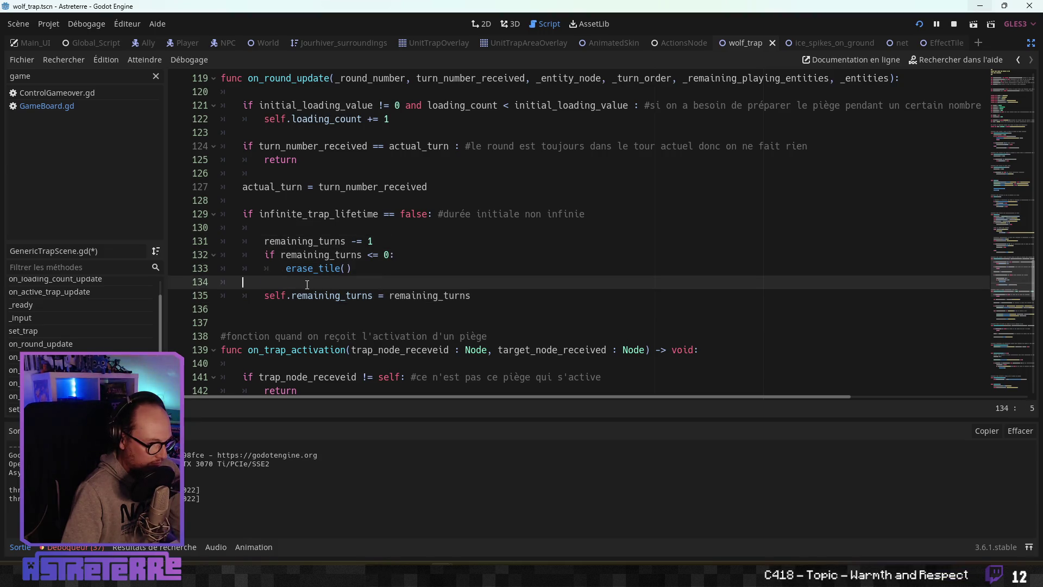
click(278, 307)
key(Return)
key(Return)
key(Return)
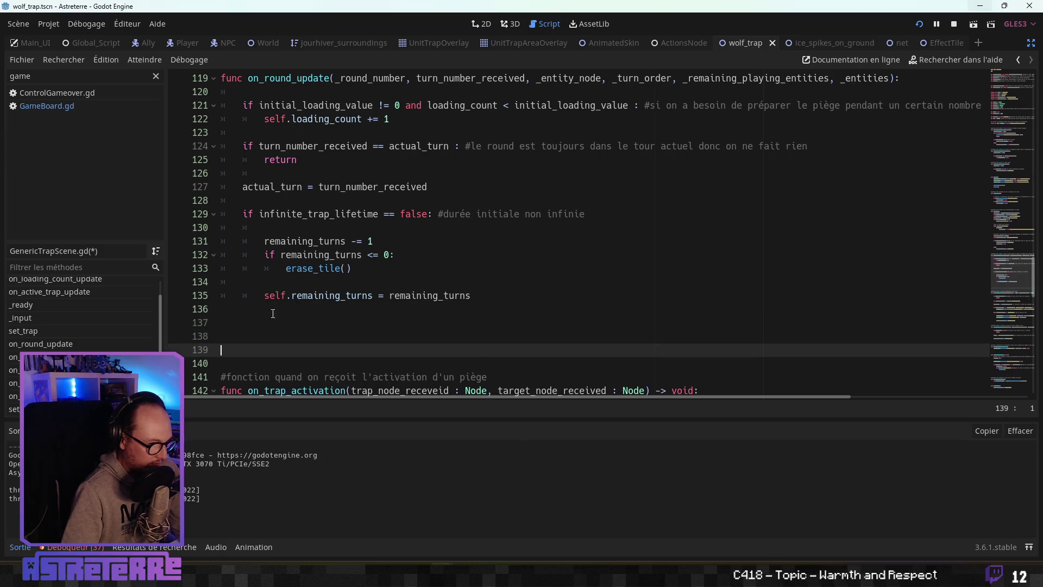
key(Up)
key(Up)
Step: Review the countdown, erase_tile and assignment lines, then return to the Actions_Catalog spreadsheet
click(333, 241)
click(341, 254)
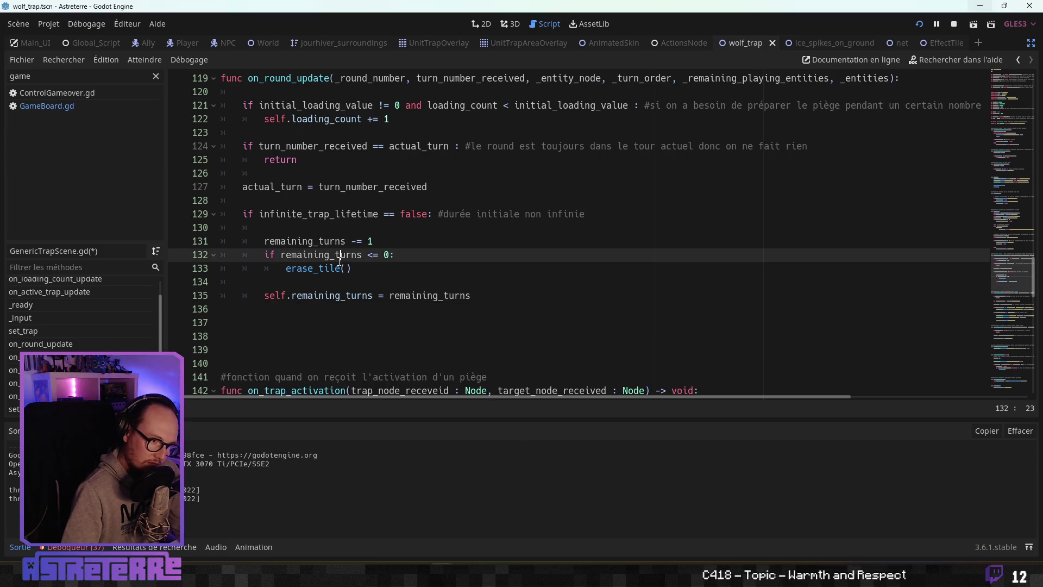
click(340, 269)
click(356, 295)
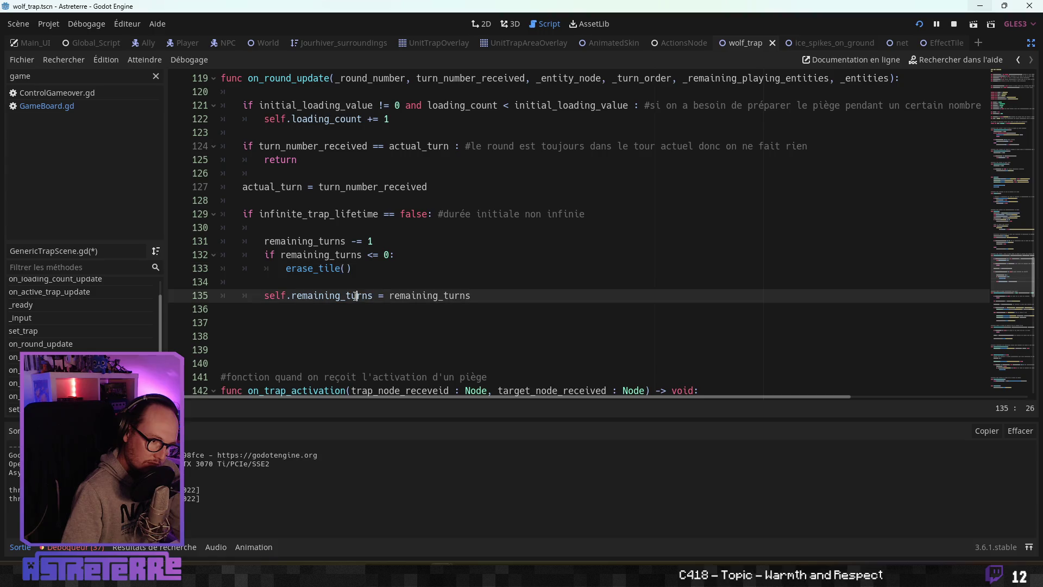
click(398, 243)
click(391, 254)
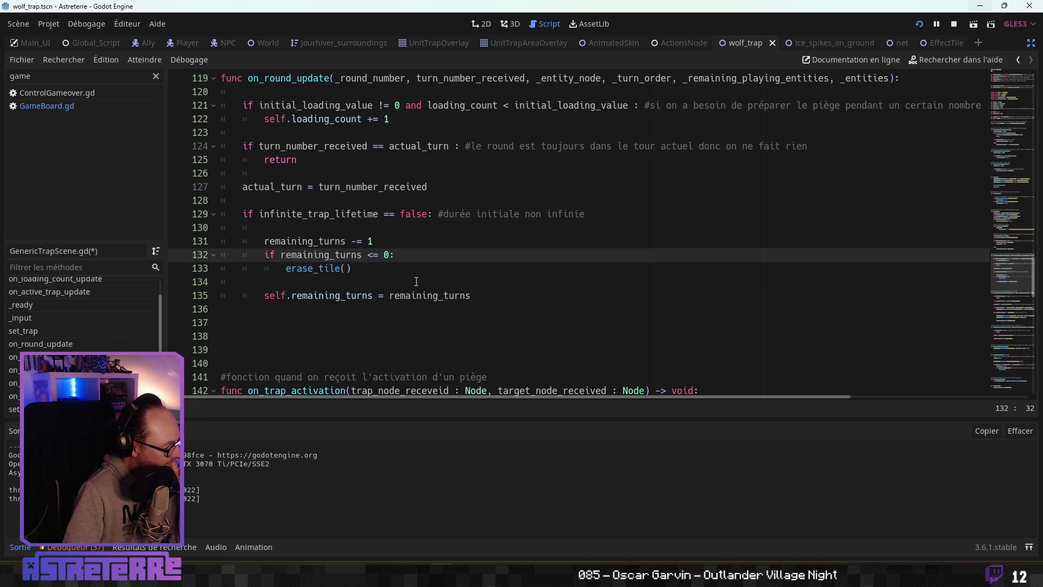
scroll(416, 281, up, 2)
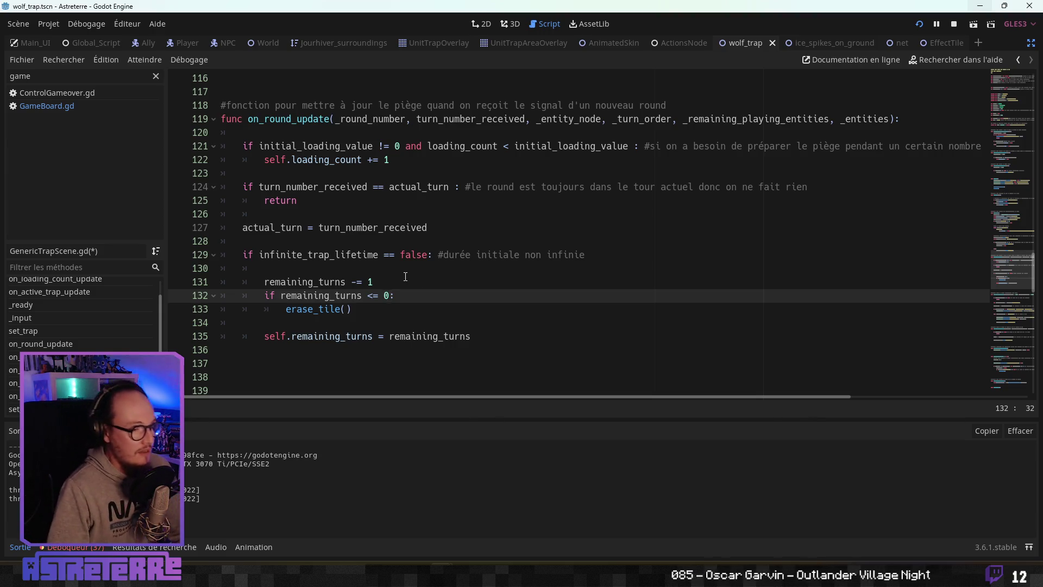
key(alt+Tab)
click(821, 317)
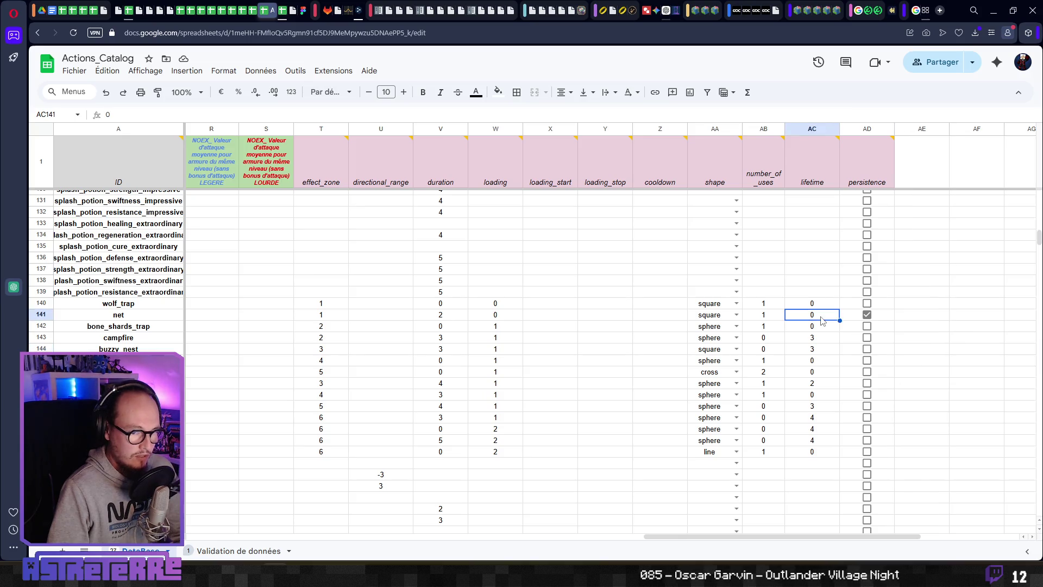
key(alt+Tab)
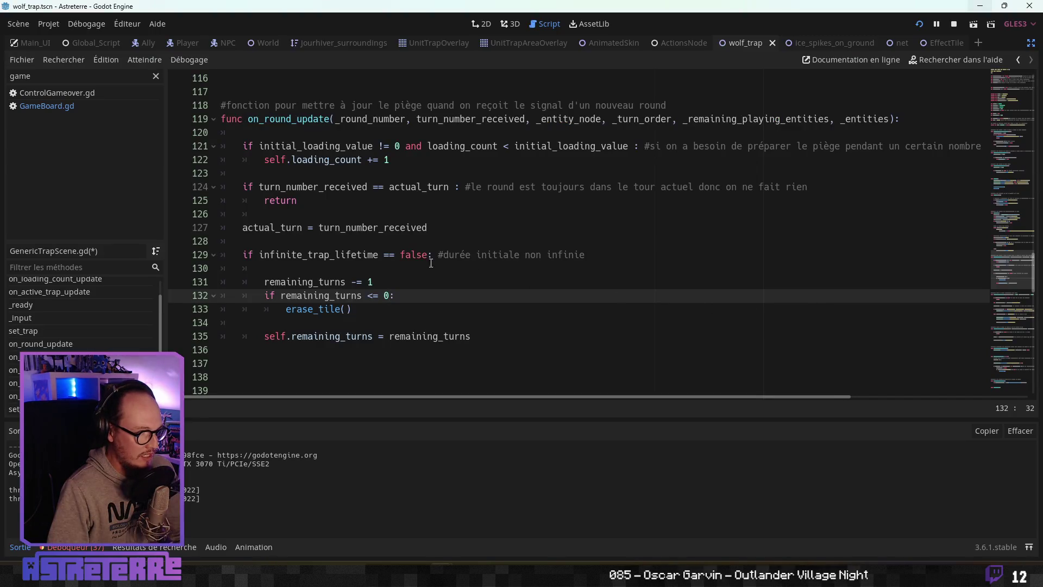
click(431, 258)
key(alt+Tab)
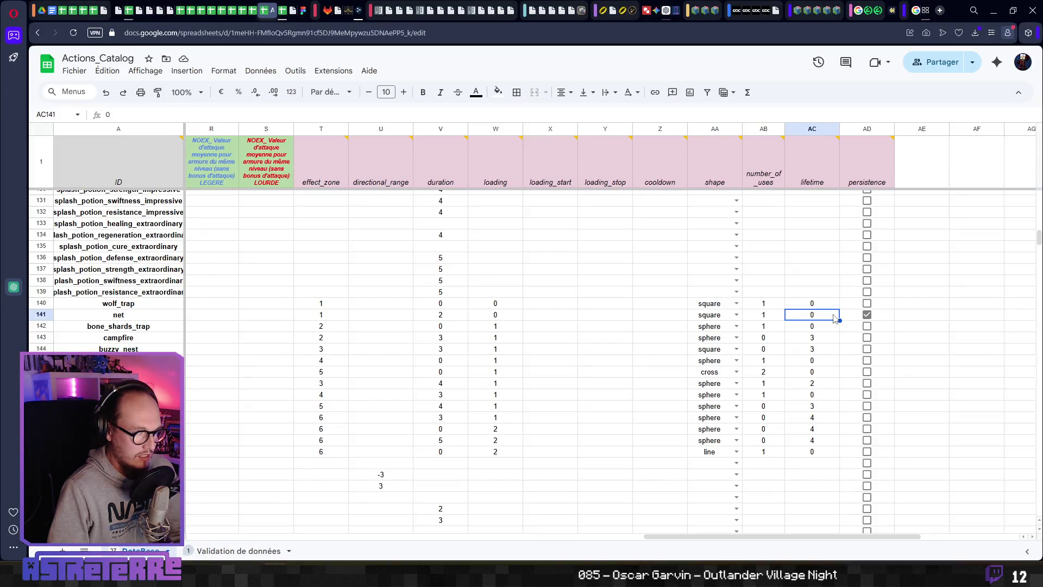
click(772, 318)
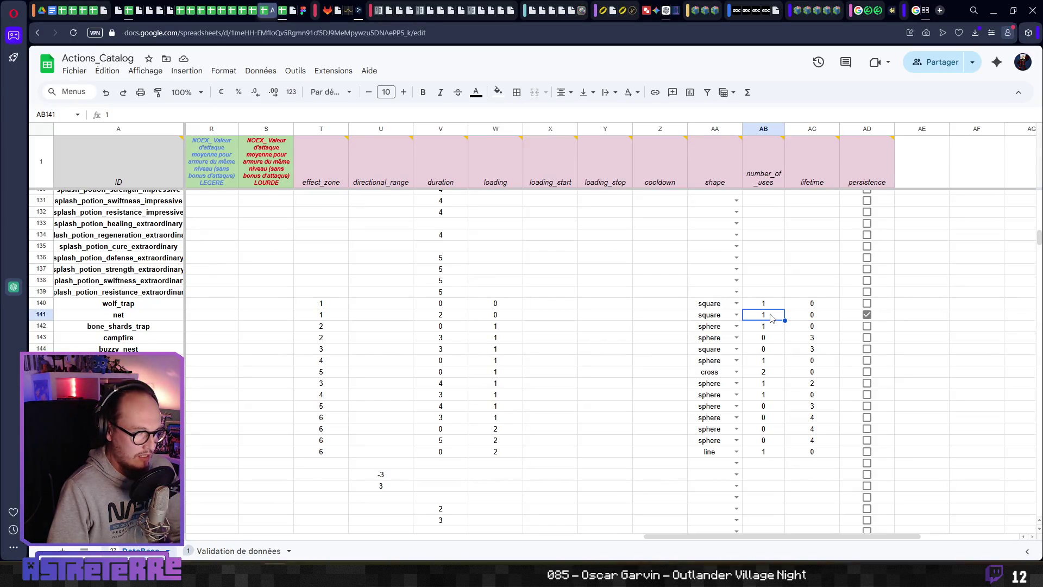
click(488, 318)
click(464, 319)
click(511, 321)
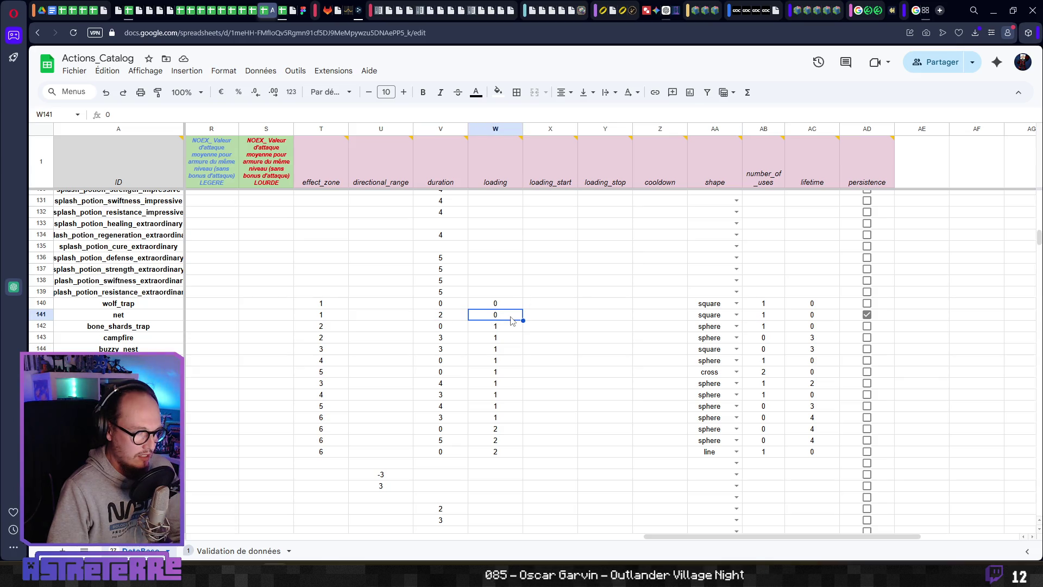
click(808, 319)
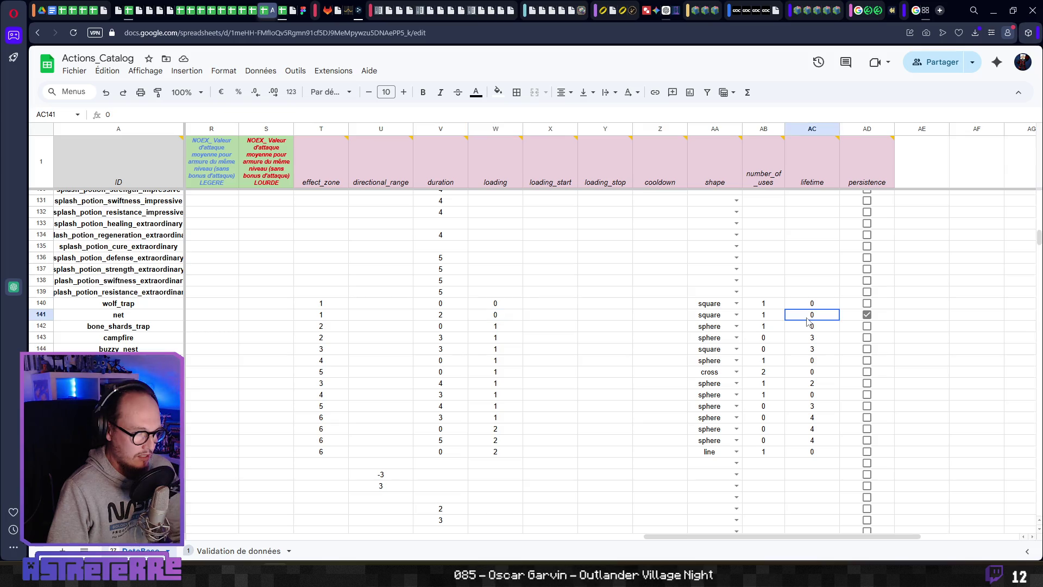
key(alt+Tab)
click(304, 323)
Step: Add an else branch for infinite lifetime, commented to check whether the trap was already used
click(308, 351)
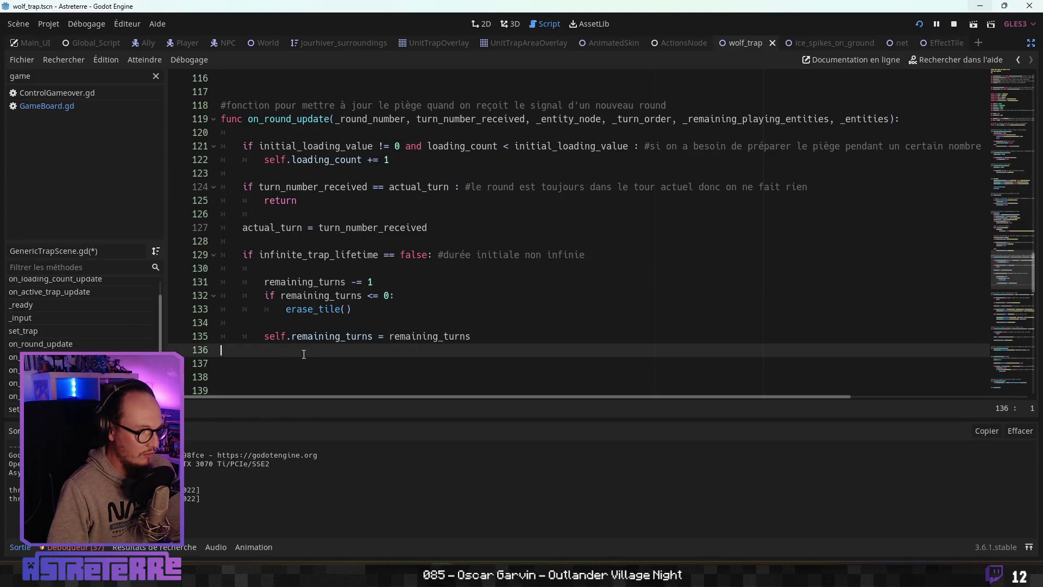
key(Return)
text(e)
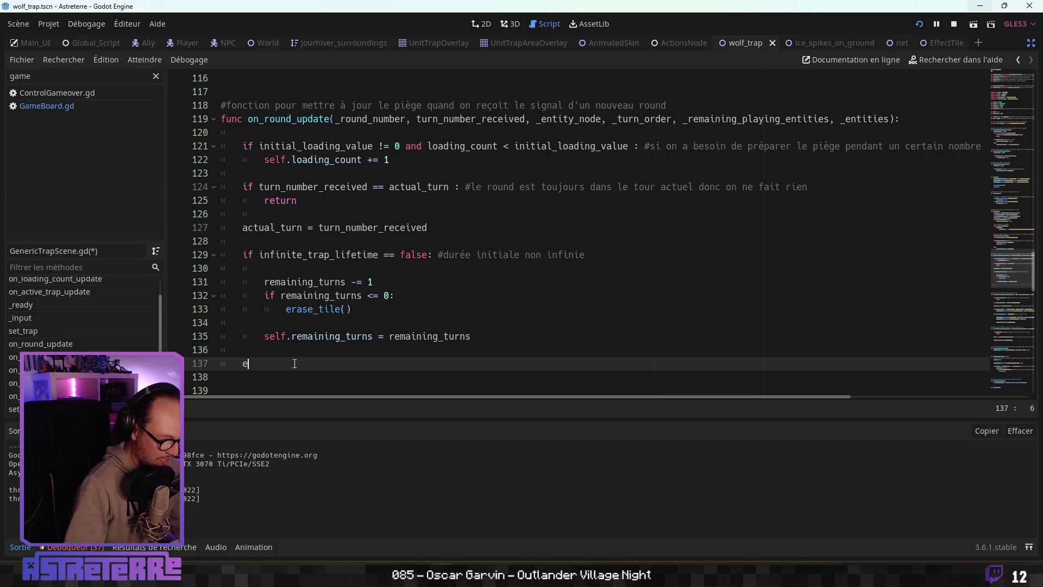
text(lse: )
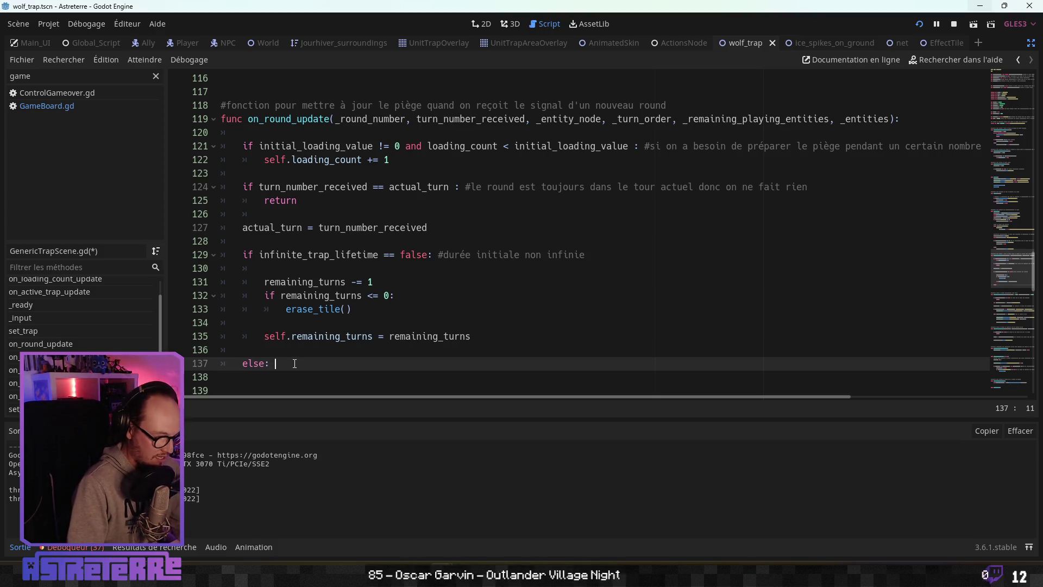
text(#cas de )
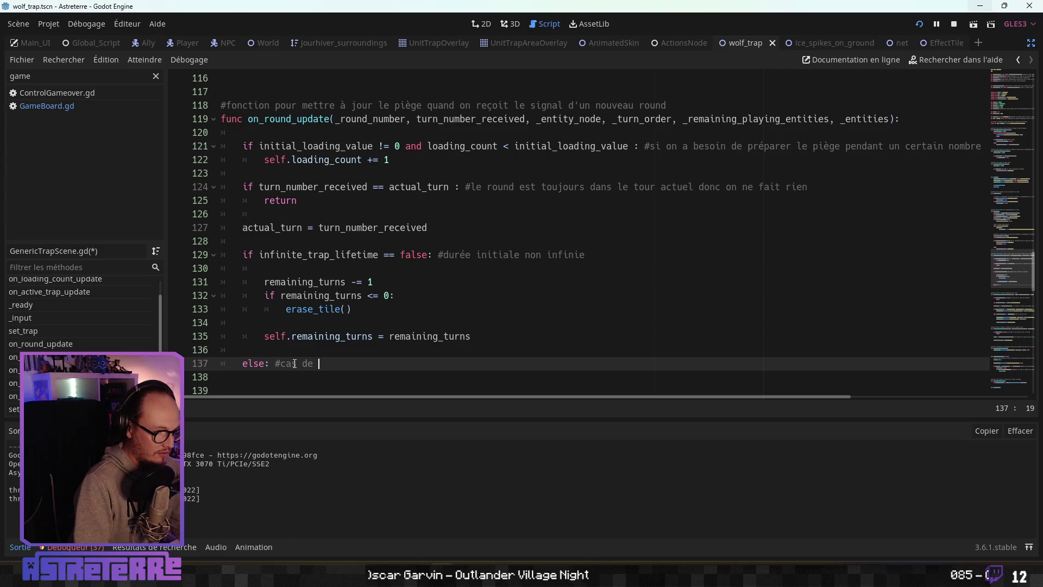
text(la durée de f)
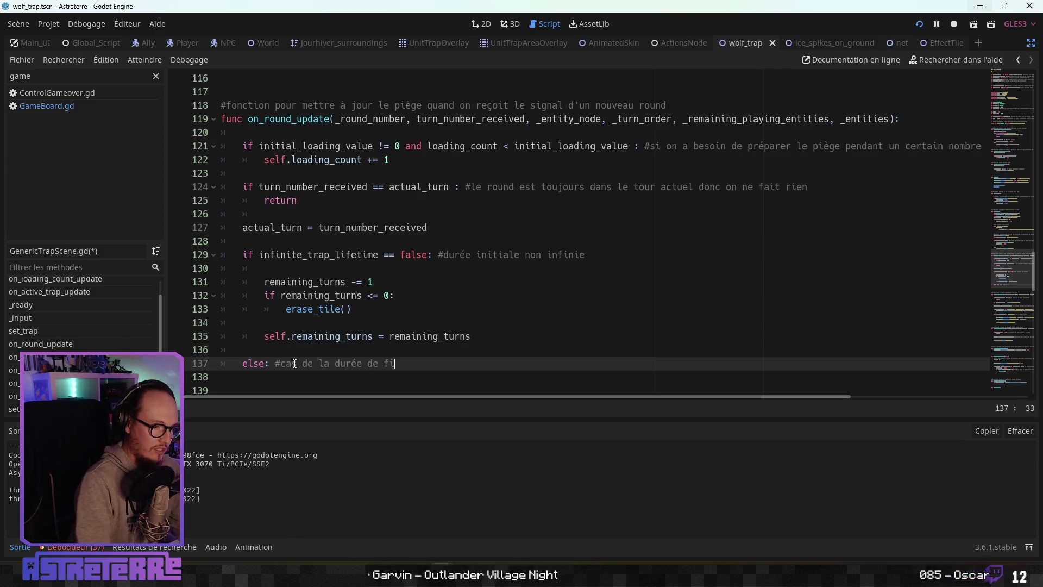
key(BackSpace)
text(vie infinir)
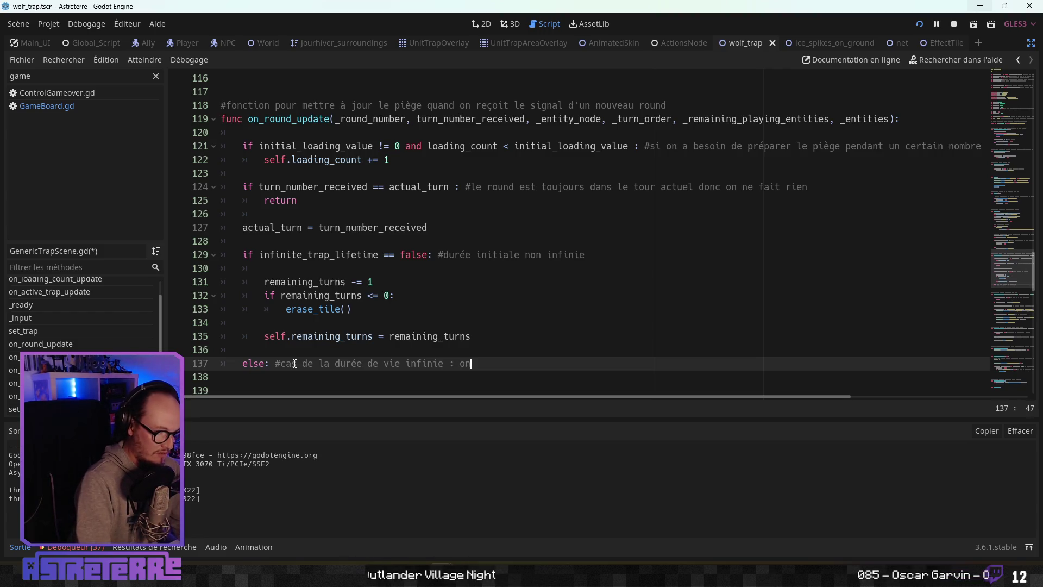
text( vérifie su)
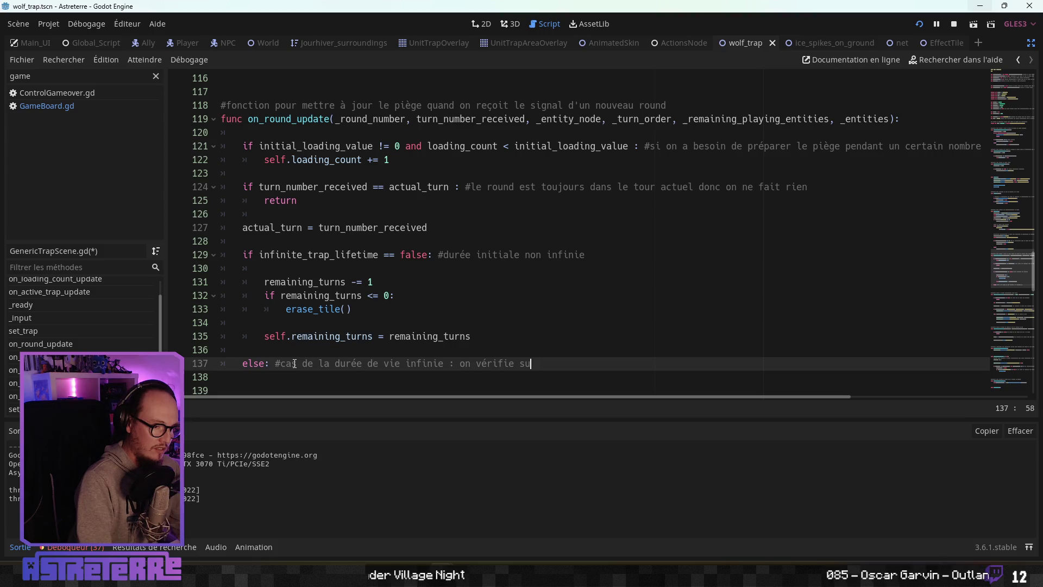
key(BackSpace)
text(i le pièg)
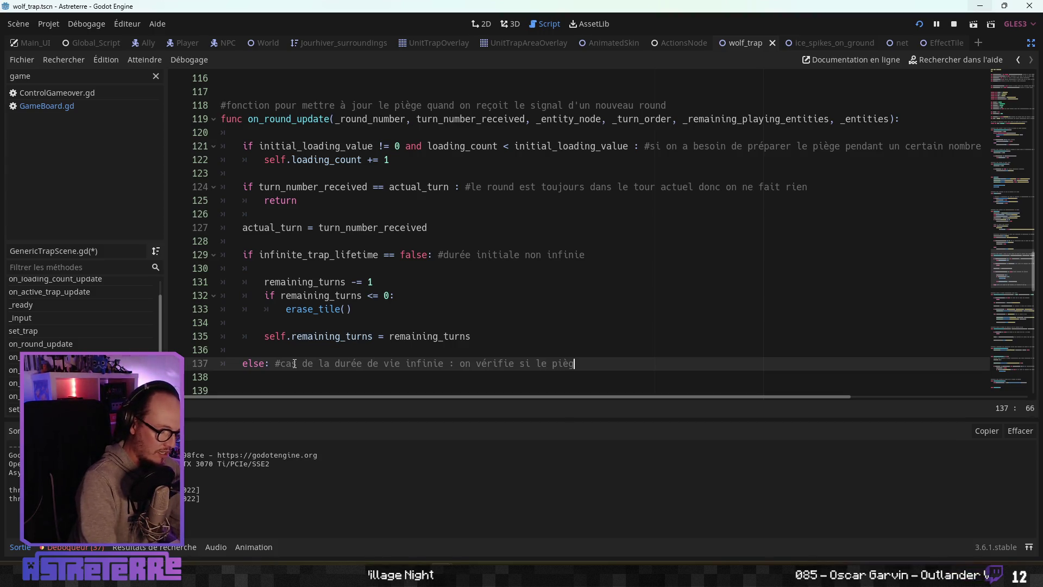
text(e a déjà servi)
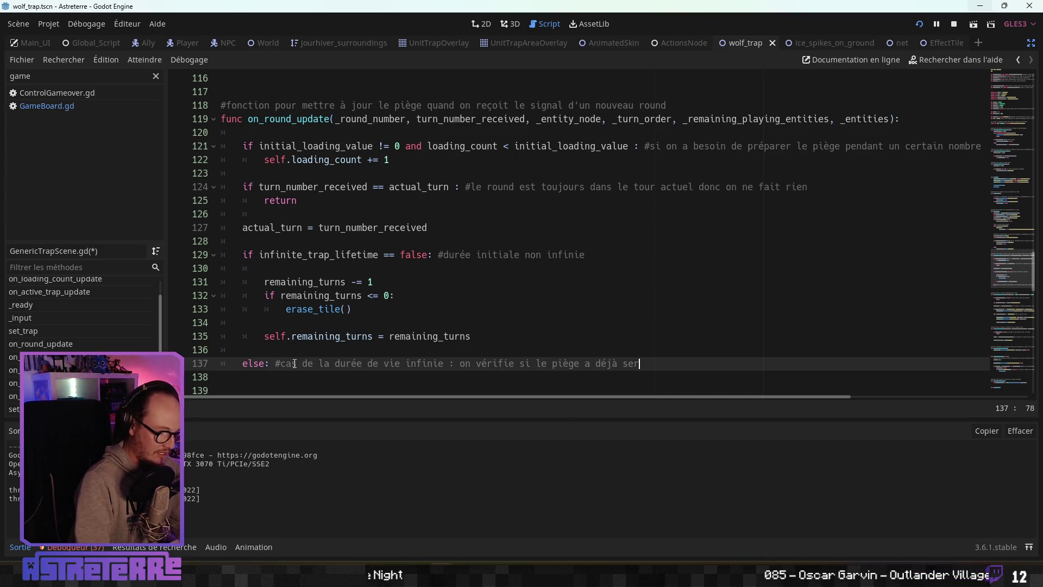
Step: Open an empty indented line inside the else branch
scroll(661, 245, down, 5)
scroll(661, 245, up, 2)
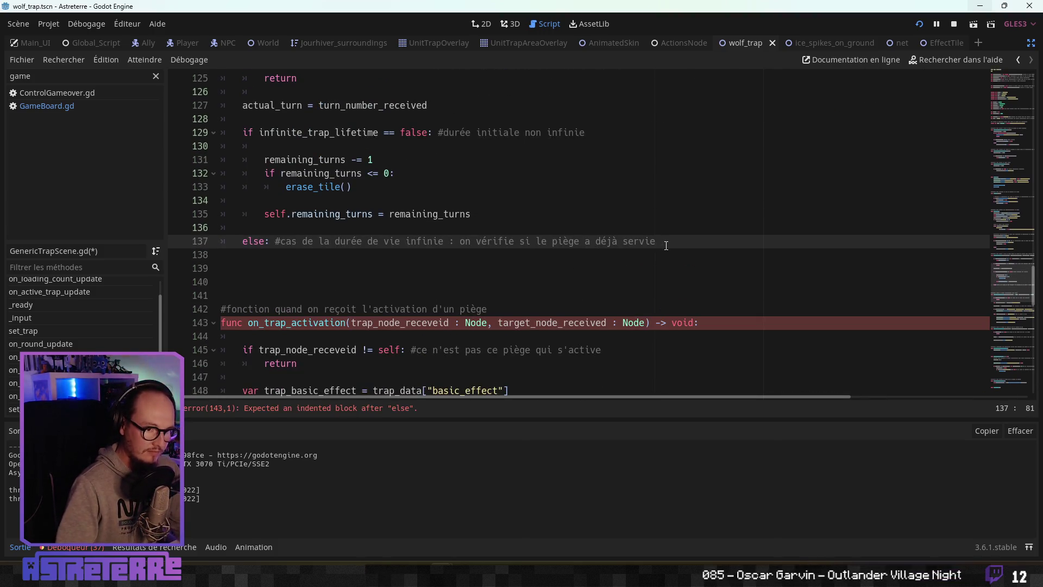
key(Return)
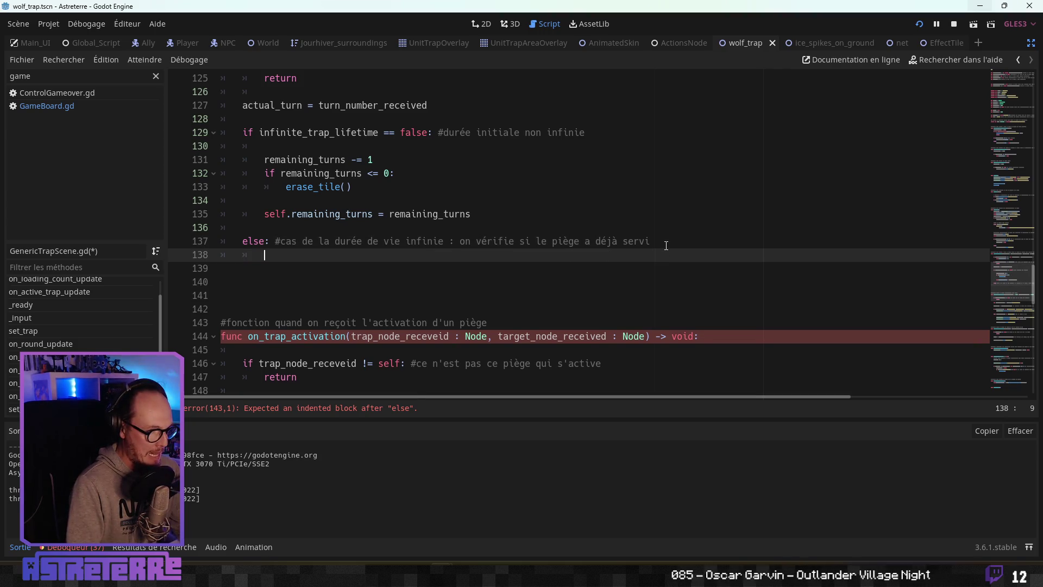
scroll(467, 296, up, 3)
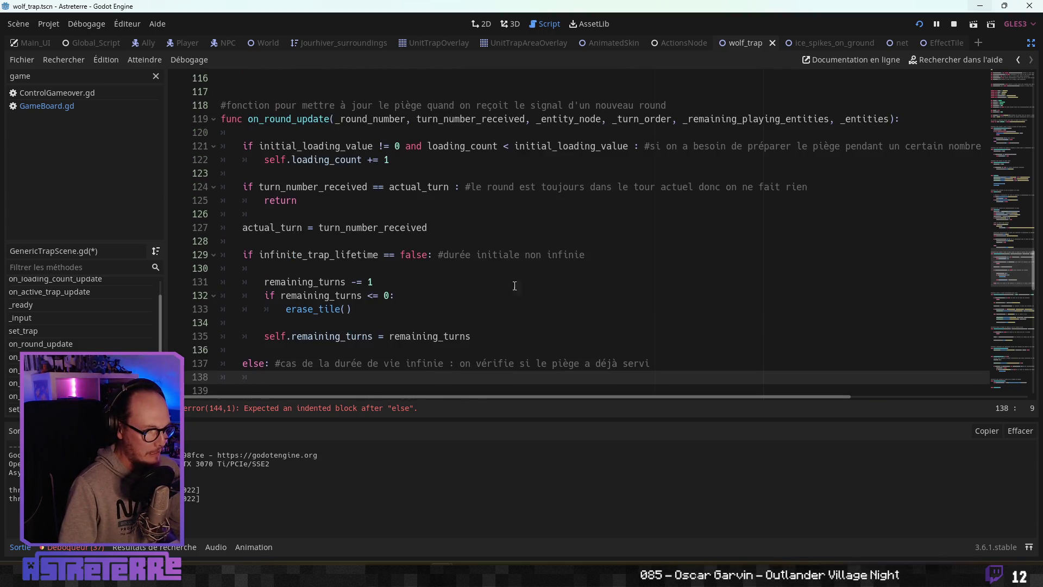
scroll(467, 296, down, 1)
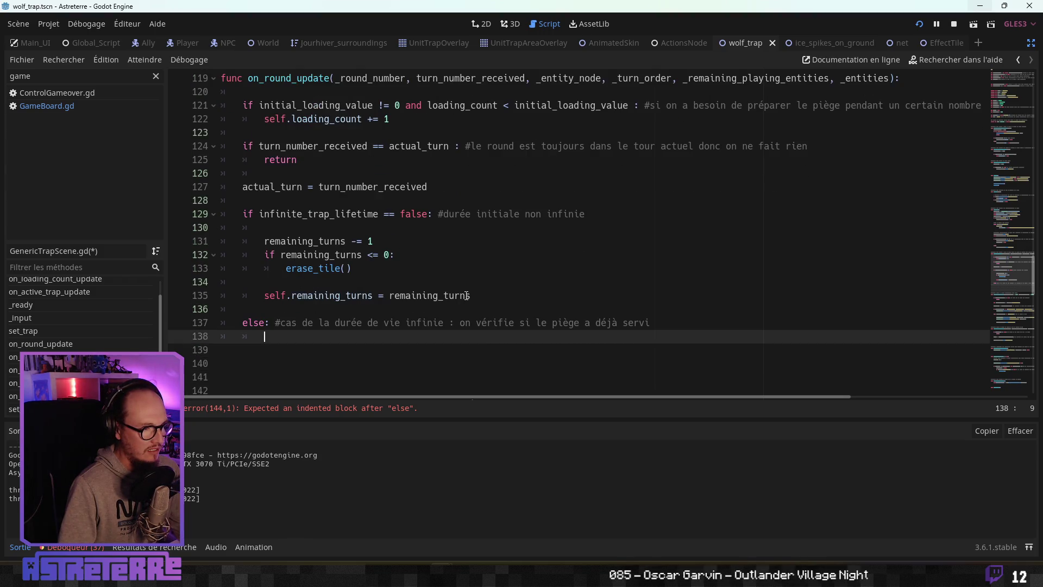
scroll(459, 296, down, 1)
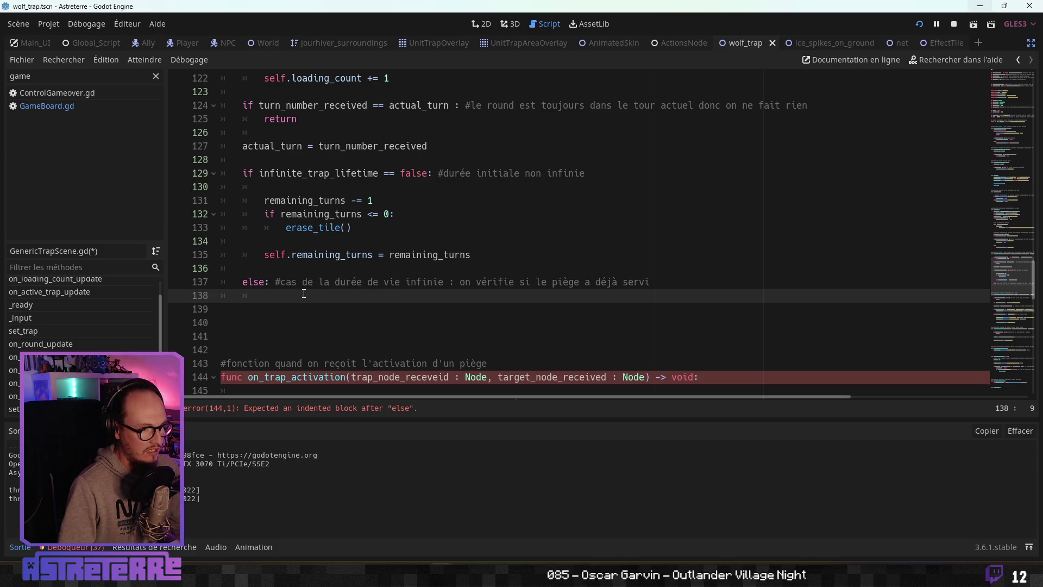
scroll(304, 294, up, 2)
scroll(304, 294, down, 1)
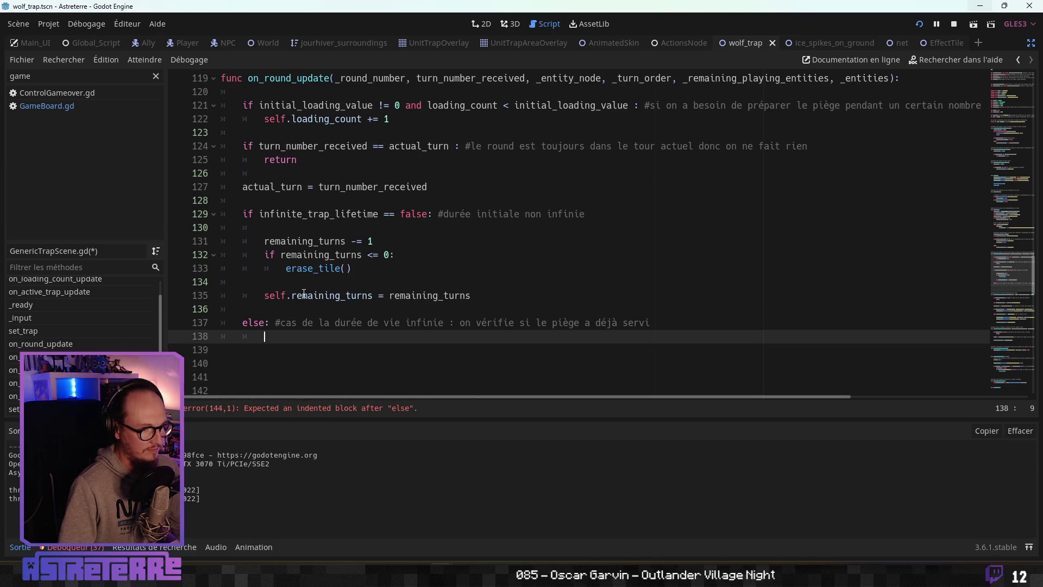
scroll(305, 294, down, 1)
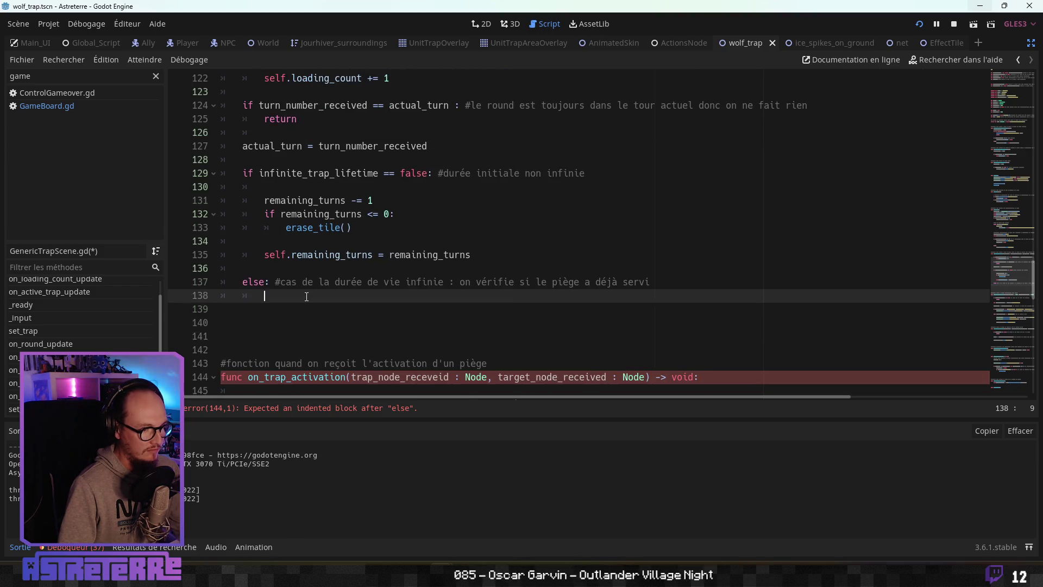
Step: Start a condition against number_of_uses and look up the used_time variable on line 12
text(if )
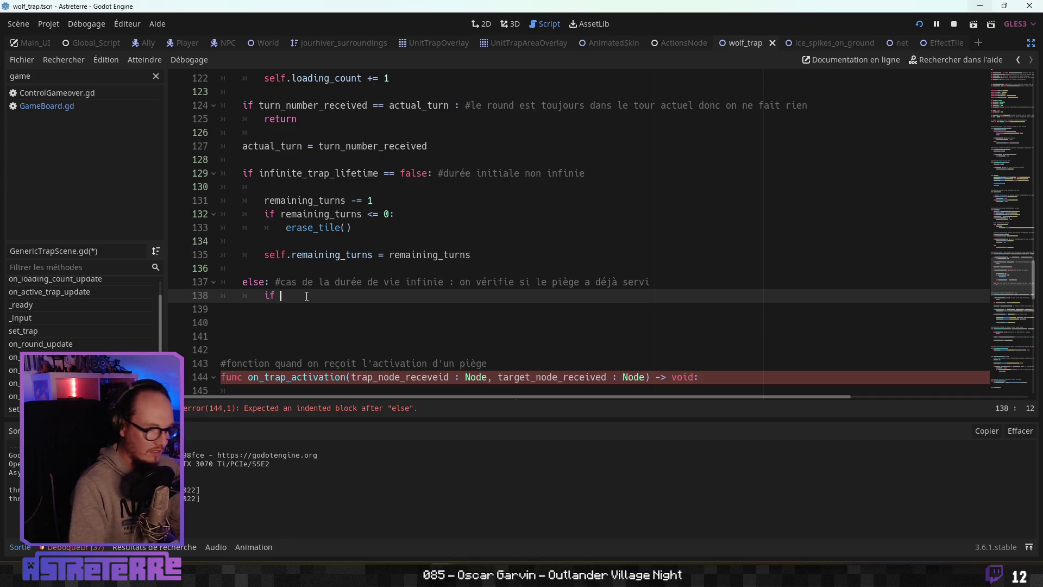
text(num)
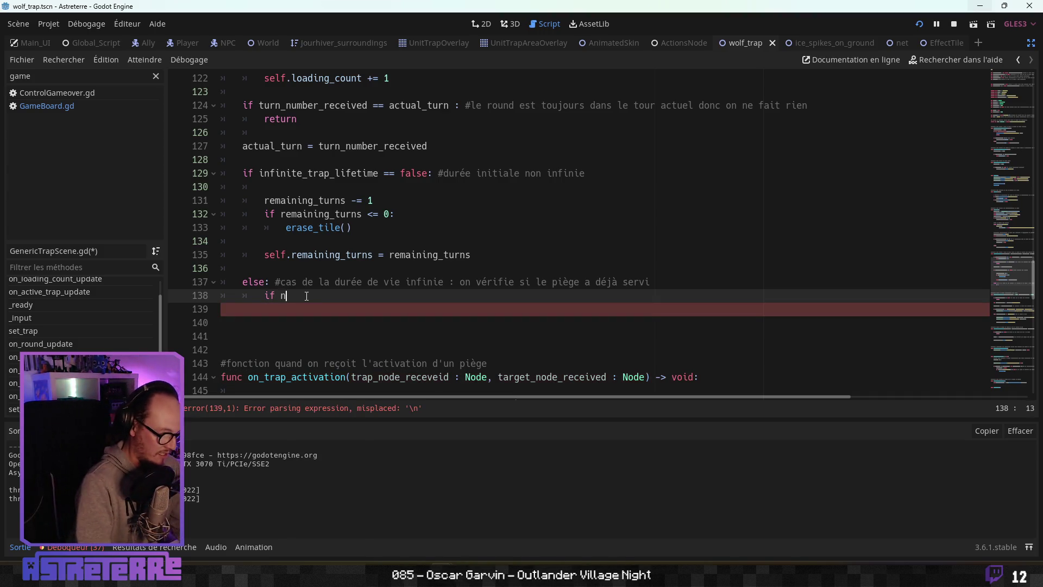
key(Return)
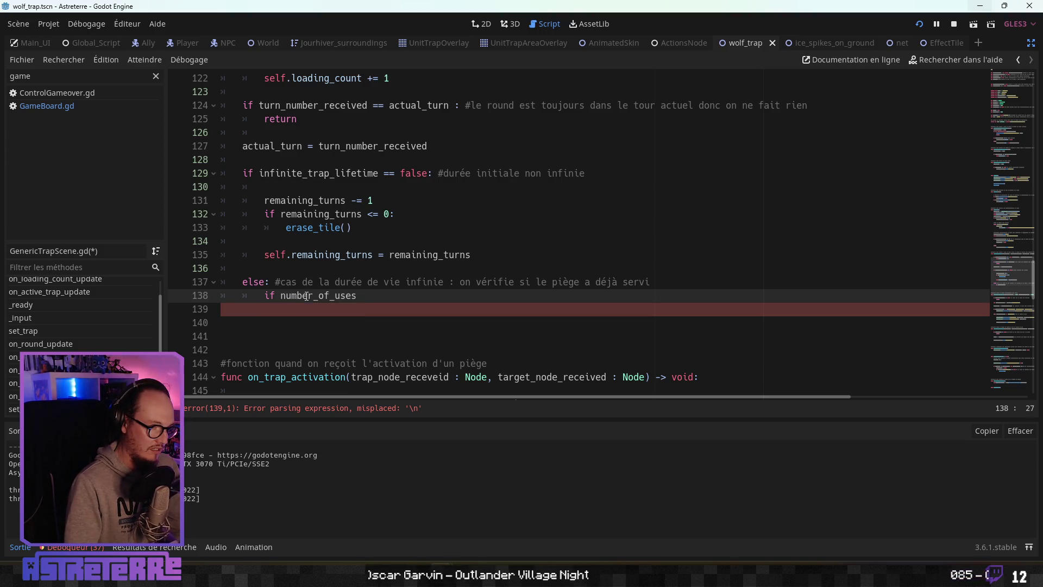
text( >= nu)
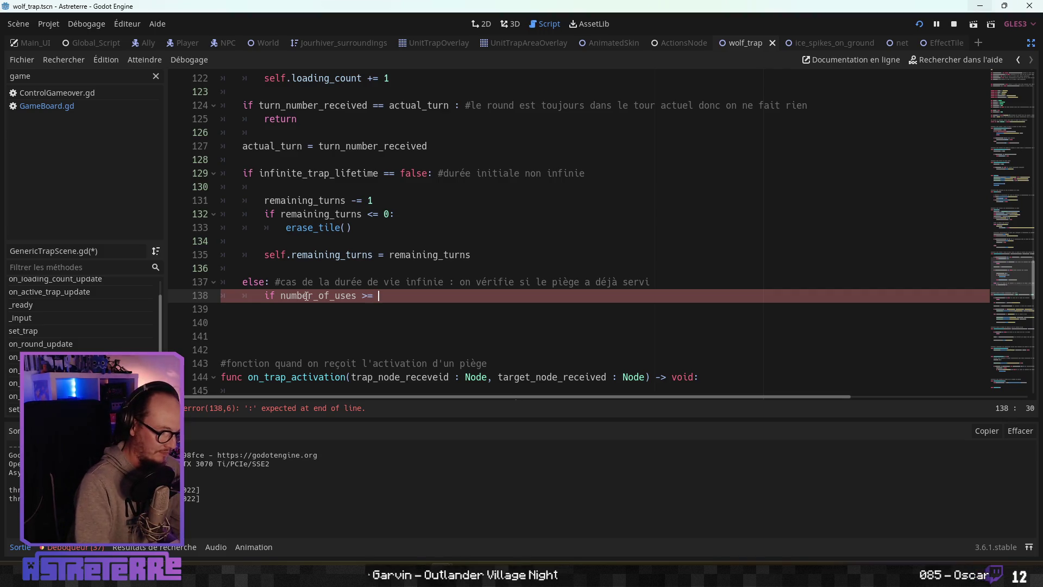
key(BackSpace)
key(BackSpace)
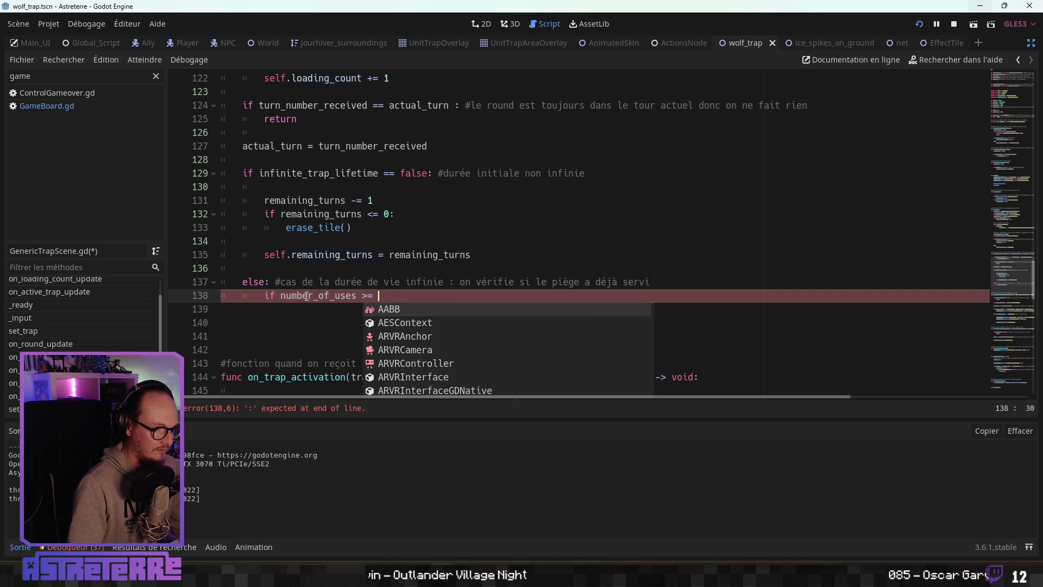
click(346, 224)
scroll(391, 199, up, 15)
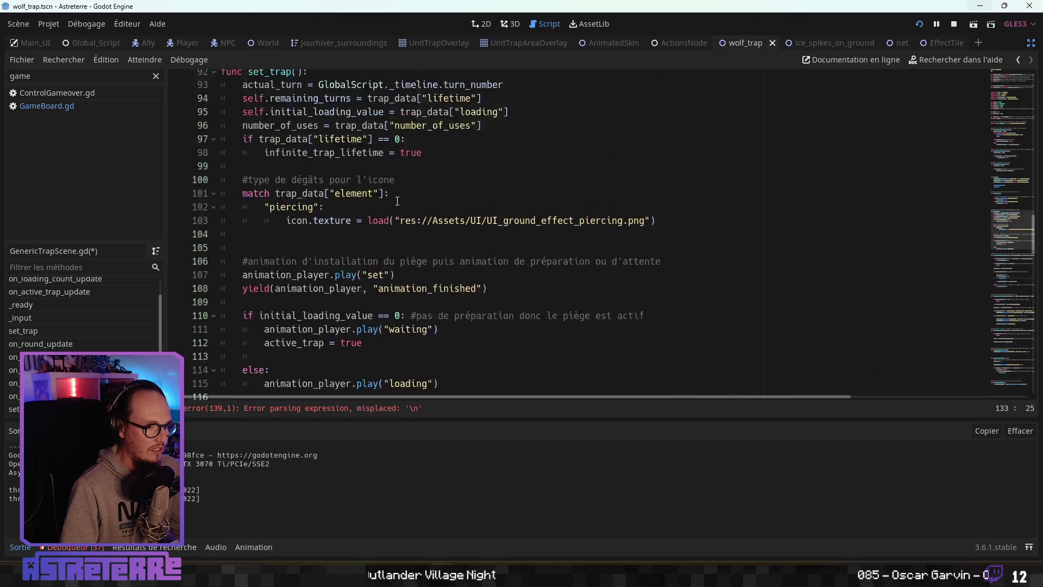
scroll(391, 200, up, 18)
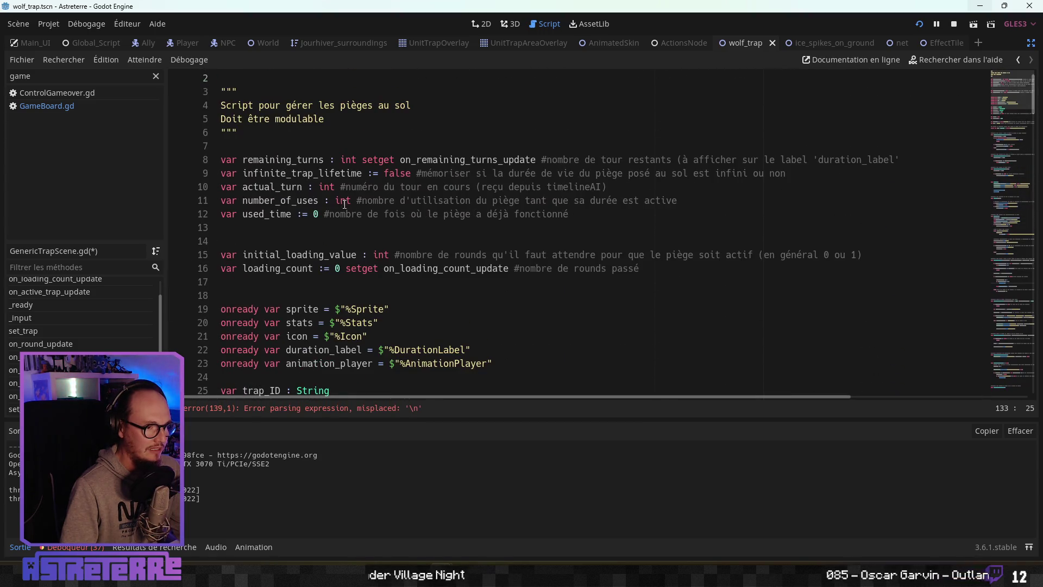
double_click(286, 210)
scroll(431, 222, down, 20)
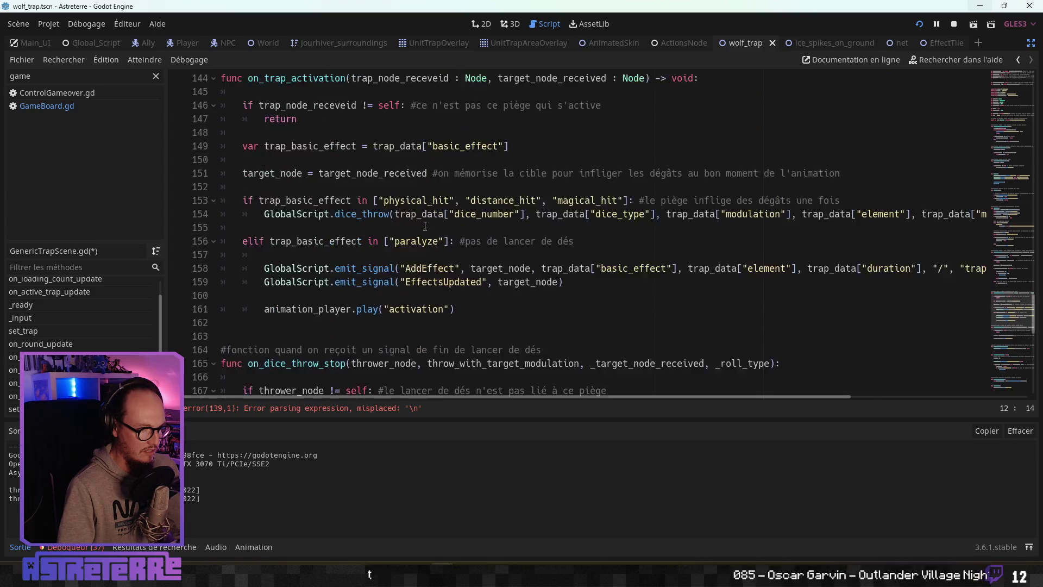
scroll(424, 222, up, 4)
Step: Complete 'if used_time >= number_of_uses:' with a pass placeholder beneath it
click(382, 158)
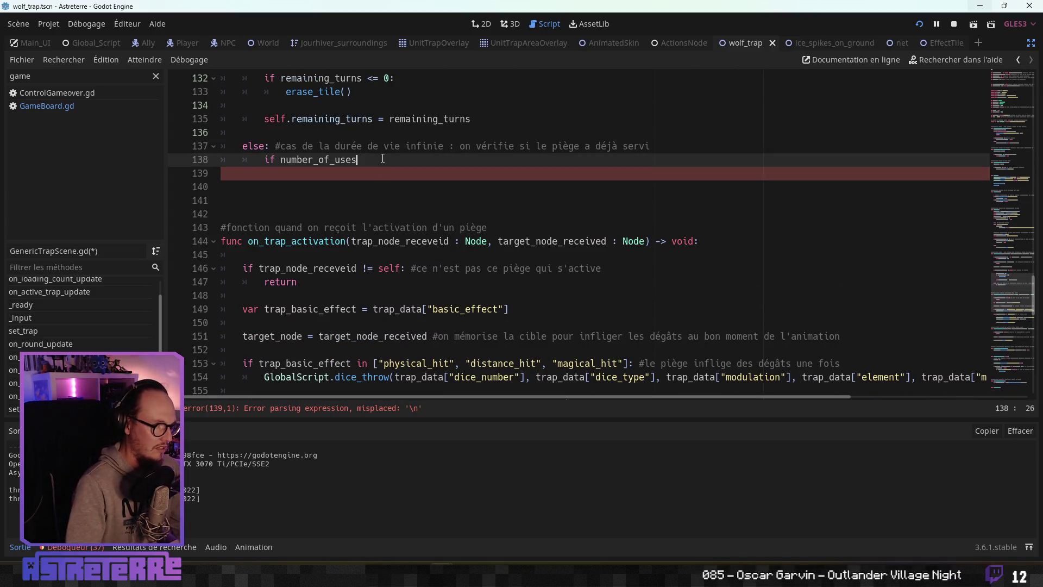
text(used_time >=)
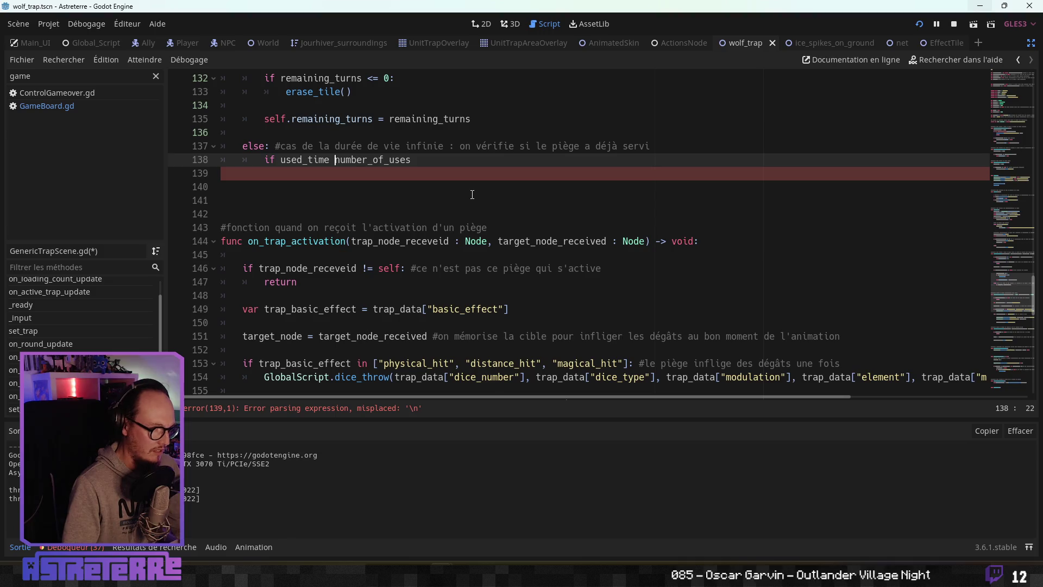
click(465, 161)
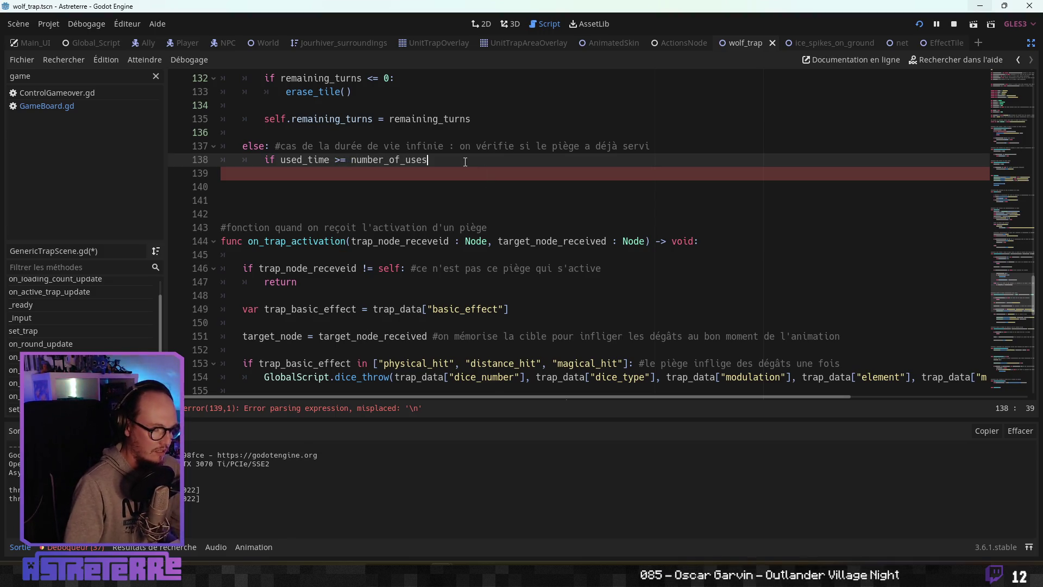
text(:)
key(Return)
text(pass)
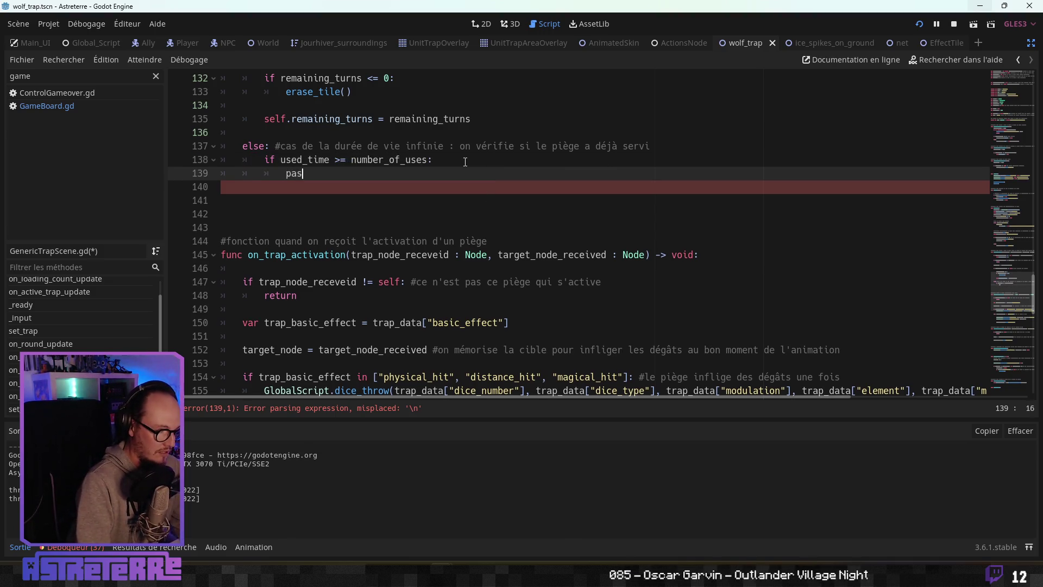
click(477, 215)
scroll(489, 269, up, 3)
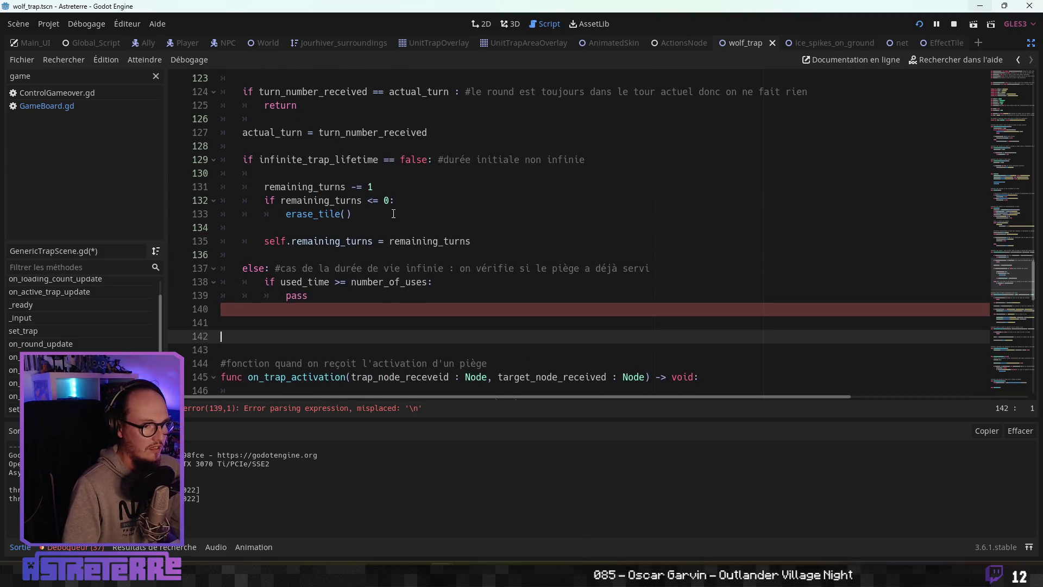
click(488, 269)
click(459, 307)
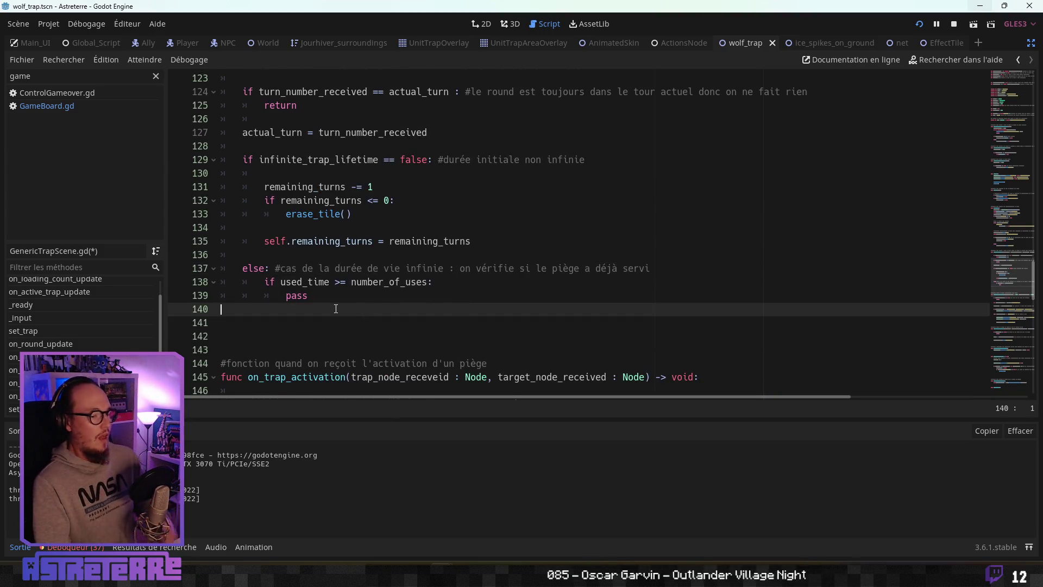
scroll(352, 298, up, 3)
scroll(352, 293, down, 1)
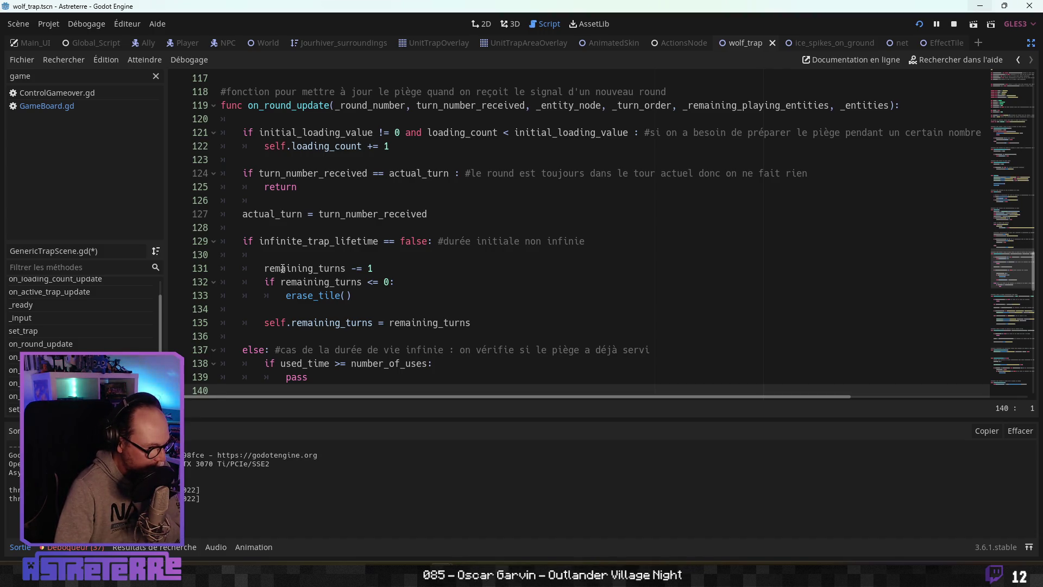
scroll(283, 268, up, 19)
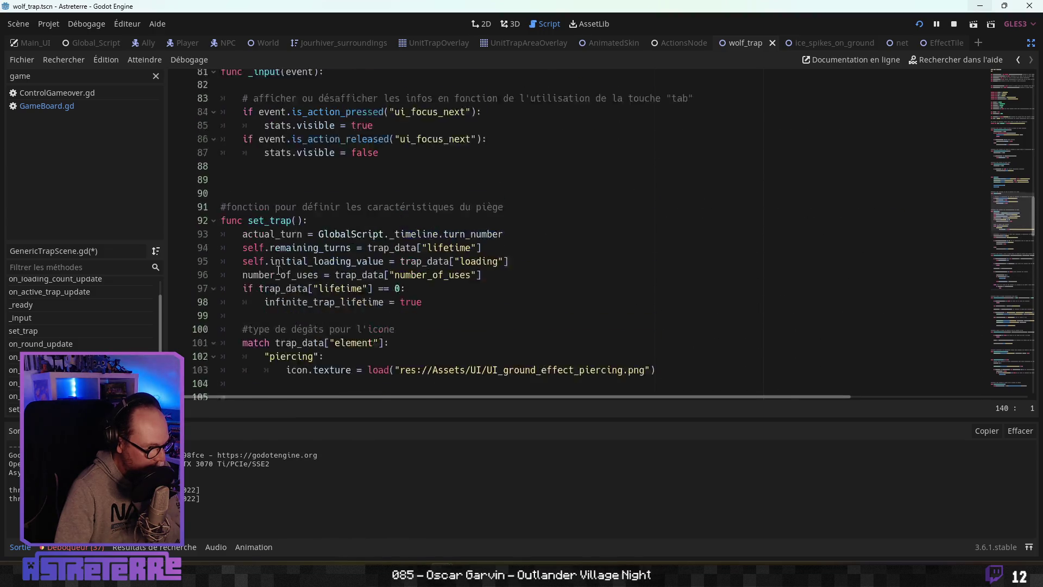
scroll(277, 270, up, 9)
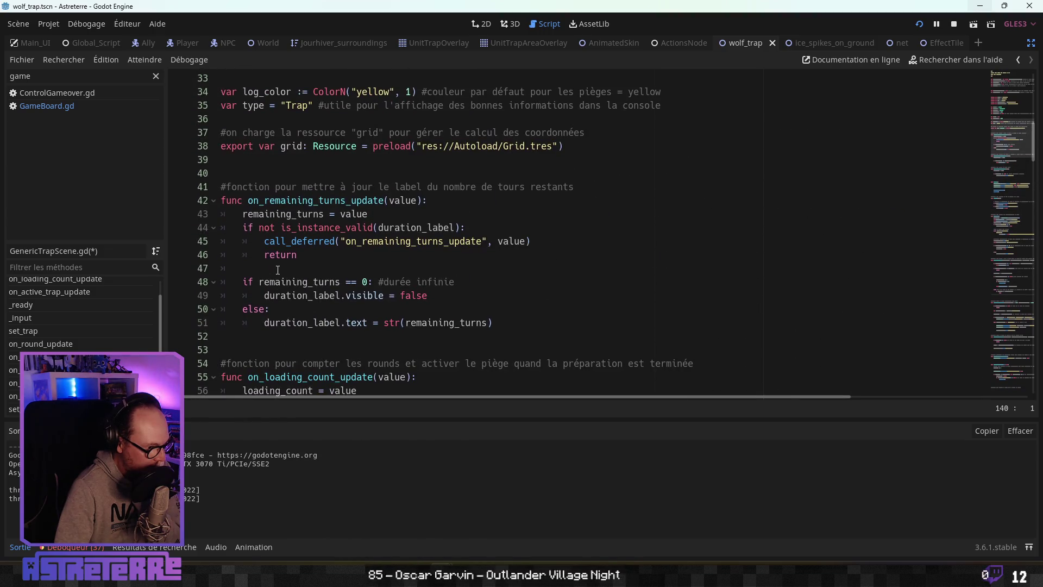
scroll(278, 270, up, 6)
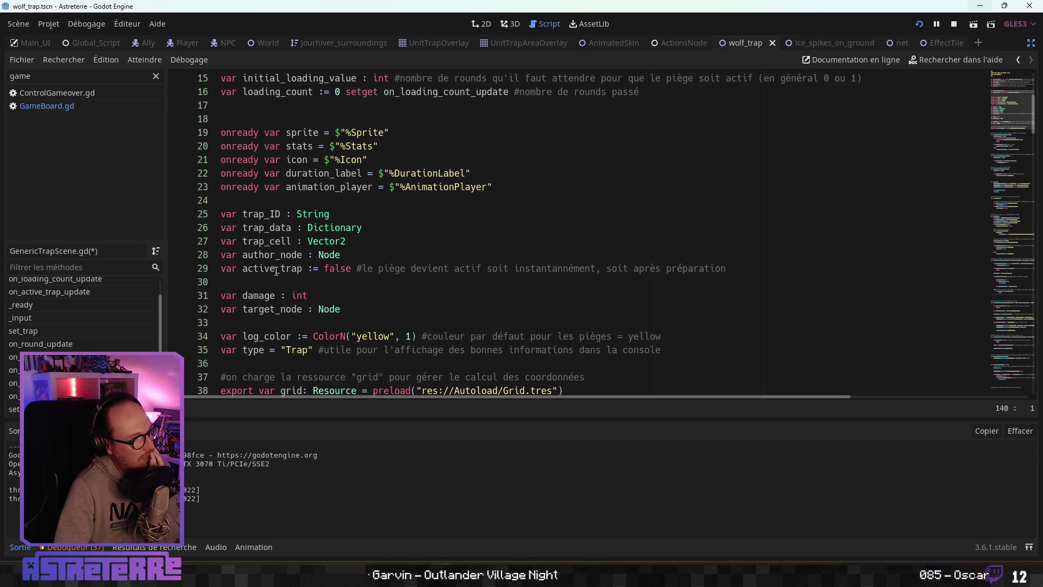
scroll(277, 270, up, 5)
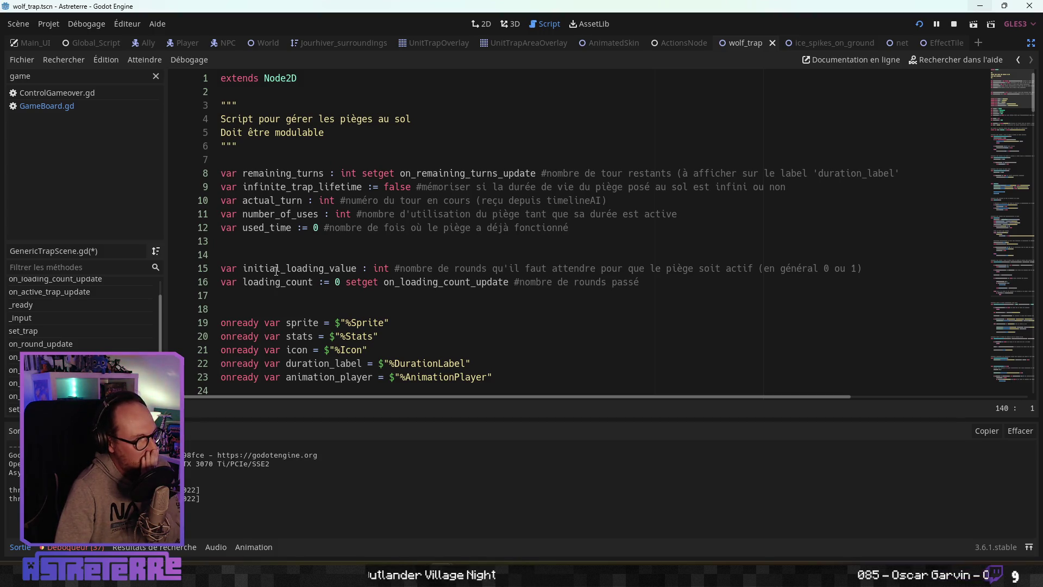
scroll(274, 270, down, 2)
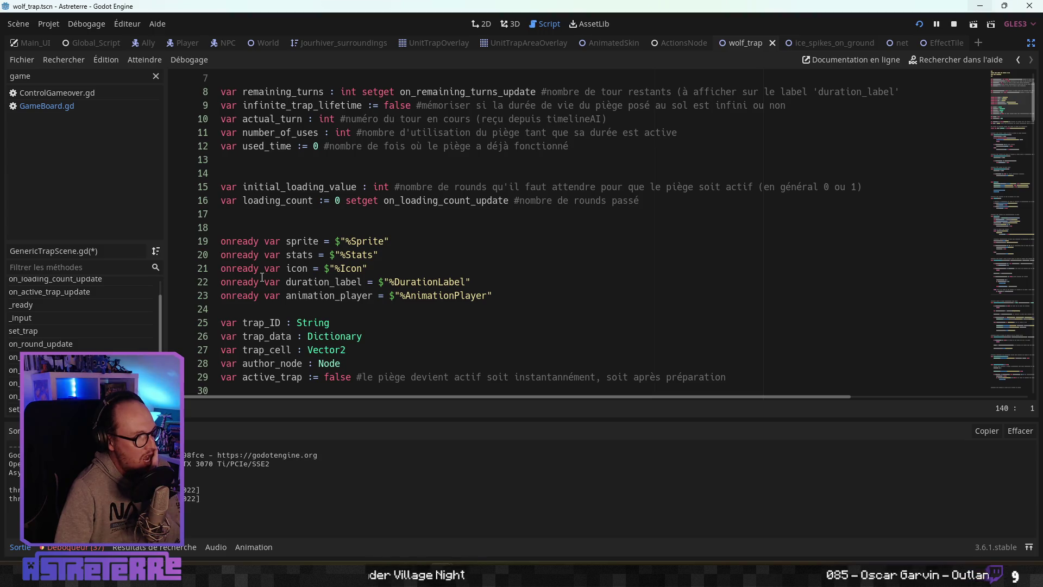
scroll(262, 278, down, 6)
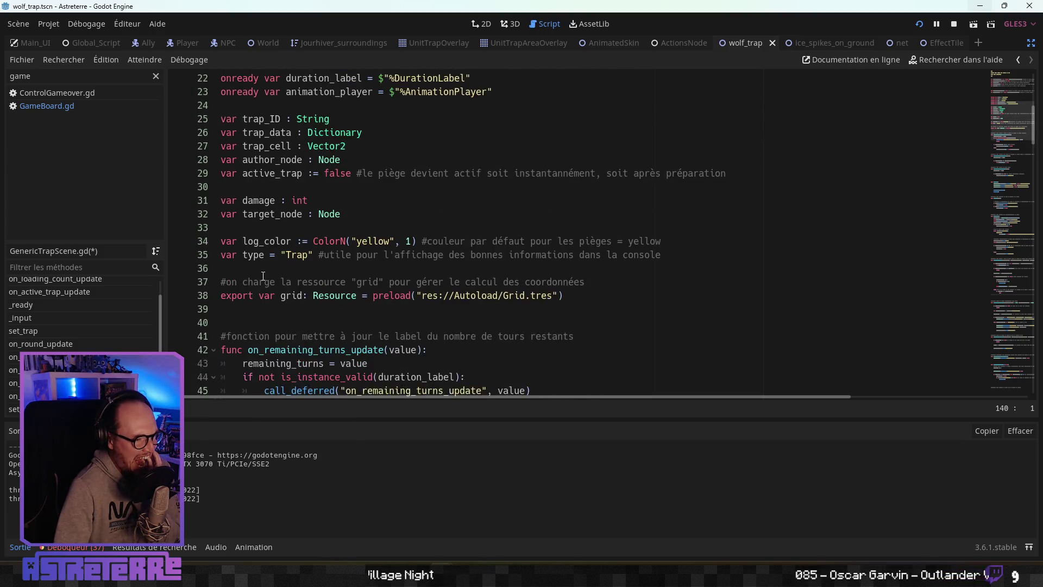
scroll(266, 274, up, 6)
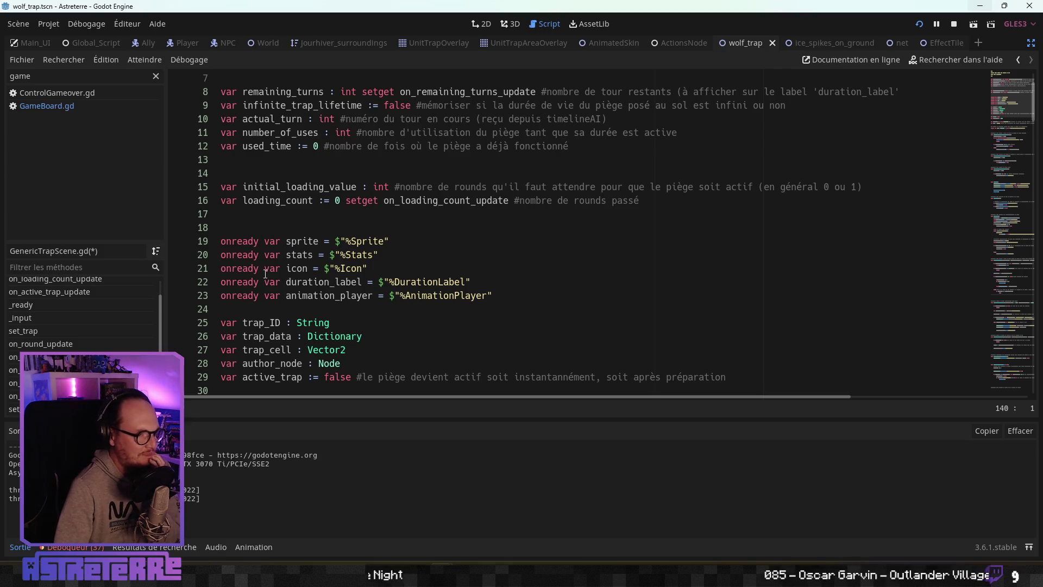
scroll(265, 273, up, 2)
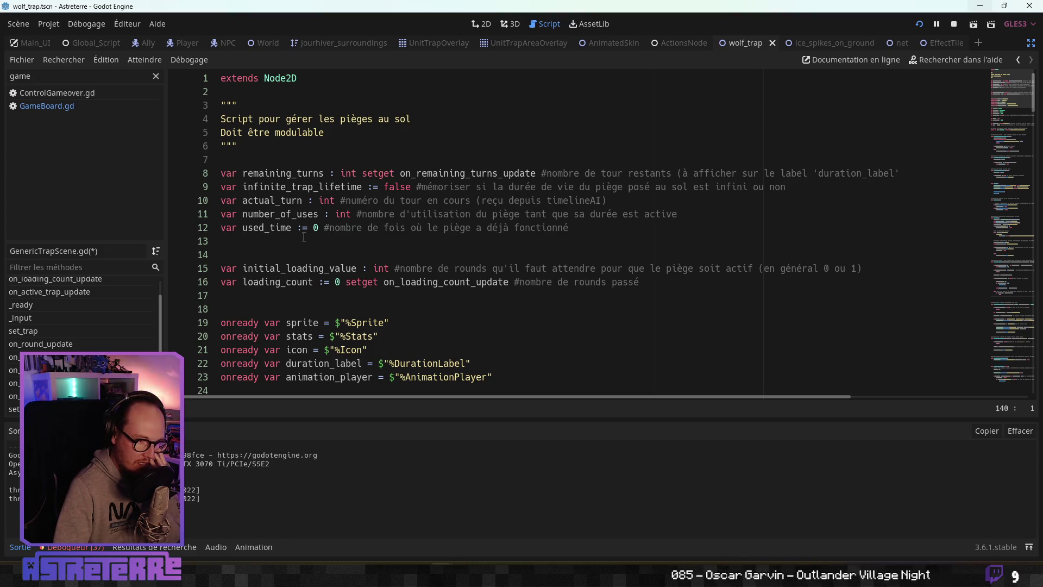
Step: Insert 'var effect_turn_number : int' on line 10 with a French comment on the effect's turn count
click(222, 201)
key(Return)
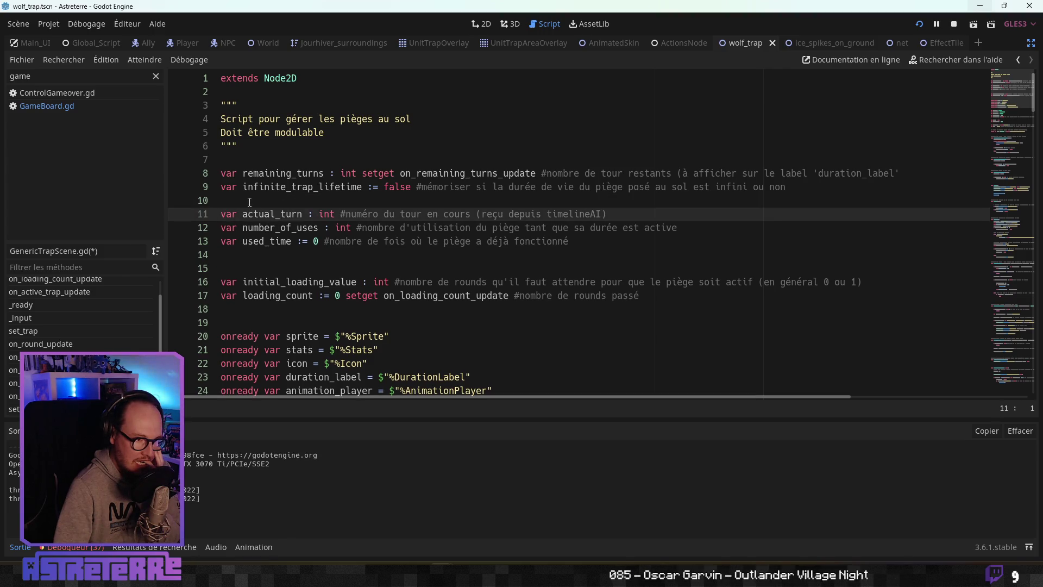
click(250, 202)
text(var eff)
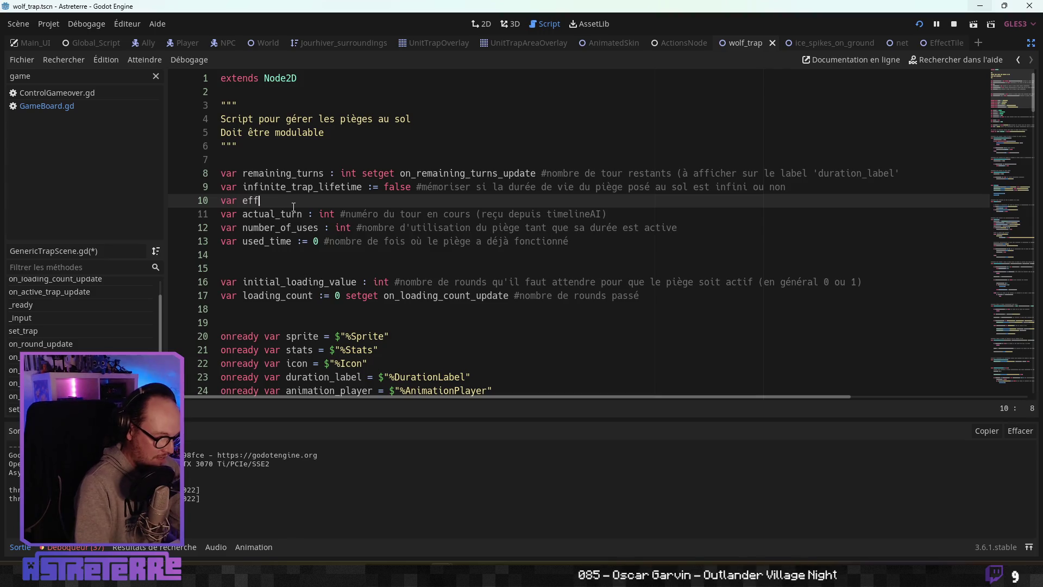
text(ect)
text(s)
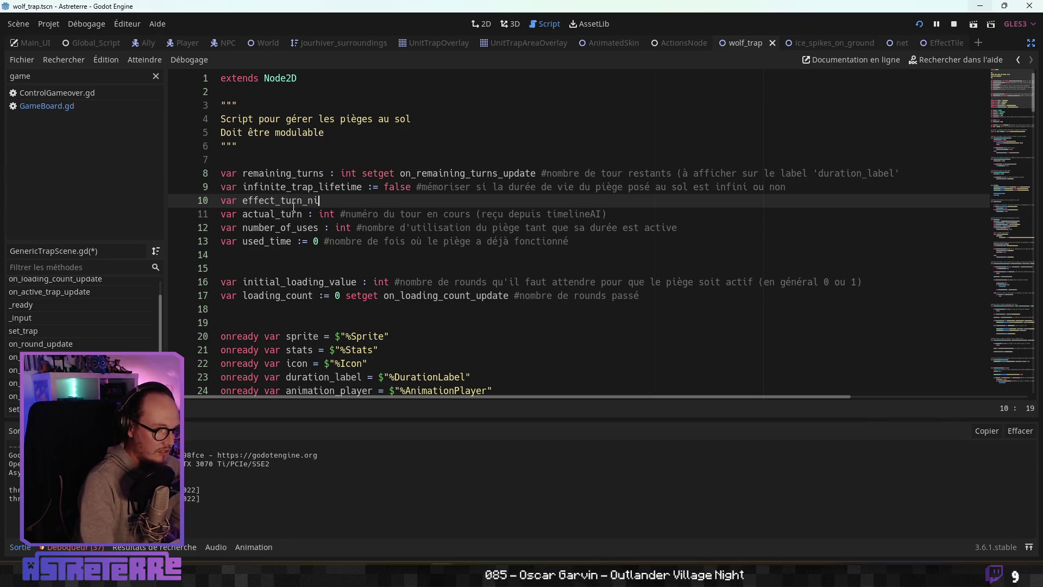
key(BackSpace)
key(BackSpace)
text(umber : )
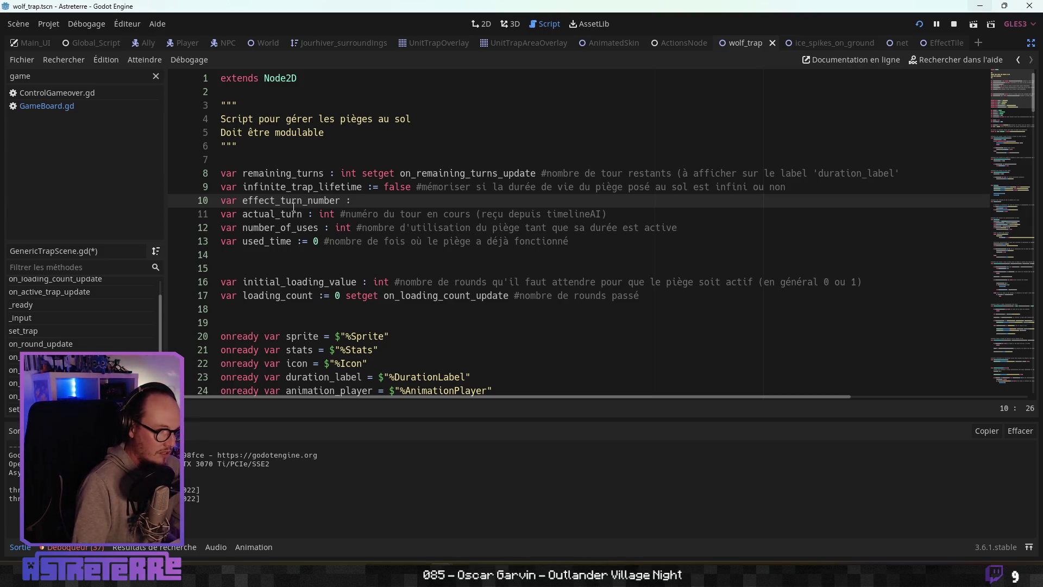
text(int )
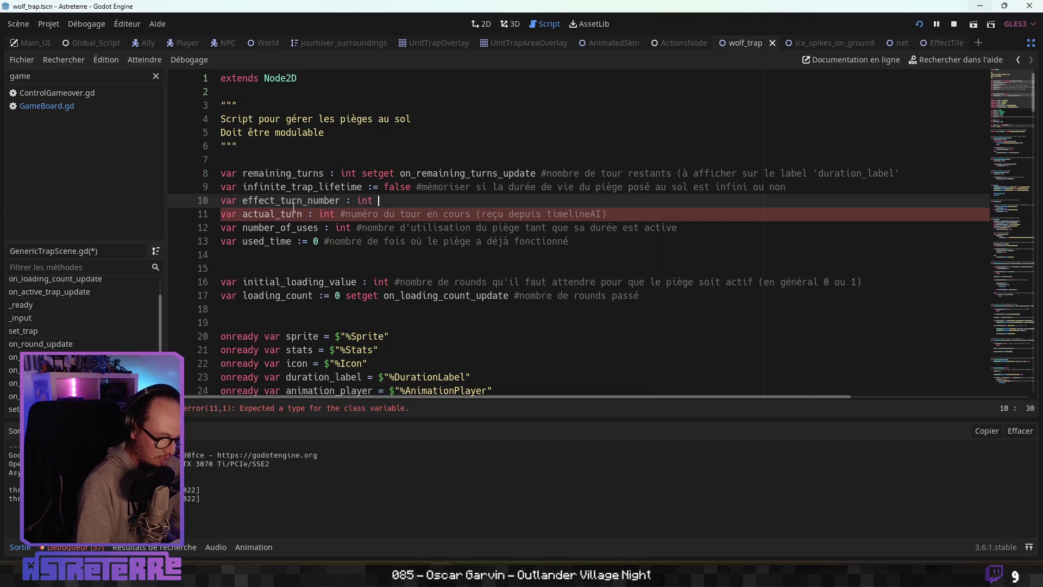
text(#nombr)
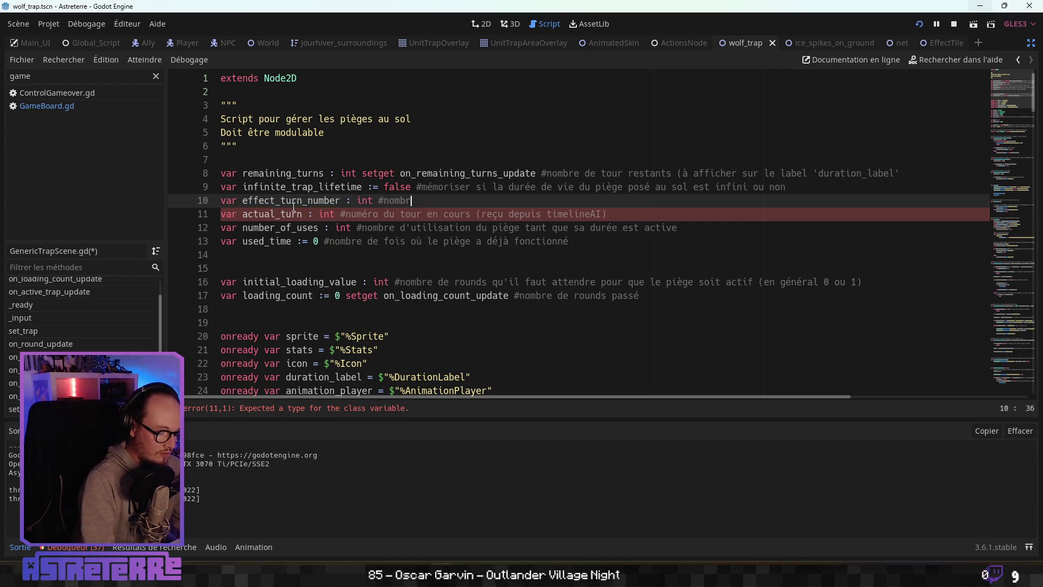
text(e de tours )
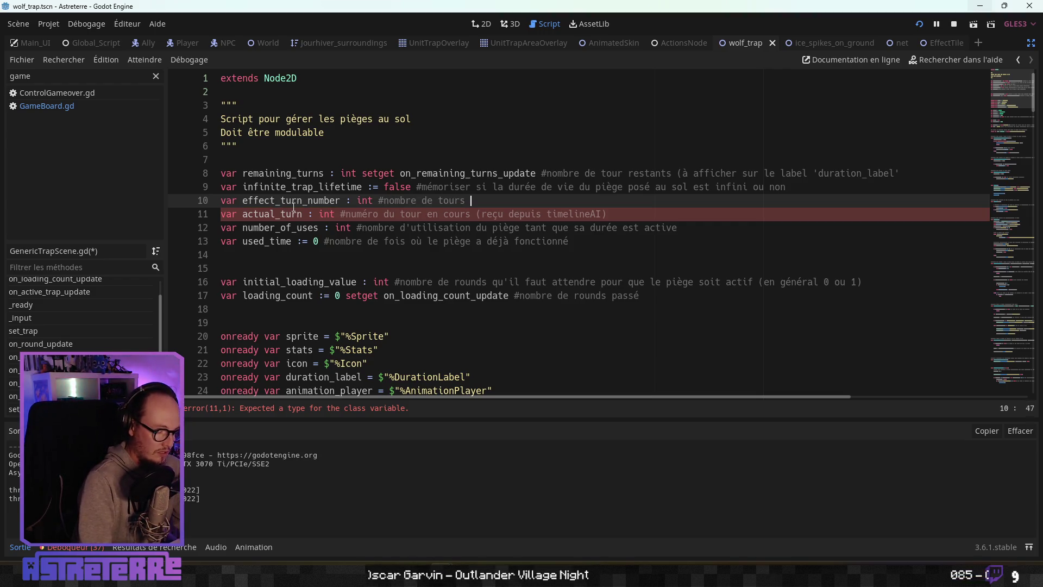
text(pendant lequel)
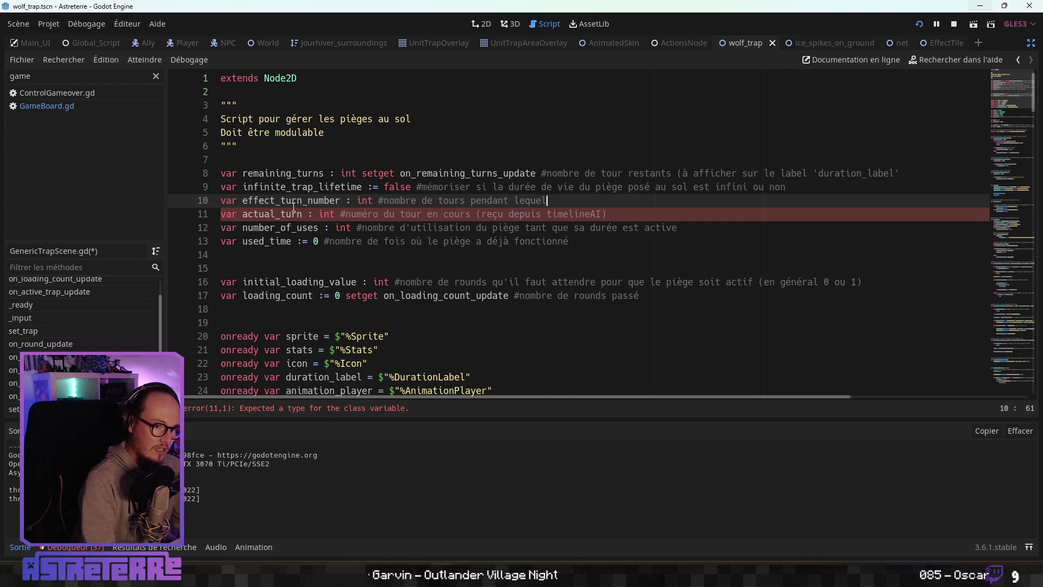
text( l'effet s'e)
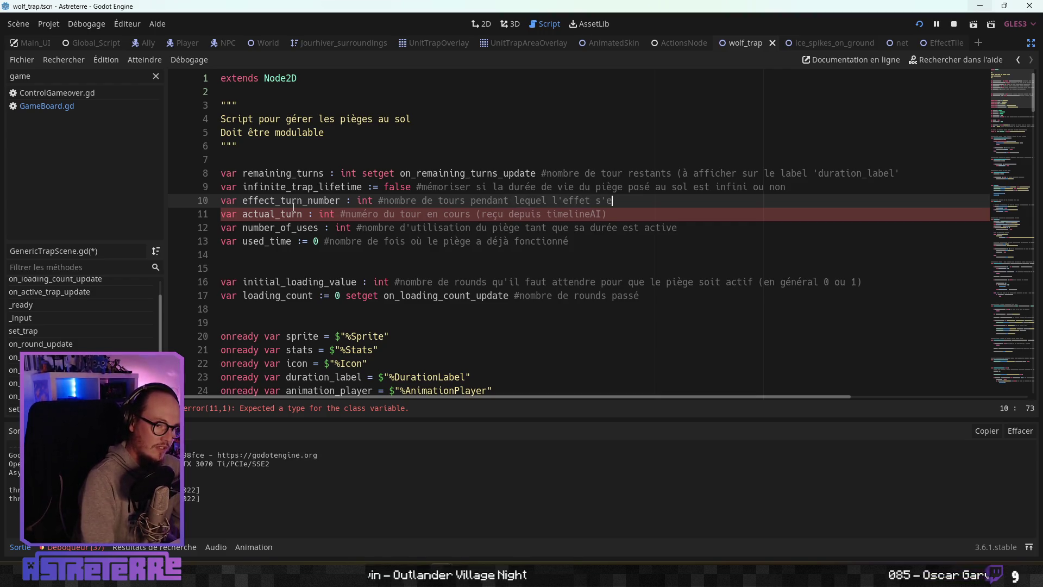
key(BackSpace)
key(BackSpace)
key(BackSpace)
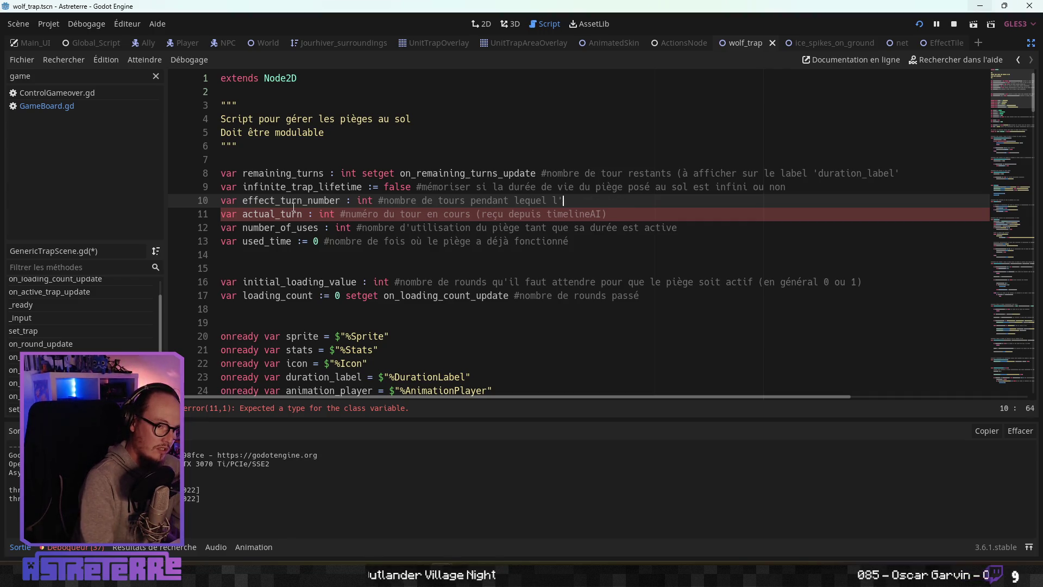
text(aduration de l)
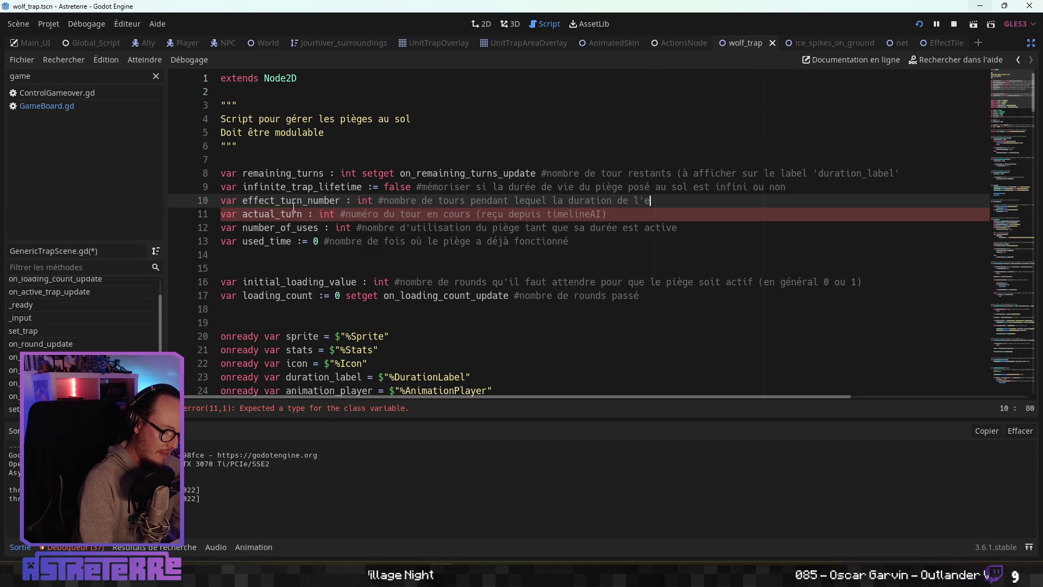
text(t s'"")
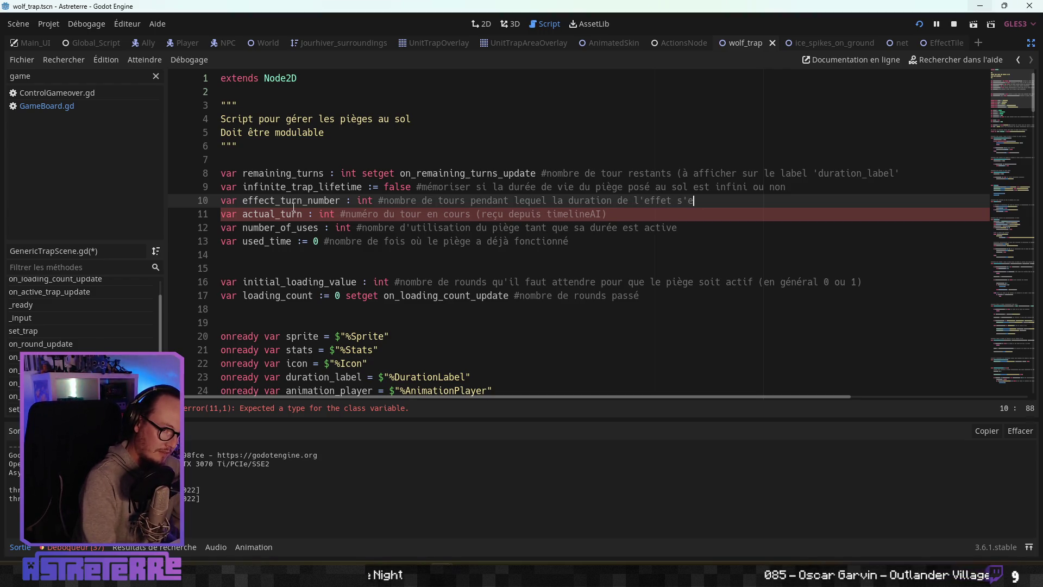
text(st appliqué)
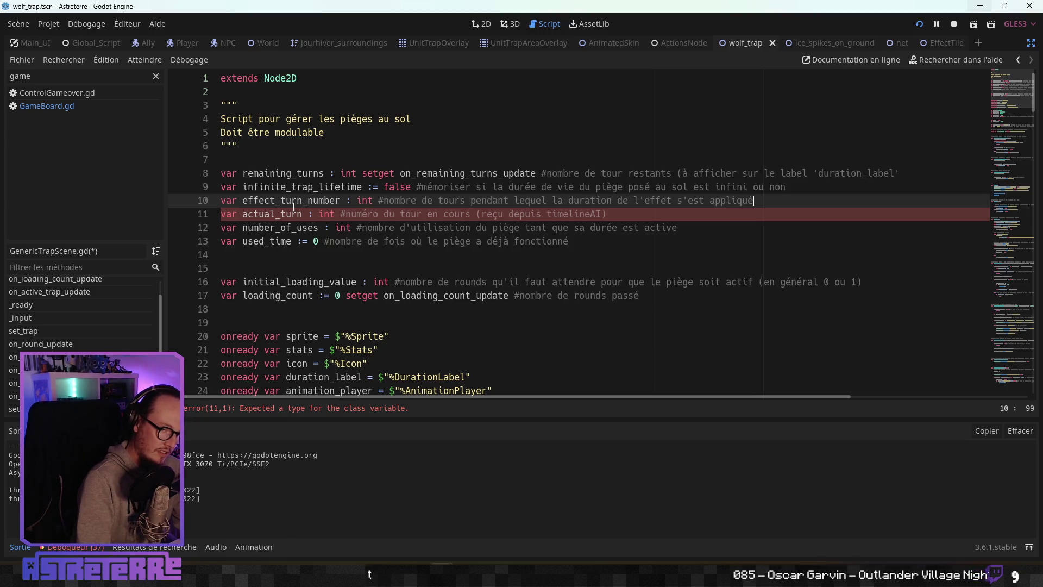
text((utilise)
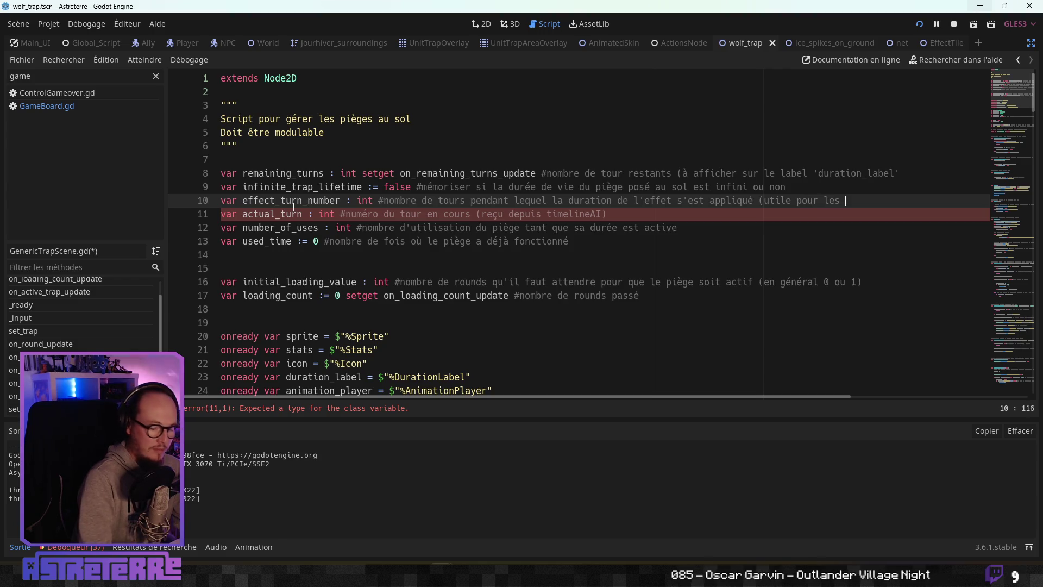
text(èges qui dispara)
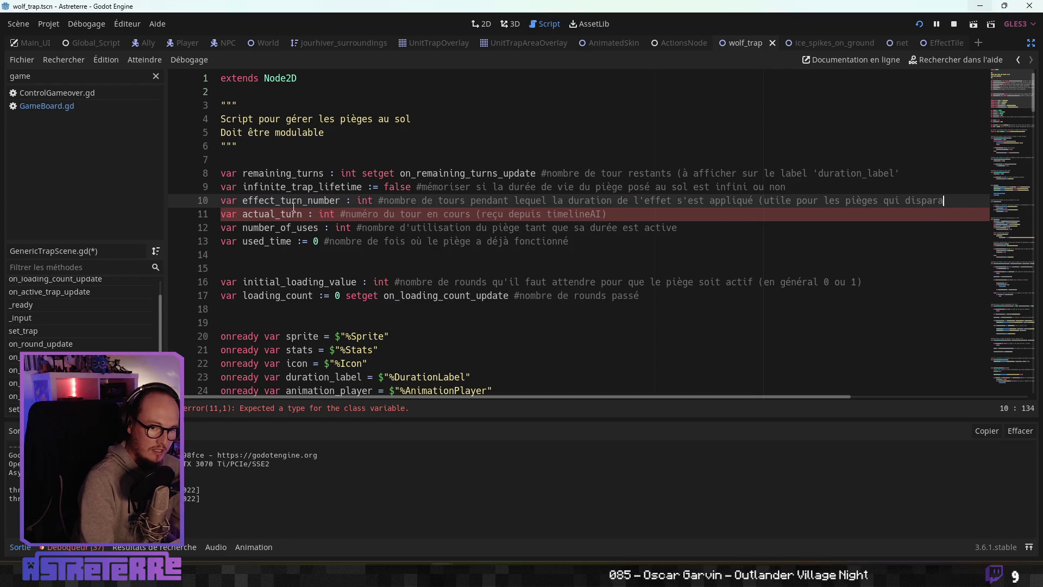
text(sent )
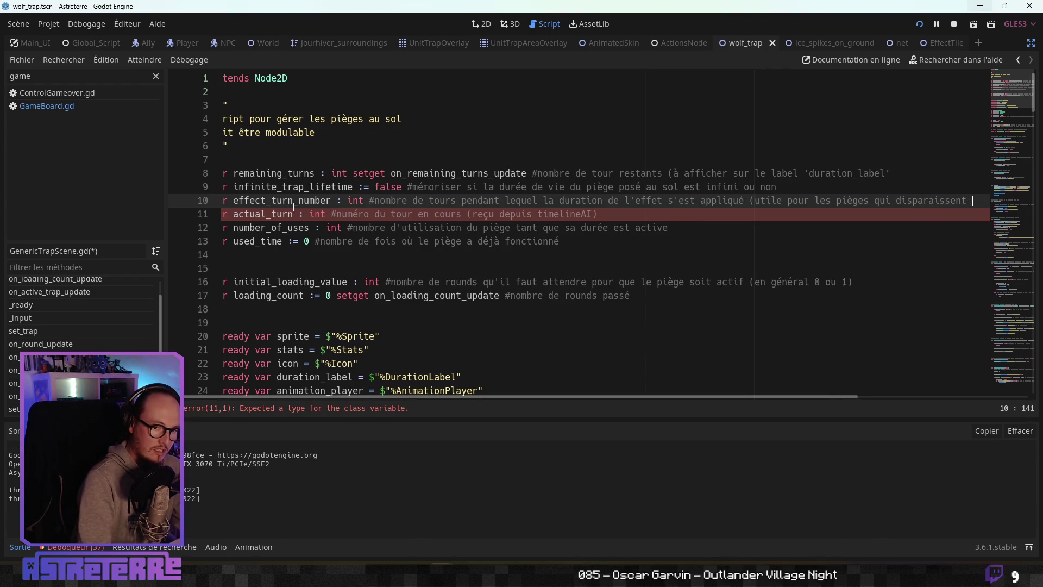
text(seulement qua)
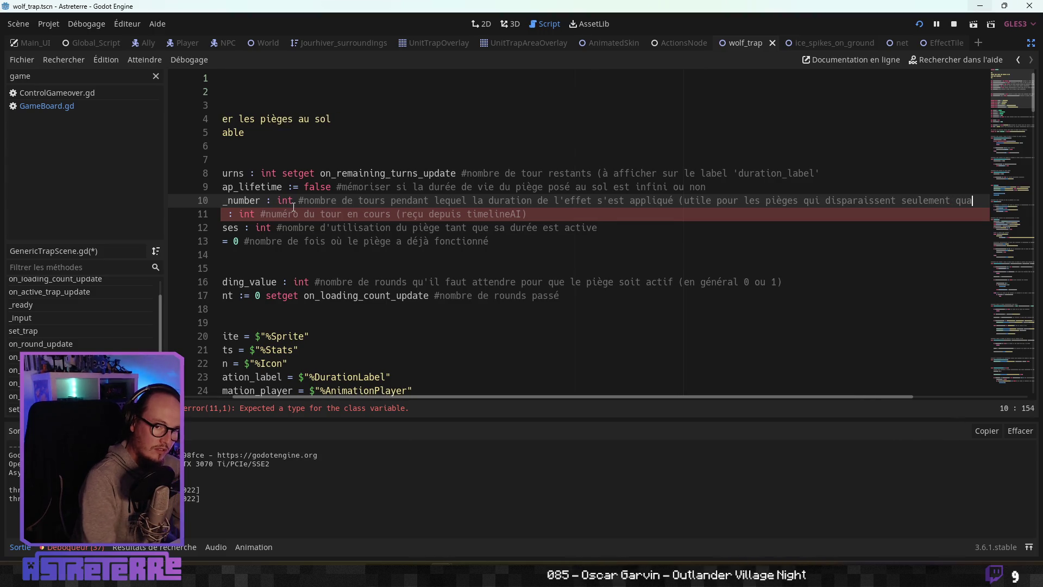
text(nd )
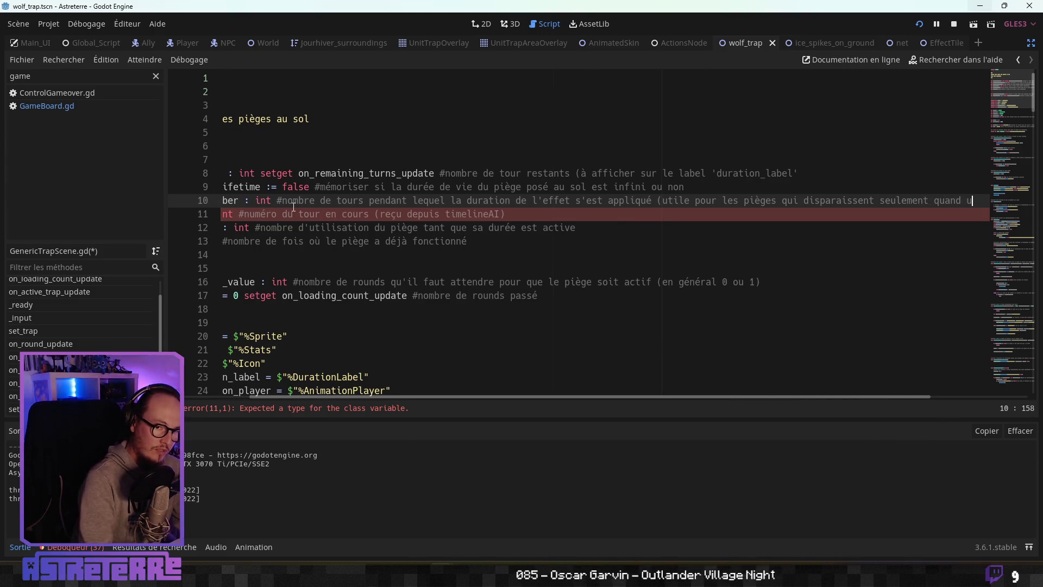
text(il ne font)
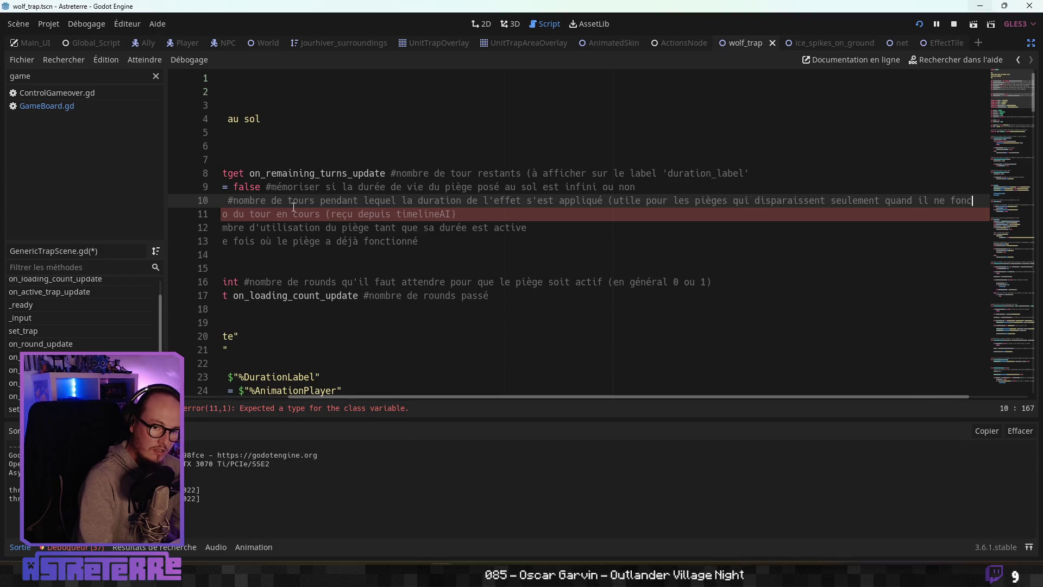
text( plus d'effet)
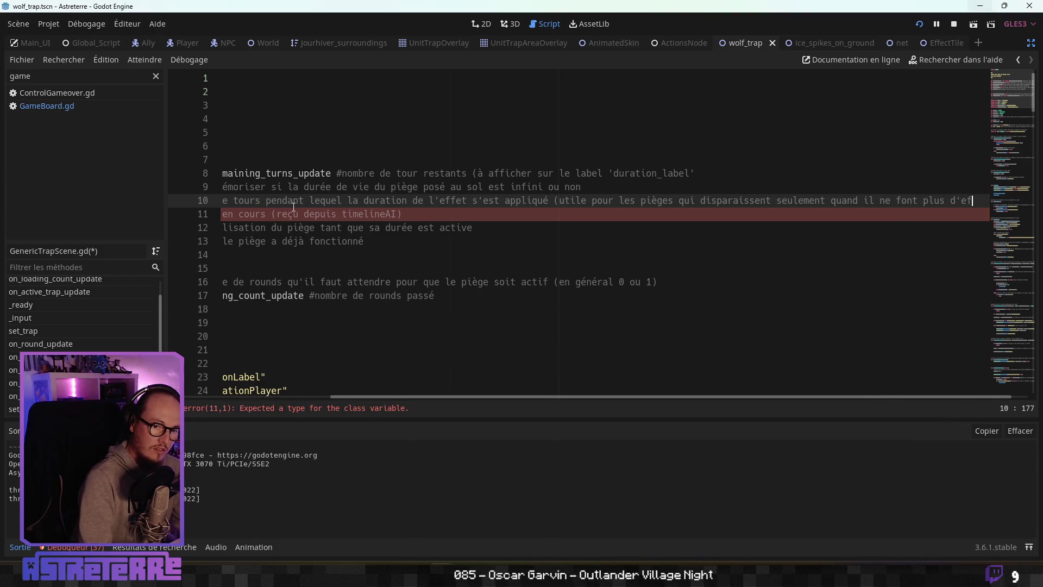
Step: Copy the effect_turn_number name from line 10 and scroll down to the pass on line 140
click(478, 254)
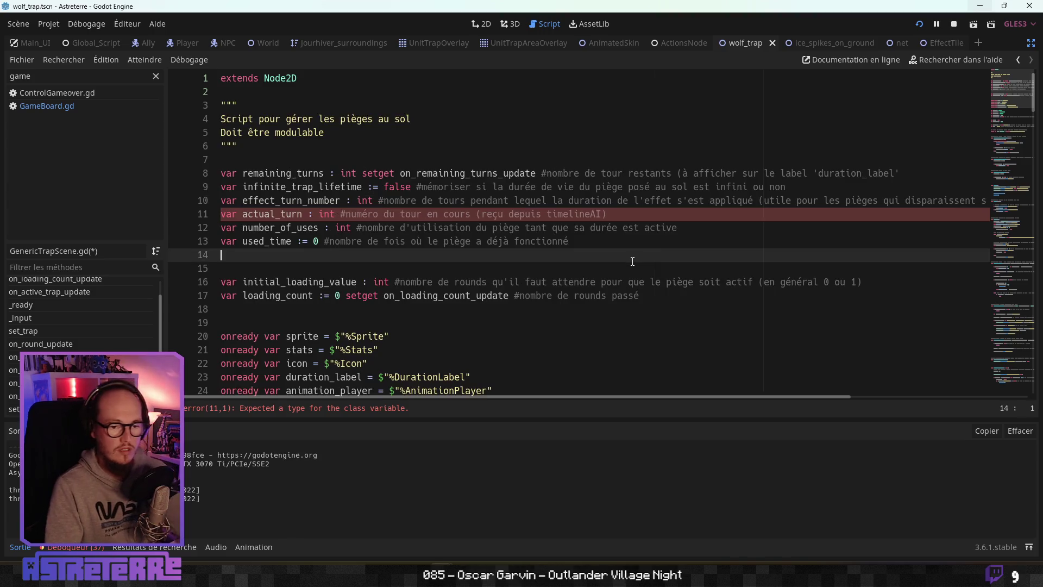
click(357, 226)
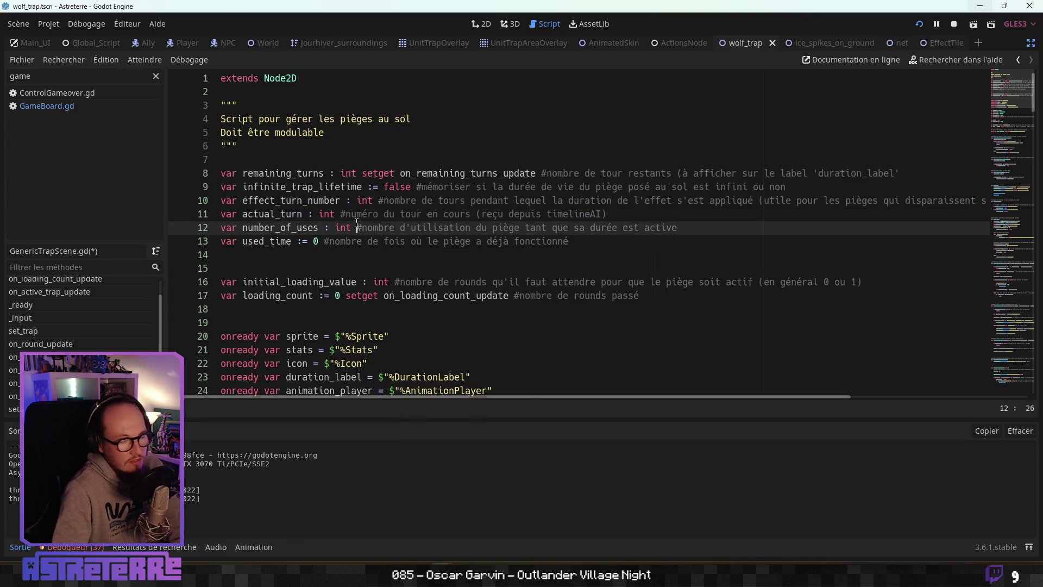
click(341, 201)
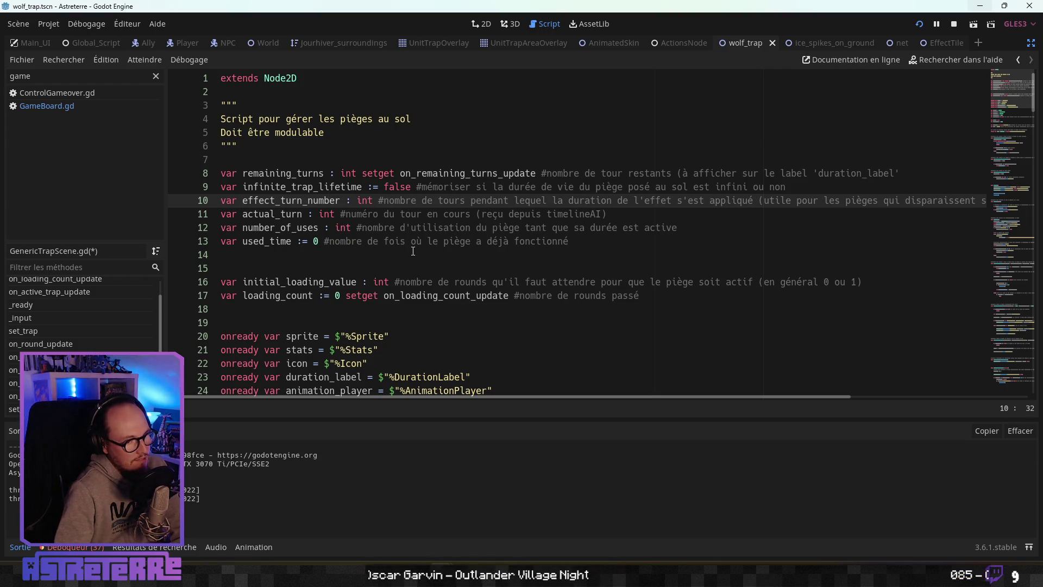
scroll(413, 251, down, 1)
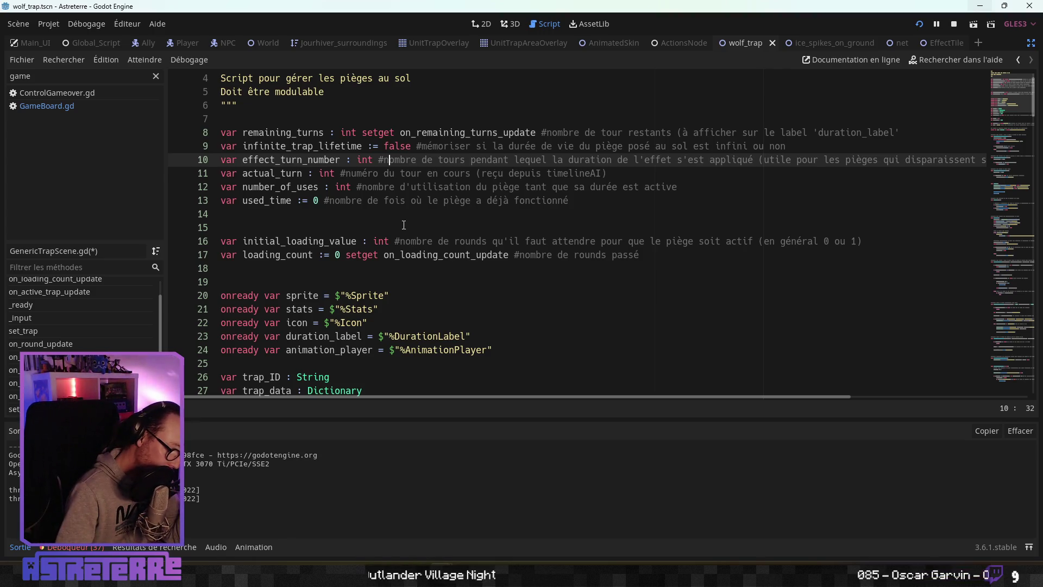
click(297, 160)
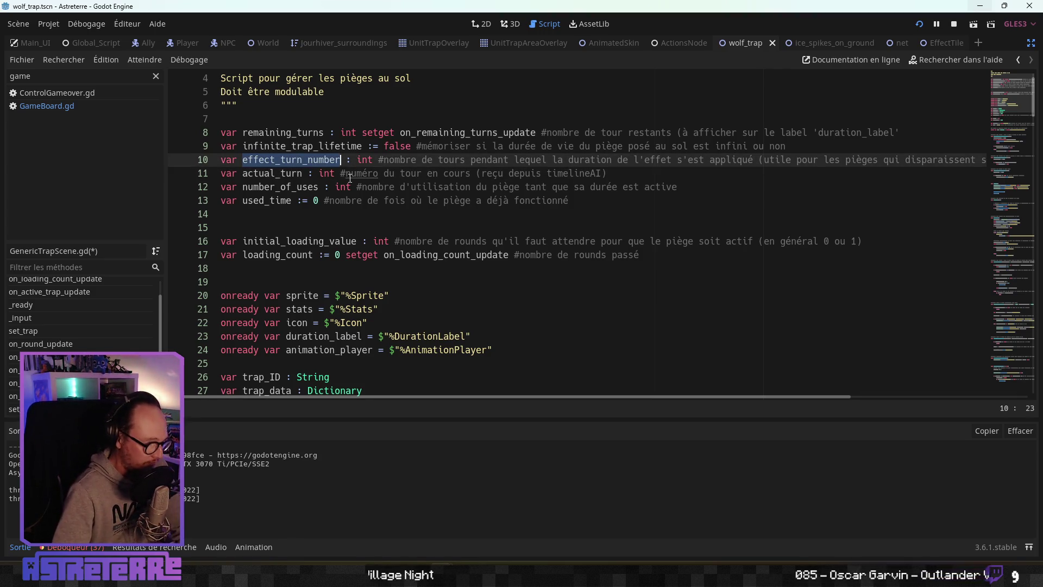
scroll(350, 178, down, 20)
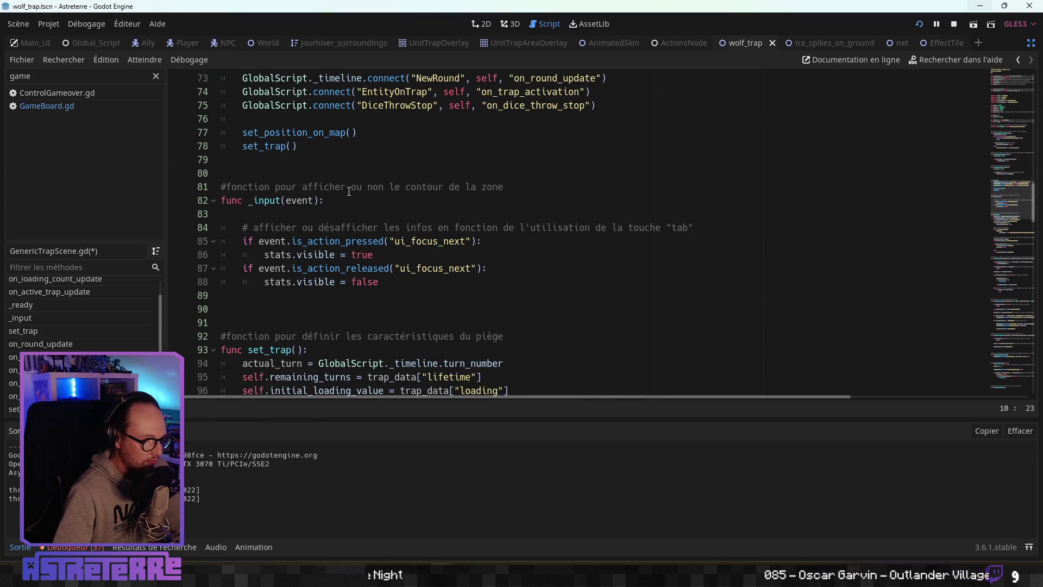
scroll(349, 191, down, 11)
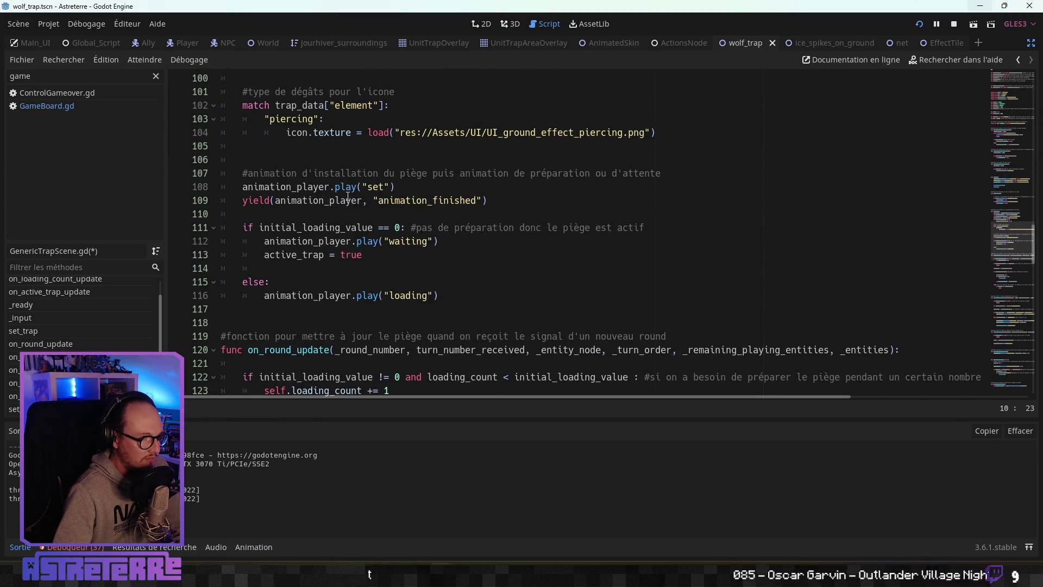
scroll(348, 197, down, 6)
Step: Replace the pass on line 140 with 'effect_turn_number += 1'
double_click(361, 295)
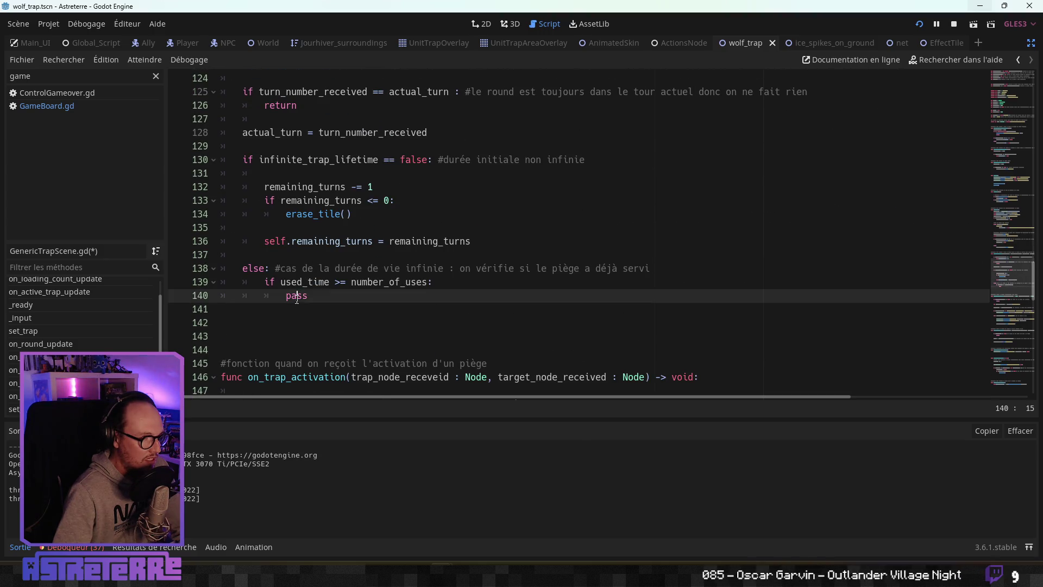
text(effect_turn_number)
text(+= 1)
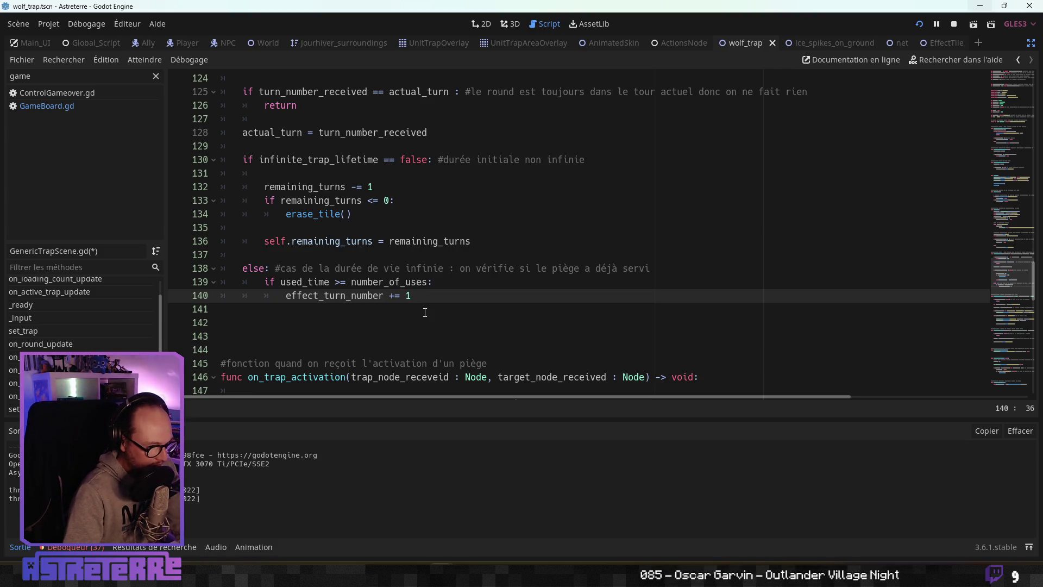
click(425, 313)
Step: Change line 10's declaration from ': int' to ':=' and return to the increment line
scroll(418, 271, up, 20)
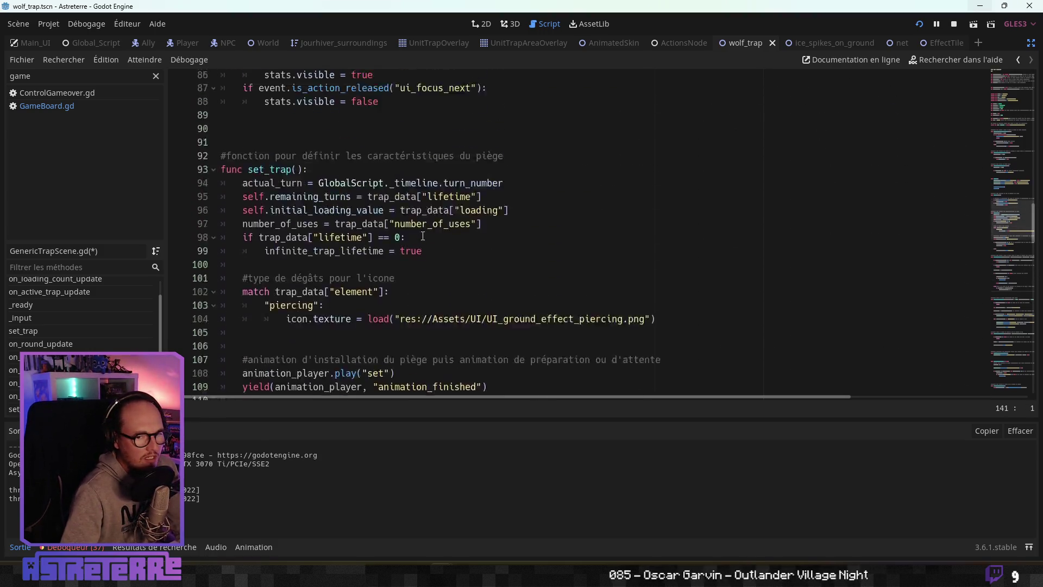
scroll(413, 230, up, 16)
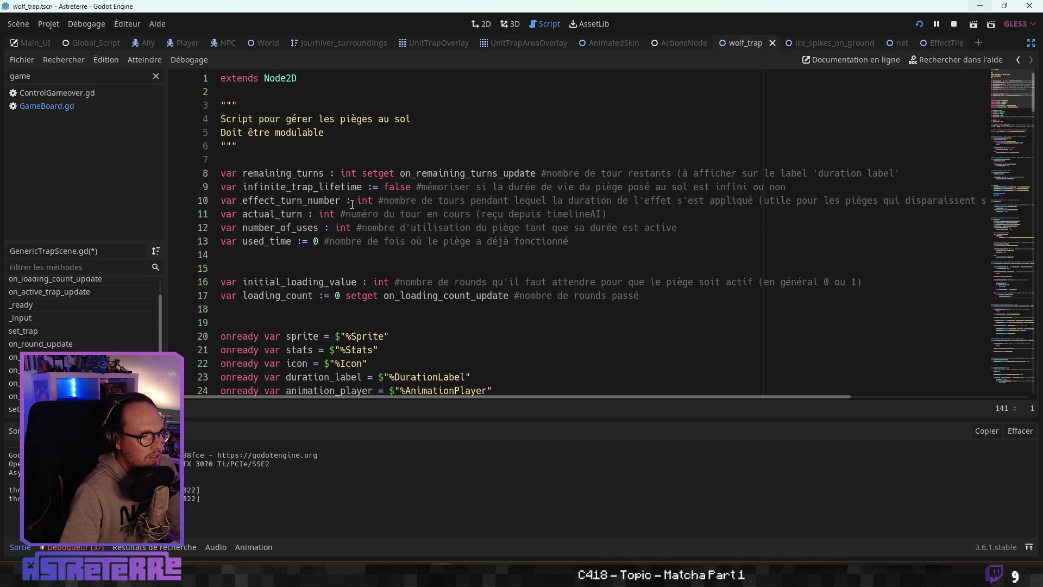
click(364, 200)
key(BackSpace)
key(BackSpace)
key(Delete)
key(Delete)
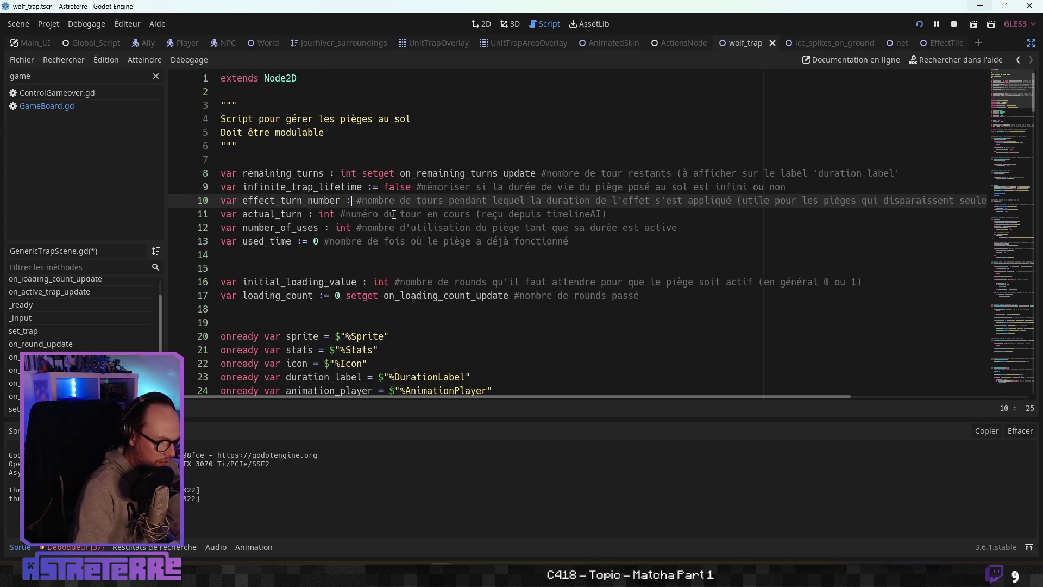
text(= 0)
click(398, 256)
scroll(399, 261, down, 20)
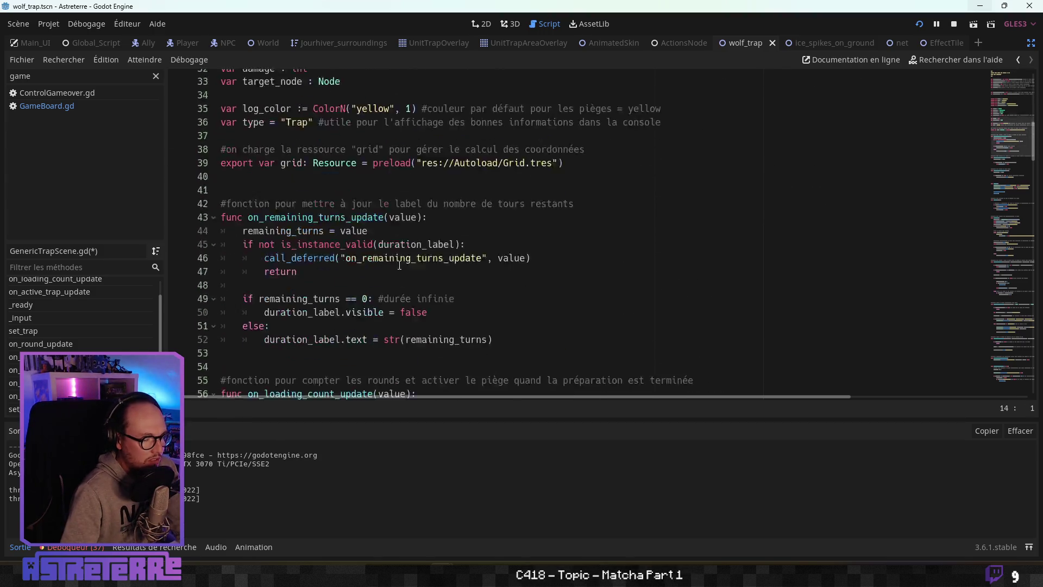
scroll(400, 265, down, 20)
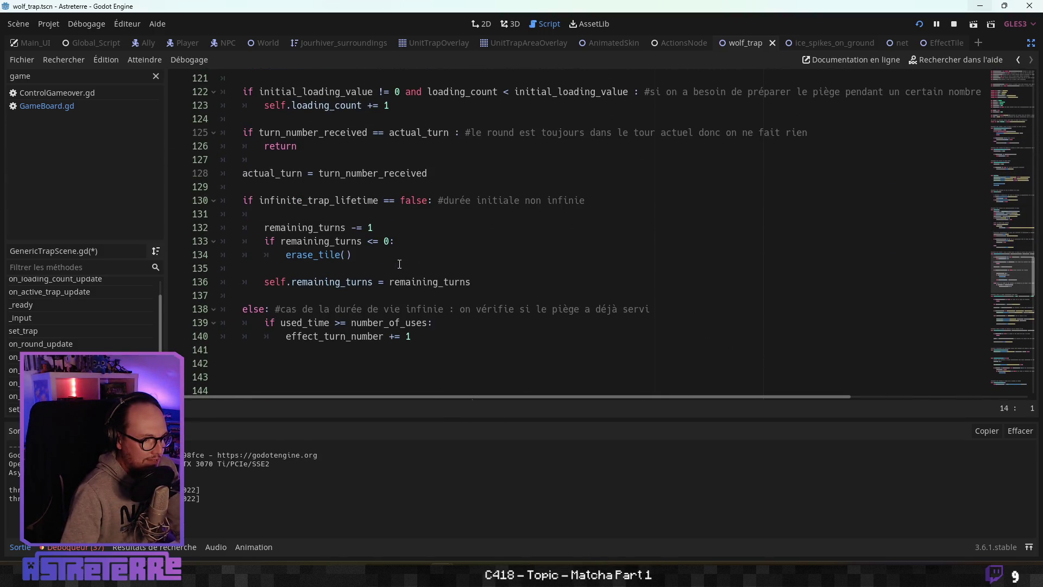
click(429, 259)
Step: Add 'if effect_turn_number >= trap_data["duration"]:' with pass, and begin the comment '#la durée'
key(Return)
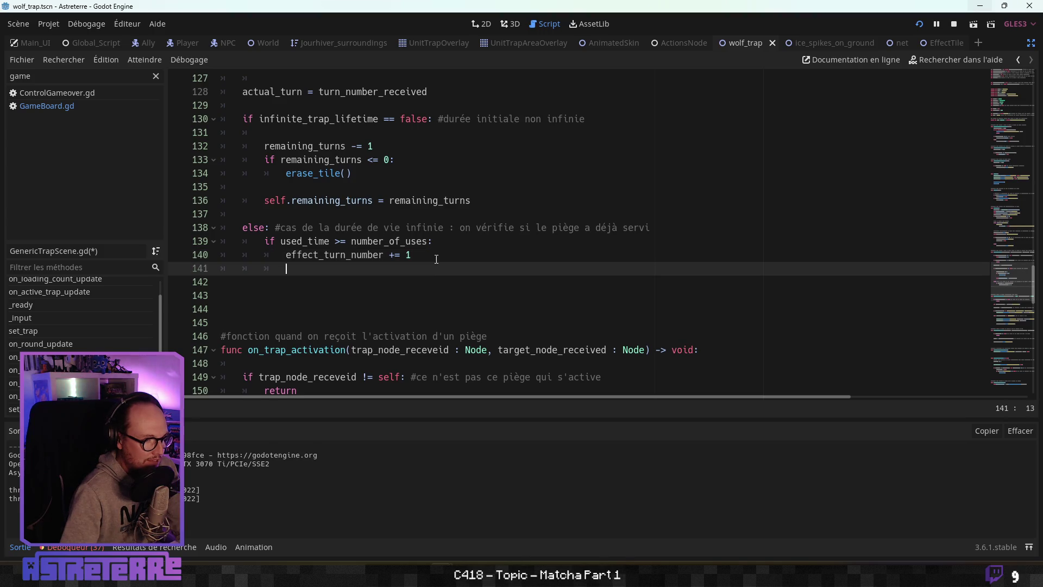
text(if effe)
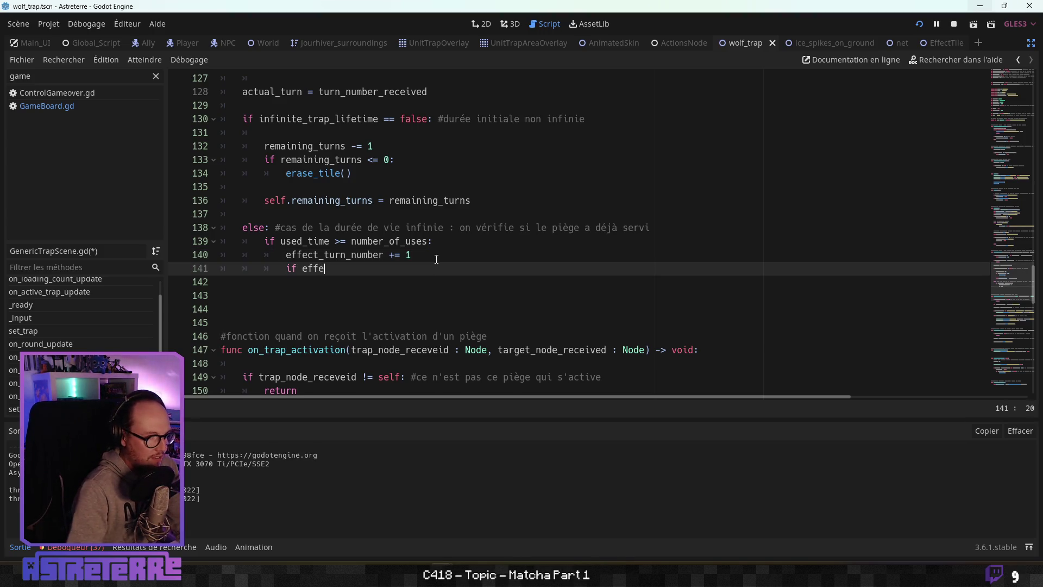
key(Return)
text(>)
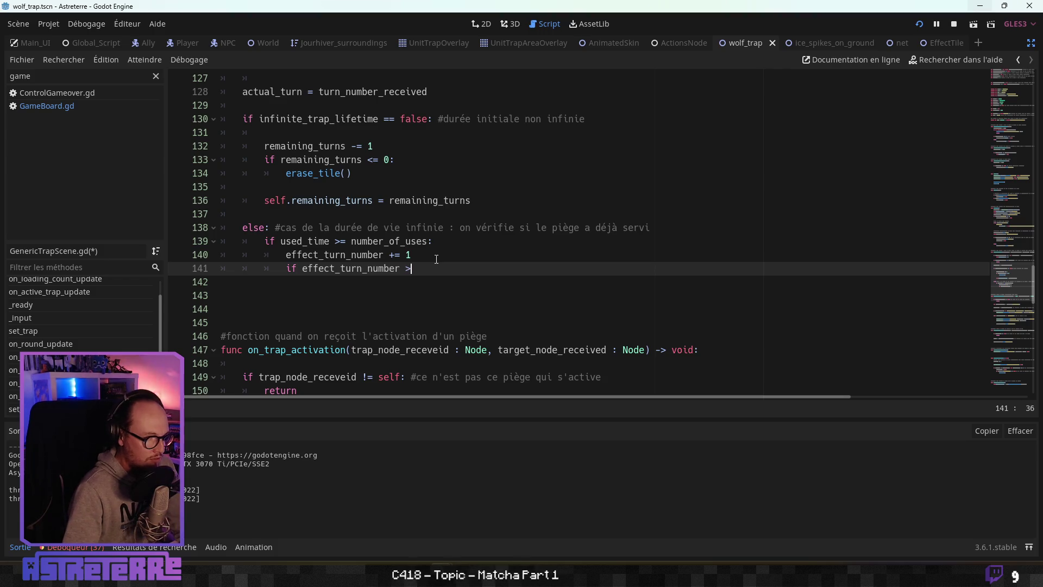
text(= dure)
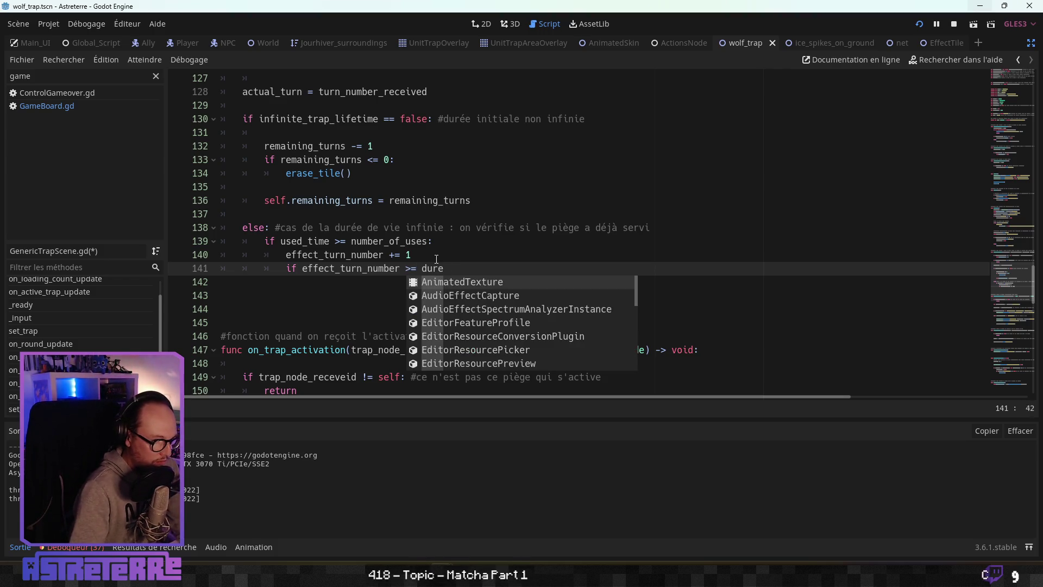
key(BackSpace)
key(BackSpace)
key(BackSpace)
key(BackSpace)
text(trap)
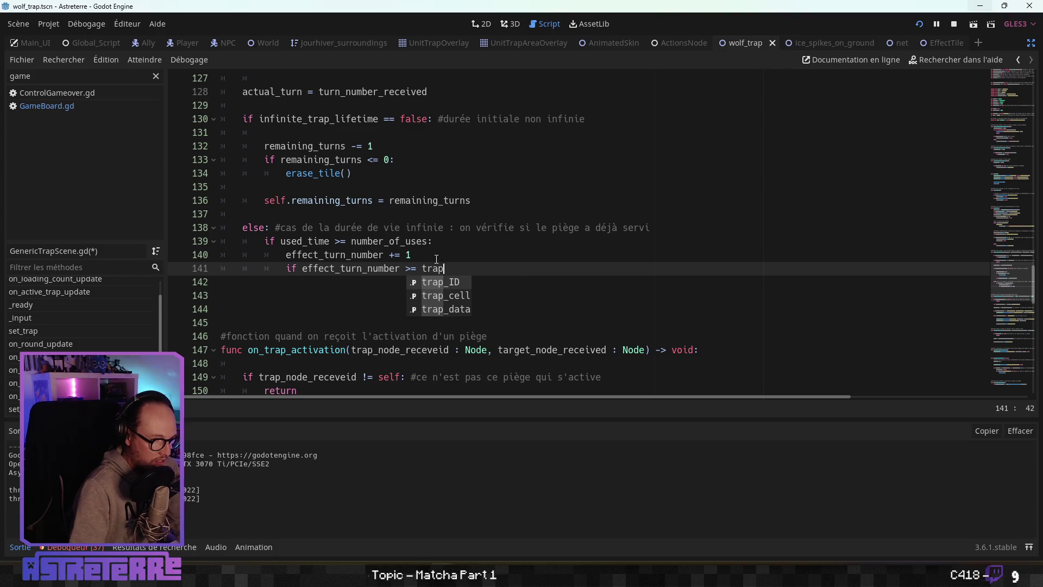
text(_data["durati)
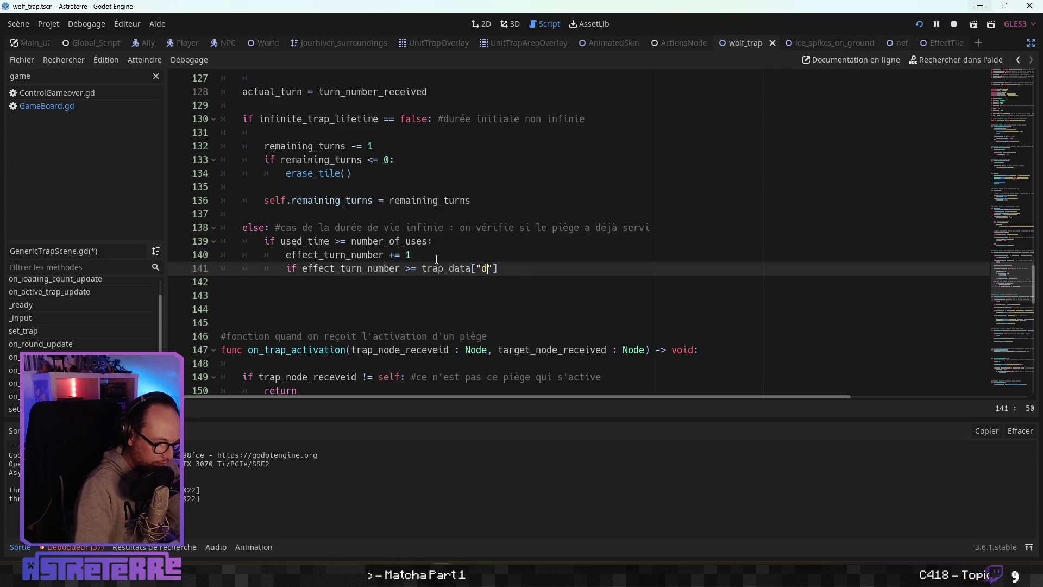
text(on"]:)
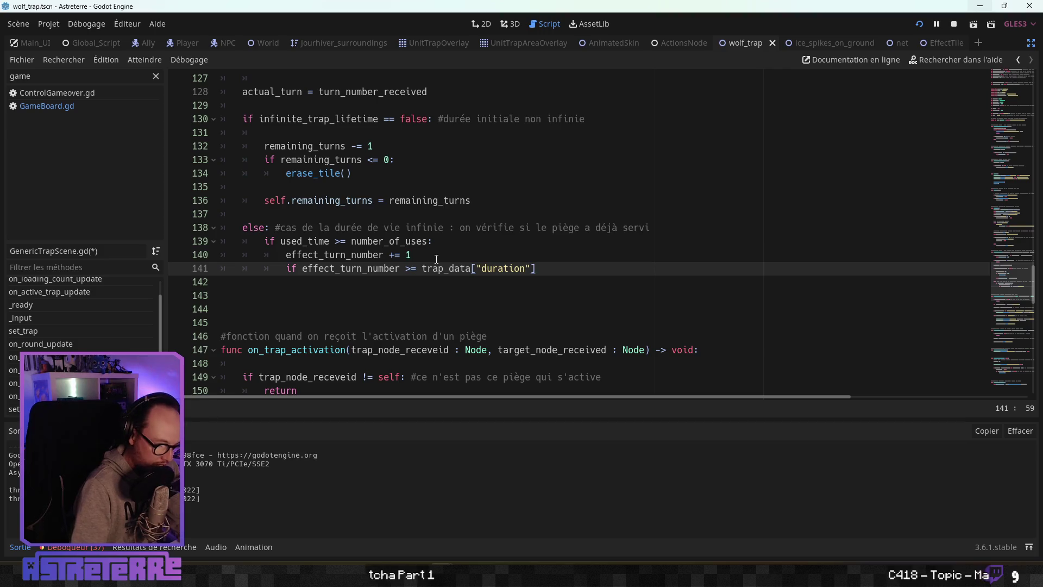
key(Return)
text(pass)
key(Up)
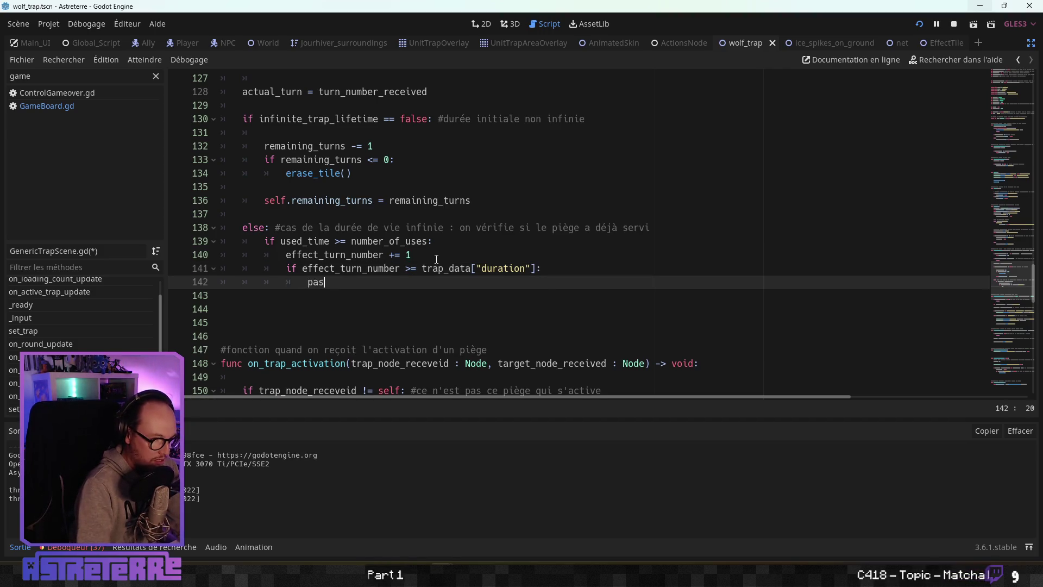
text( #la)
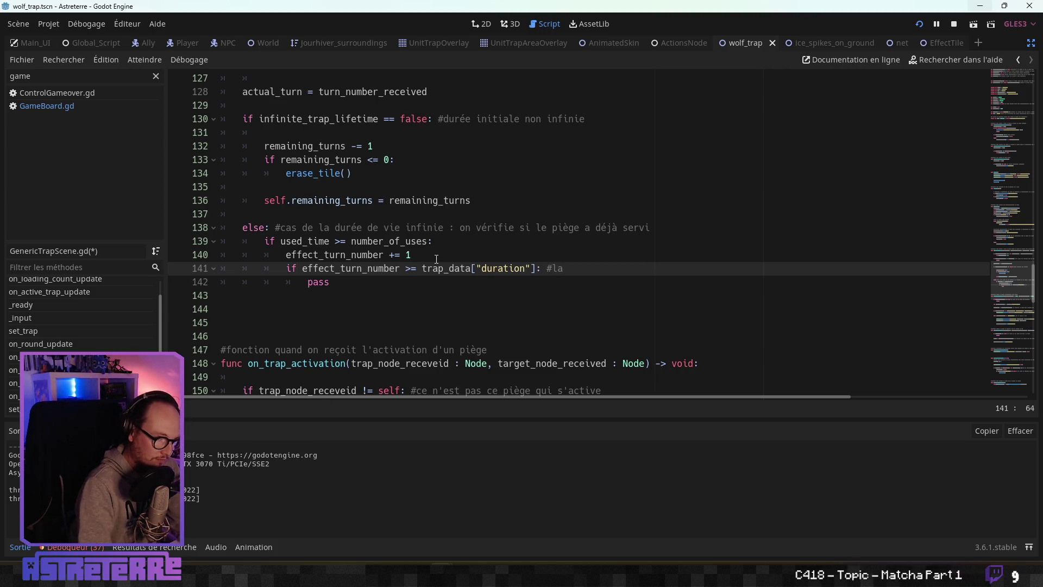
text( durée)
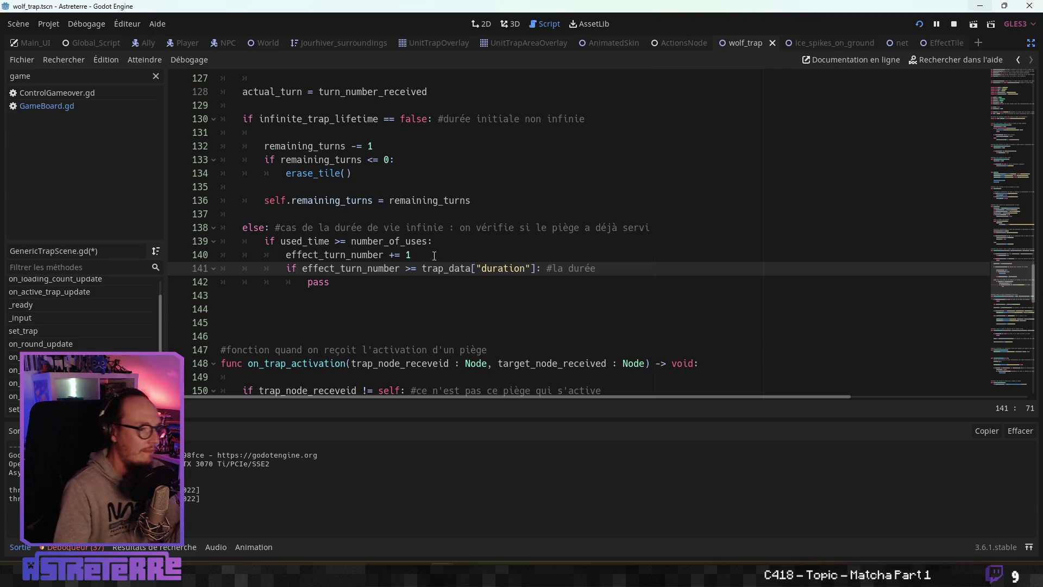
Step: Complete the condition comment: 'la durée de vie de l'effet est arrivé à la fin'
scroll(435, 255, up, 4)
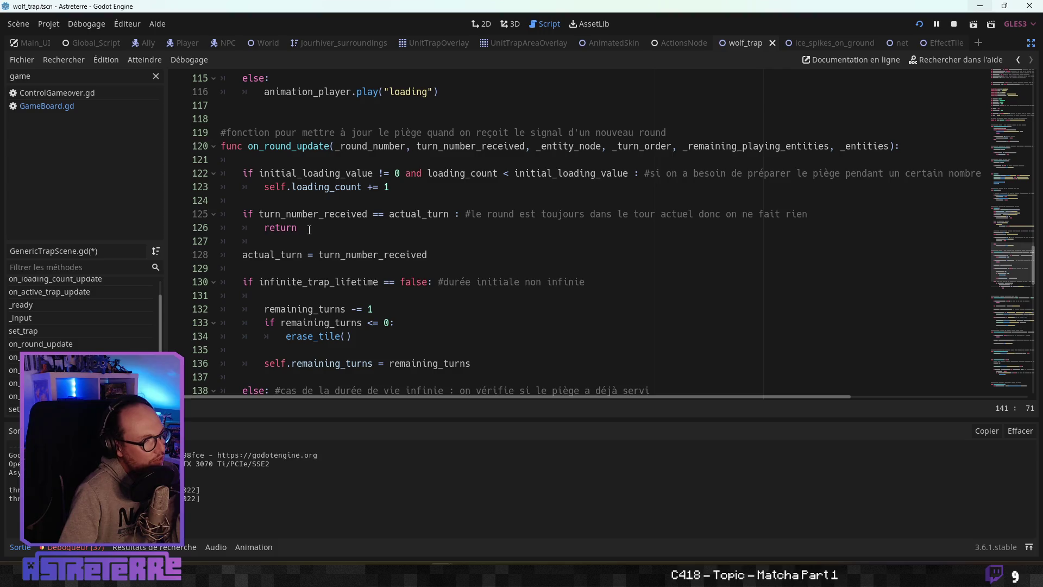
scroll(367, 269, down, 4)
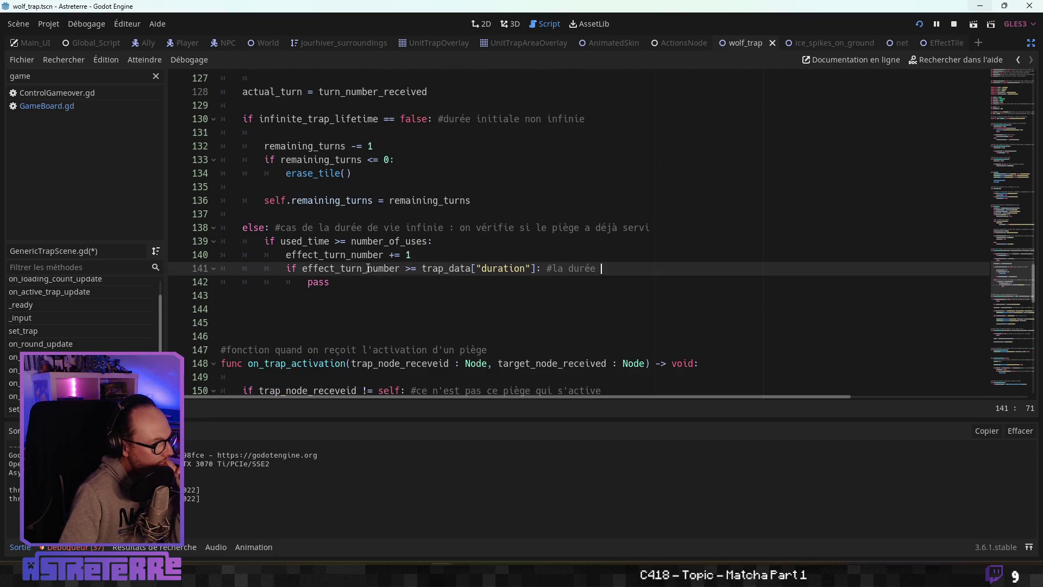
click(349, 283)
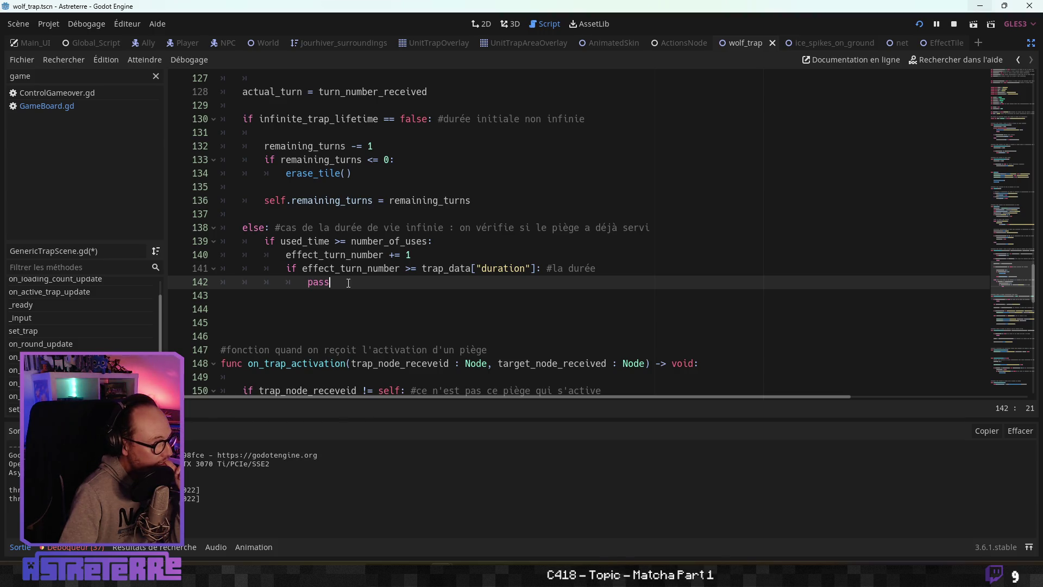
click(601, 268)
text(de vie du pi)
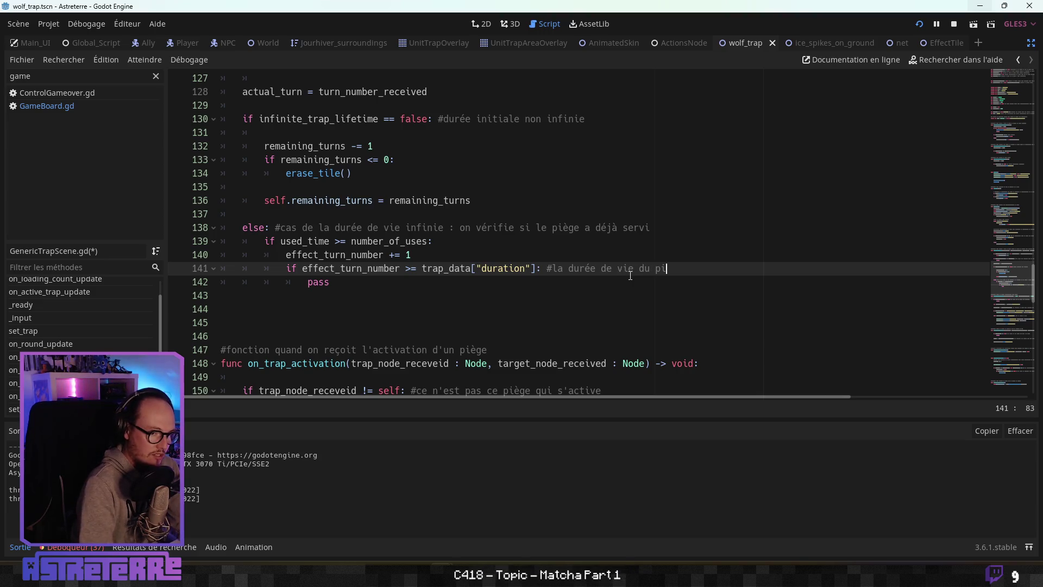
key(BackSpace)
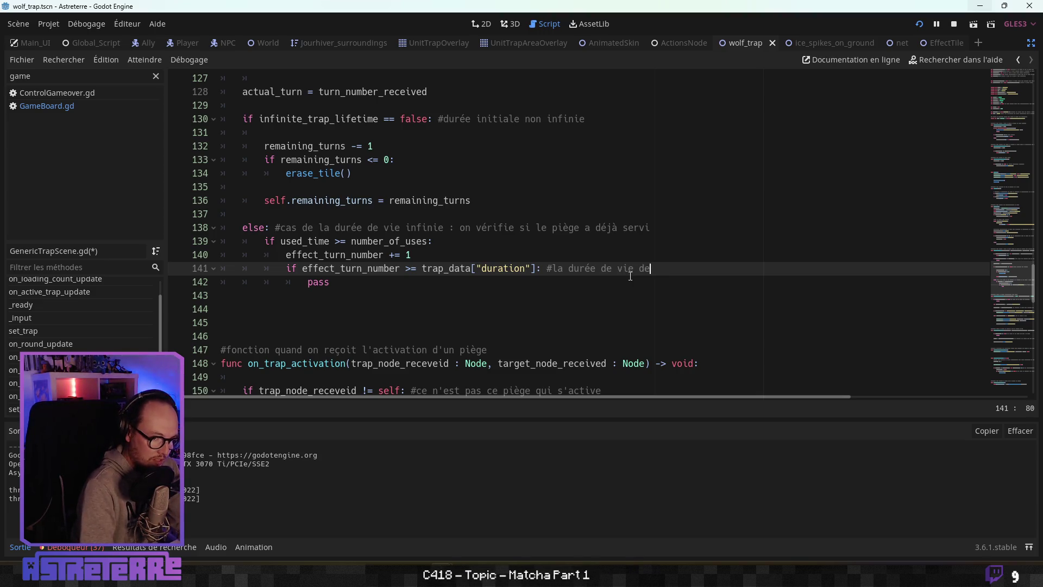
text(e l'effet est ar)
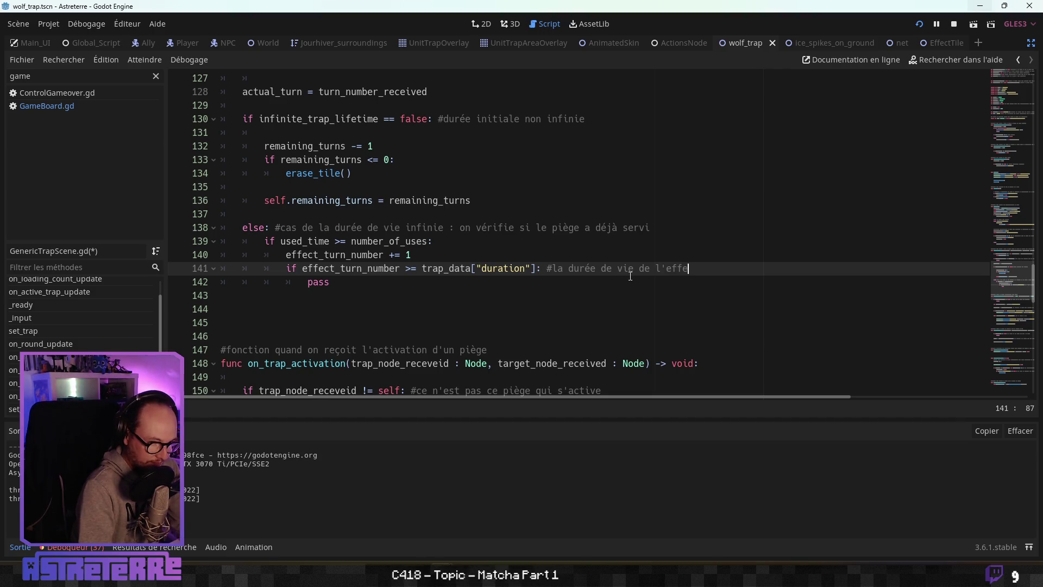
text(riv)
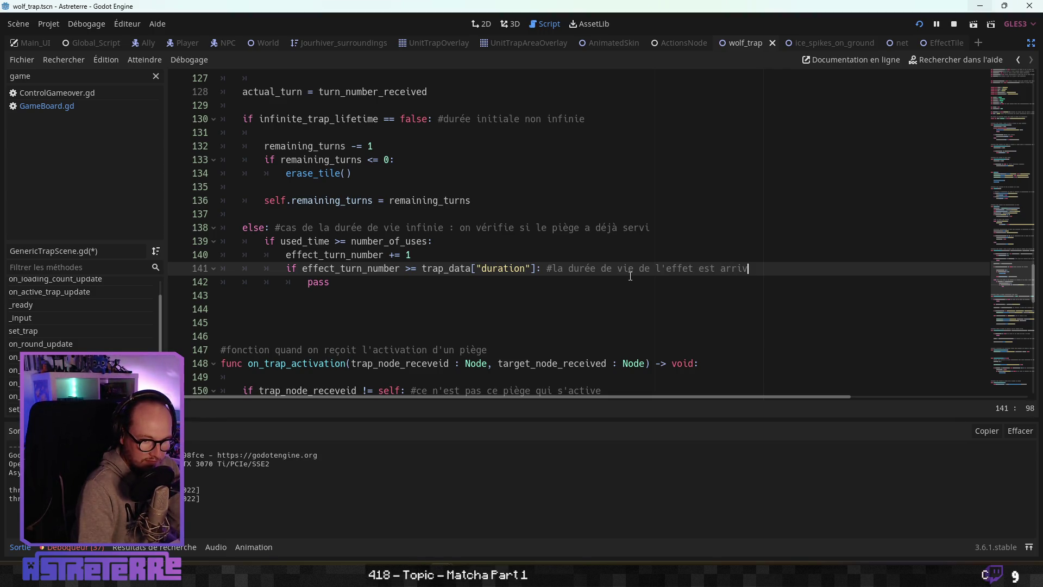
text(é à )
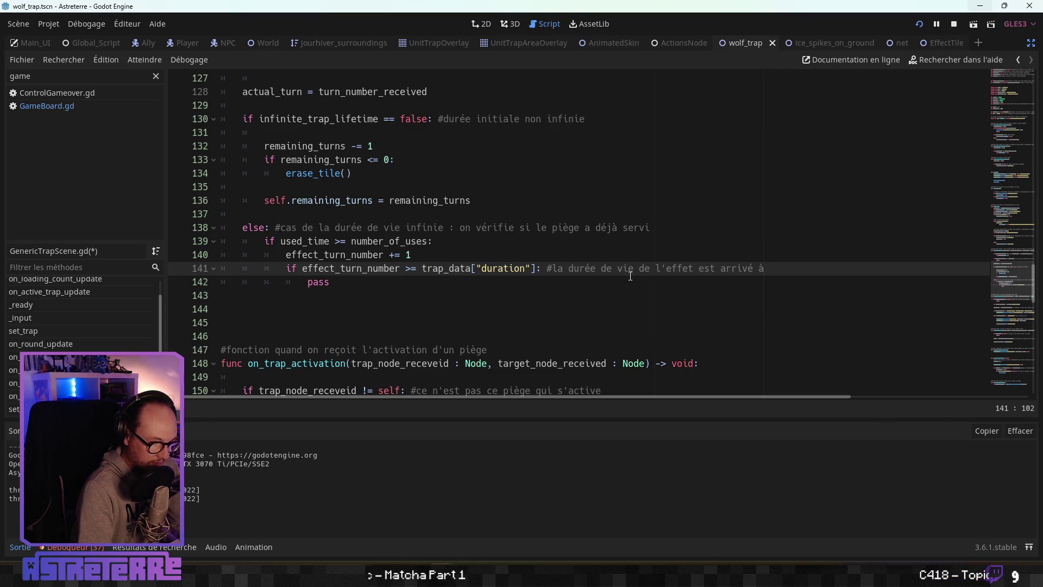
text(la fin)
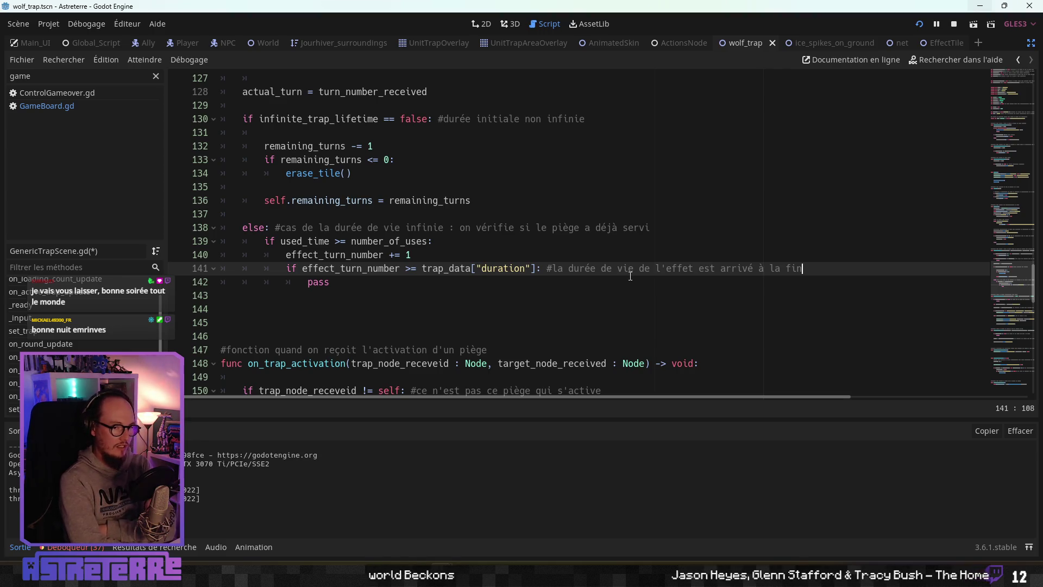
Step: Replace pass with erase_tile(), then save and run the game with F5
click(320, 283)
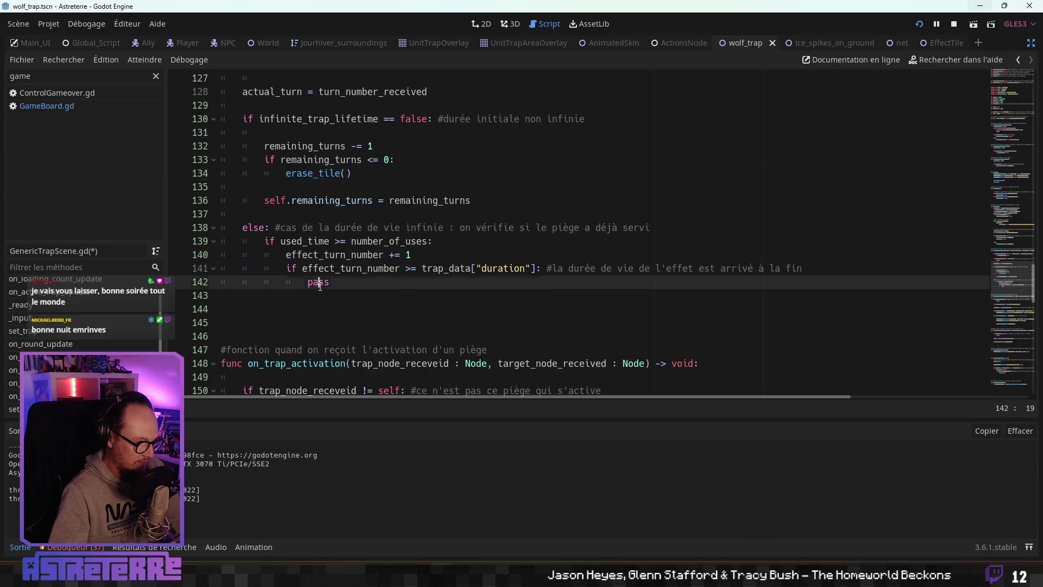
text(erase_tile())
click(386, 255)
click(418, 296)
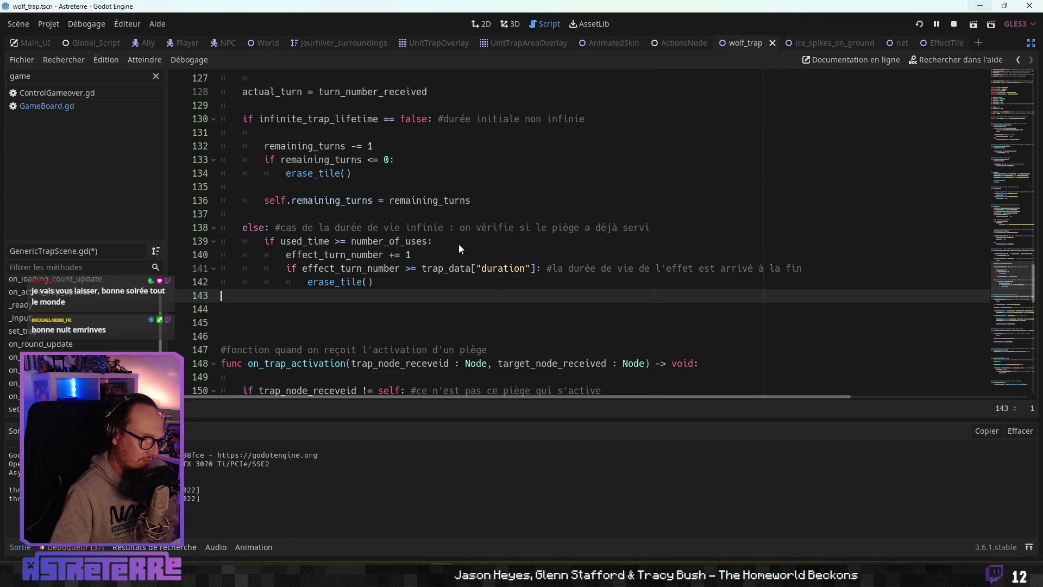
key(F5)
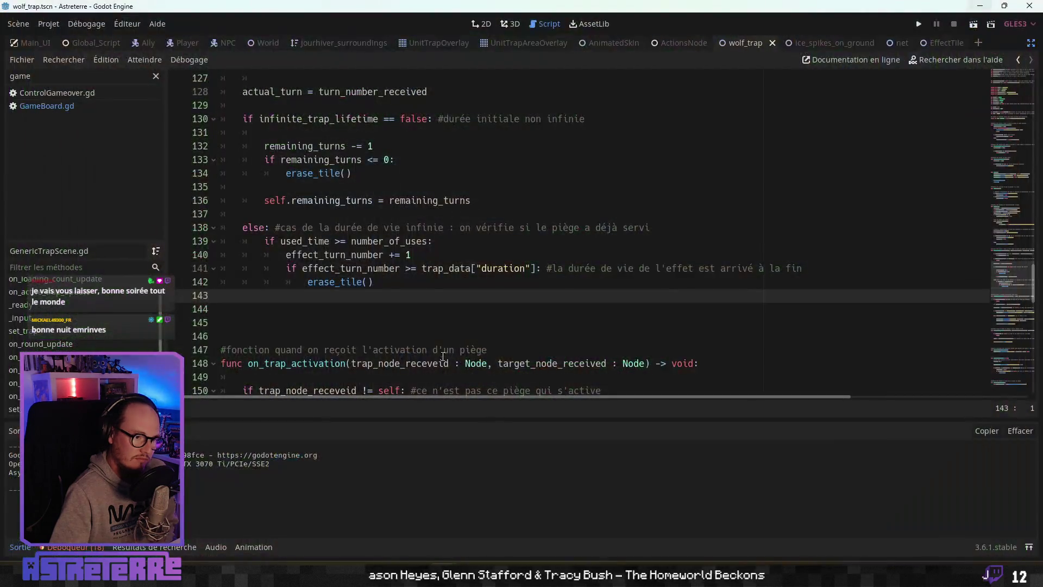
Step: Look over the set_trap function, adding and then removing temporary blank lines near line 100
click(50, 332)
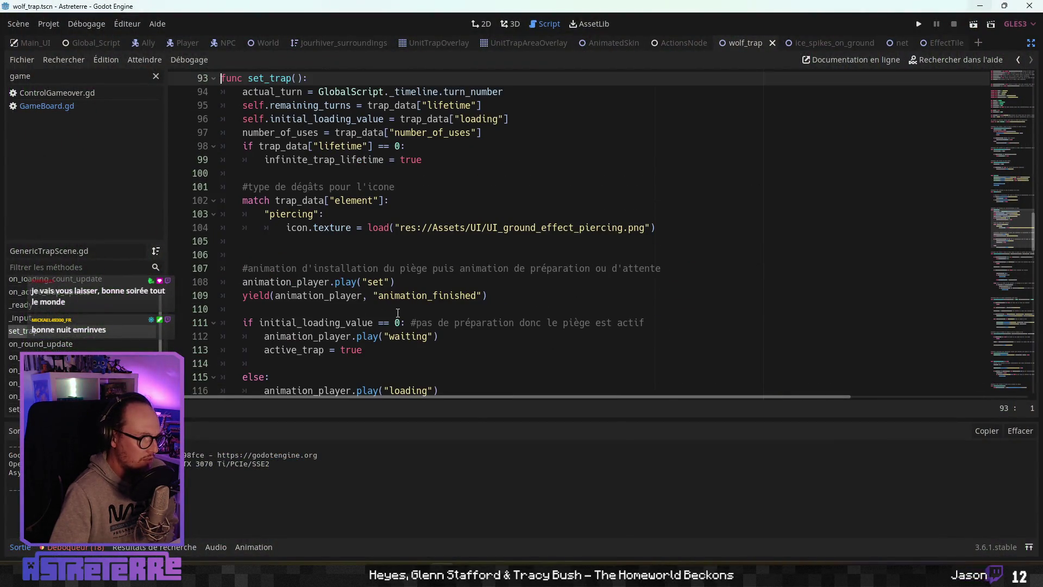
scroll(381, 310, up, 2)
scroll(298, 235, up, 1)
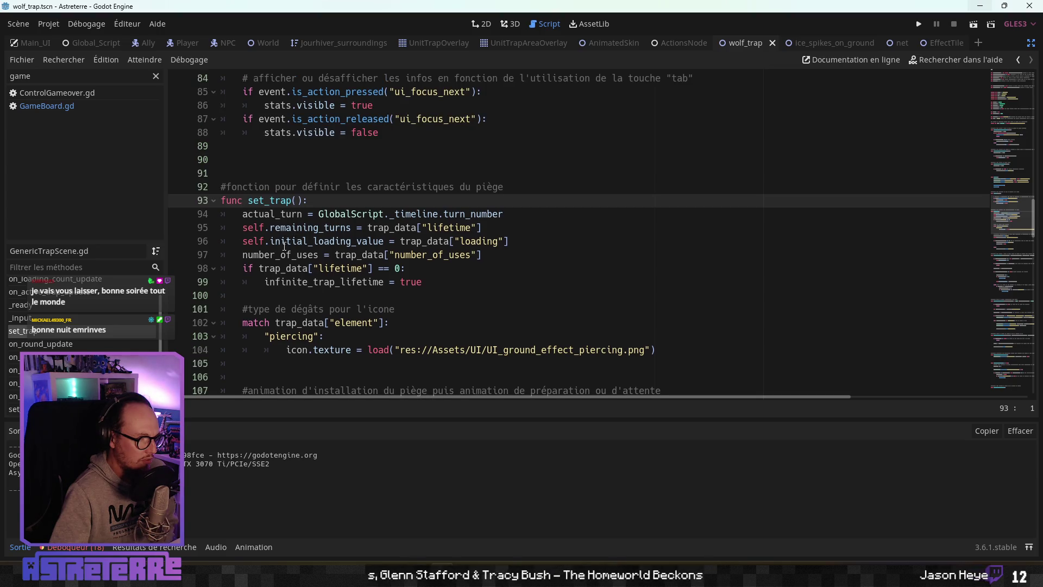
click(286, 269)
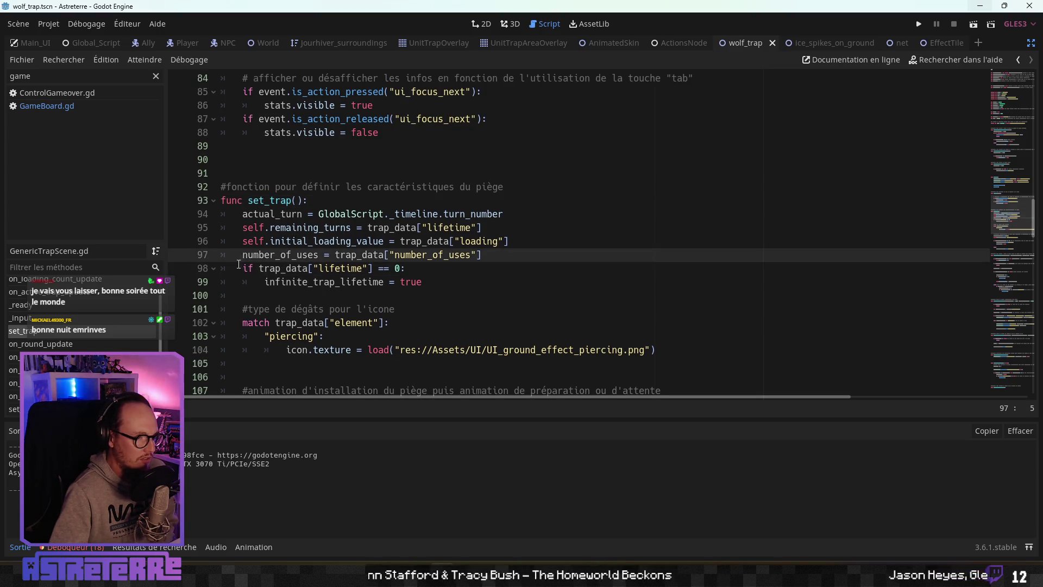
key(Down)
key(Down)
key(Down)
key(Return)
key(Return)
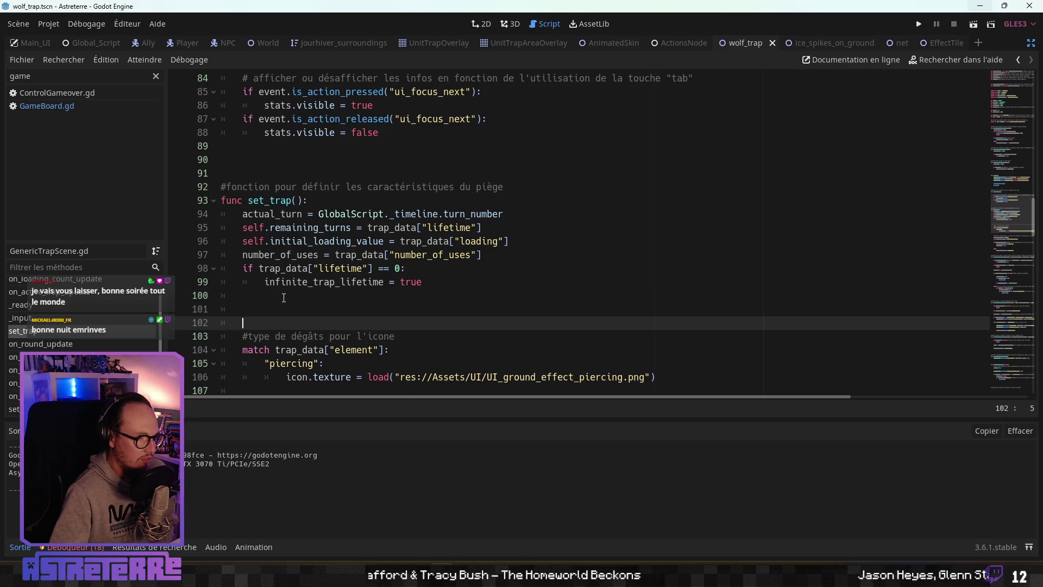
key(Up)
key(Up)
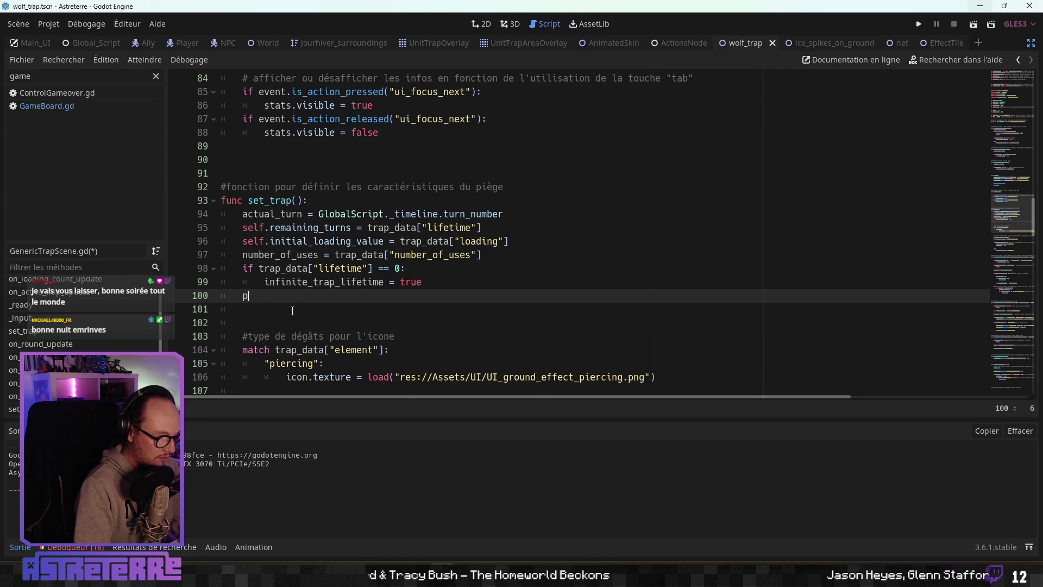
text(p)
key(BackSpace)
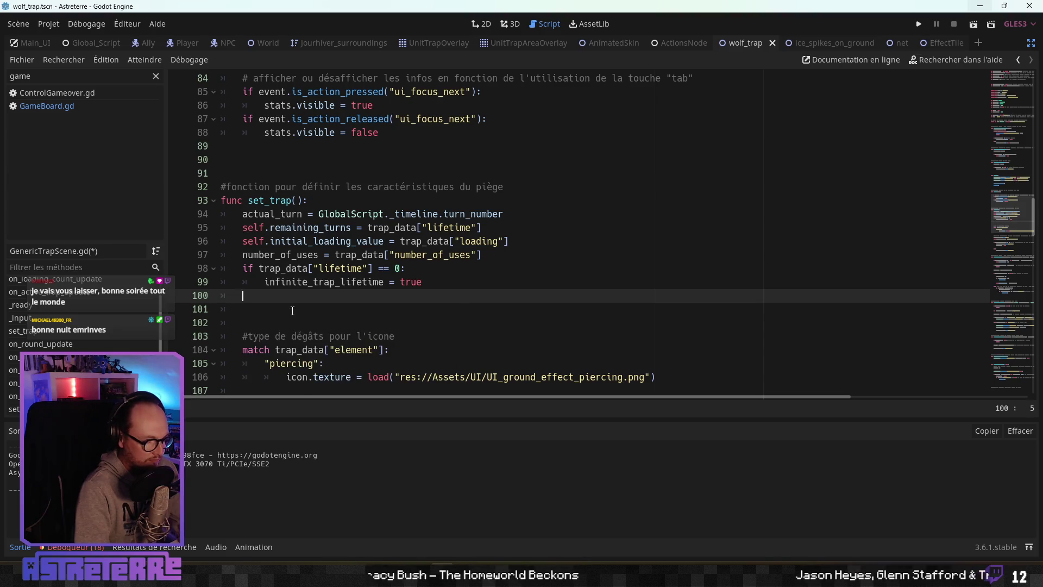
key(BackSpace)
key(BackSpace)
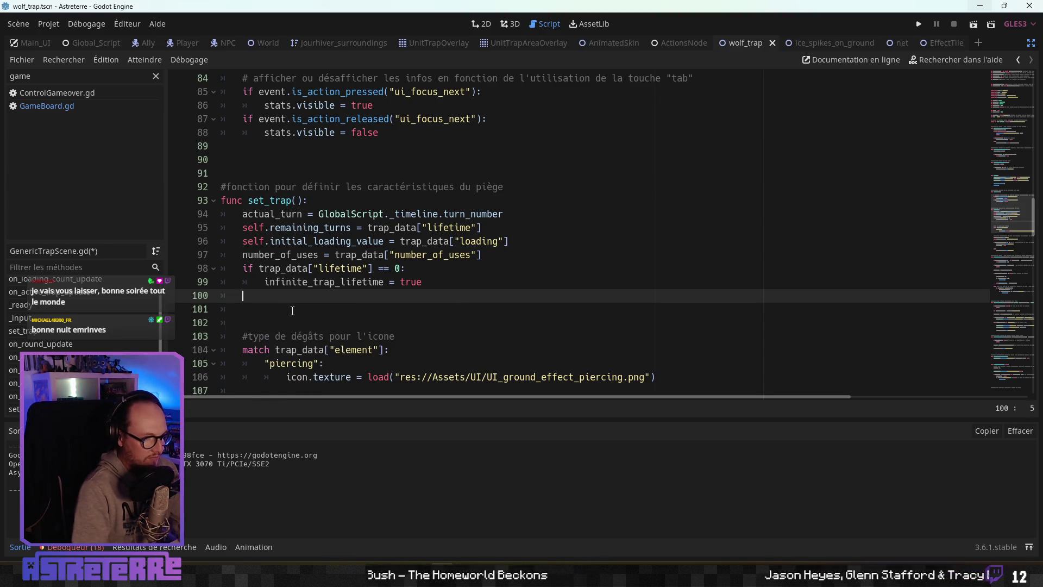
scroll(312, 214, up, 3)
scroll(312, 214, up, 20)
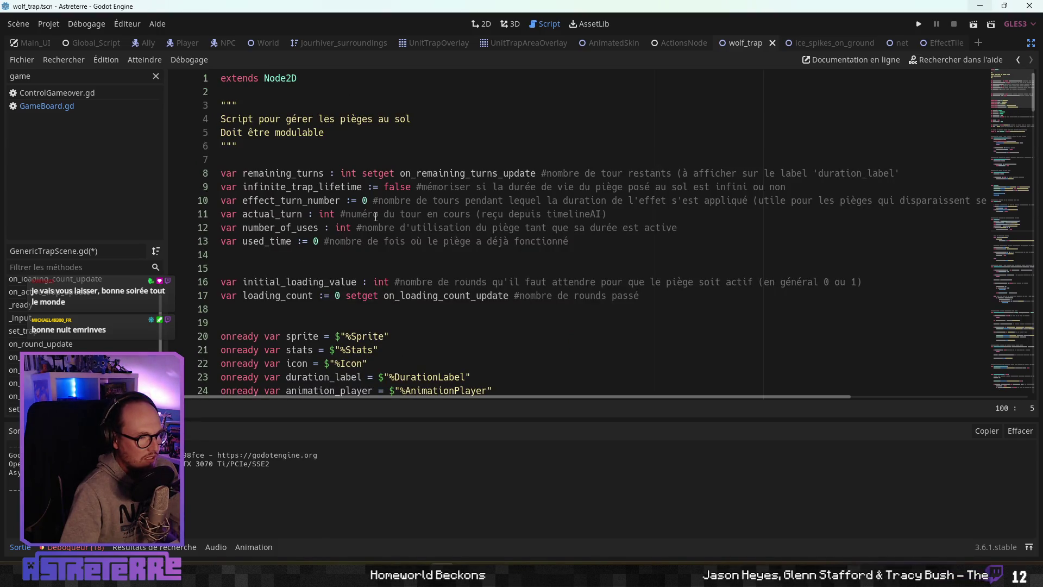
scroll(376, 227, down, 20)
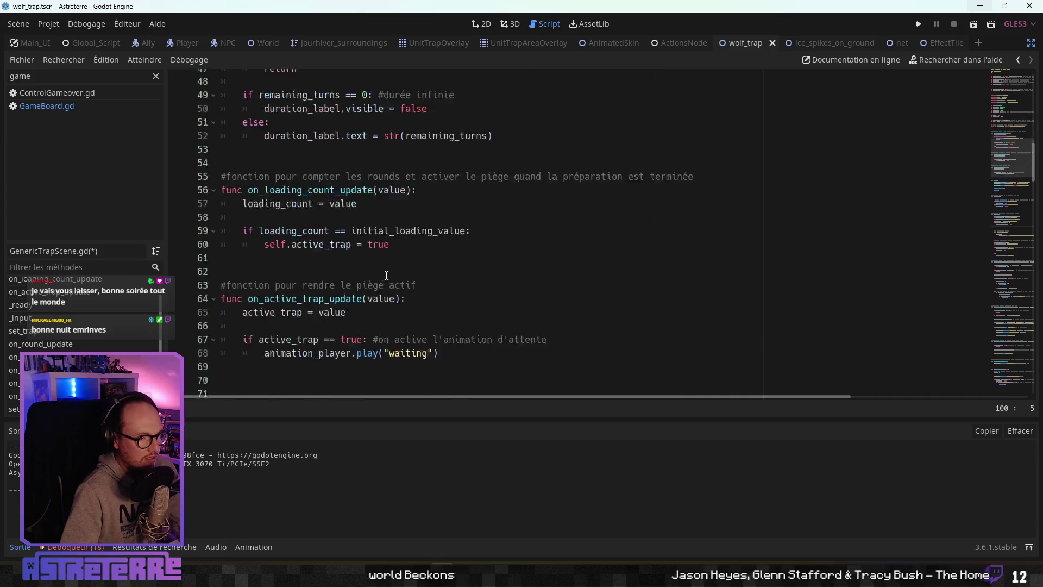
scroll(376, 271, down, 5)
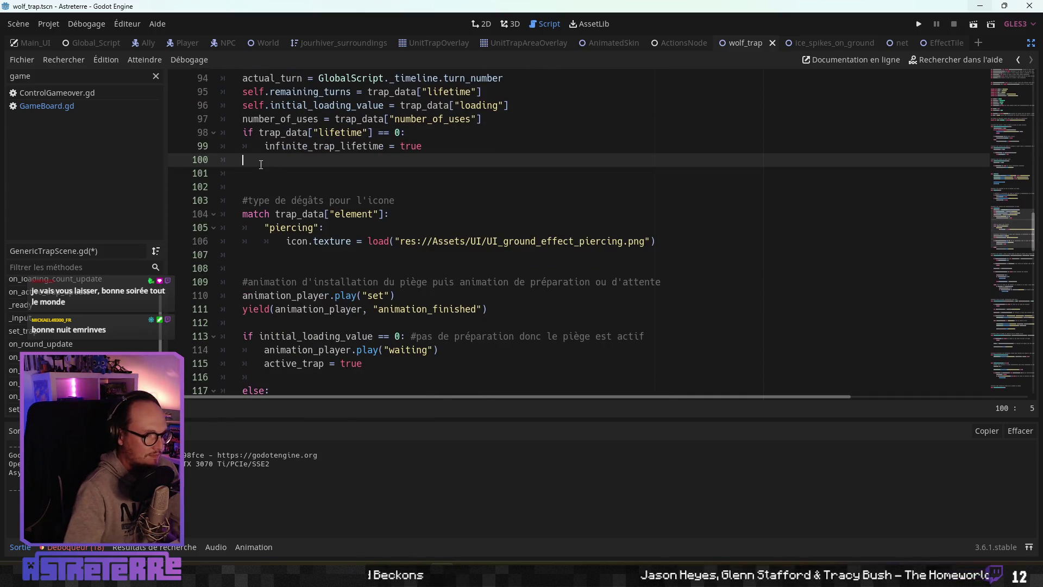
key(BackSpace)
key(BackSpace)
Step: Read on_active_trap_update and the active_trap check, then select the net row's cooldown cell in Actions_Catalog
click(300, 241)
scroll(301, 252, down, 16)
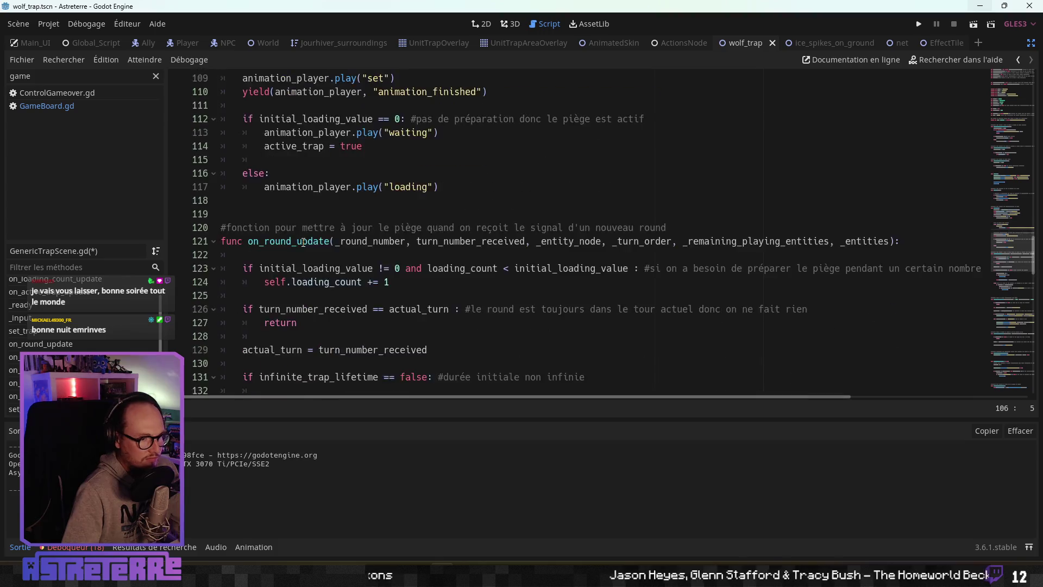
scroll(301, 252, down, 5)
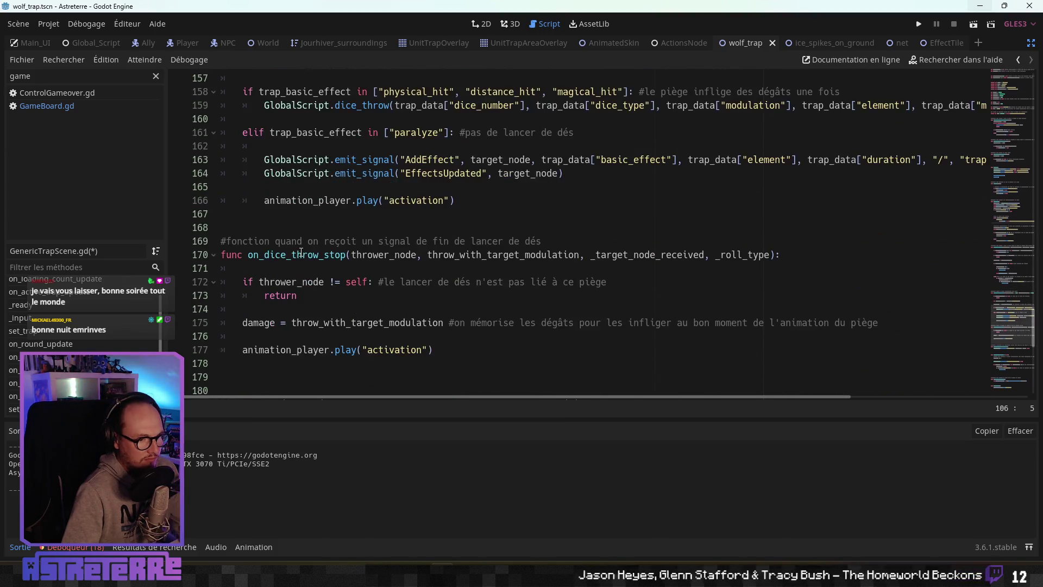
scroll(299, 251, up, 20)
scroll(298, 251, up, 13)
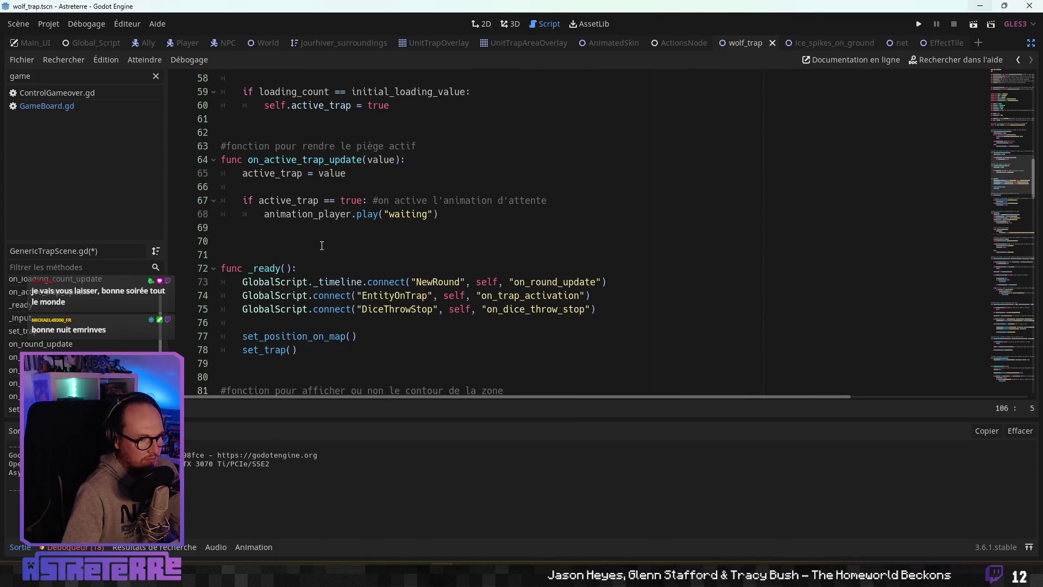
click(322, 241)
scroll(344, 293, up, 3)
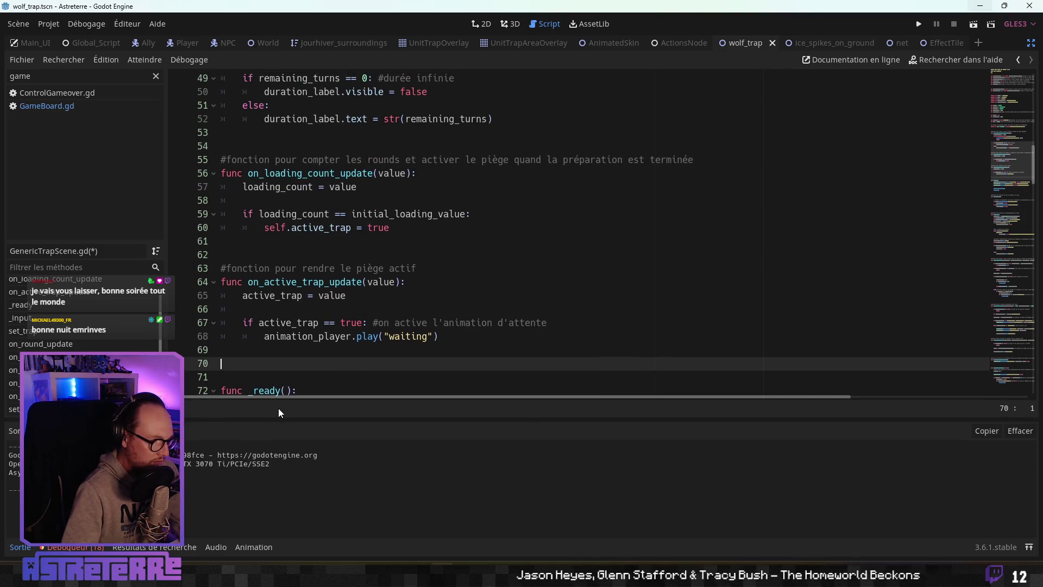
click(293, 325)
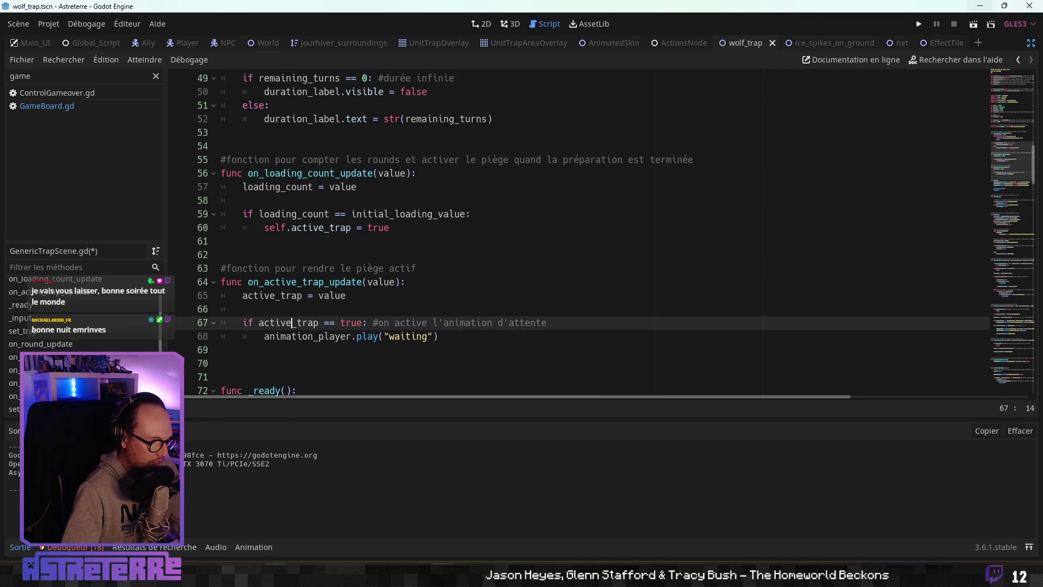
key(alt+Tab)
click(647, 315)
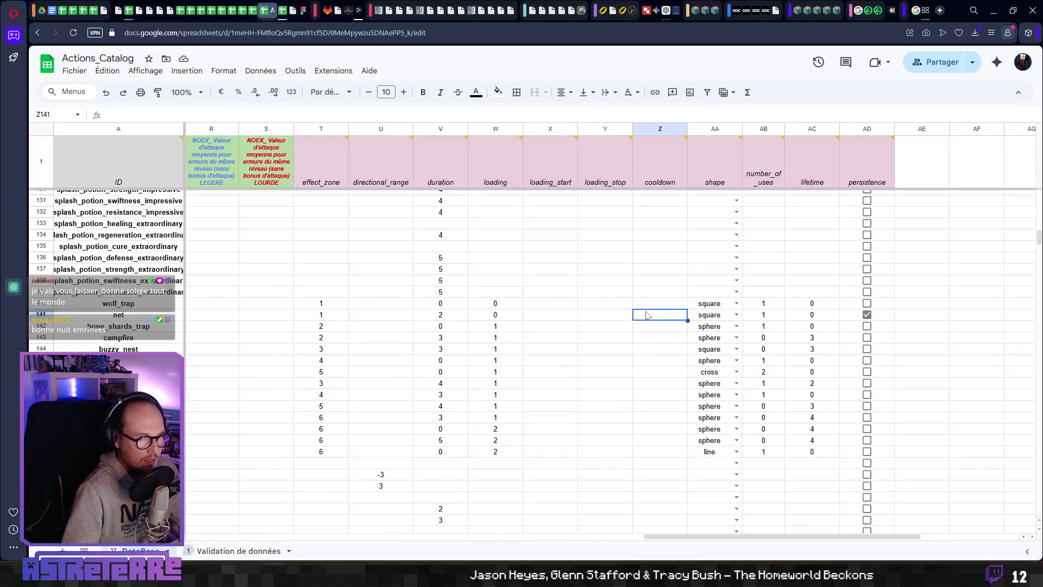
Step: Export the DataBase sheet as JSON with Export Sheet Data and download Actions_Catalog - DataBase.json
click(333, 71)
mouse_move(341, 190)
click(515, 196)
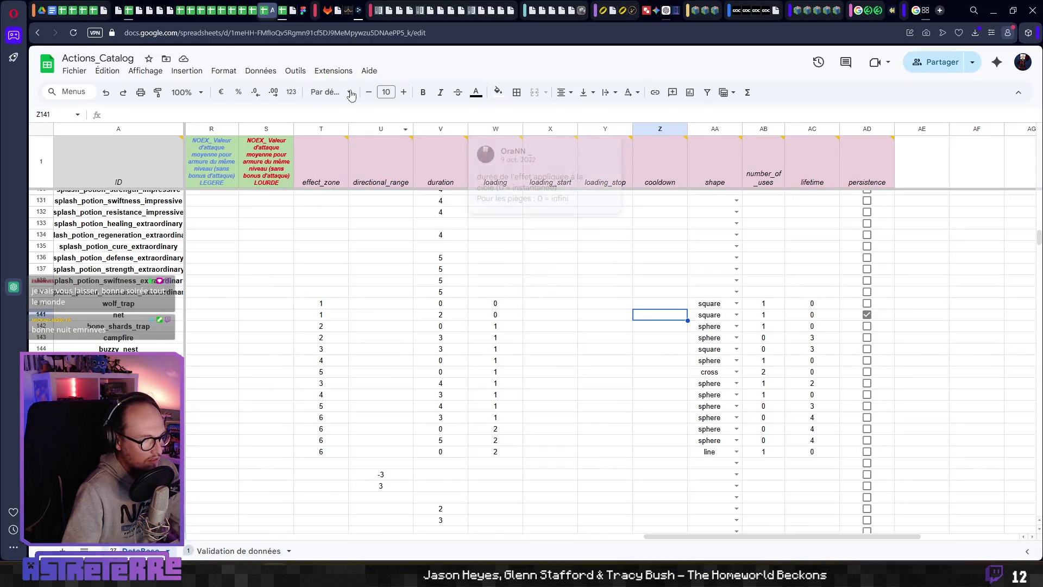
click(333, 71)
mouse_move(421, 201)
click(555, 214)
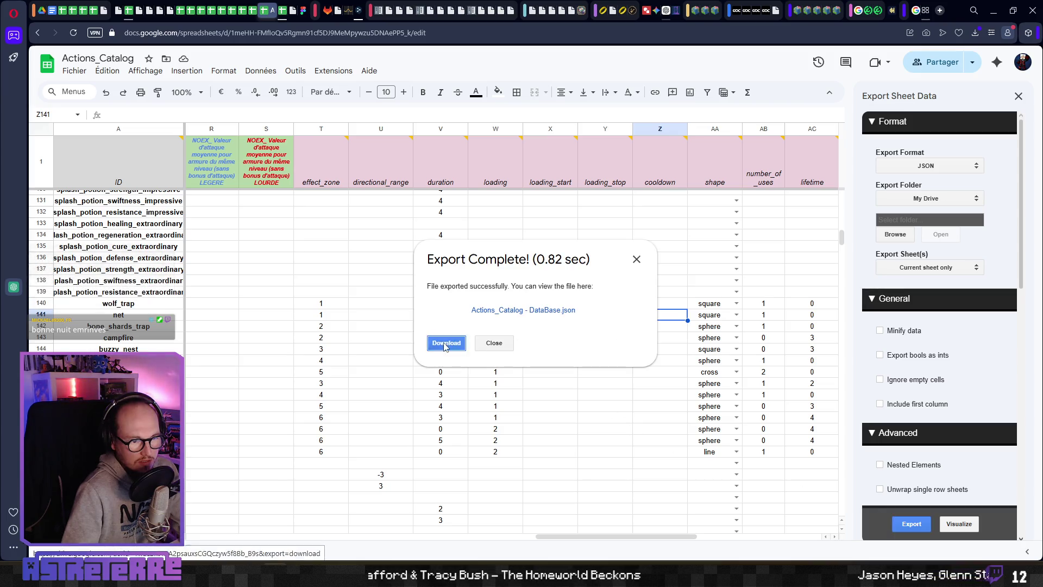
click(445, 344)
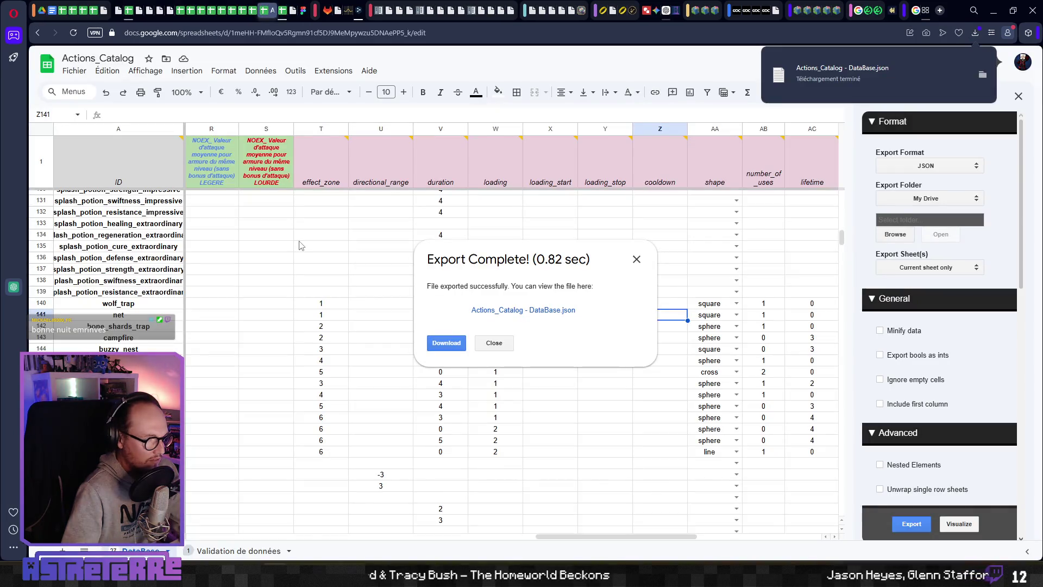
Step: Dismiss the export-complete message, close the export sidebar, and select the net row's duration value
click(495, 342)
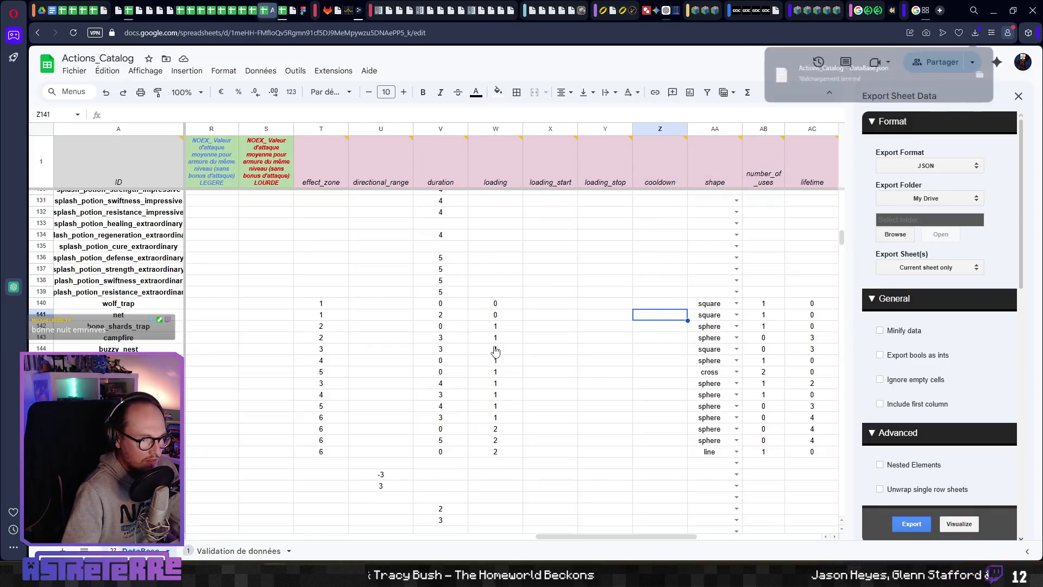
click(1018, 96)
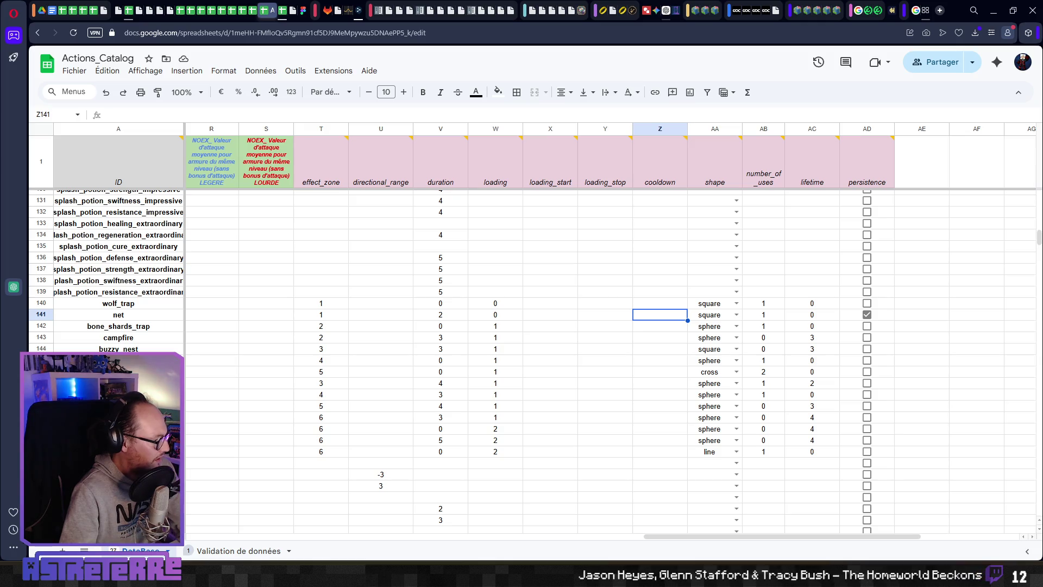
click(425, 315)
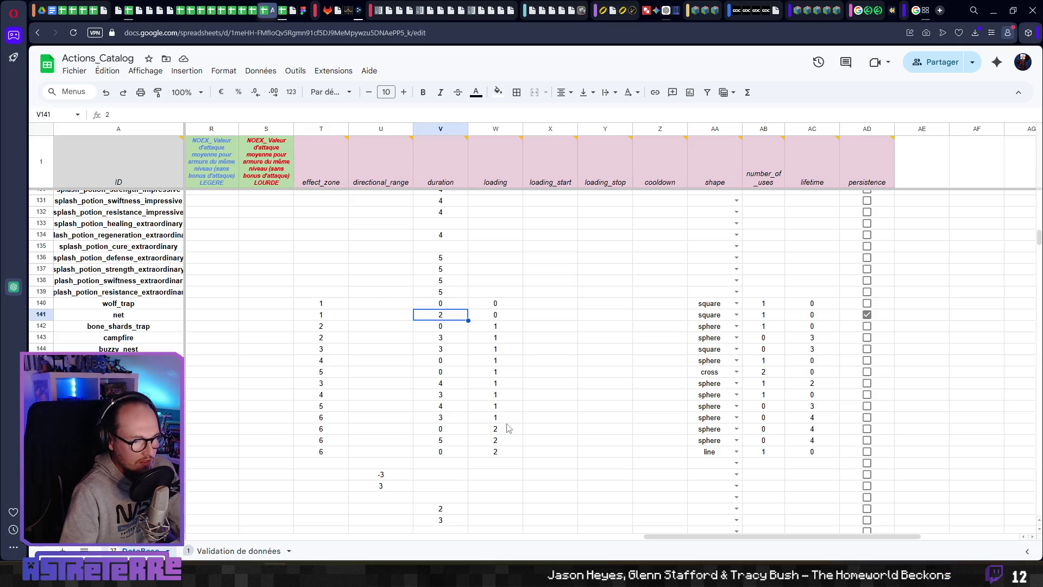
key(alt+Tab)
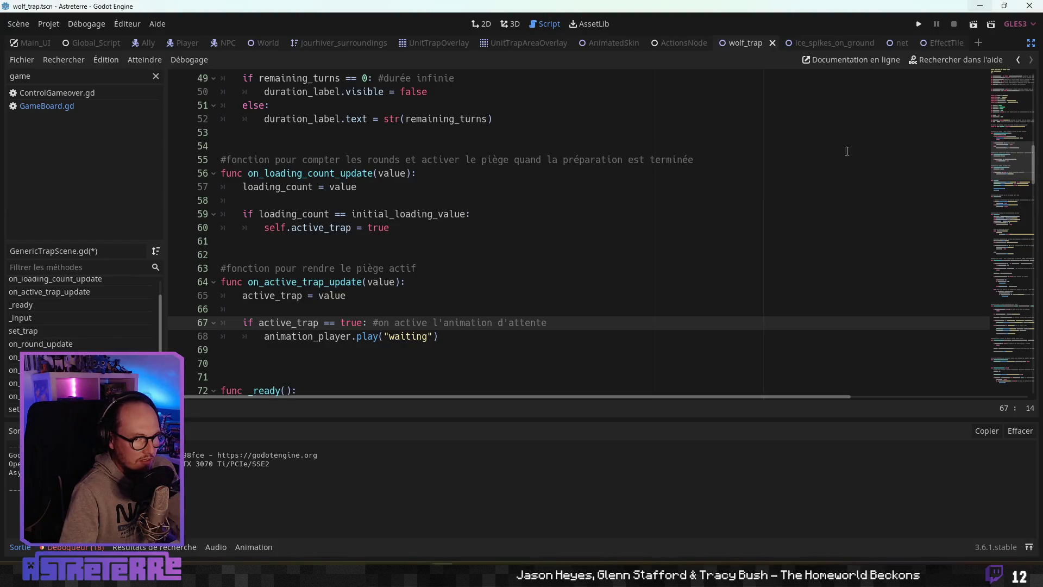
Step: Run the game, open the inventory with i, and inspect the element_icon_path line where execution breaks
click(919, 24)
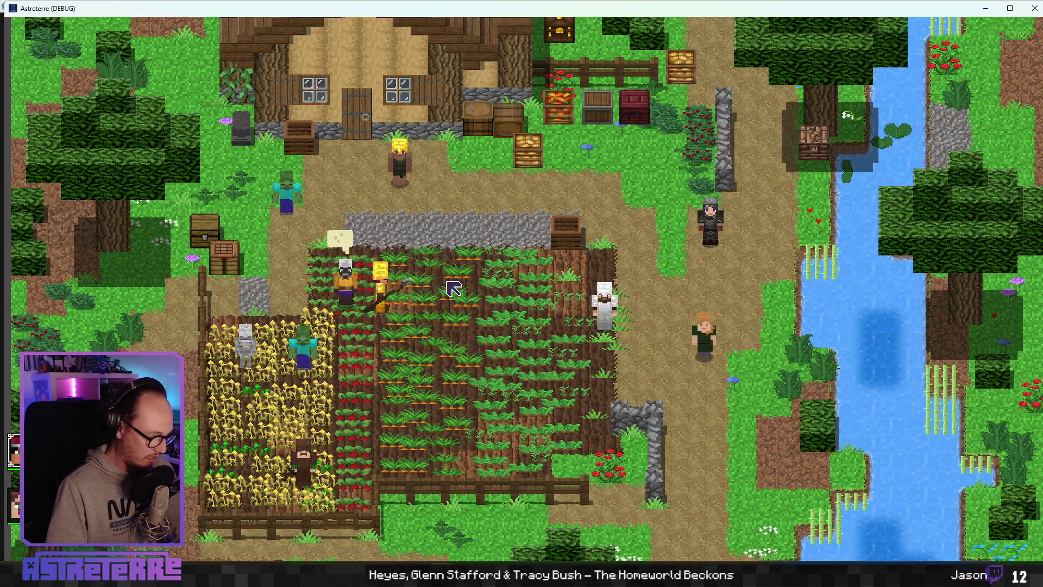
key(i)
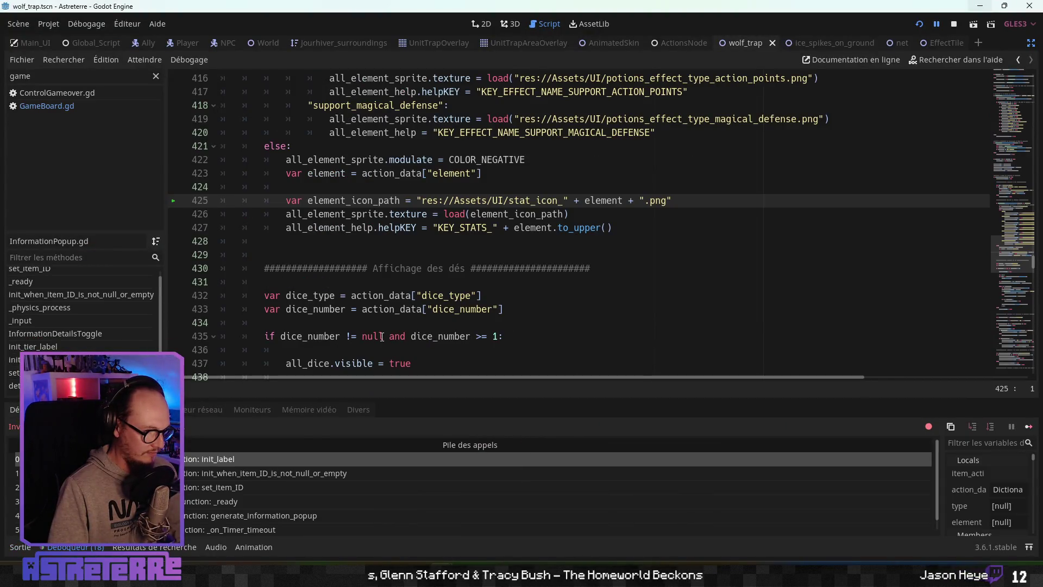
click(412, 269)
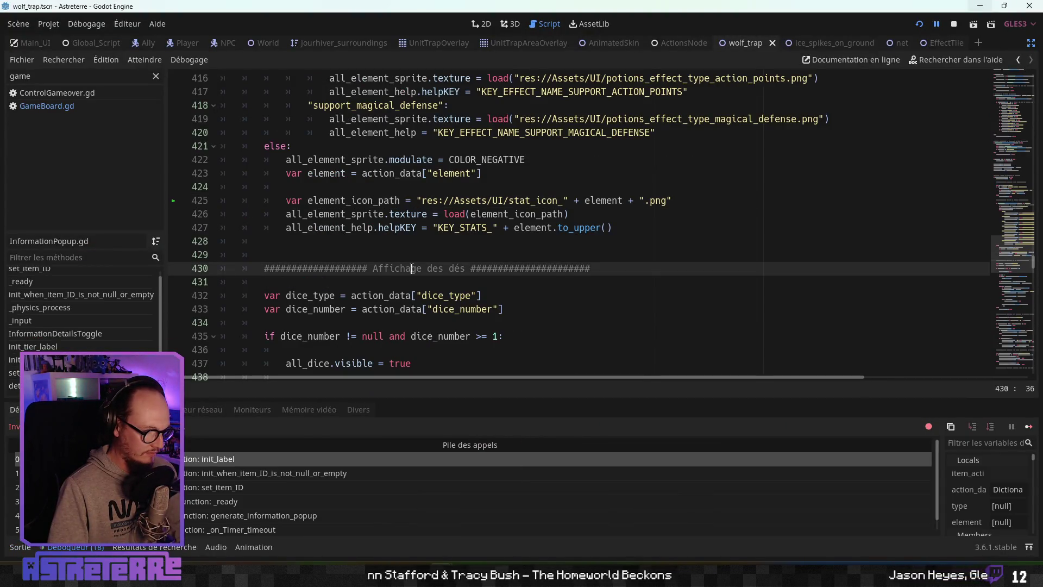
scroll(413, 268, up, 2)
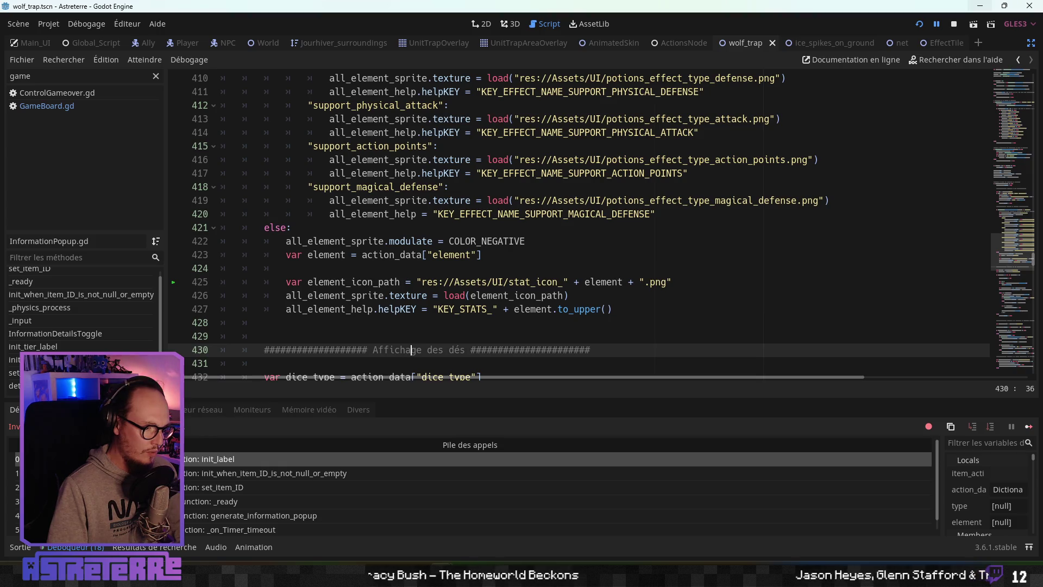
scroll(228, 512, up, 1)
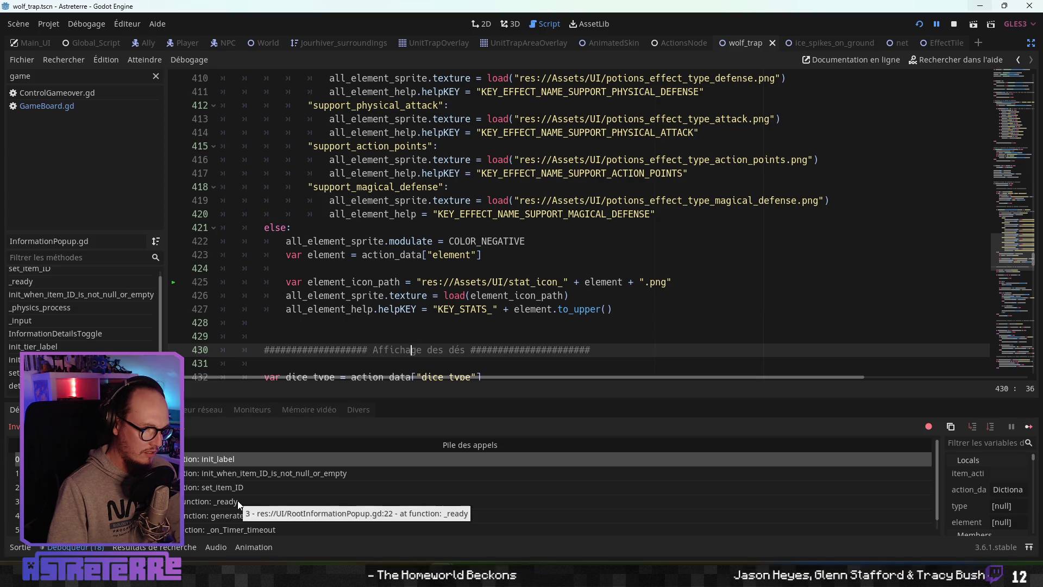
scroll(337, 299, up, 5)
scroll(337, 300, up, 15)
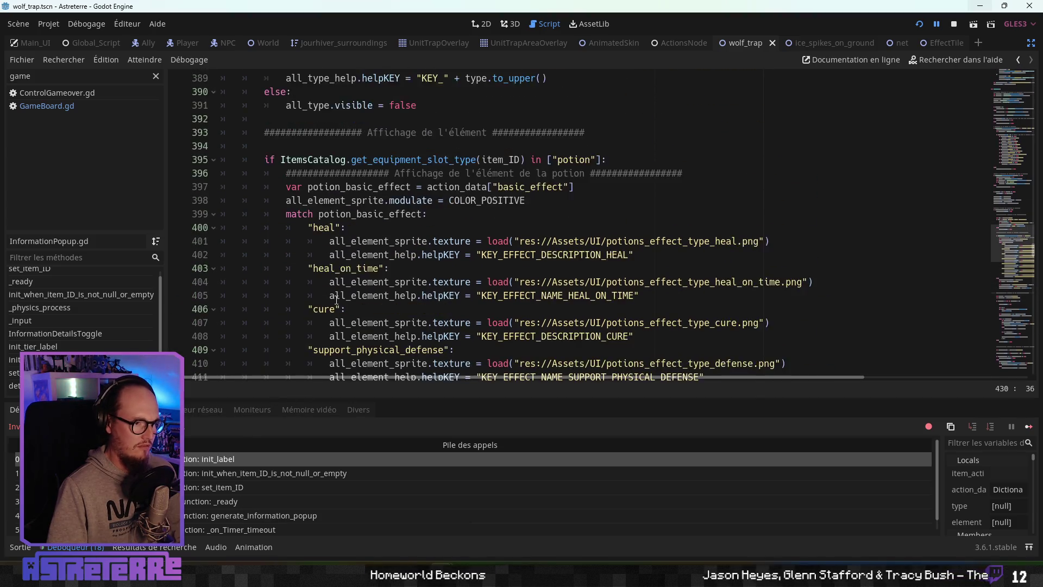
scroll(337, 299, up, 3)
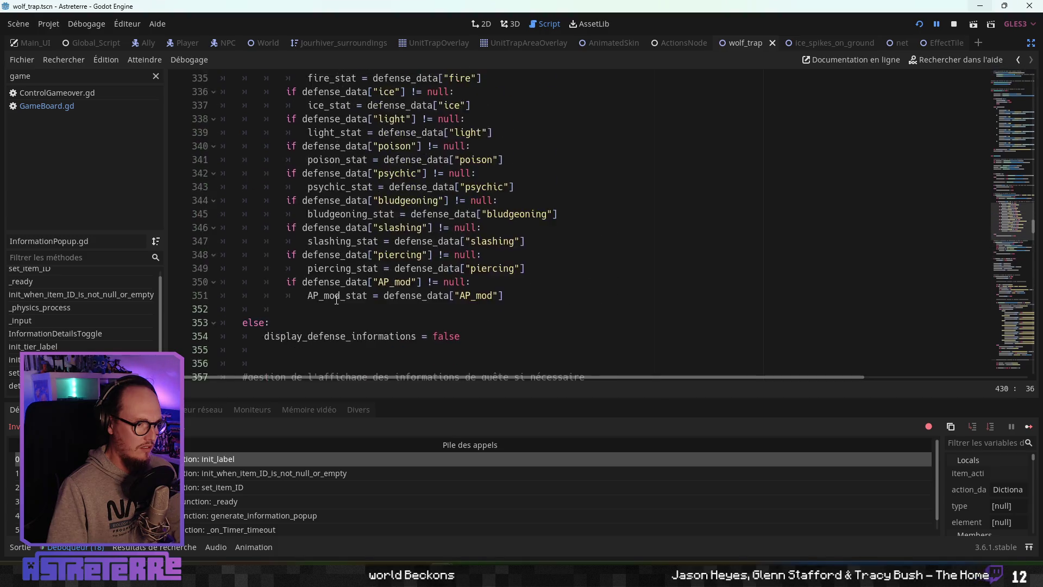
scroll(337, 299, down, 18)
scroll(336, 299, down, 5)
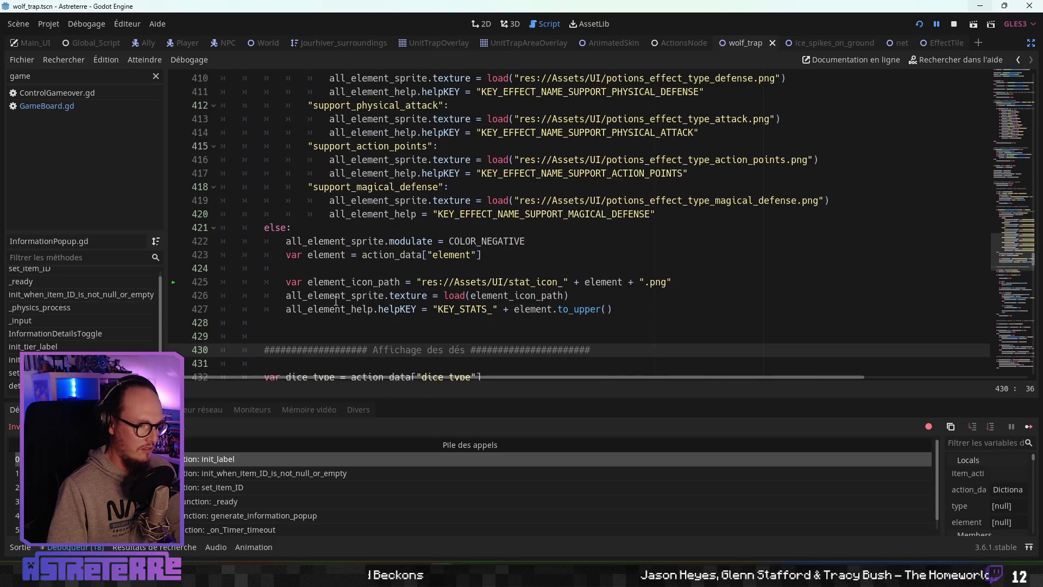
click(353, 269)
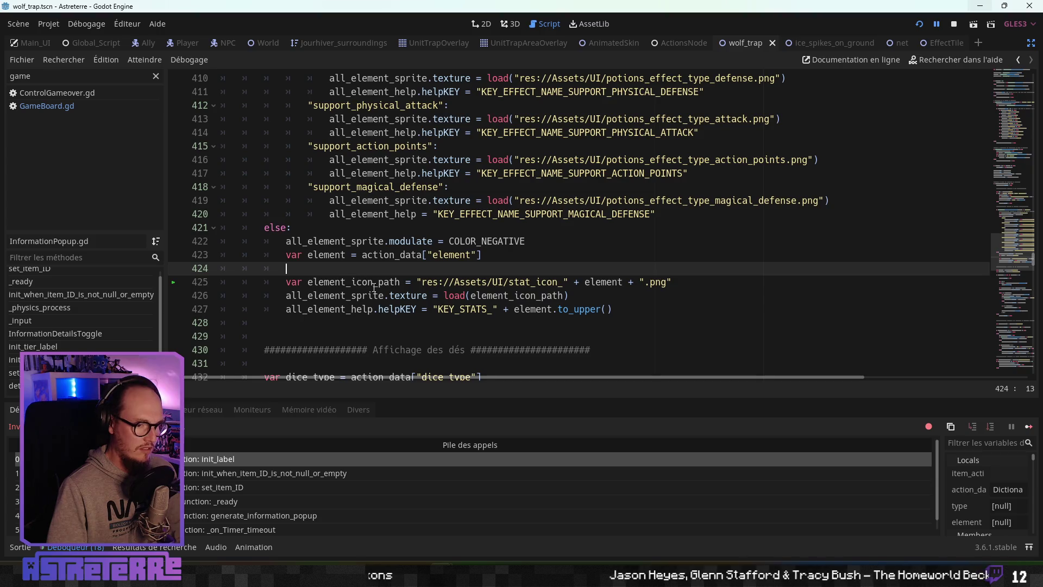
click(373, 282)
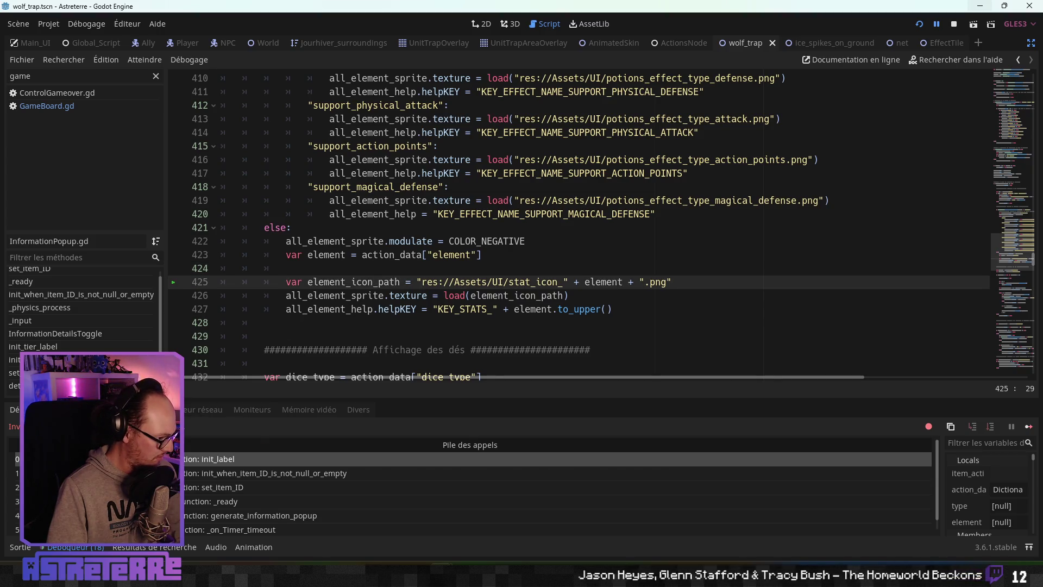
Step: Review the runtime errors and warnings list, then go back to the call stack and locals
click(87, 409)
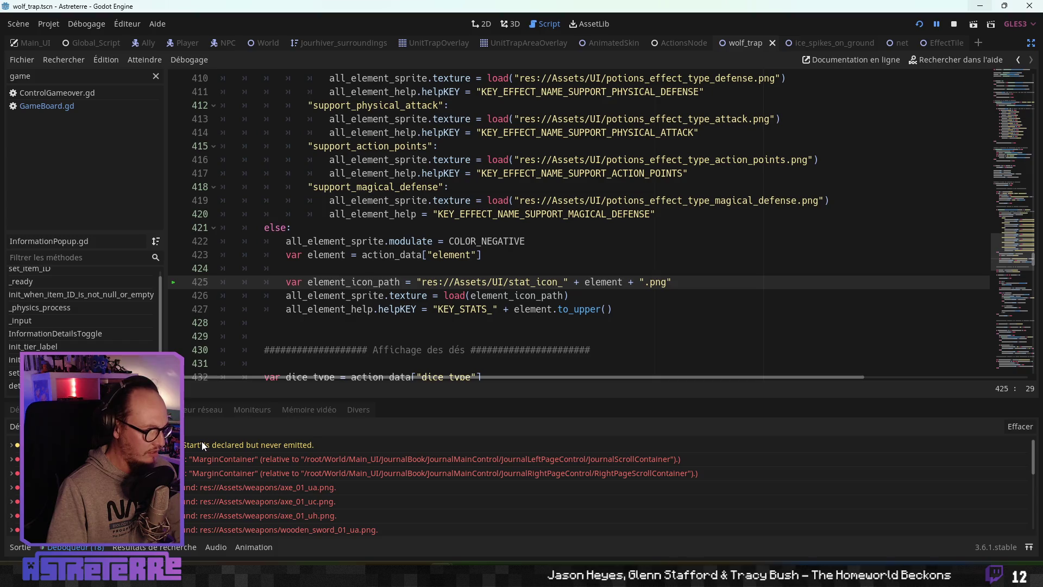
scroll(208, 484, down, 5)
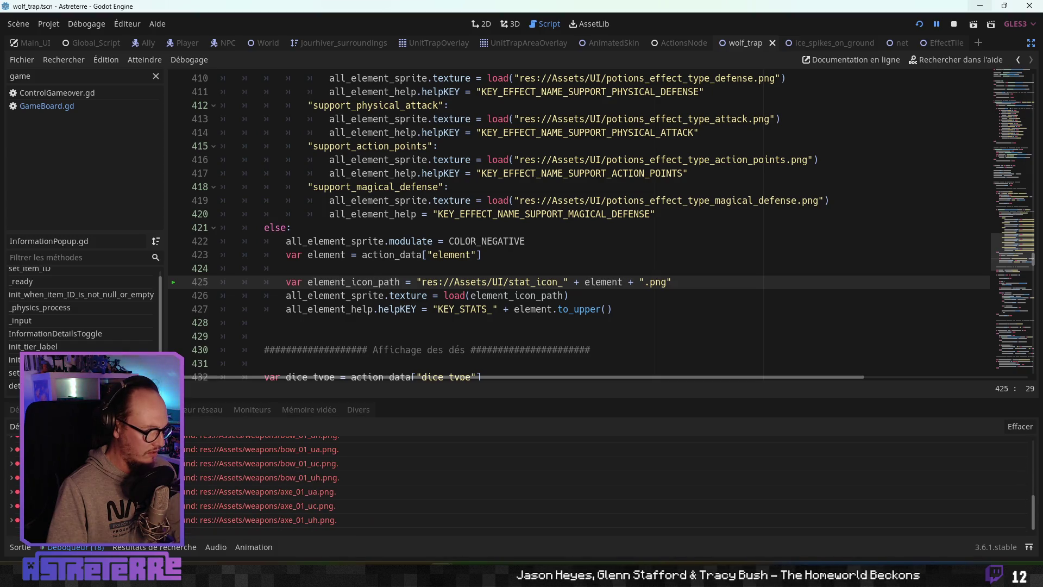
click(30, 409)
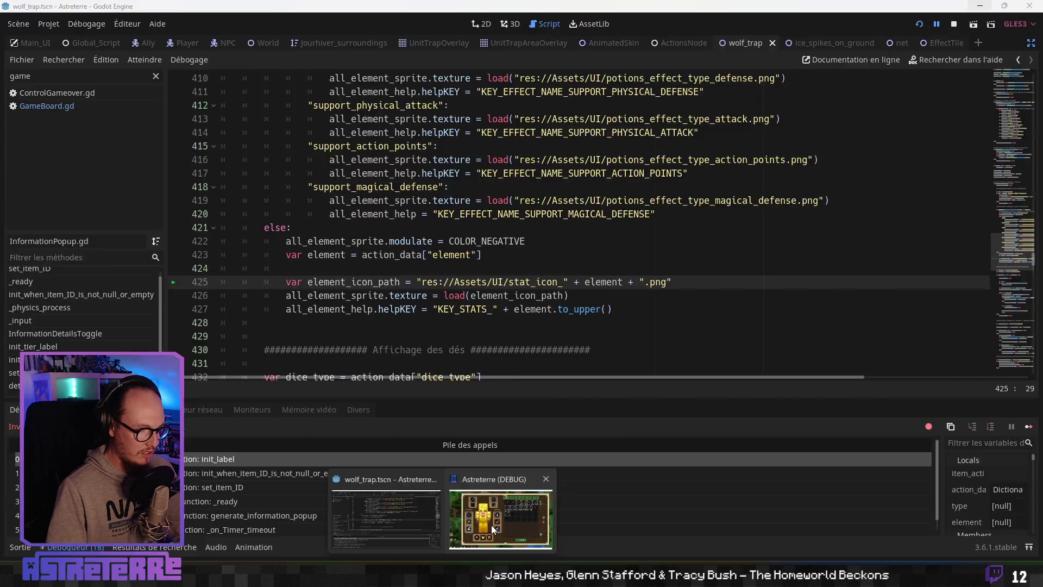
Step: Trace the call stack frames from _on_Timer_timeout in EquipCell.gd up to init_label
click(491, 525)
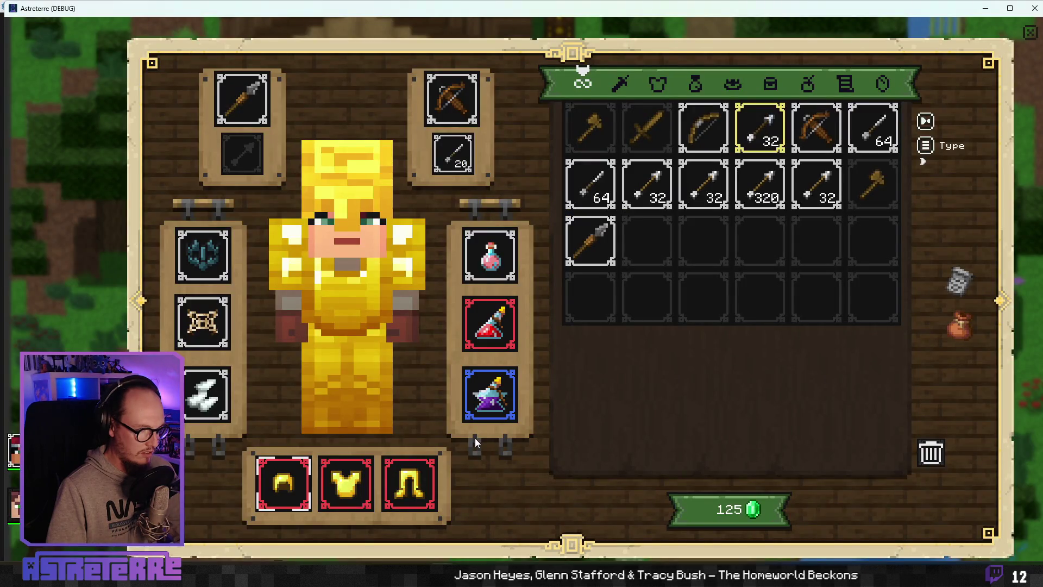
key(alt+Tab)
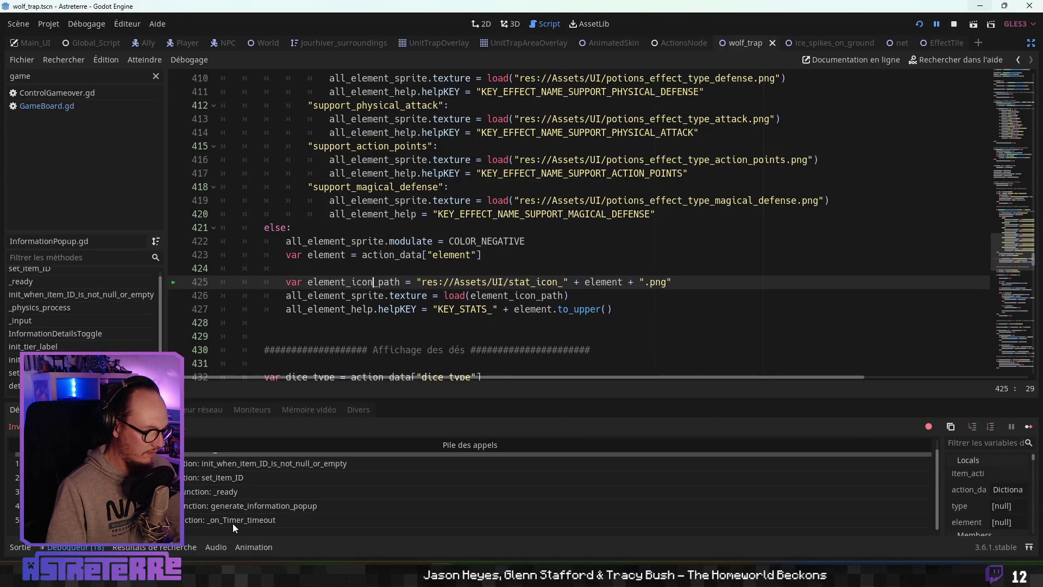
click(230, 521)
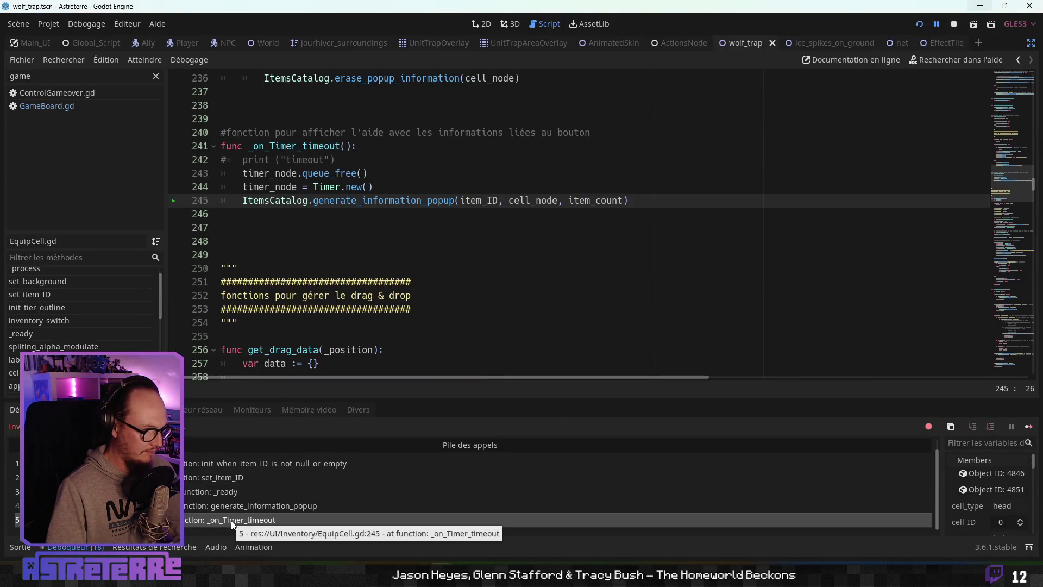
click(230, 506)
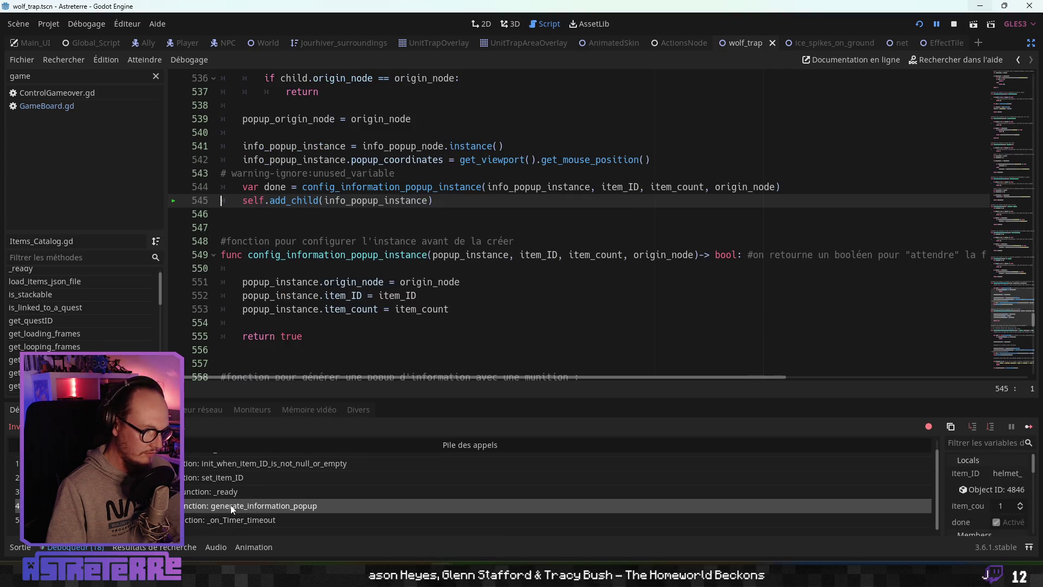
click(220, 491)
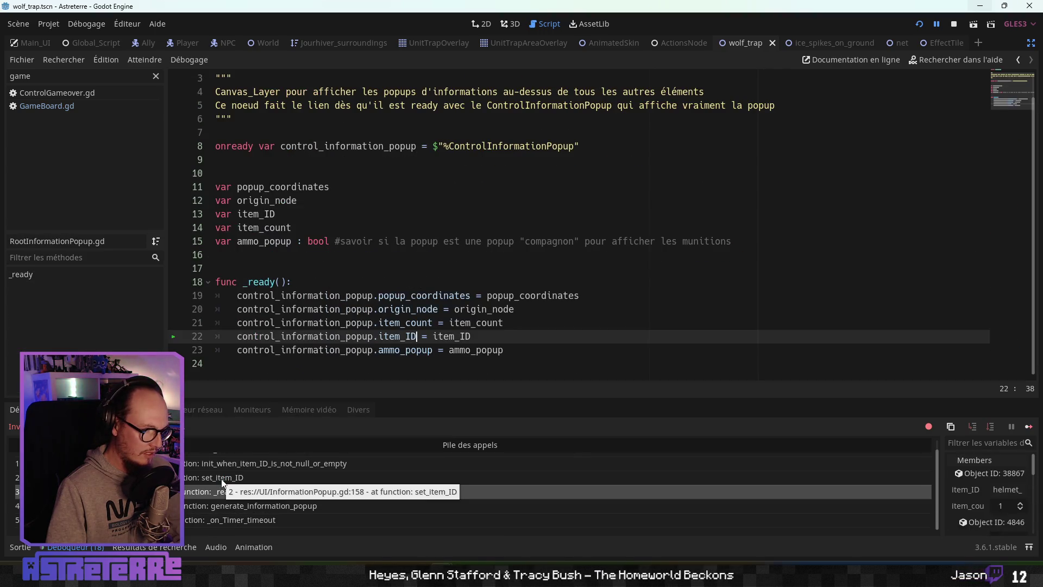
click(221, 478)
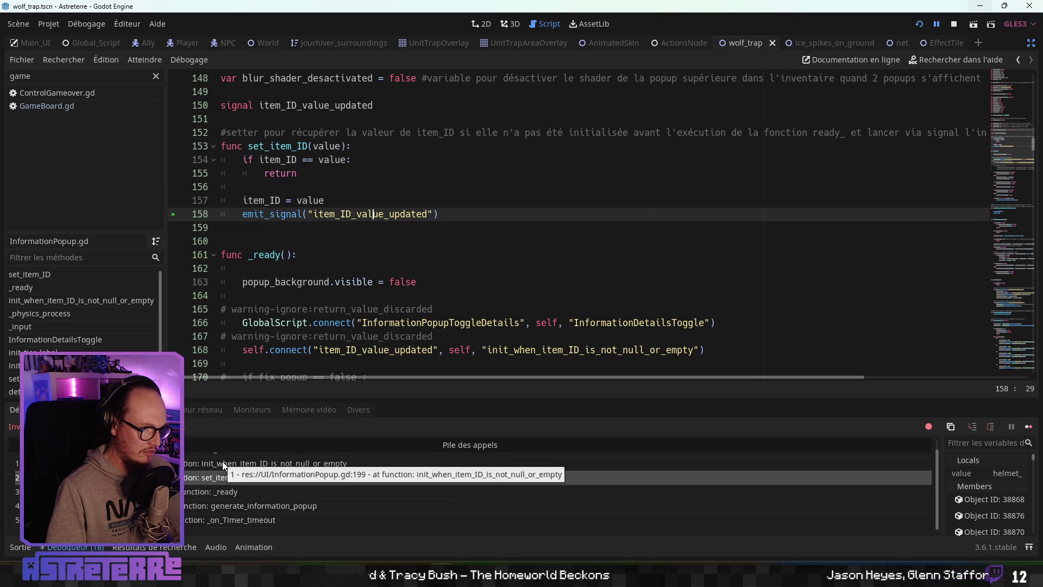
click(223, 461)
scroll(223, 461, up, 1)
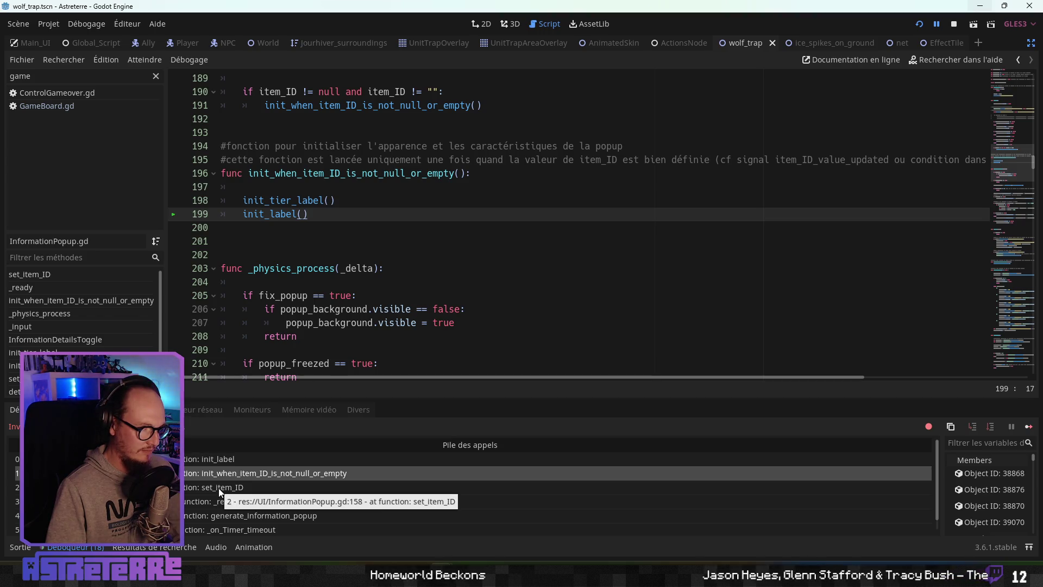
click(220, 459)
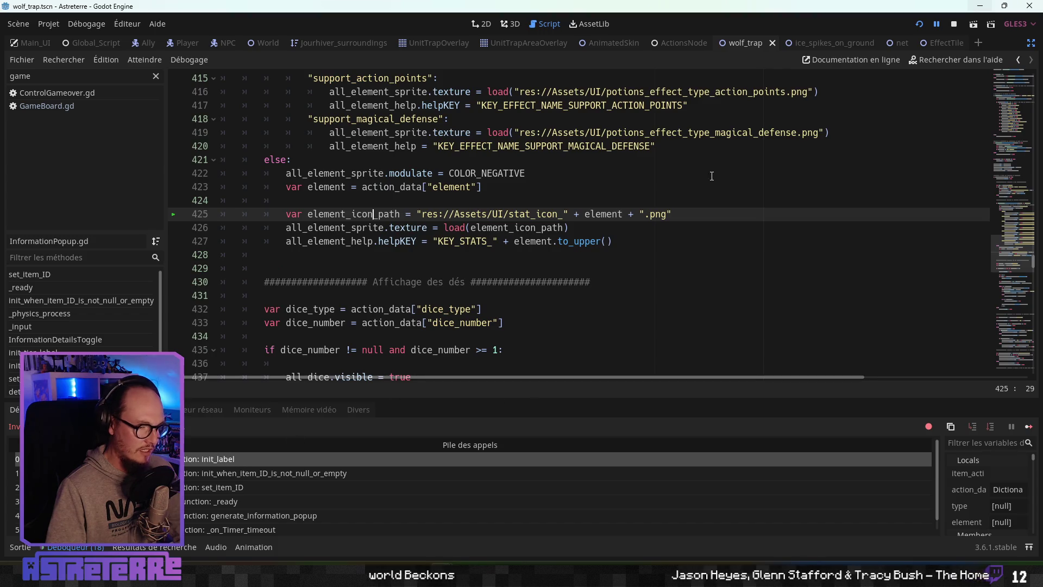
Step: Restart the game with F5 and open the inventory again to reproduce the break
scroll(543, 292, up, 2)
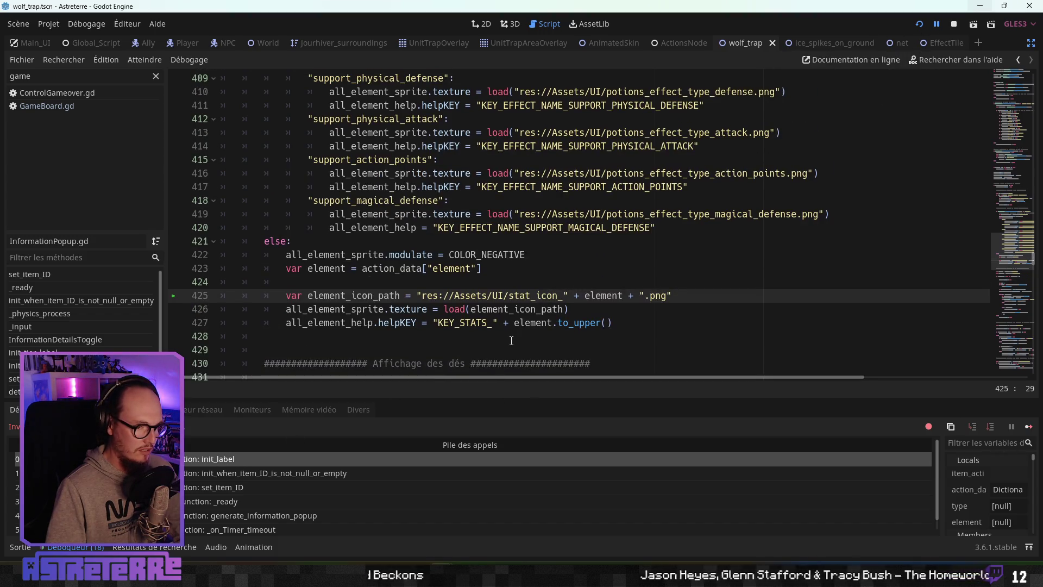
scroll(512, 341, up, 4)
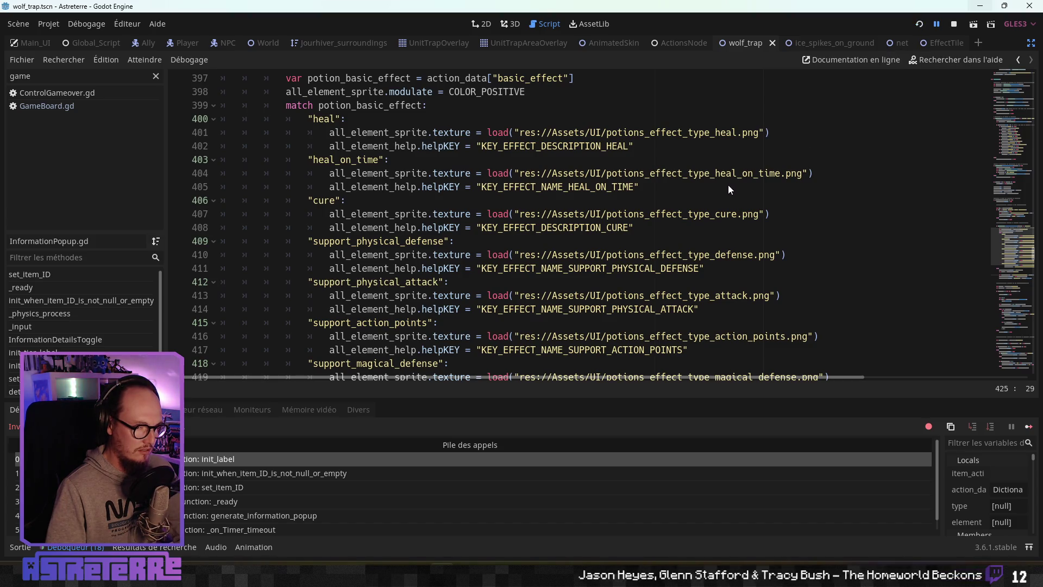
key(F5)
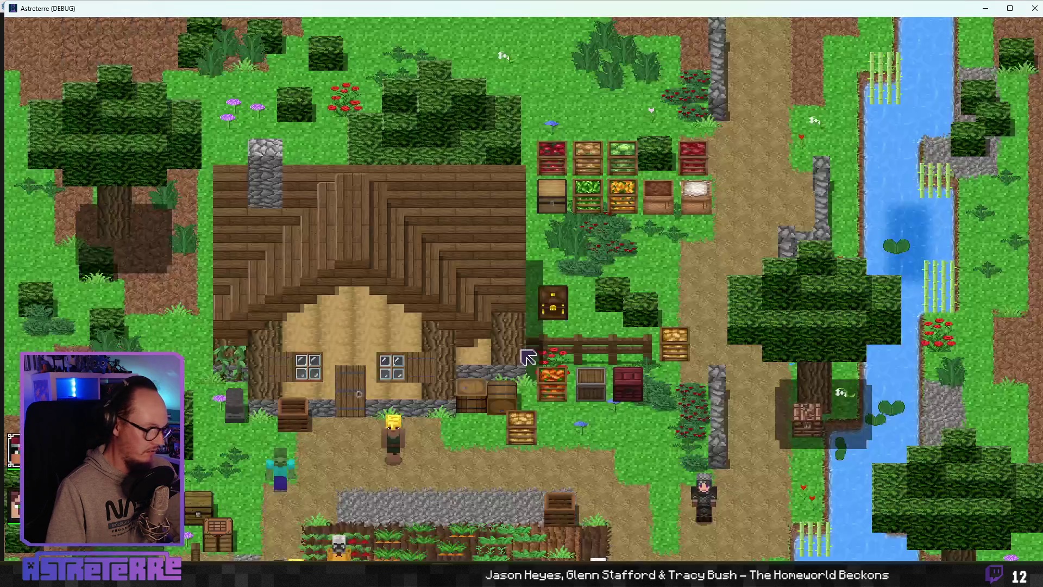
key(i)
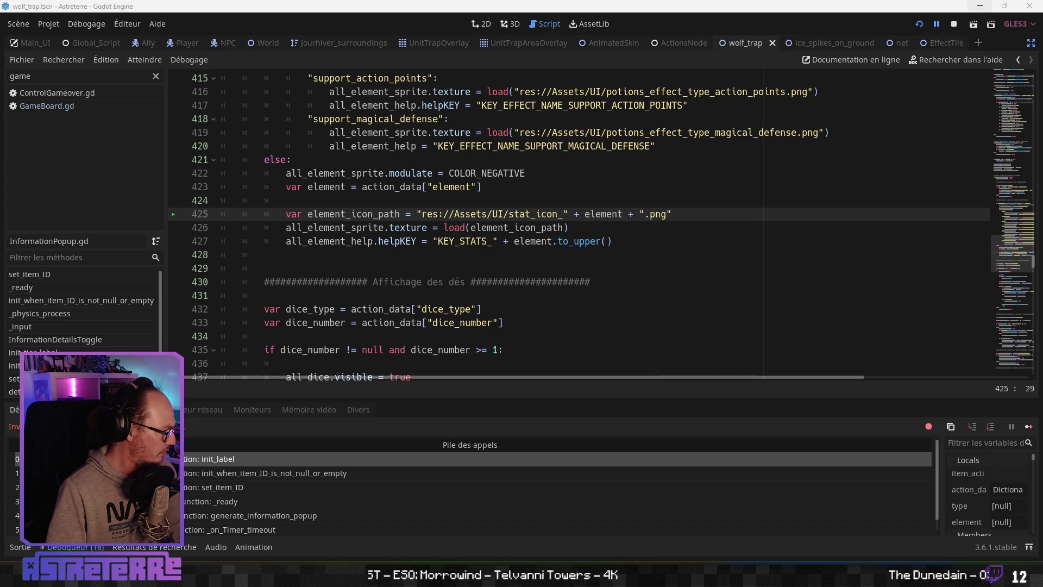
Step: Review Actions_Catalog.json in Notepad and discard the unsaved Houston (Texas), fin juin 1969 tab
key(alt+Tab)
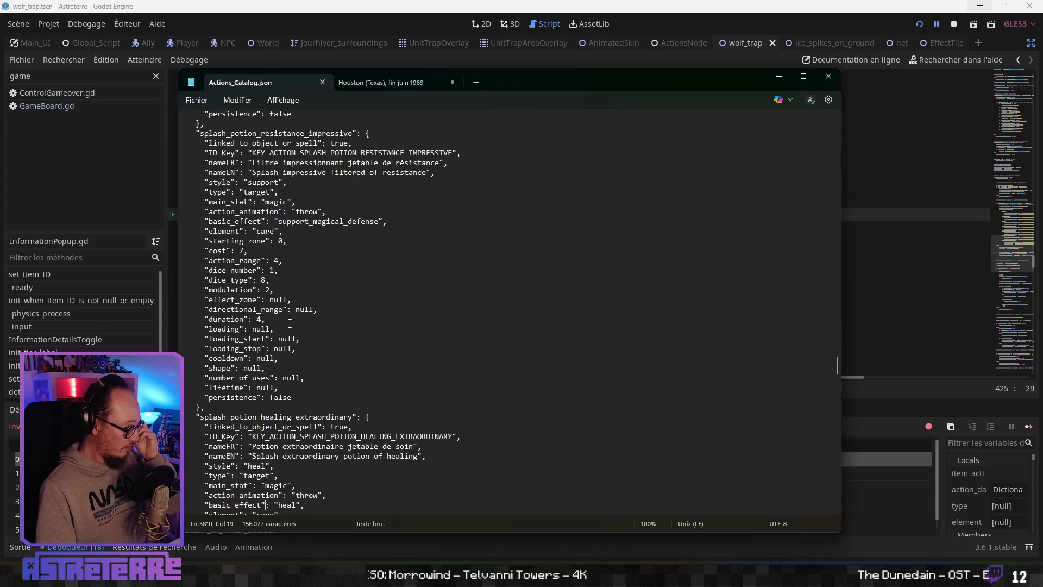
scroll(312, 316, down, 5)
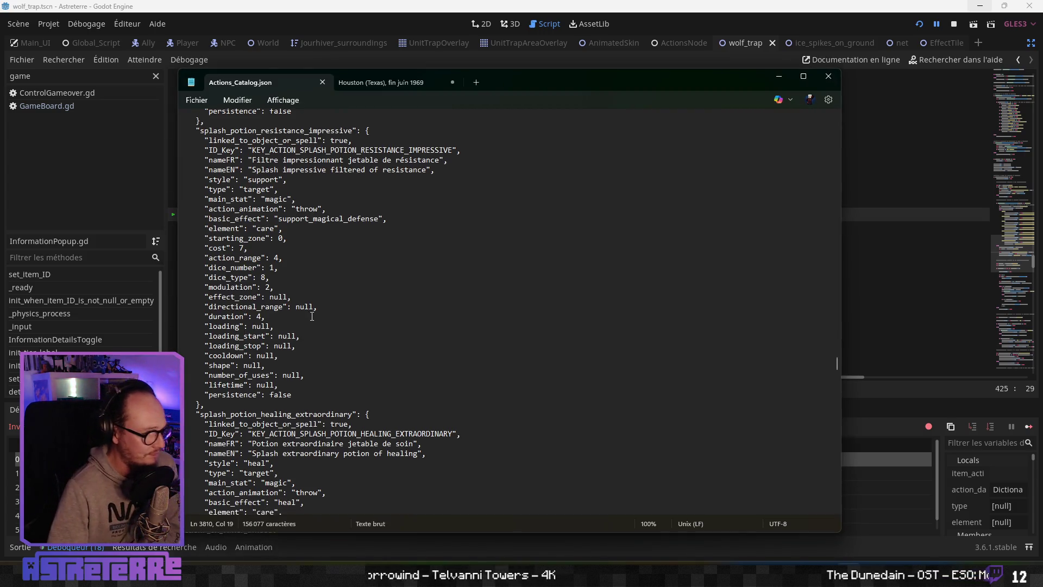
scroll(312, 316, down, 20)
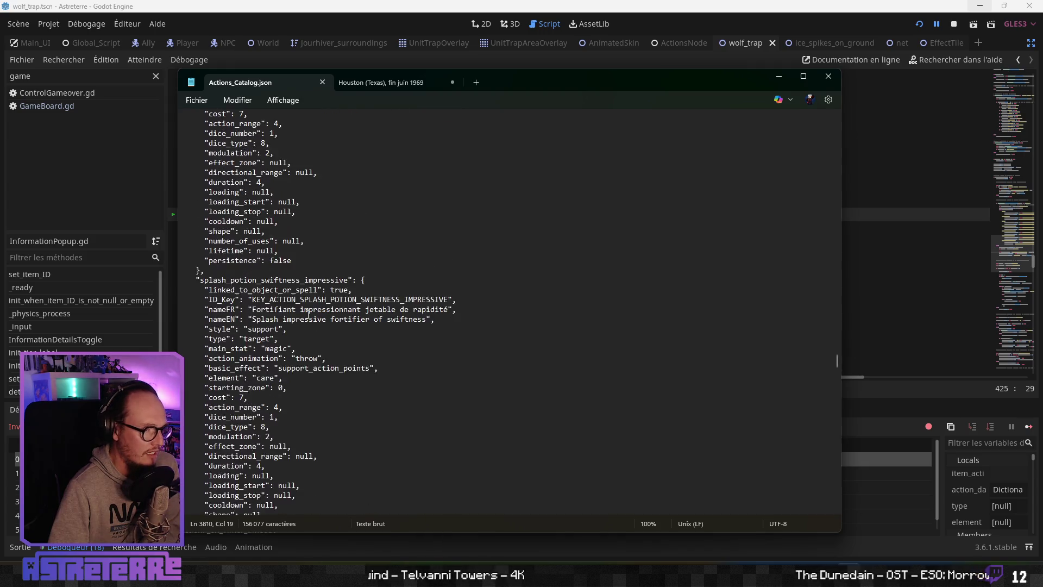
scroll(307, 314, down, 15)
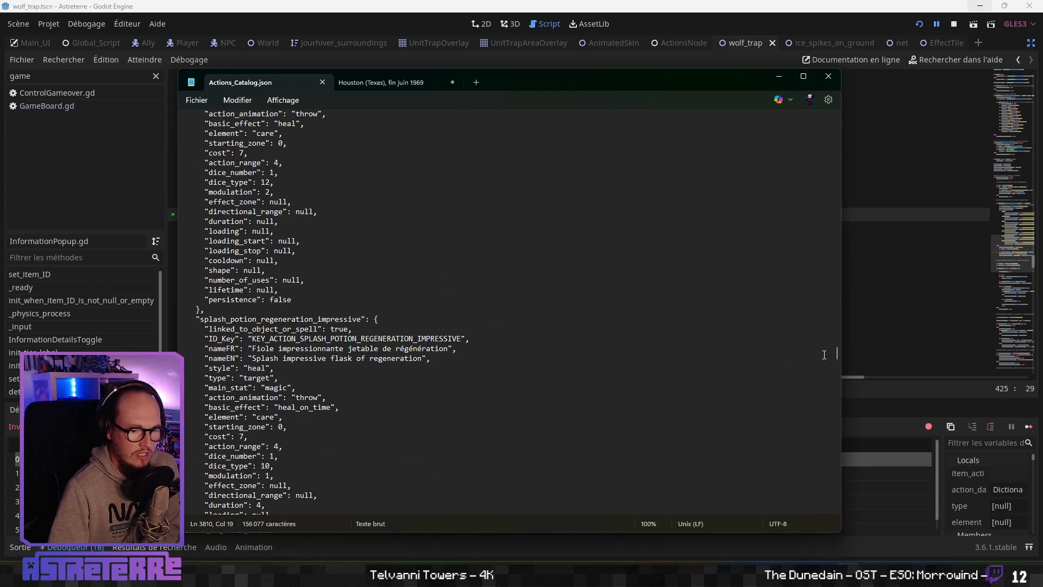
drag(836, 352, 836, 337)
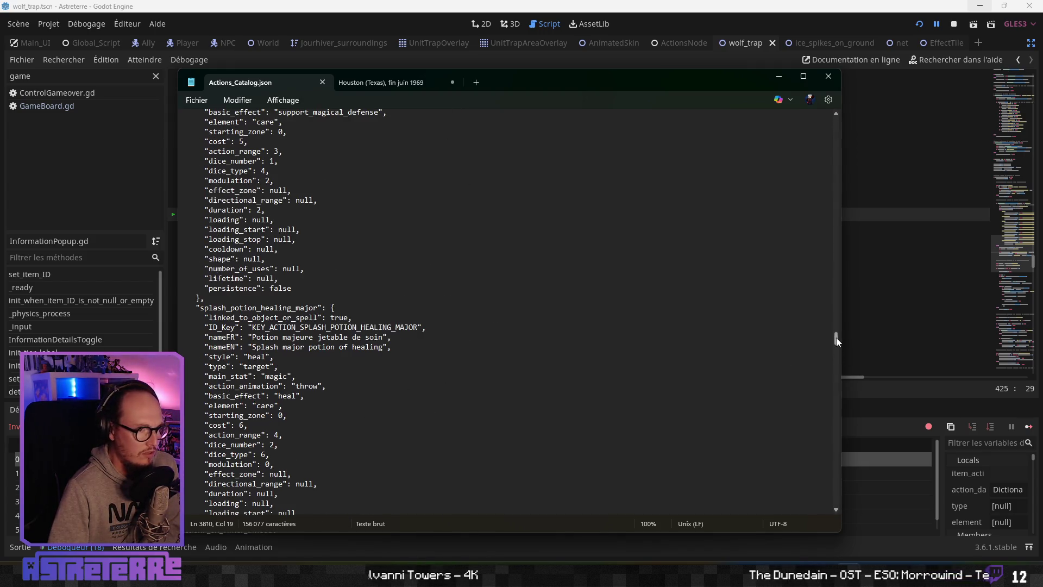
click(455, 87)
click(524, 331)
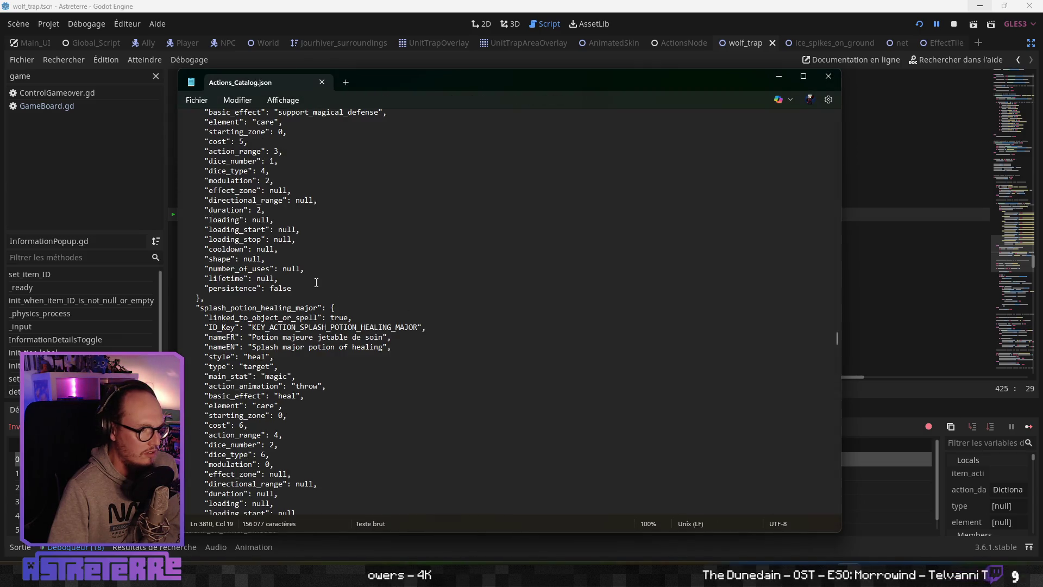
scroll(279, 261, up, 6)
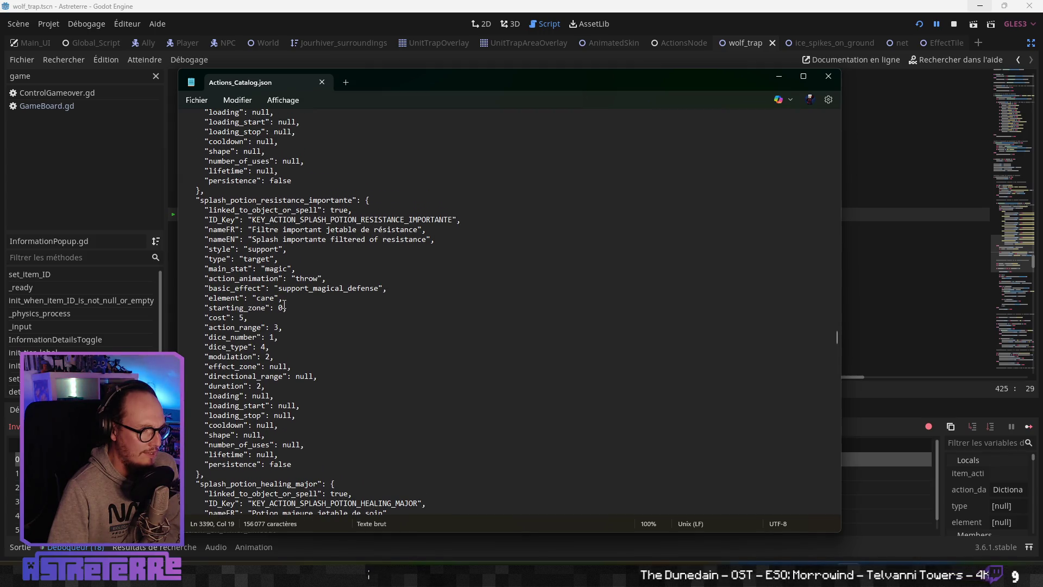
scroll(284, 306, down, 2)
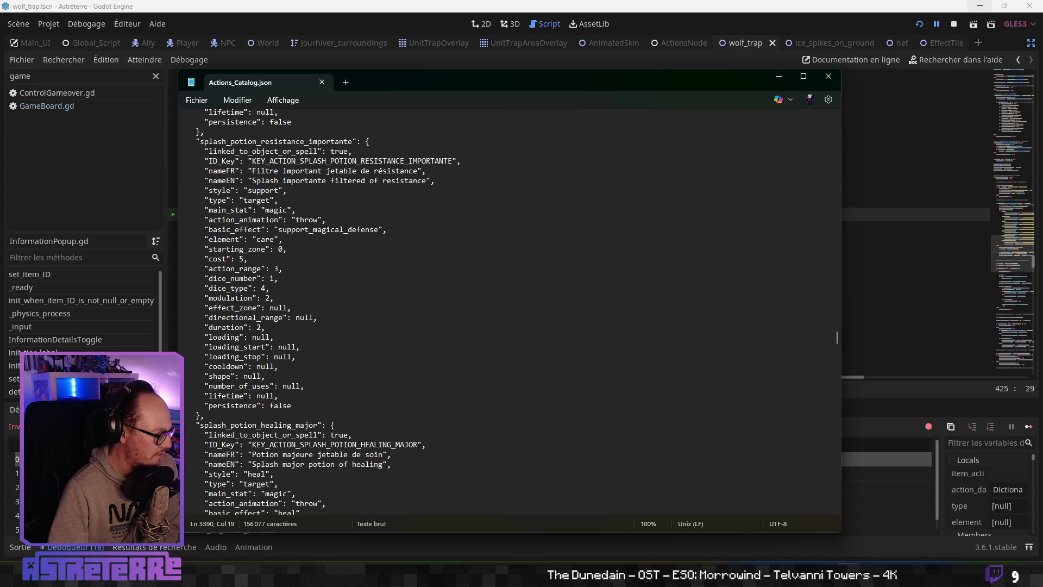
key(alt+Tab)
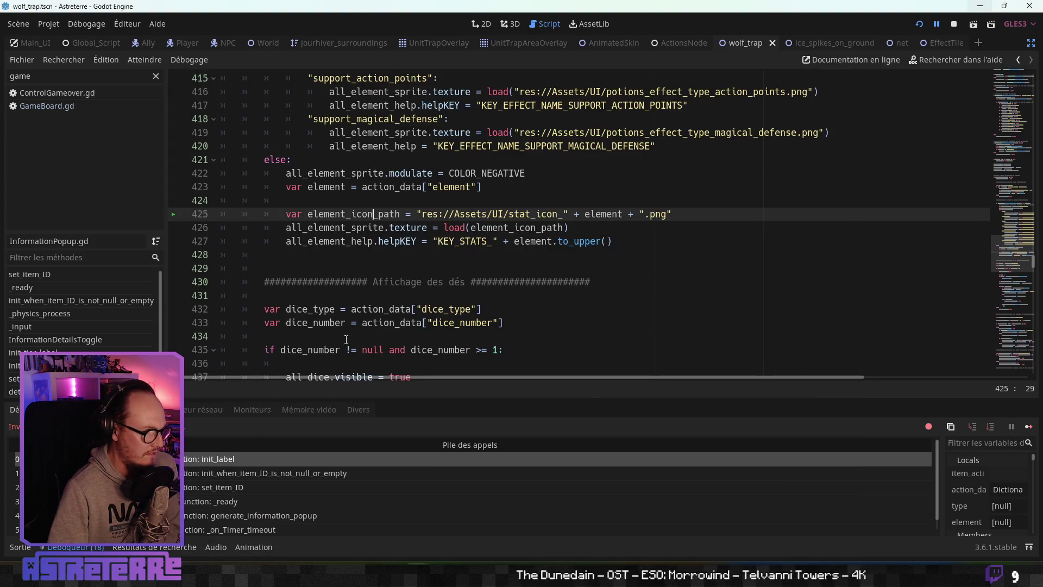
Step: Stop the game, relaunch it with F5, and open the inventory to hit line 425 again
click(389, 254)
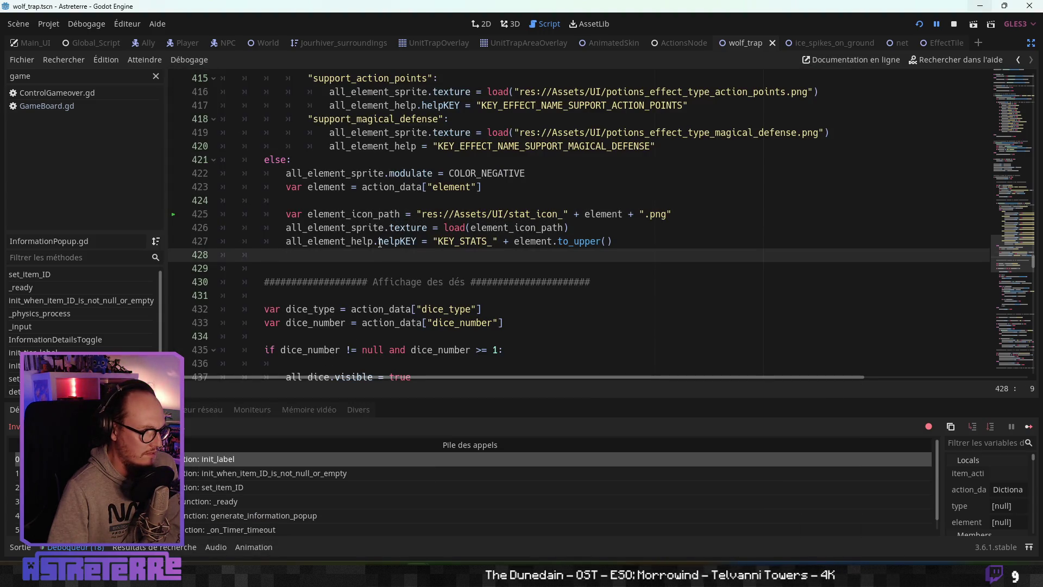
click(379, 240)
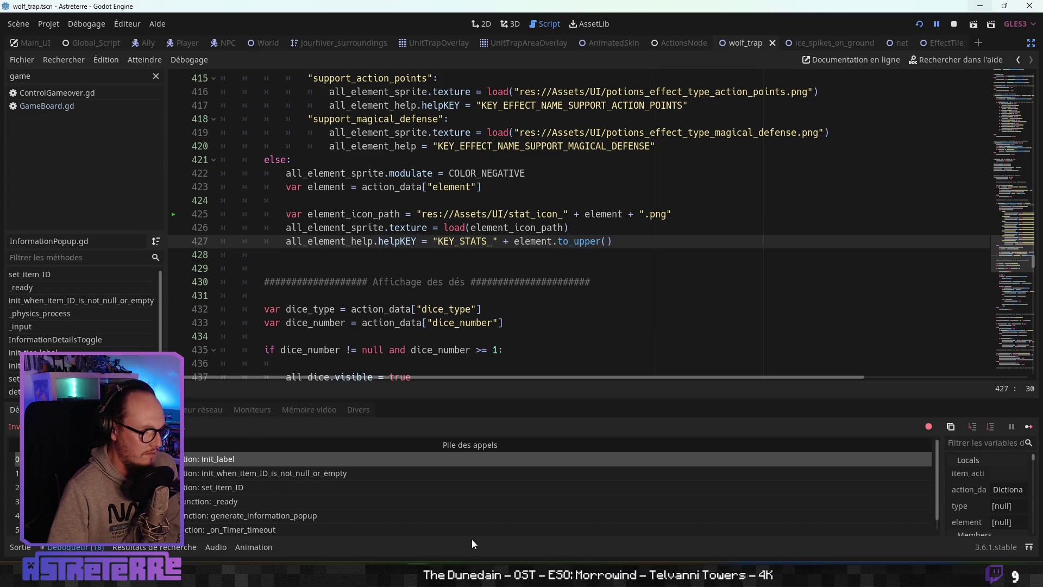
mouse_move(418, 582)
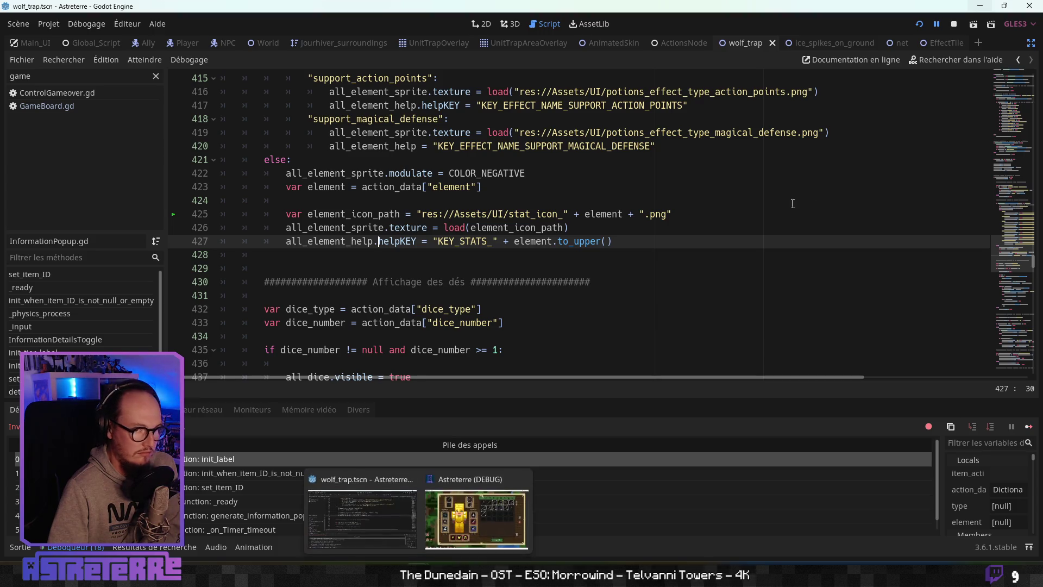
click(952, 23)
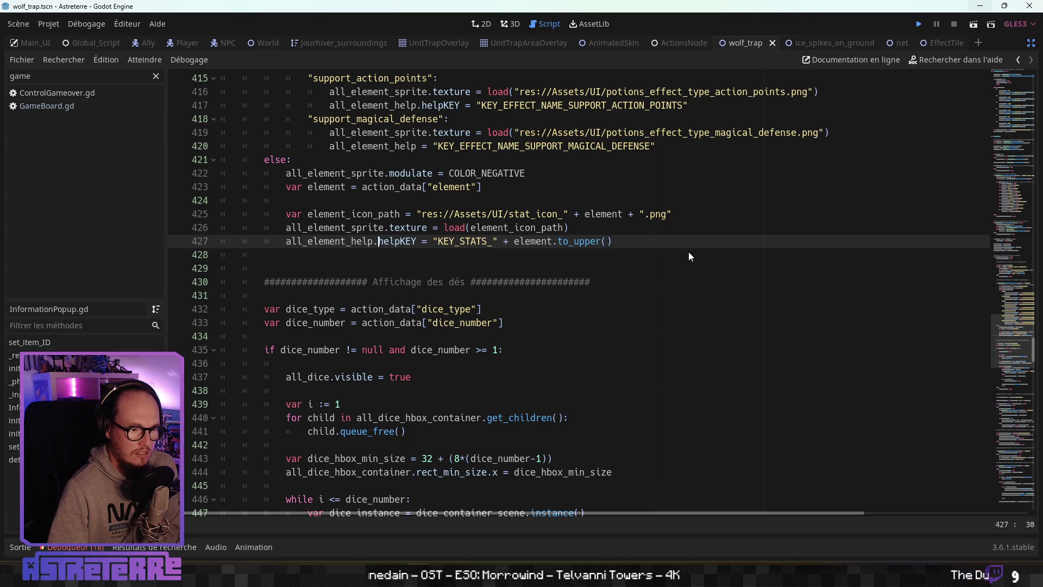
key(F5)
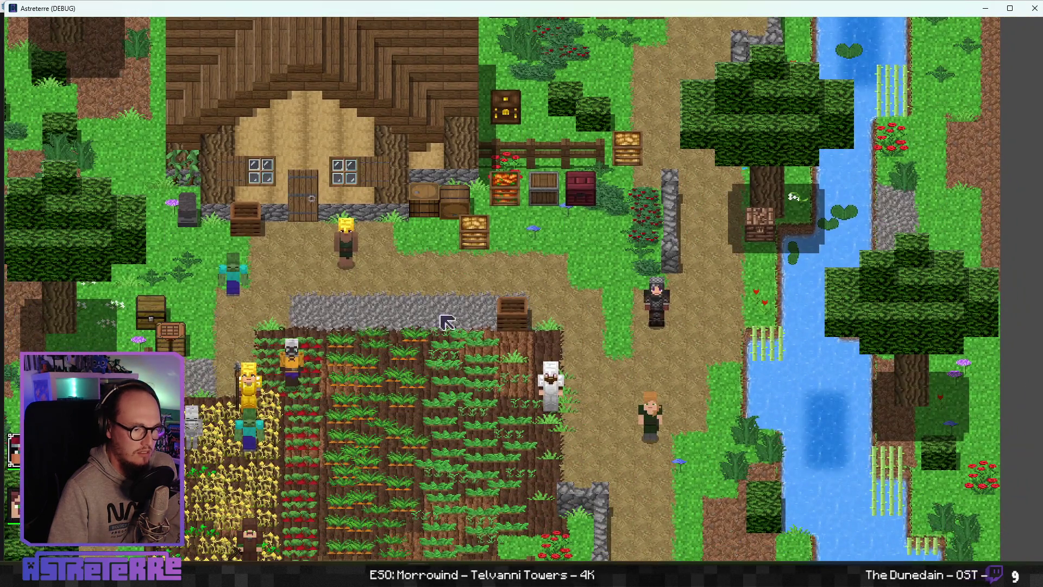
click(447, 321)
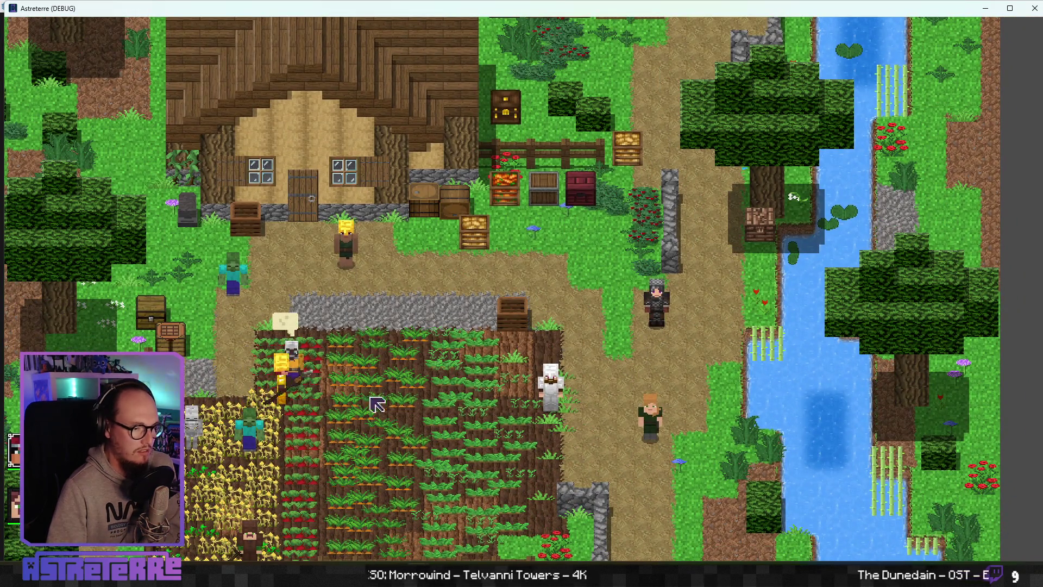
key(i)
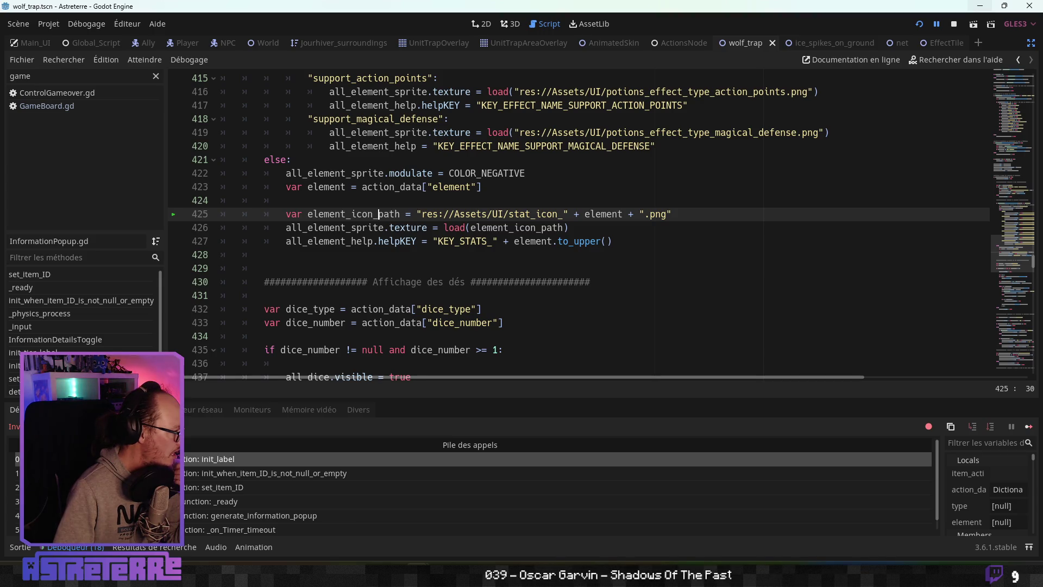
Step: Check the element "care" values in the potion entries, then move Notepad to the lower right
key(alt+Tab)
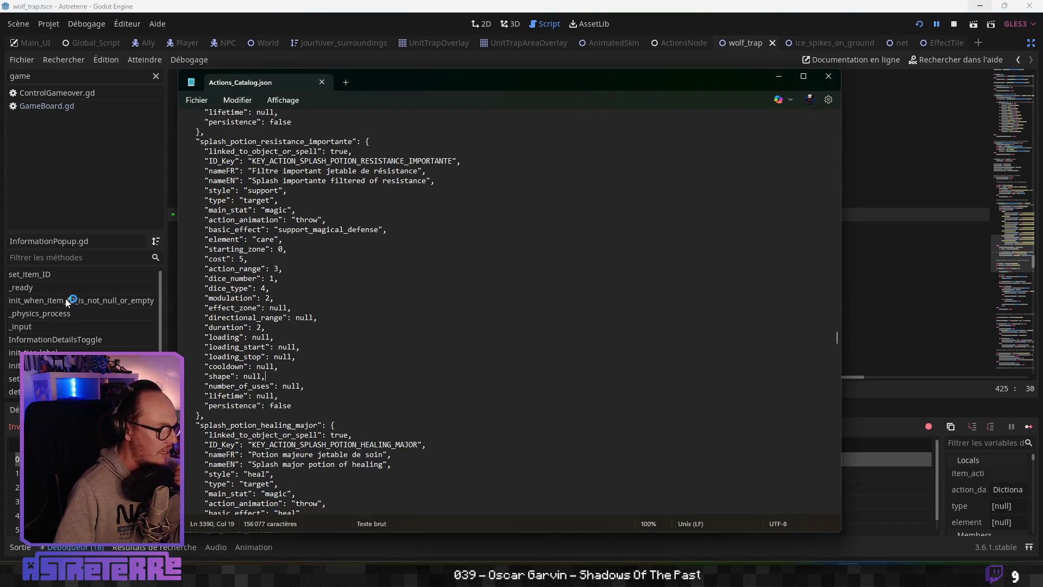
click(268, 298)
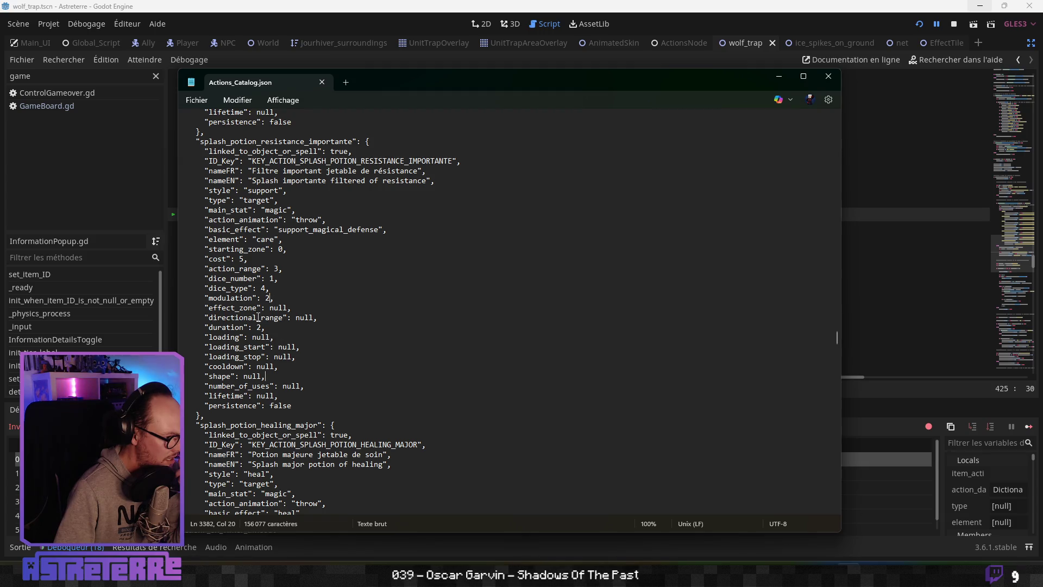
double_click(264, 241)
click(266, 286)
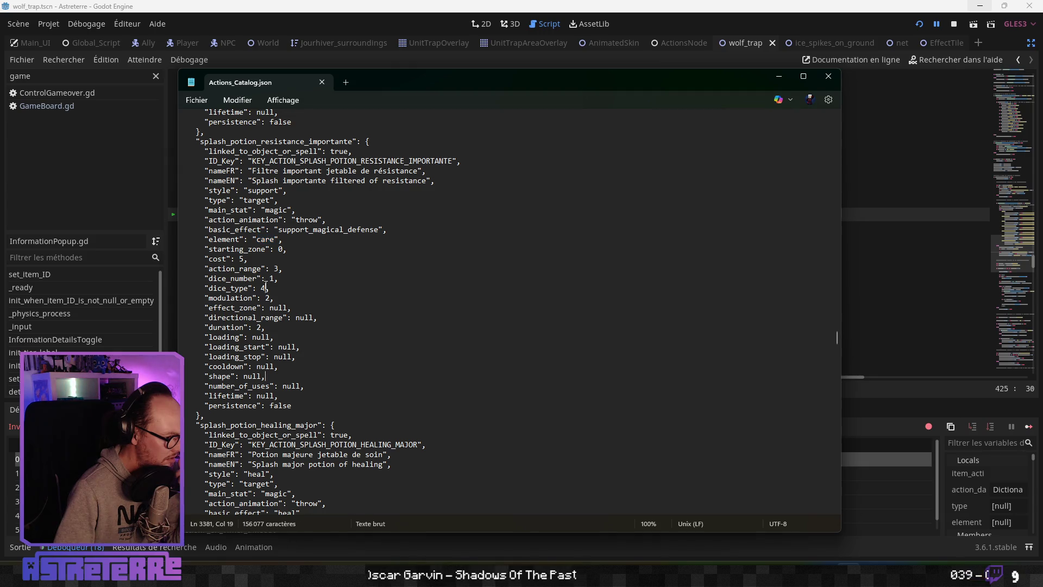
scroll(269, 326, up, 15)
scroll(270, 352, up, 14)
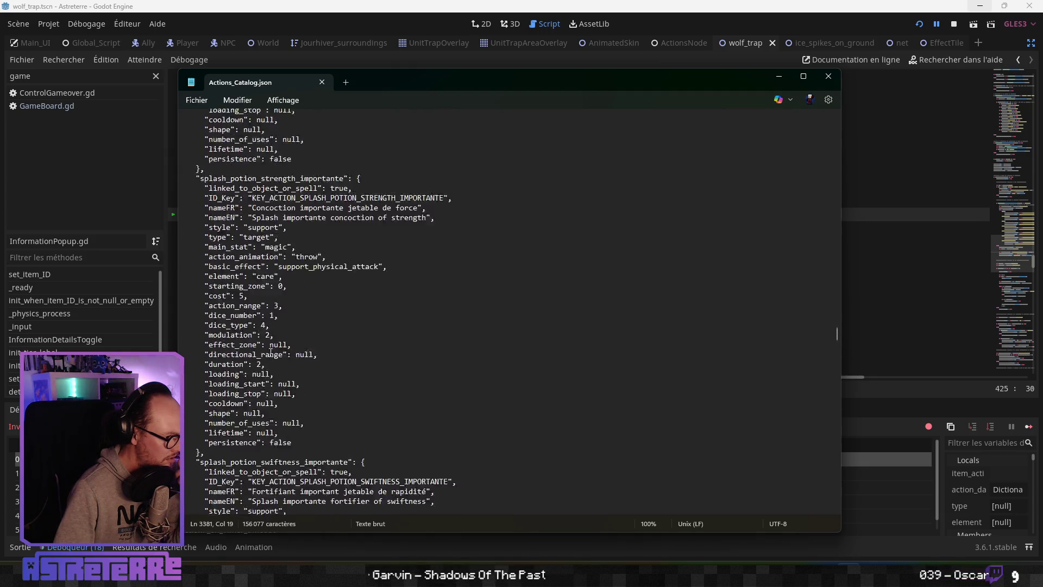
scroll(271, 352, up, 2)
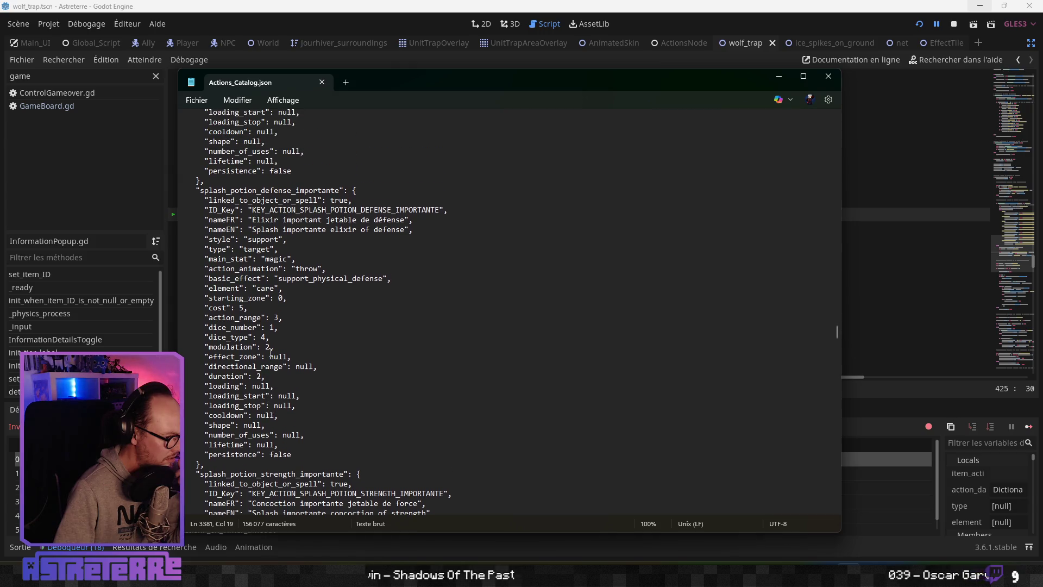
double_click(268, 287)
click(288, 320)
scroll(288, 320, up, 6)
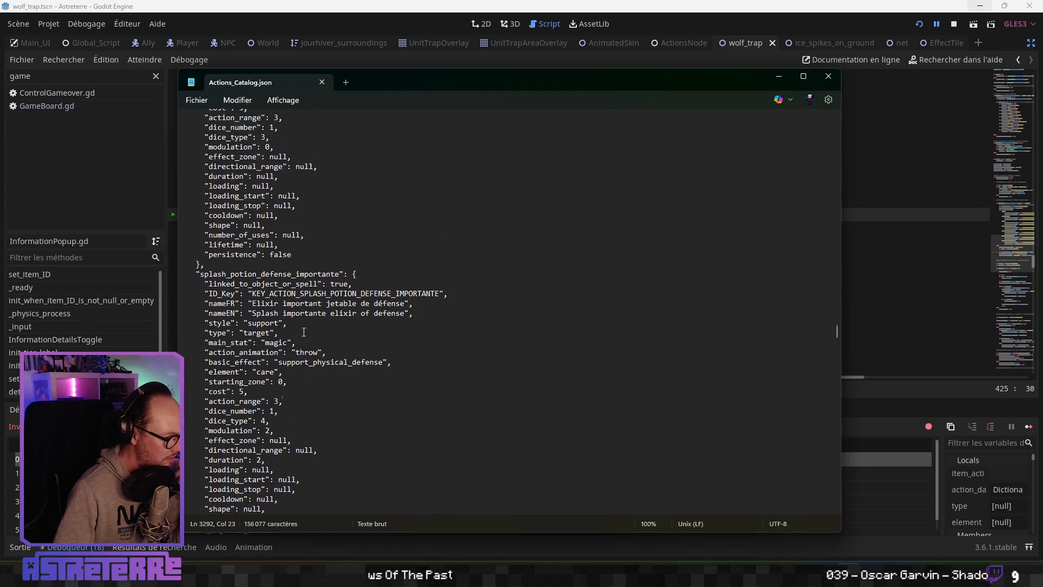
mouse_move(643, 80)
mouse_down()
mouse_move(879, 83)
mouse_move(759, 383)
mouse_move(674, 269)
mouse_move(687, 239)
mouse_move(672, 253)
mouse_move(644, 365)
mouse_move(913, 155)
mouse_move(900, 155)
mouse_up()
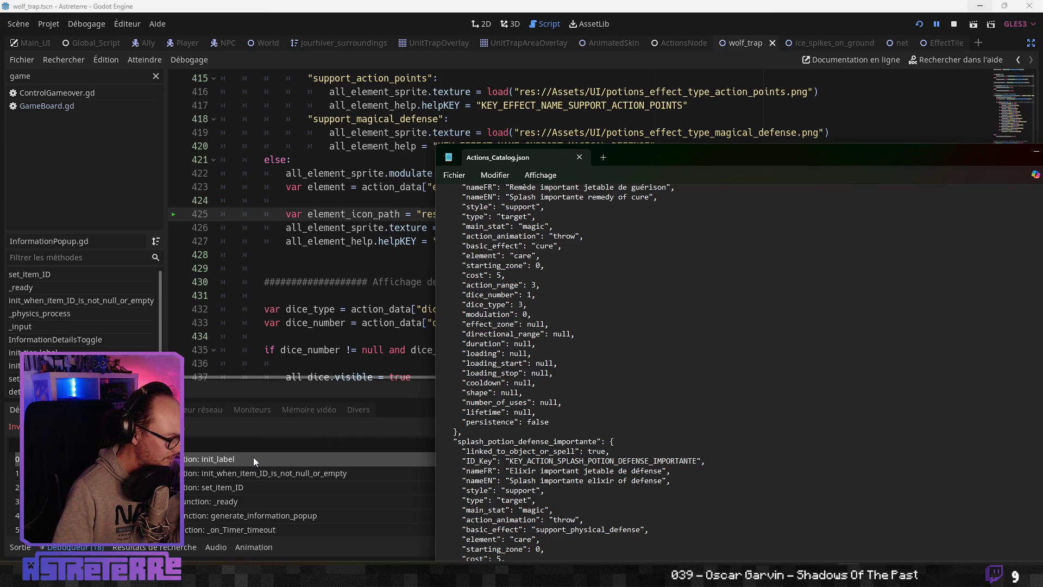
Step: Read through the potion-effect code around the stat_icon_ path string before bringing up GitHub Desktop
click(351, 227)
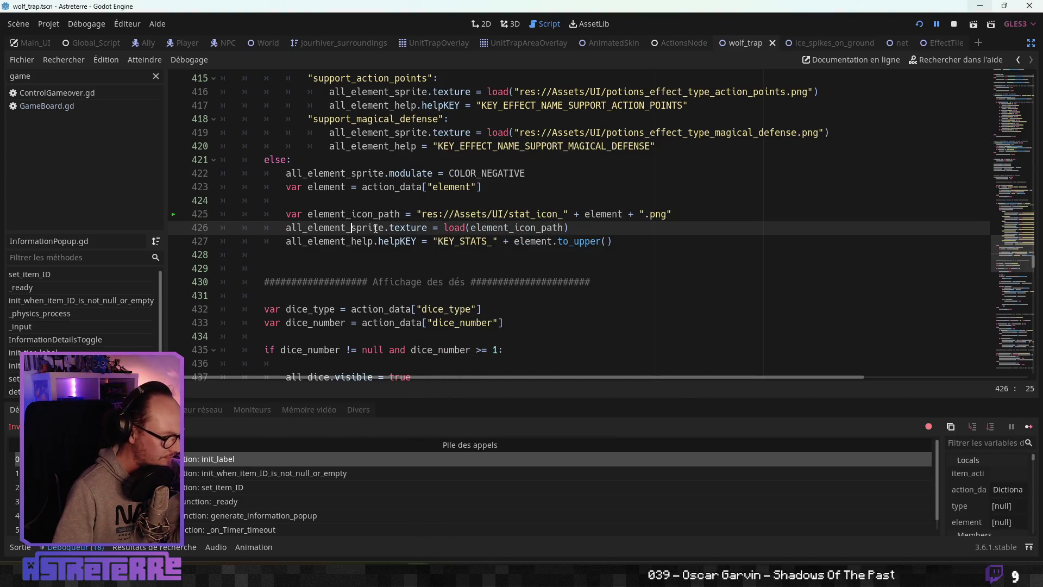
click(525, 213)
scroll(459, 338, up, 10)
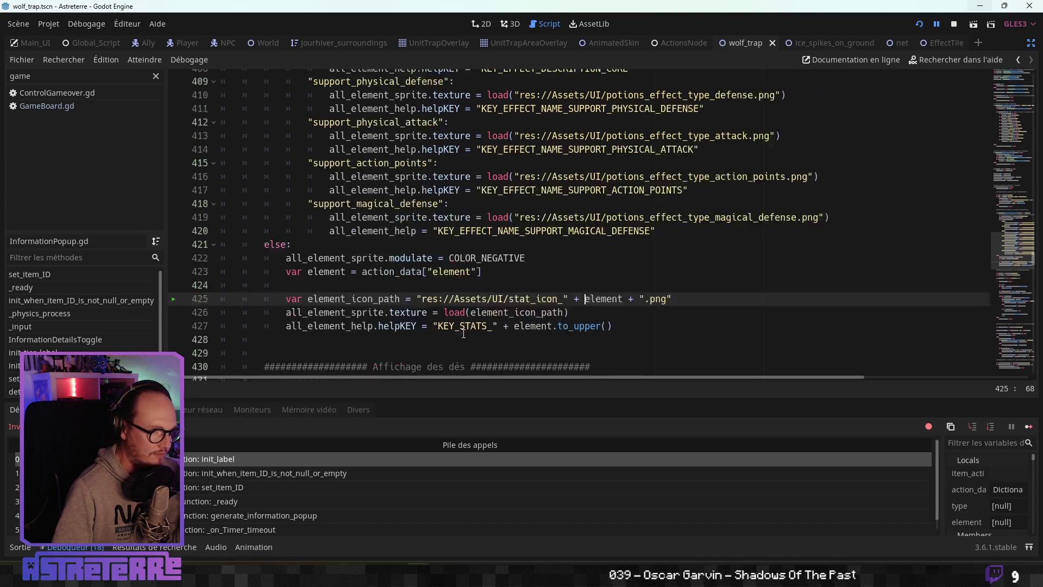
scroll(458, 338, up, 4)
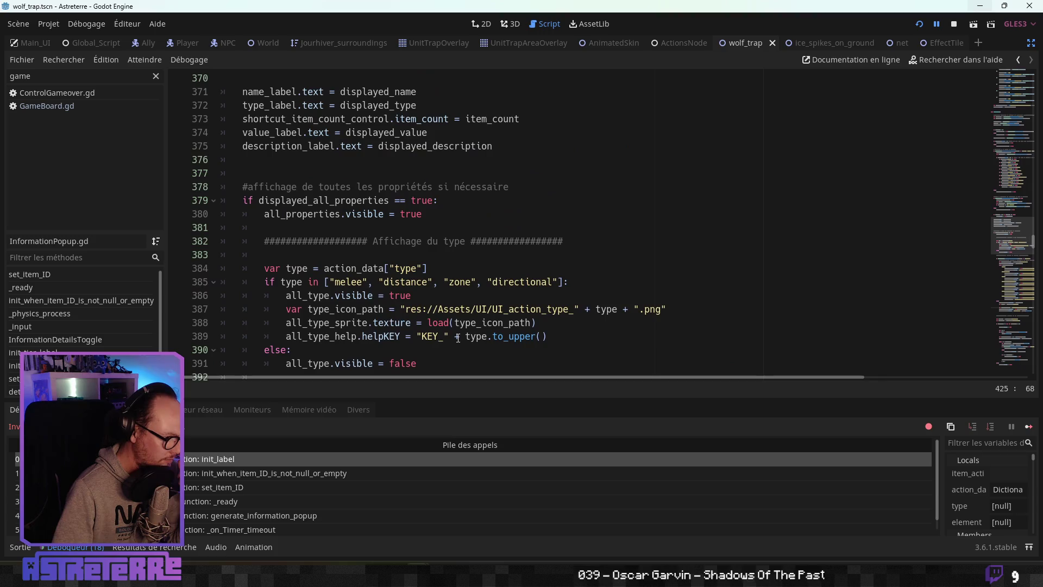
scroll(458, 338, down, 6)
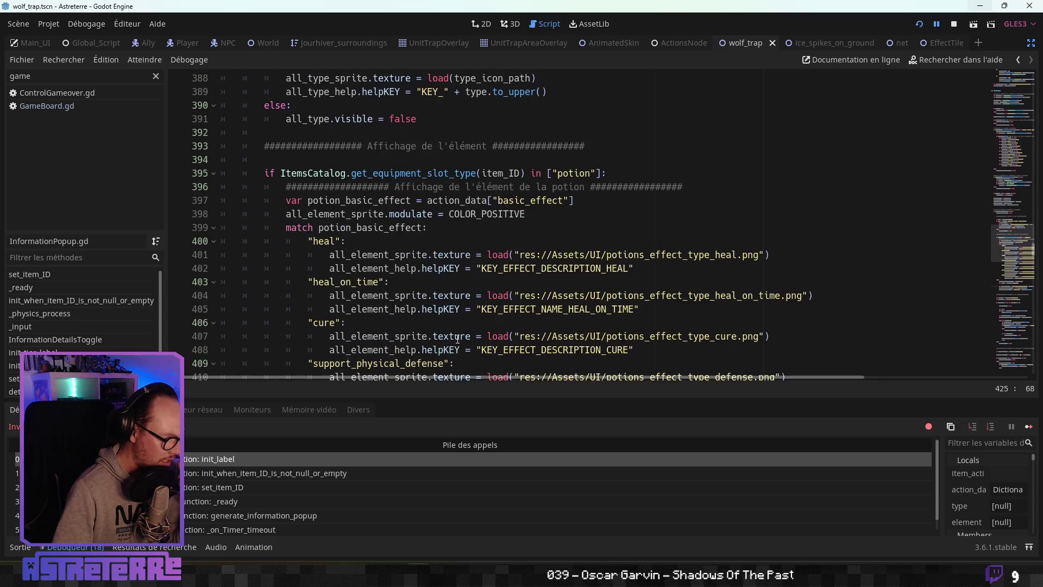
scroll(458, 338, down, 2)
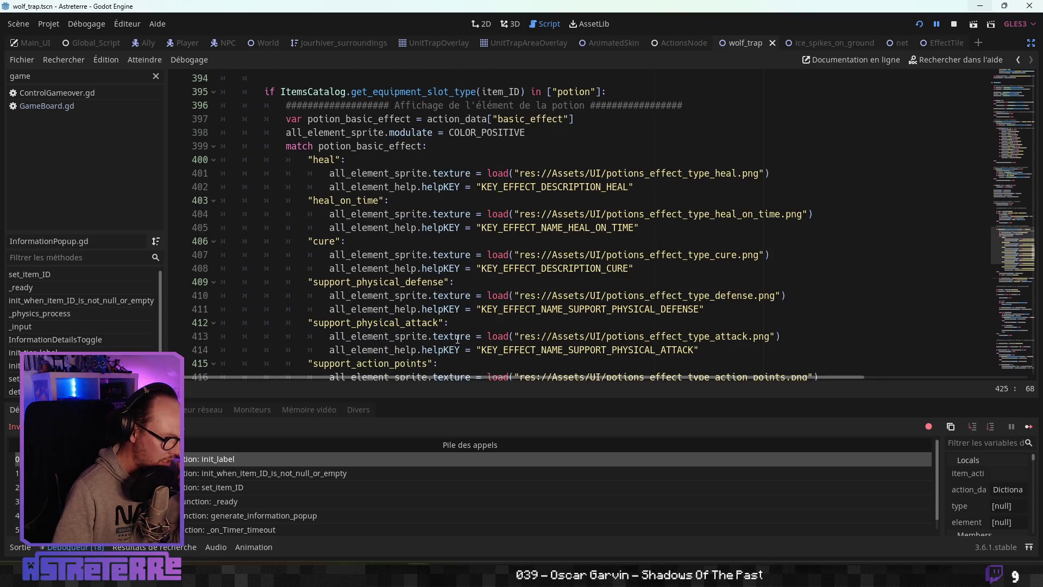
scroll(459, 338, down, 4)
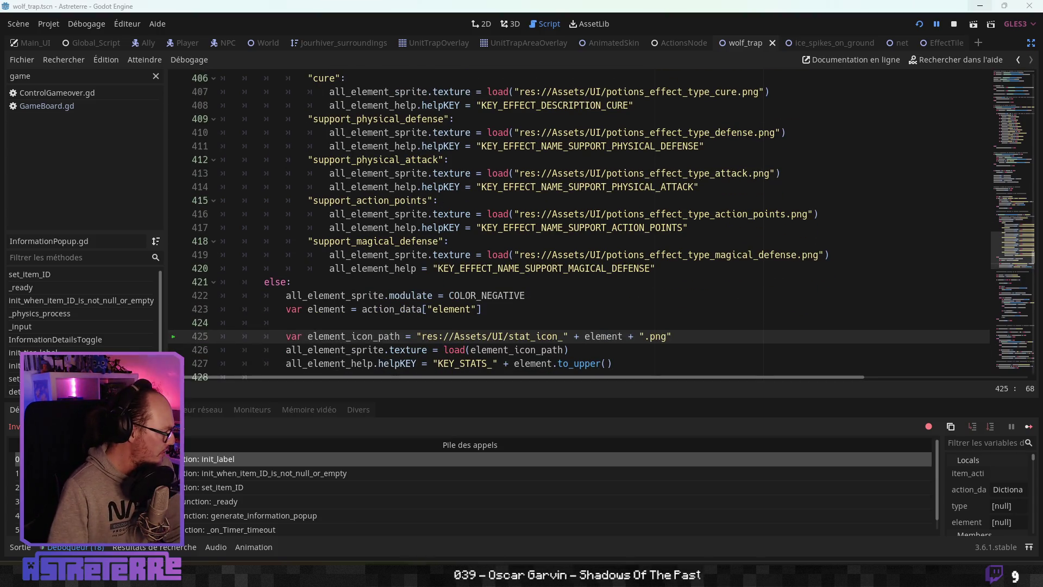
key(alt+Tab)
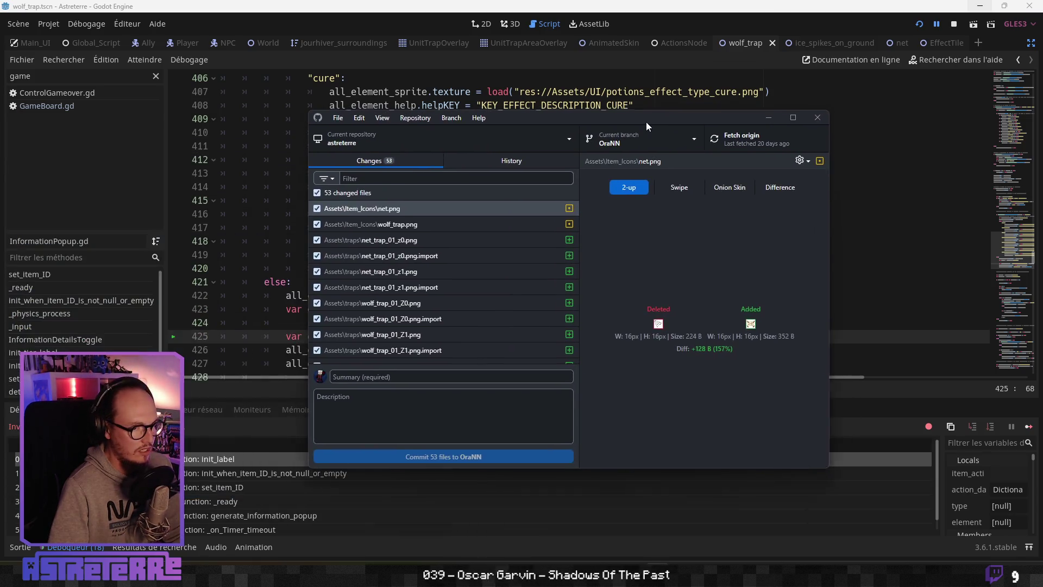
double_click(647, 121)
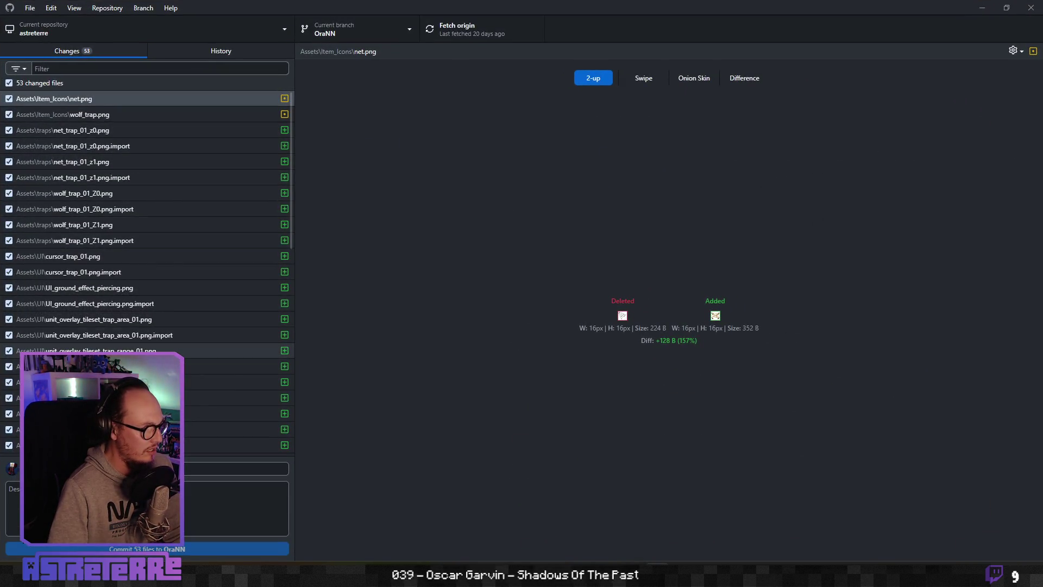
scroll(146, 326, down, 5)
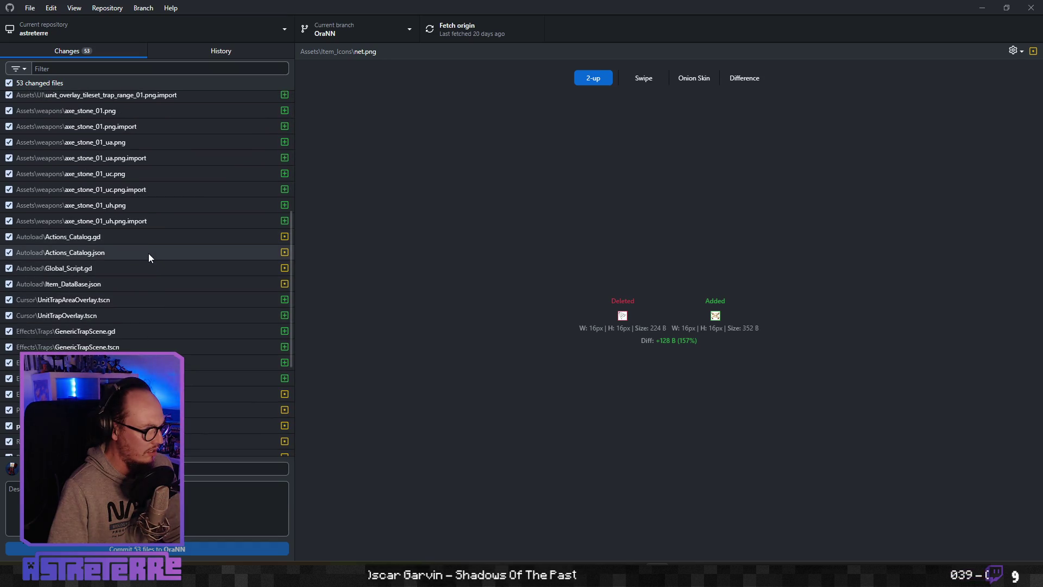
click(149, 253)
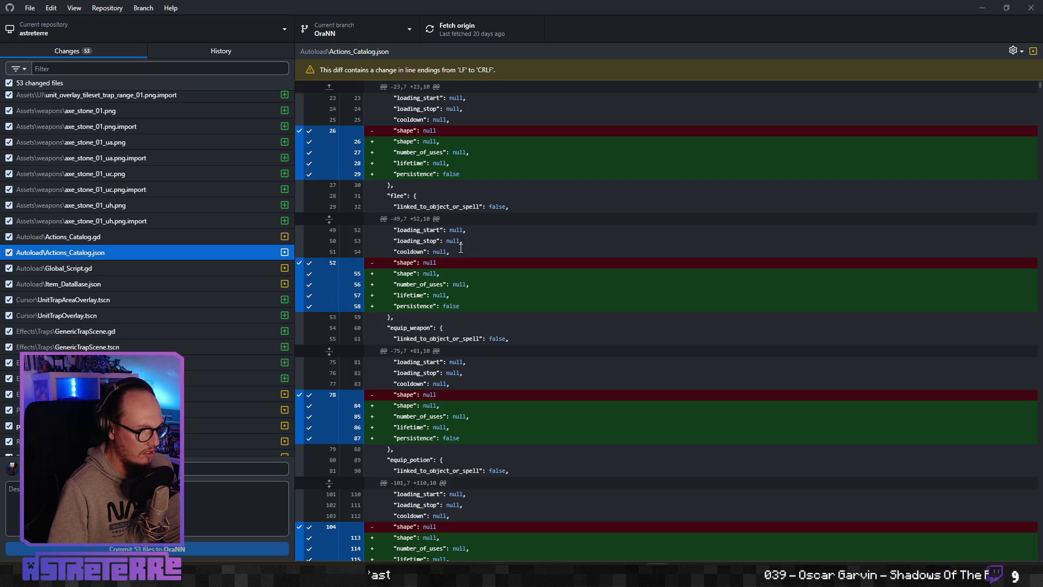
scroll(461, 248, down, 5)
scroll(461, 248, down, 4)
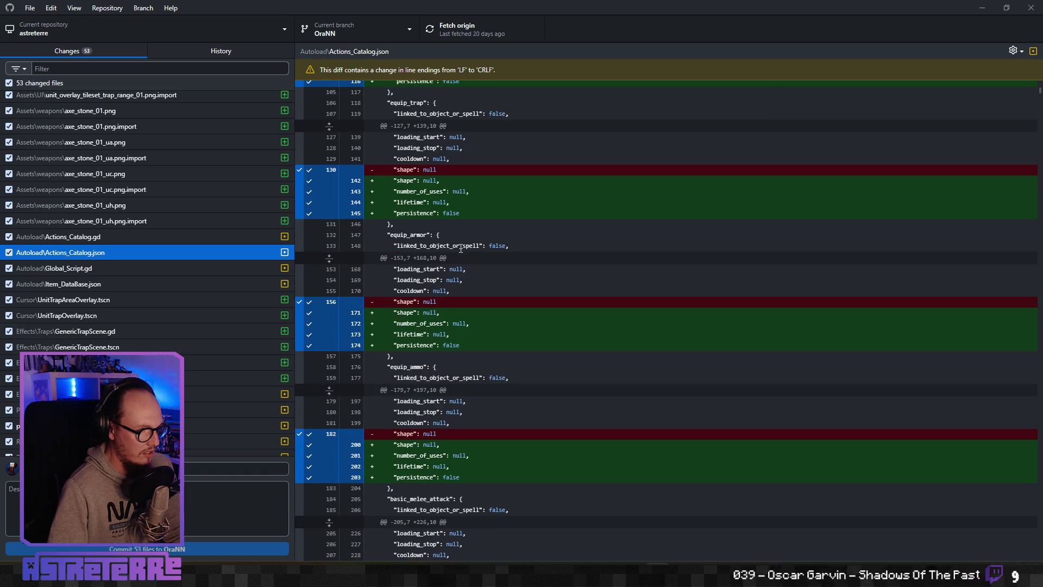
scroll(460, 249, down, 13)
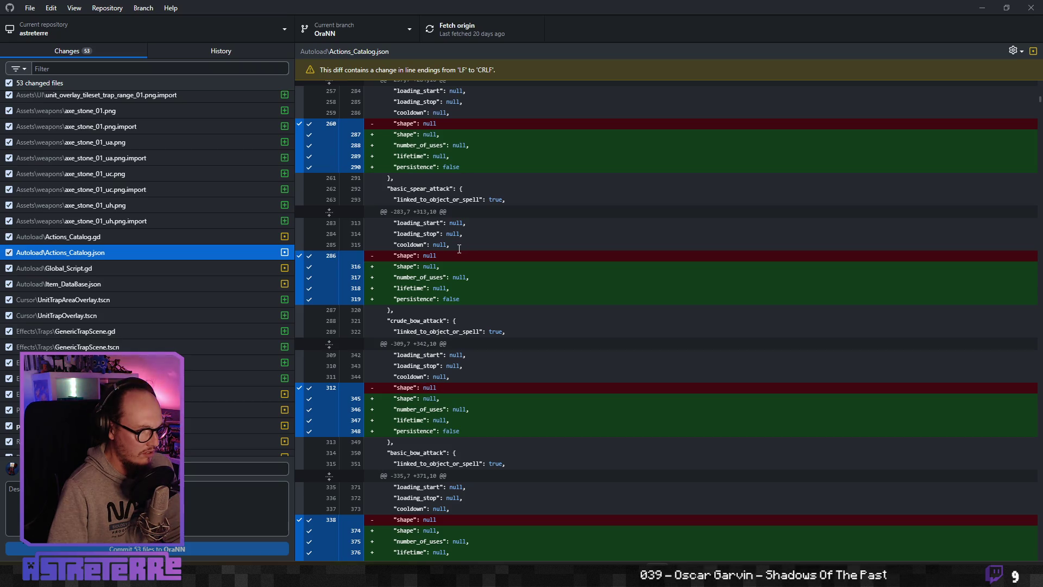
scroll(459, 248, down, 4)
scroll(459, 249, down, 20)
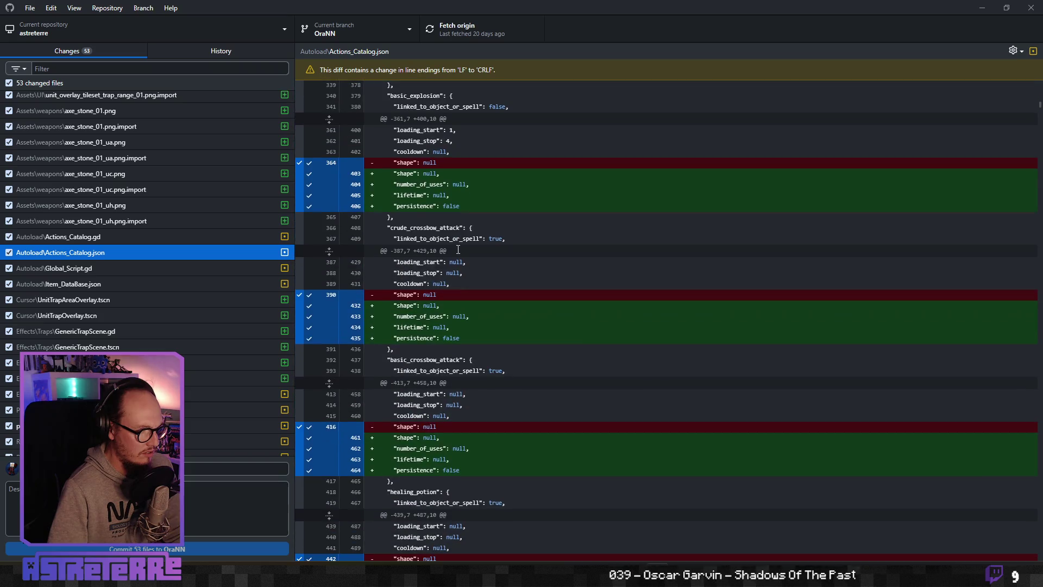
scroll(457, 250, down, 14)
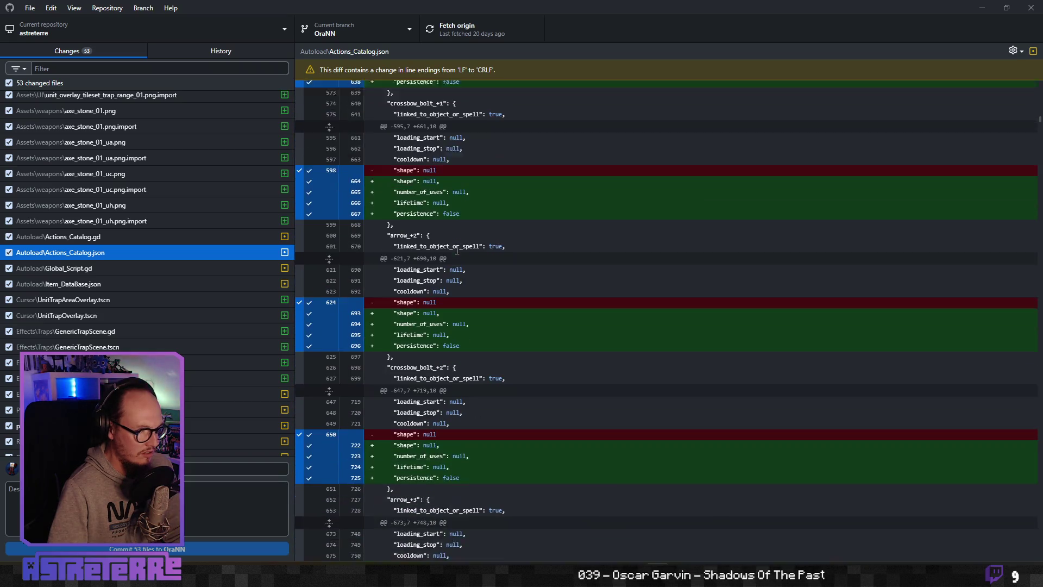
scroll(457, 250, down, 3)
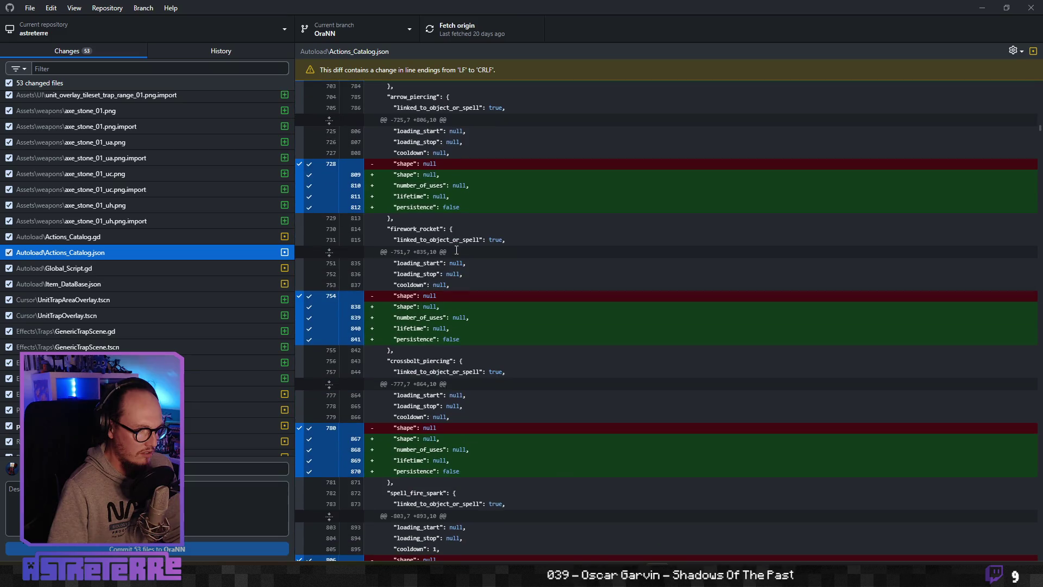
scroll(456, 250, down, 5)
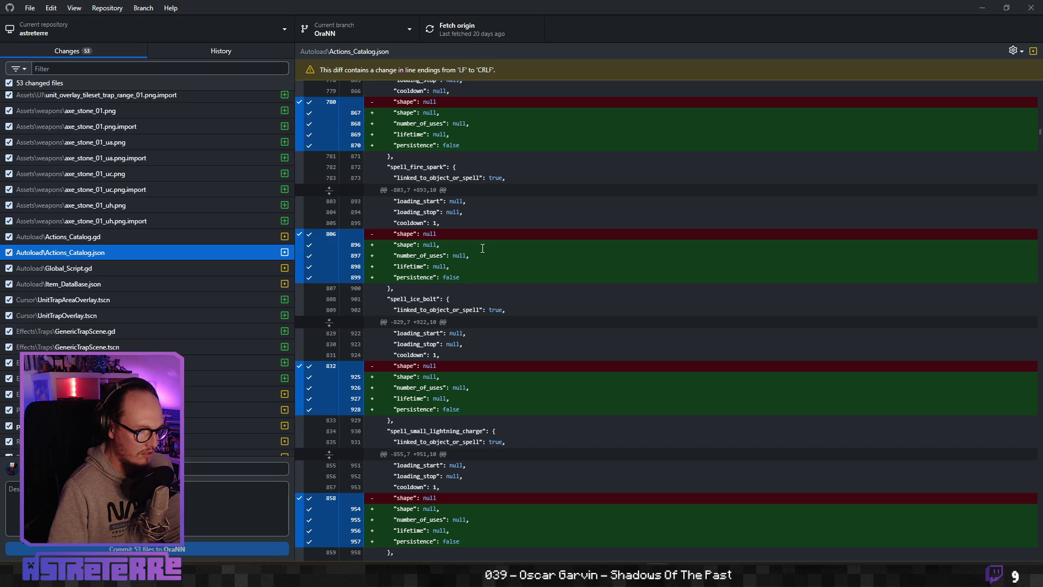
scroll(481, 249, down, 4)
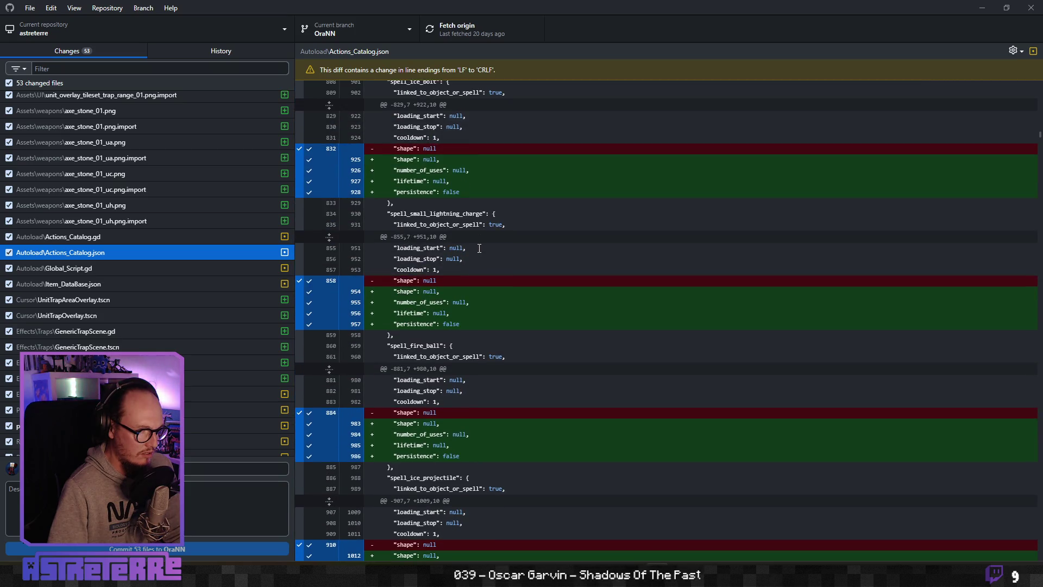
scroll(479, 248, down, 8)
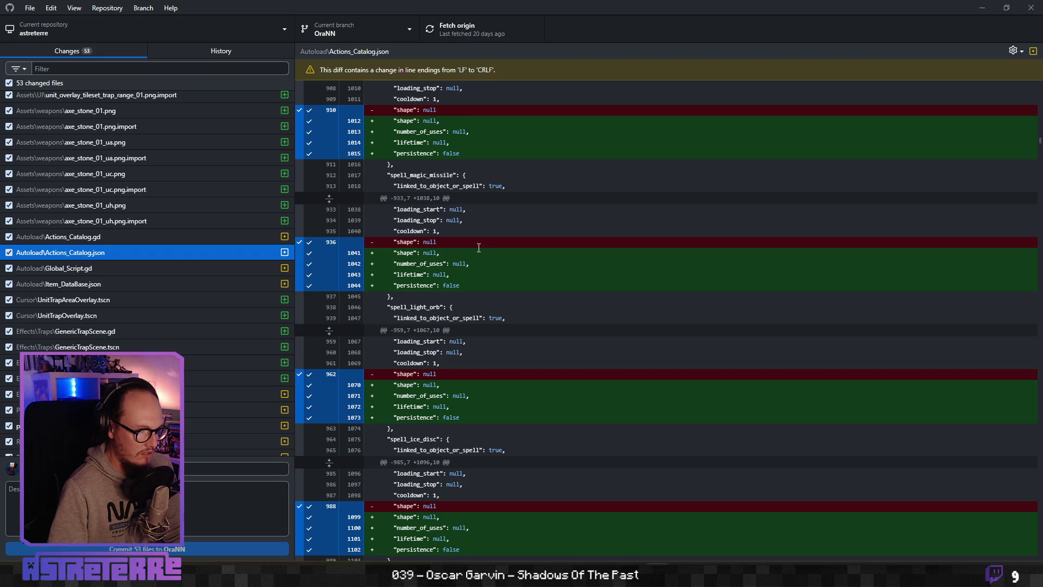
scroll(478, 248, down, 20)
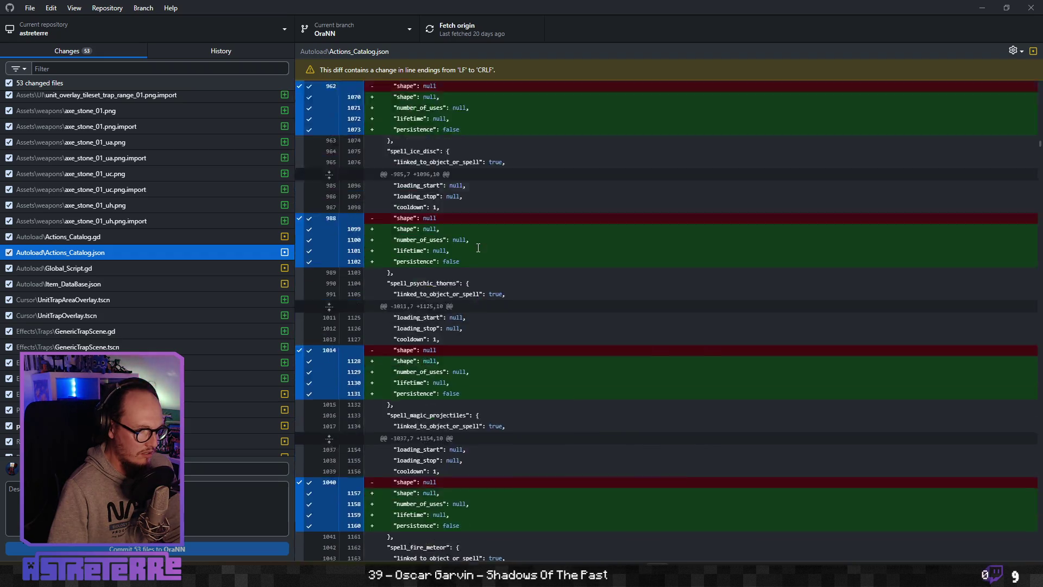
scroll(478, 248, down, 15)
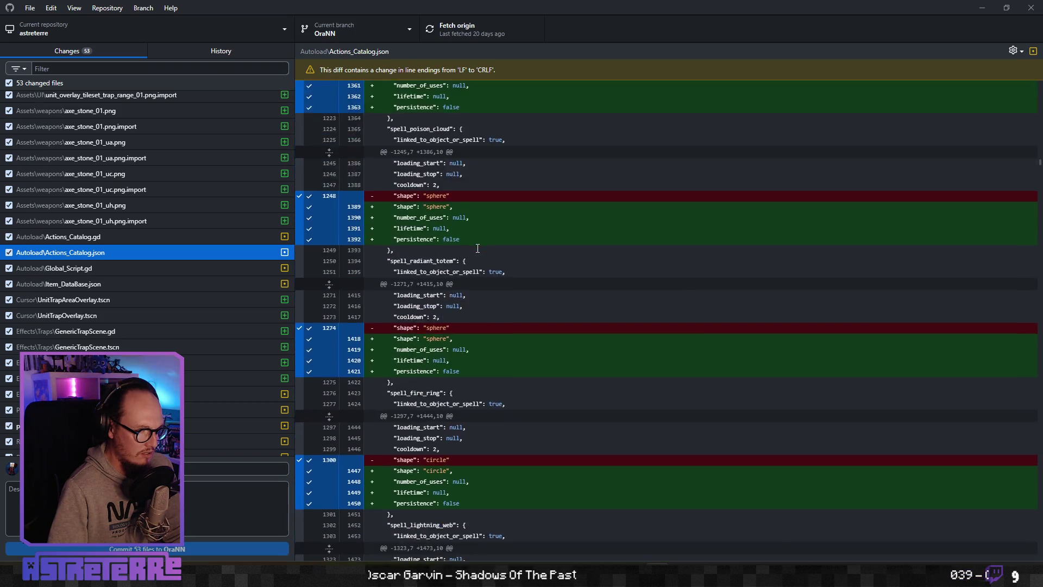
scroll(477, 248, down, 6)
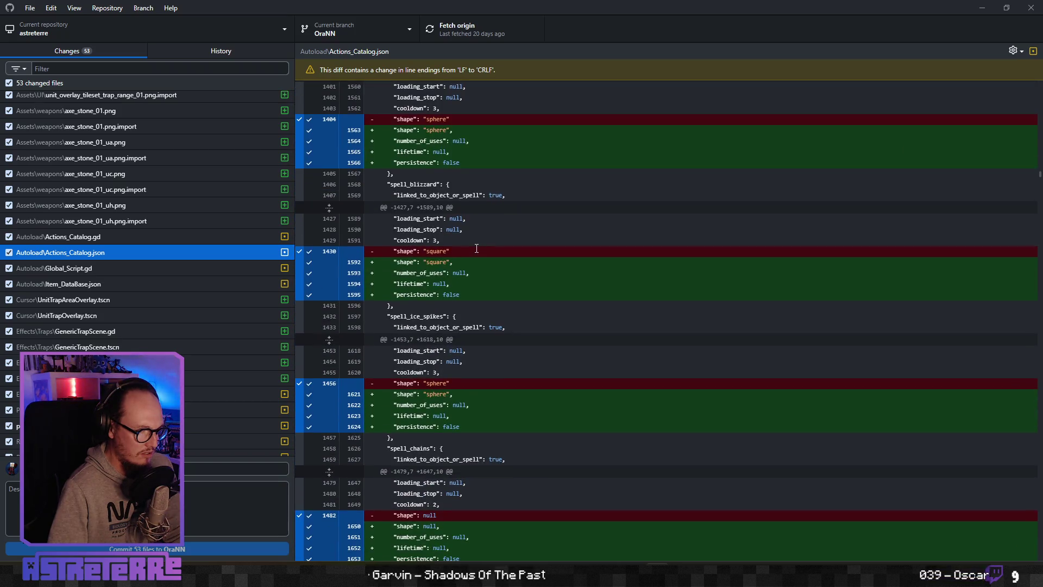
scroll(476, 248, down, 3)
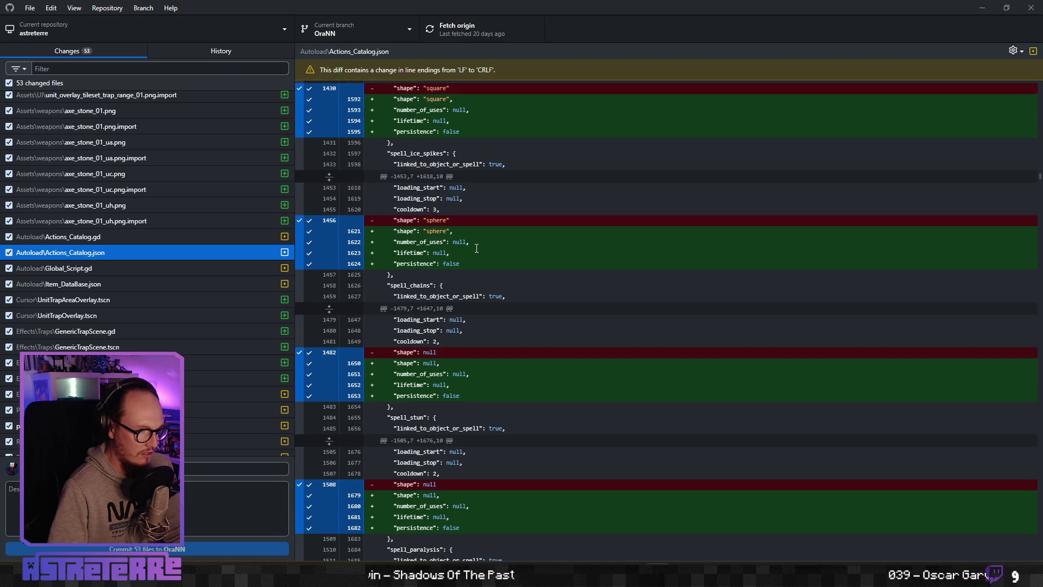
scroll(476, 248, down, 3)
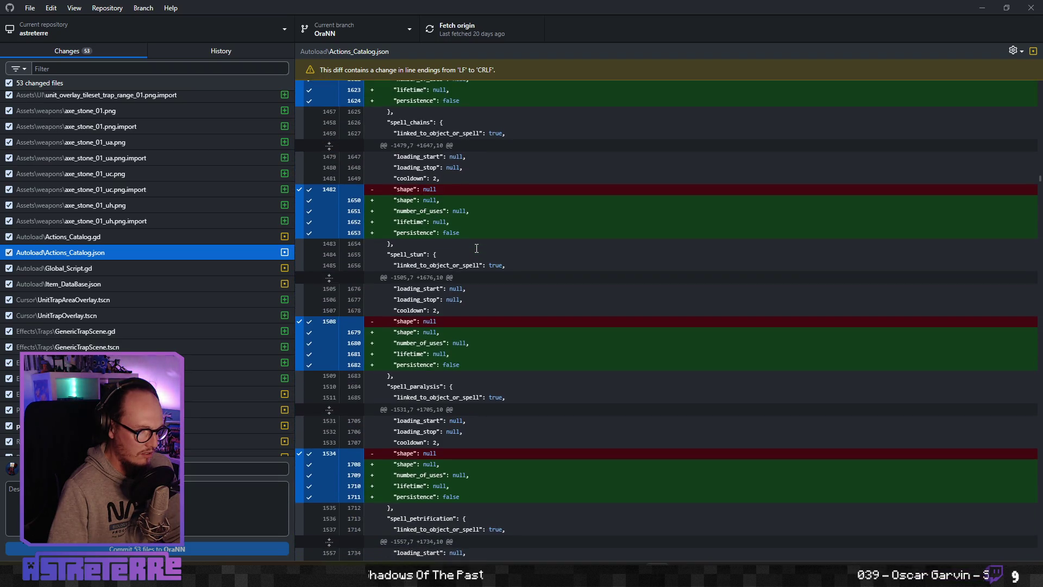
scroll(476, 248, down, 8)
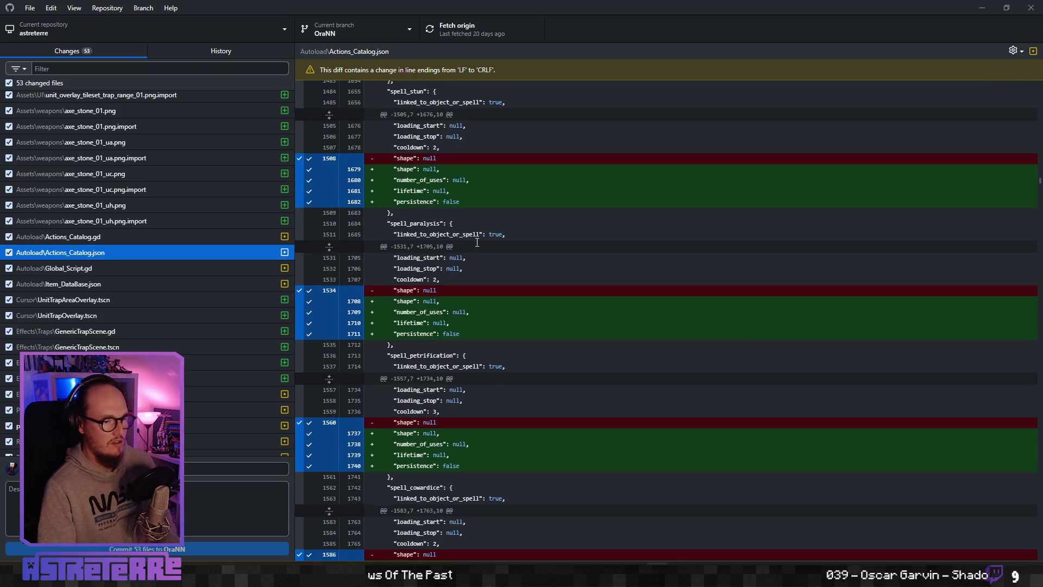
scroll(476, 242, down, 20)
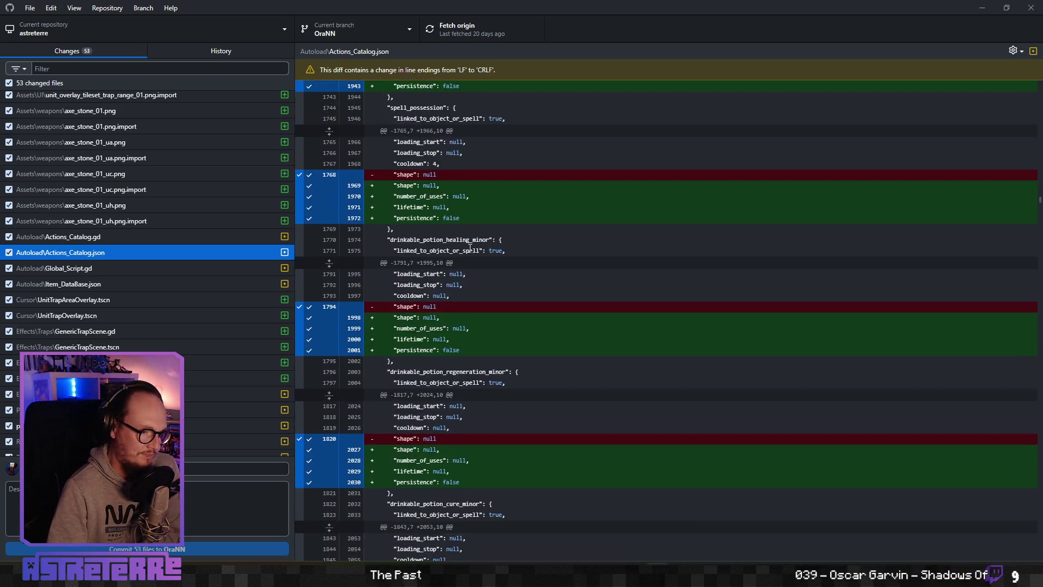
scroll(469, 247, down, 18)
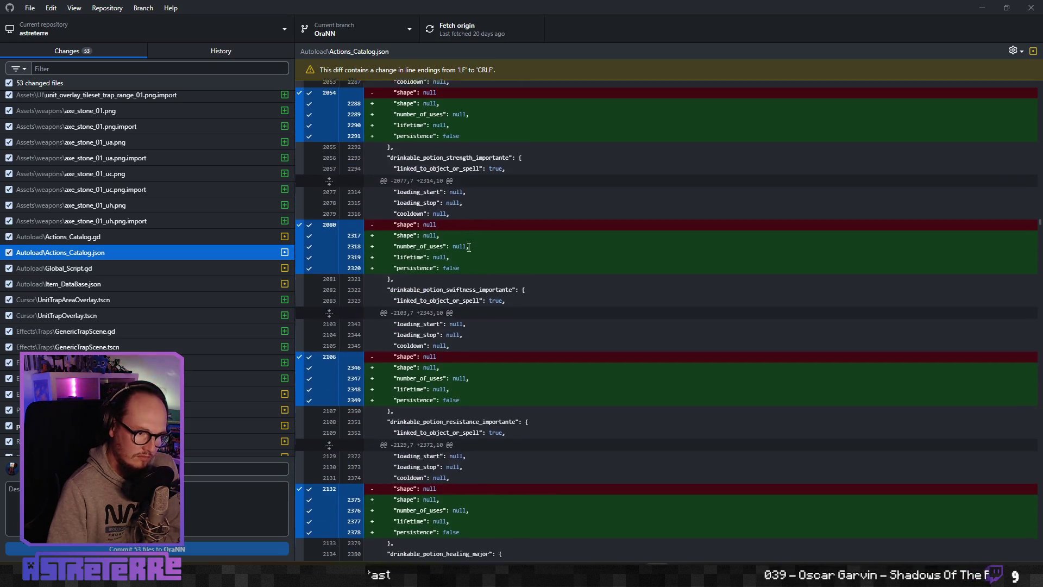
scroll(468, 247, down, 20)
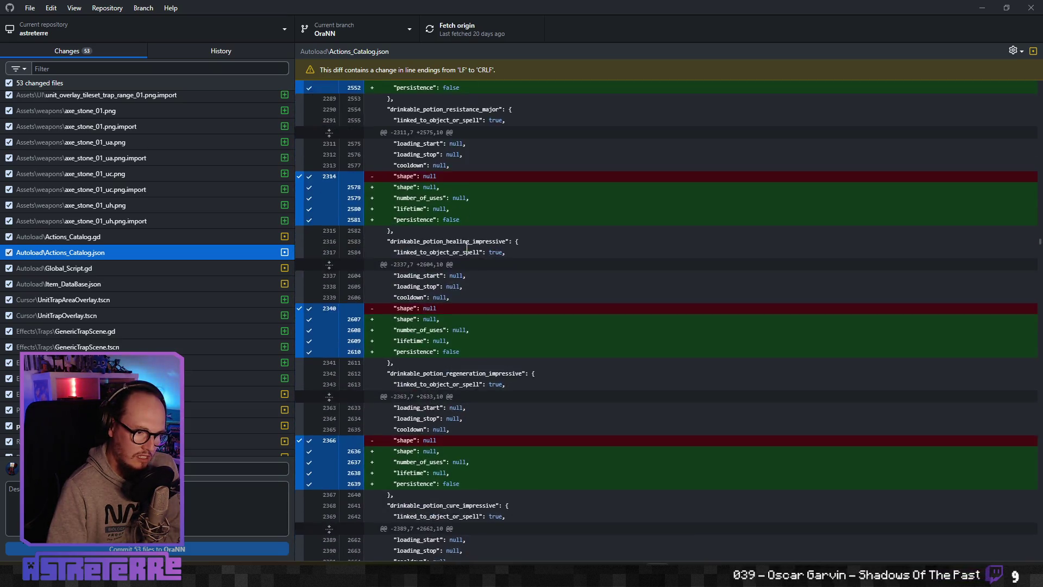
scroll(466, 246, down, 20)
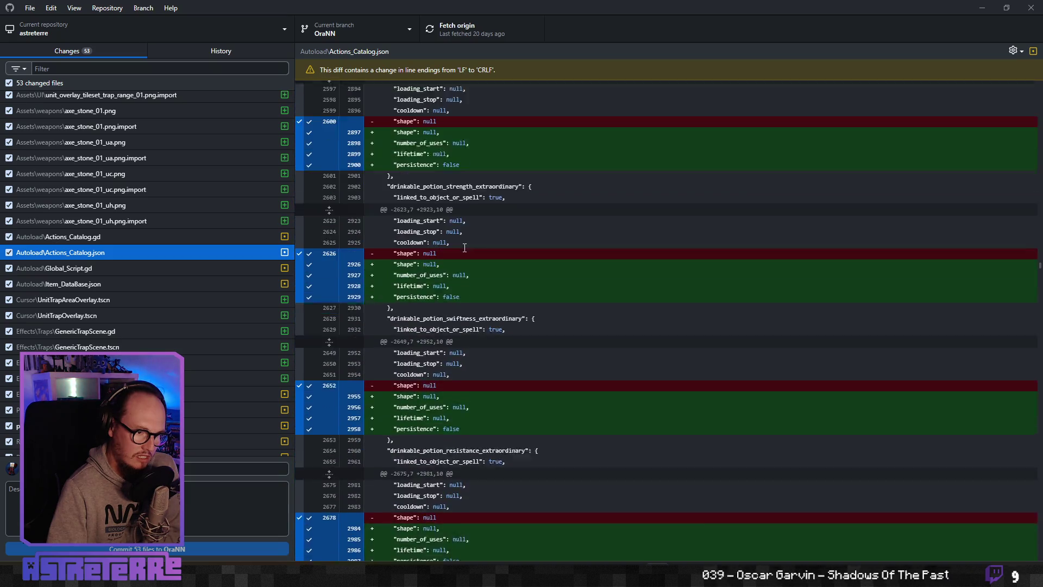
scroll(463, 248, down, 20)
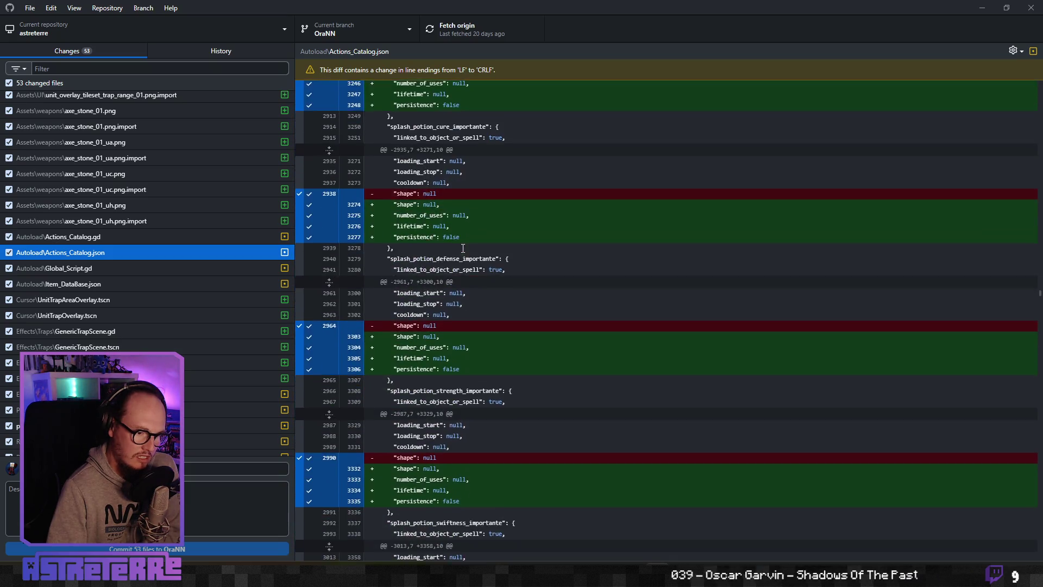
scroll(462, 248, down, 20)
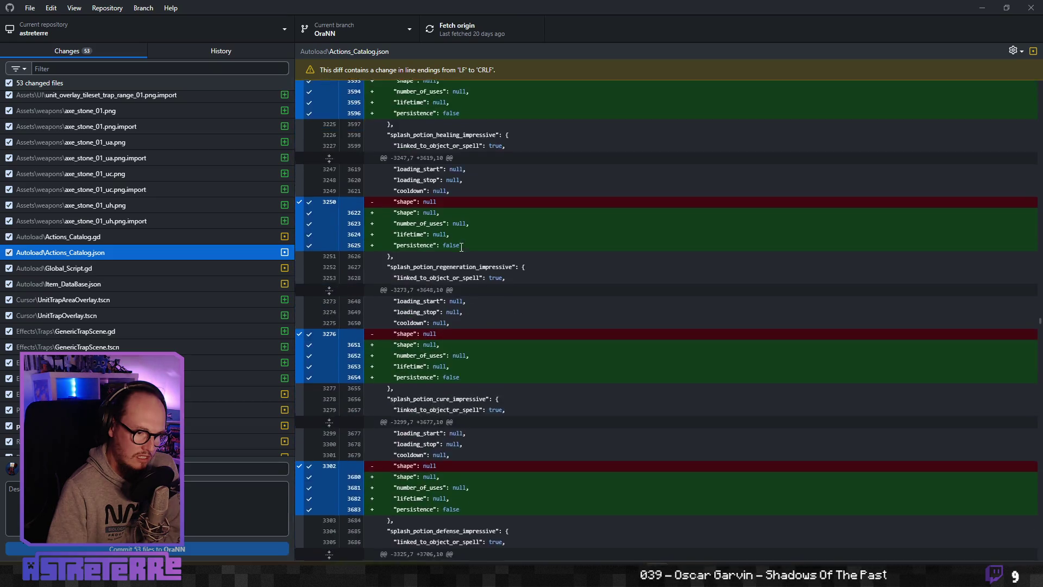
scroll(460, 247, down, 20)
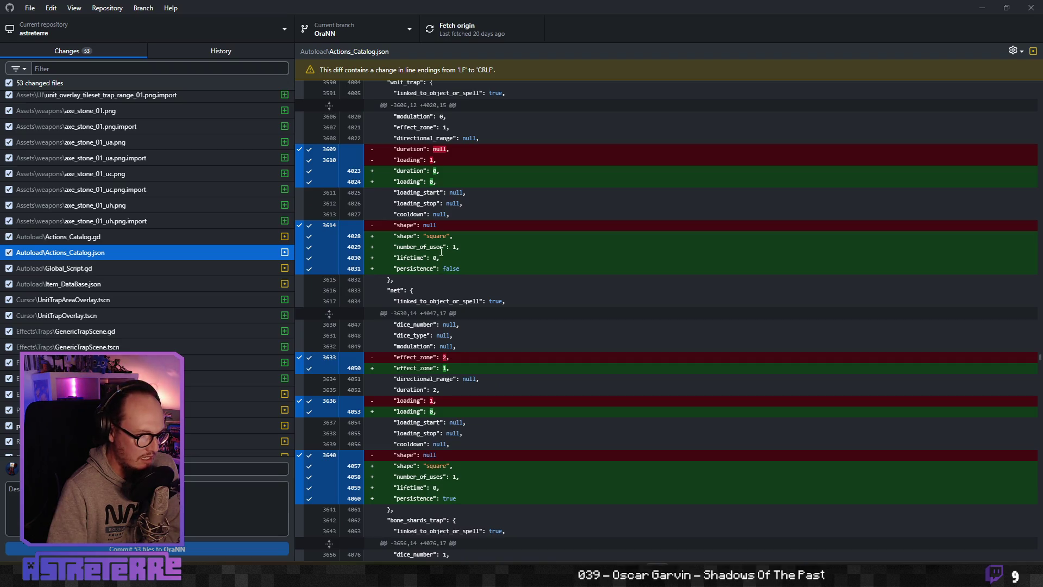
scroll(441, 251, up, 2)
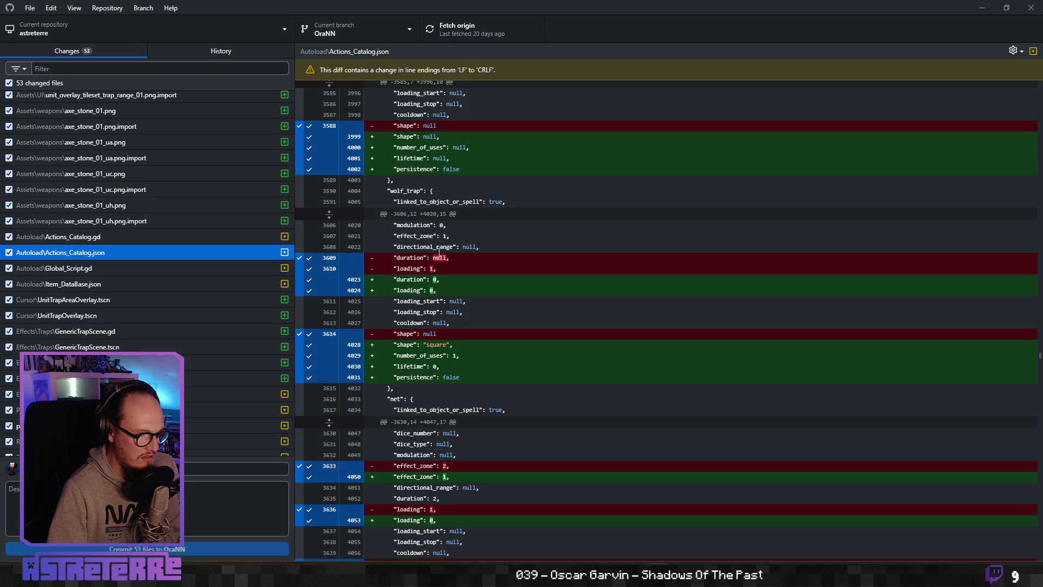
scroll(439, 254, up, 2)
scroll(440, 260, down, 2)
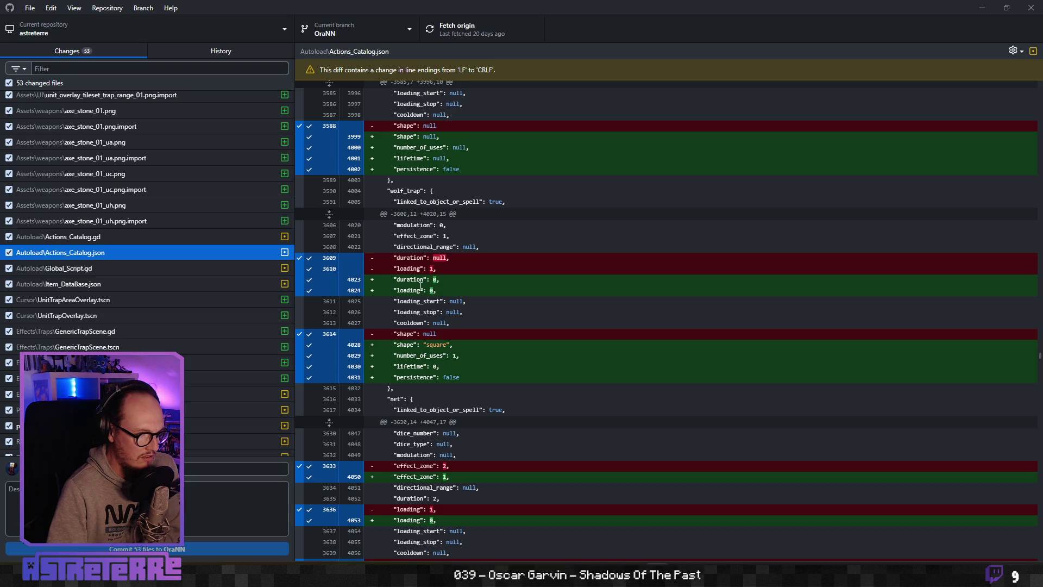
scroll(425, 293, down, 1)
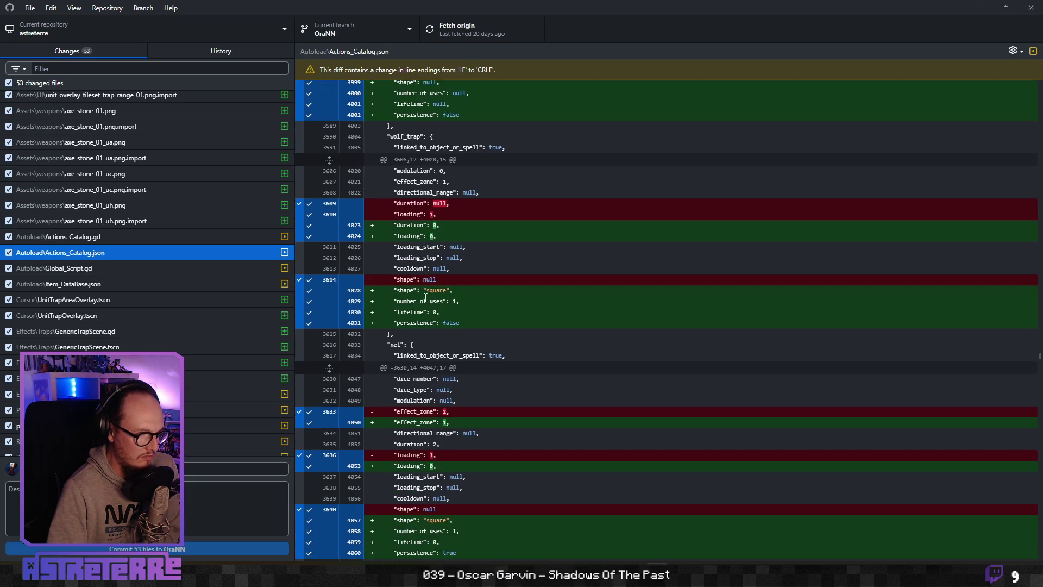
scroll(436, 298, down, 3)
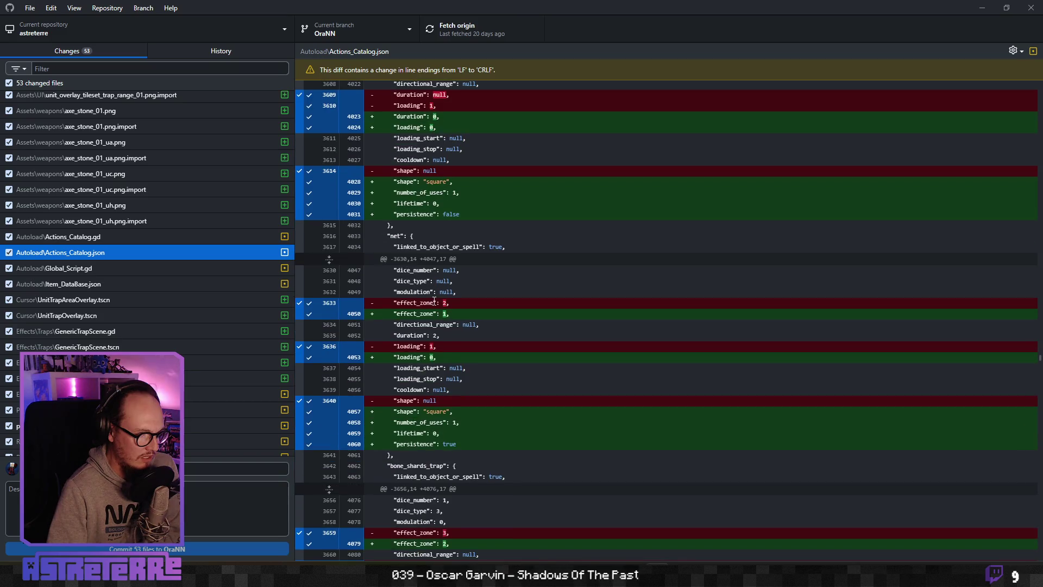
scroll(434, 302, down, 3)
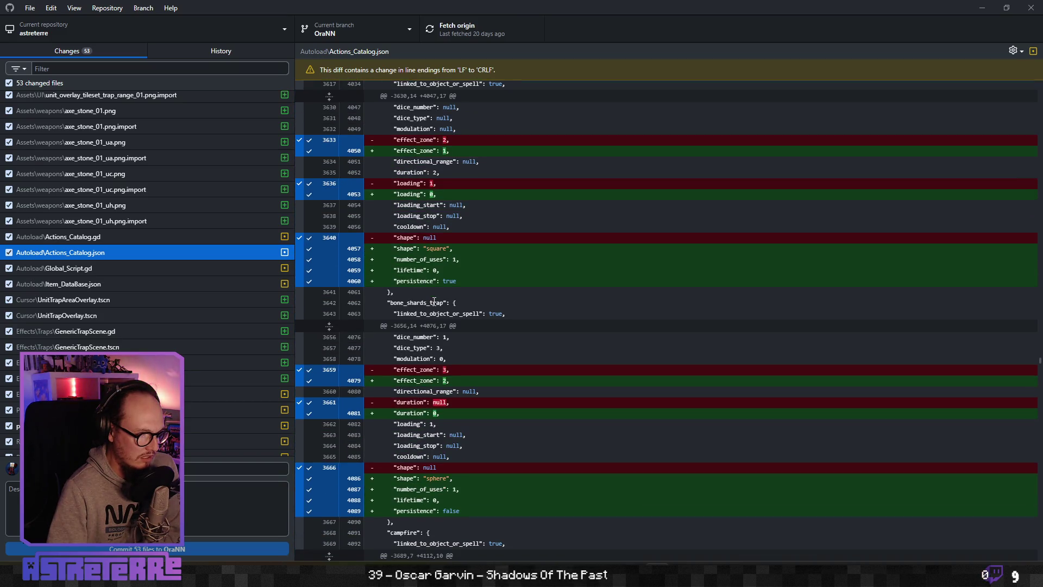
scroll(435, 301, down, 1)
scroll(433, 302, down, 8)
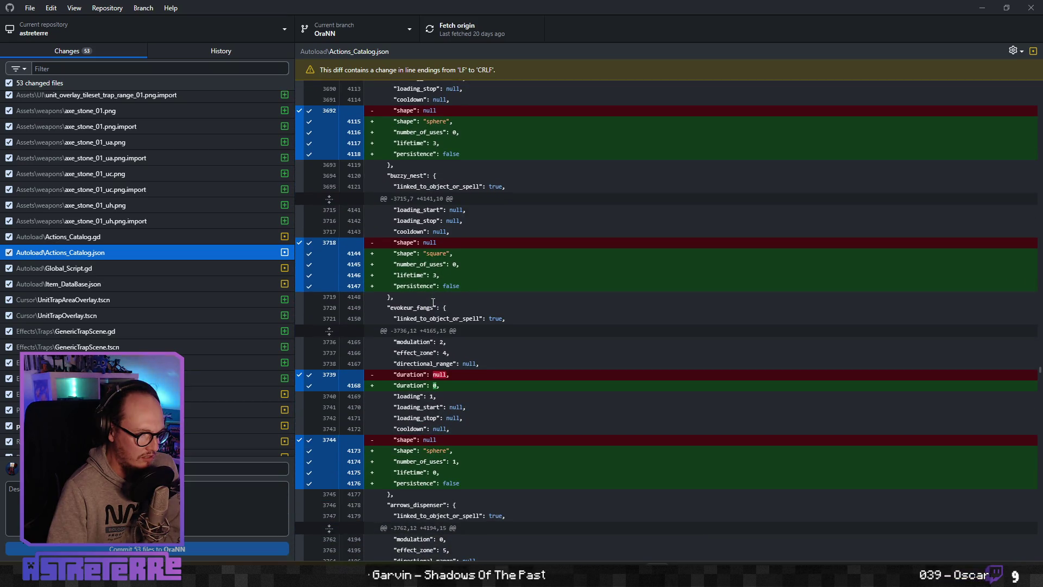
scroll(433, 302, down, 1)
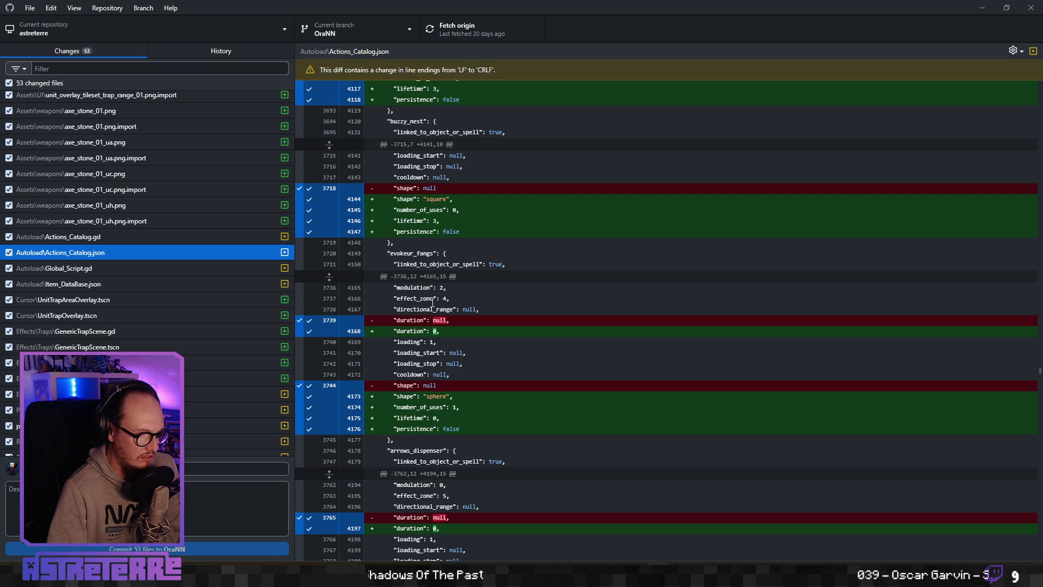
scroll(433, 302, down, 15)
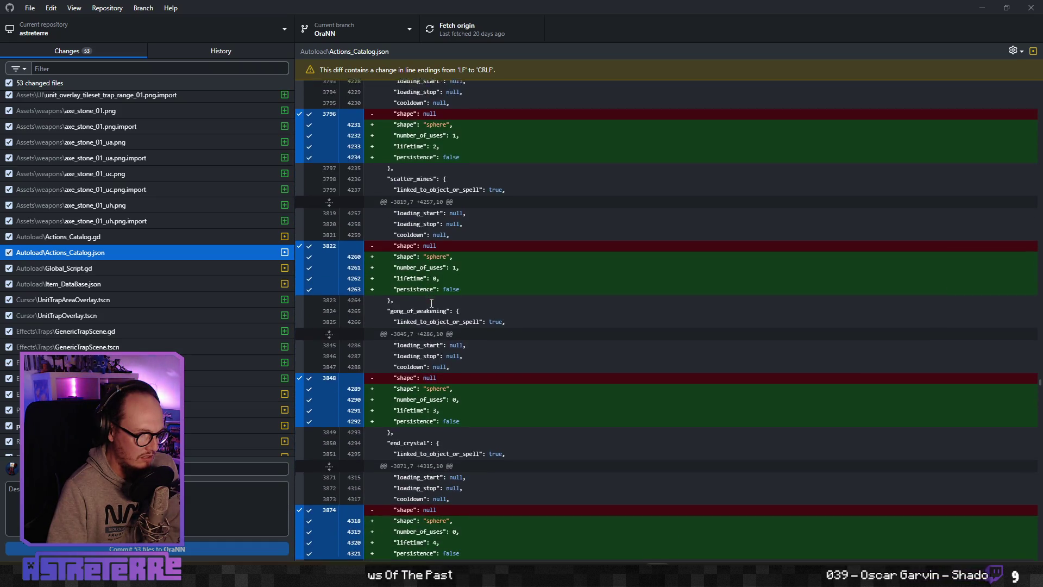
scroll(431, 303, down, 6)
scroll(431, 303, down, 3)
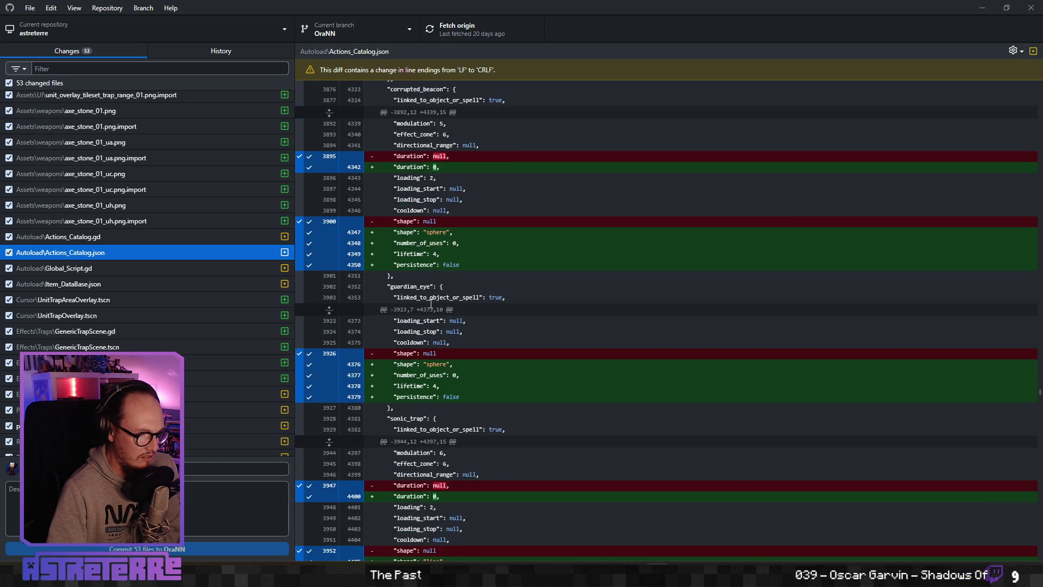
scroll(431, 302, down, 18)
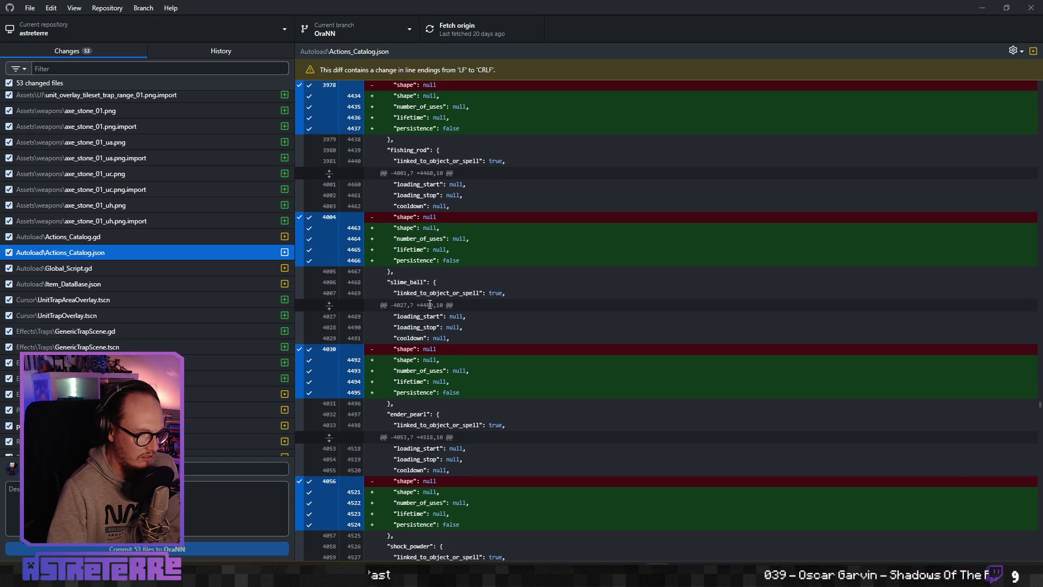
scroll(429, 305, down, 5)
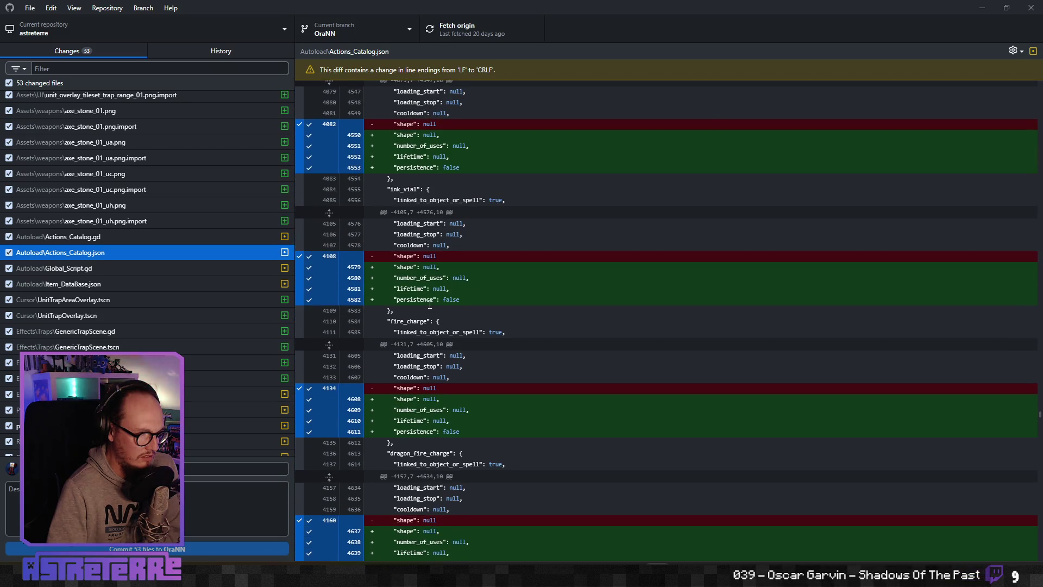
scroll(430, 304, down, 12)
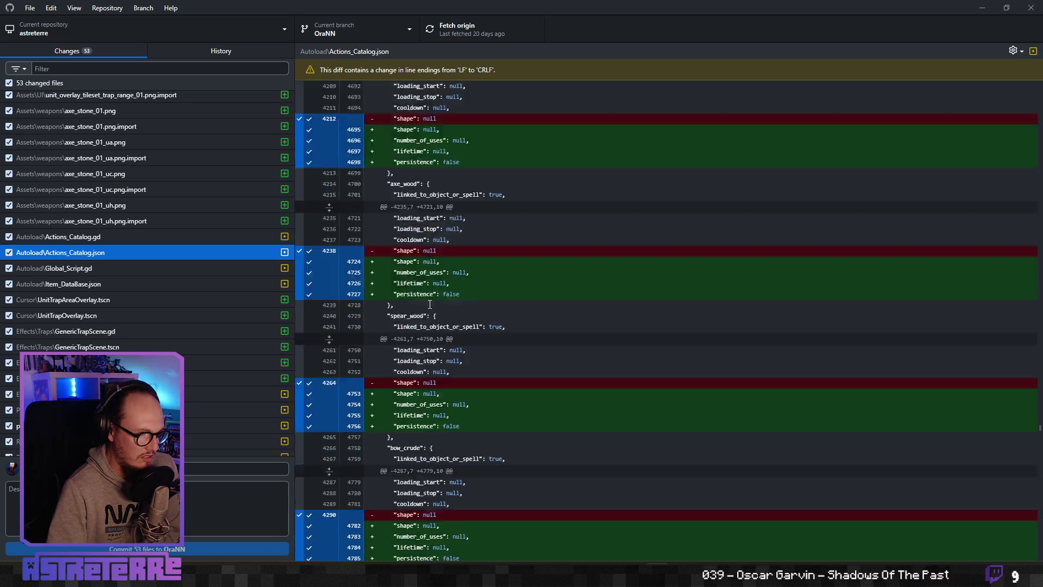
scroll(430, 305, down, 20)
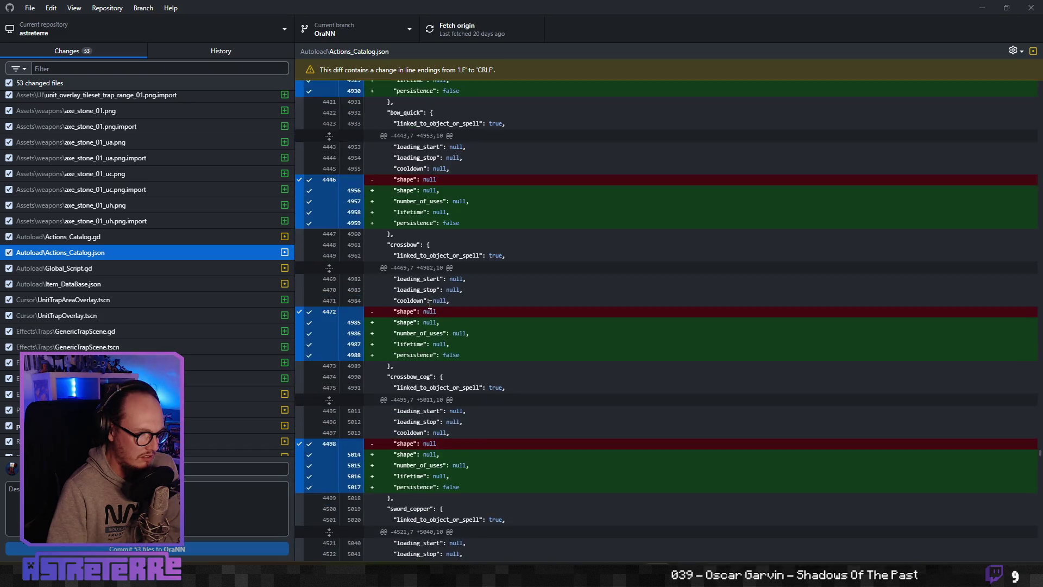
scroll(430, 306, down, 14)
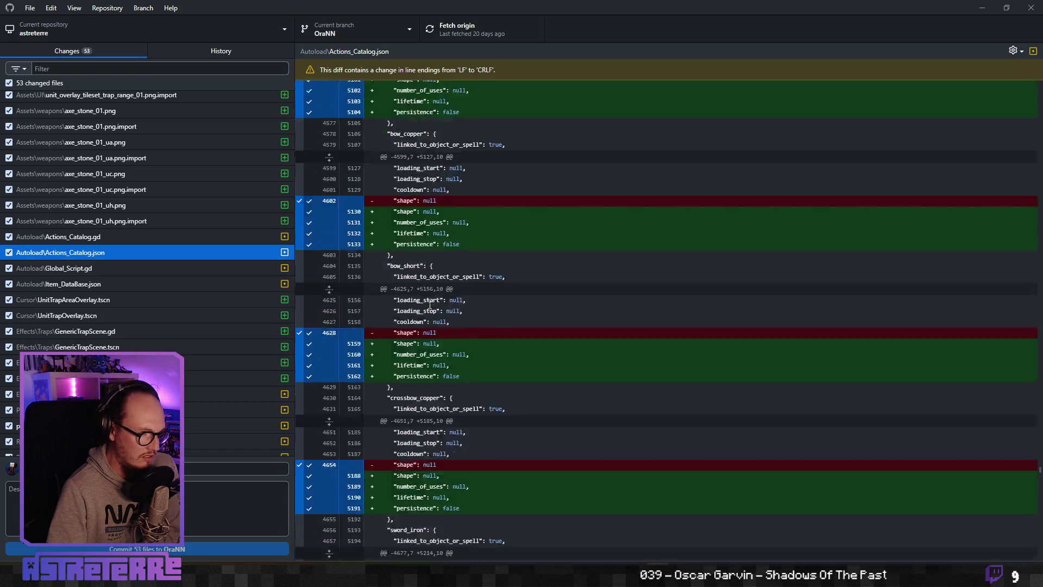
scroll(430, 305, down, 20)
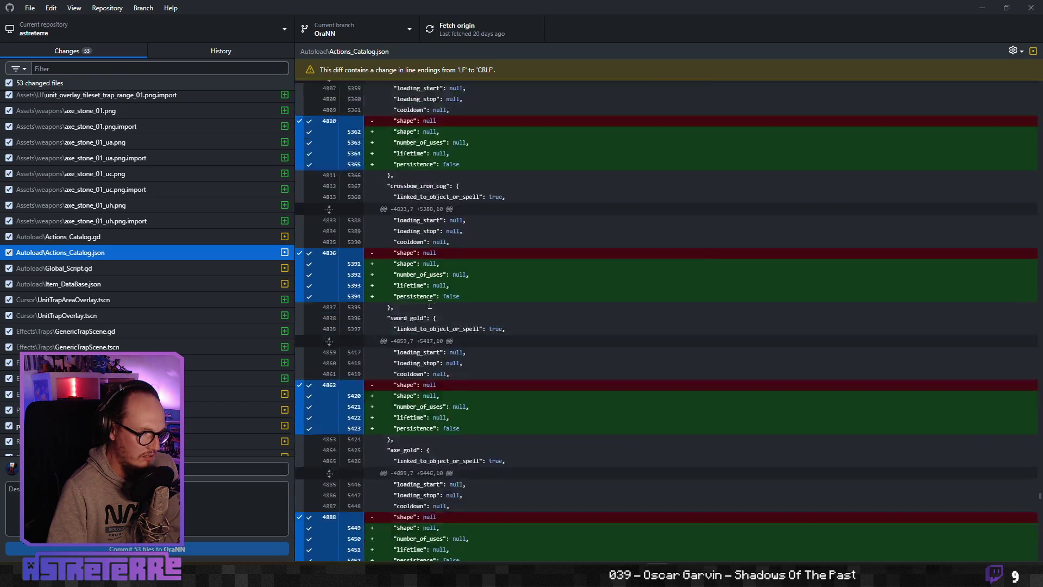
scroll(430, 305, down, 20)
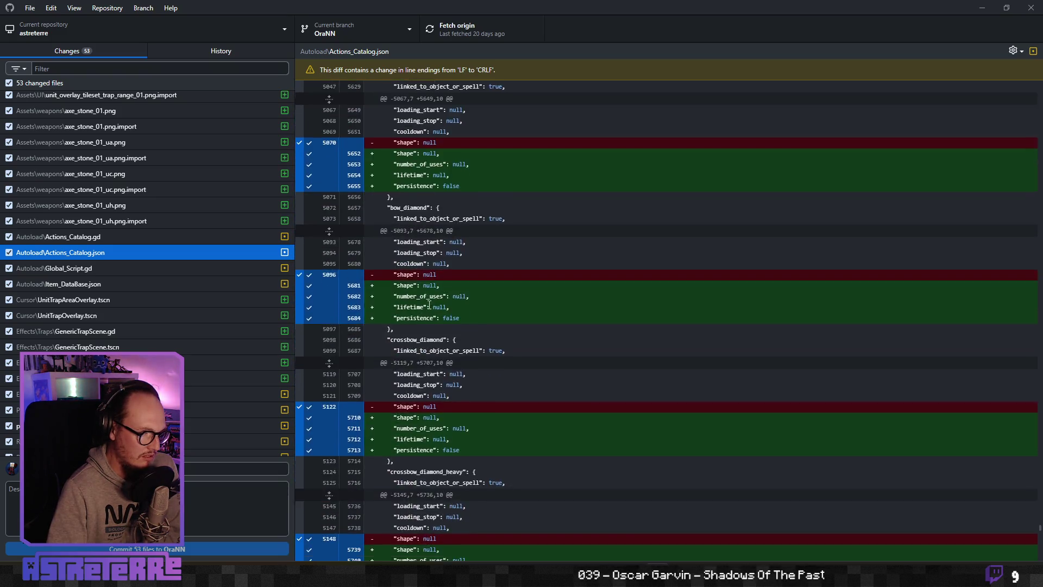
scroll(429, 305, down, 20)
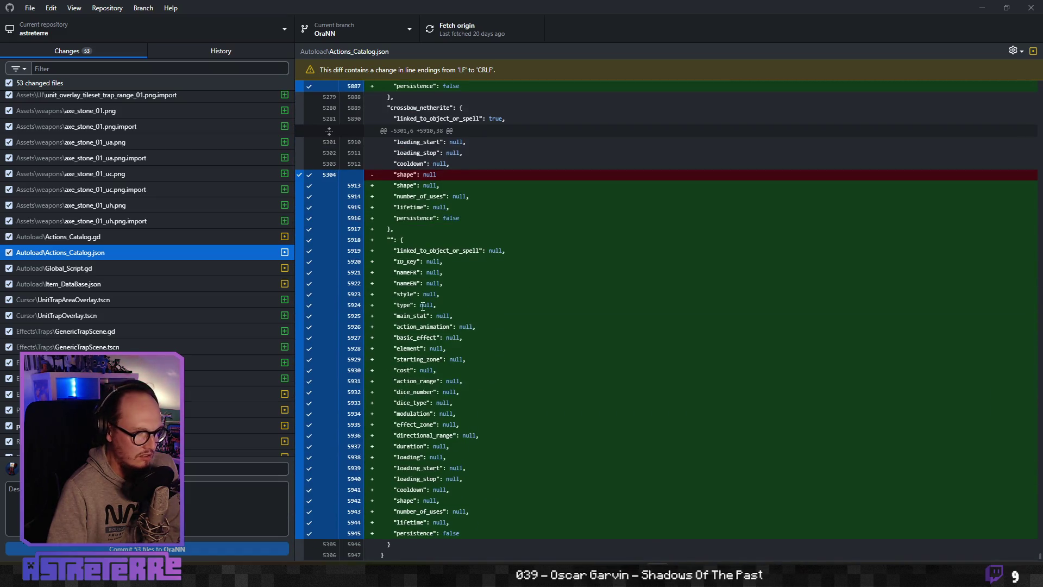
scroll(429, 306, up, 1)
scroll(423, 306, down, 1)
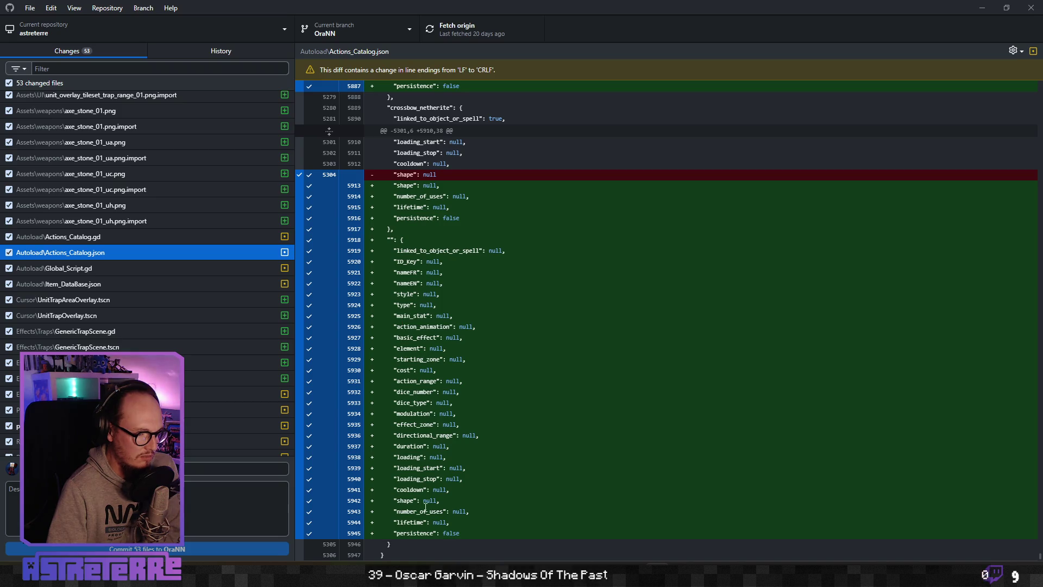
click(414, 248)
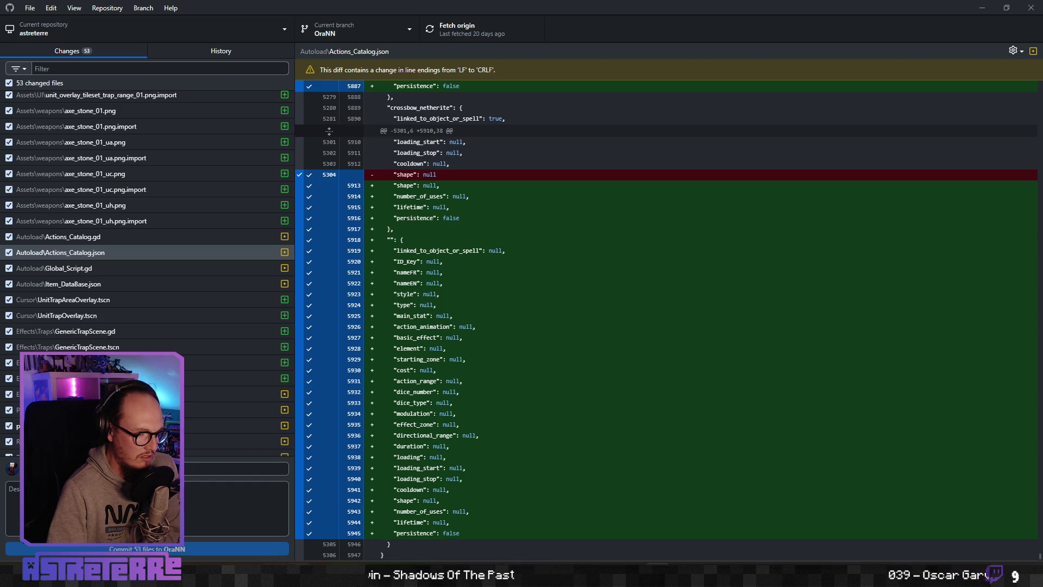
mouse_move(418, 577)
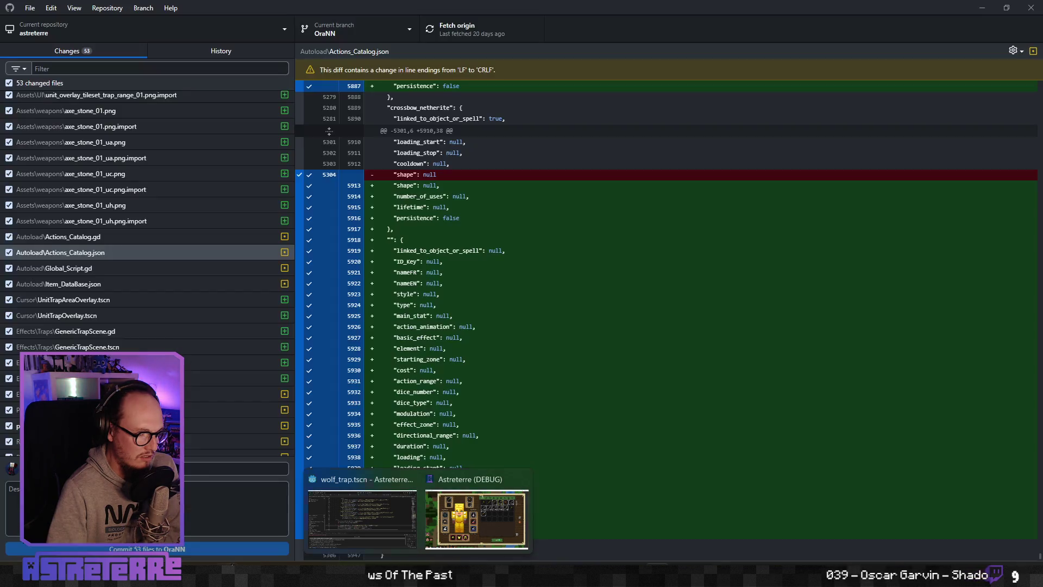
Step: Locate AD206, the first empty persistence cell below crossbow_netherite in row 205
click(351, 576)
scroll(620, 379, down, 20)
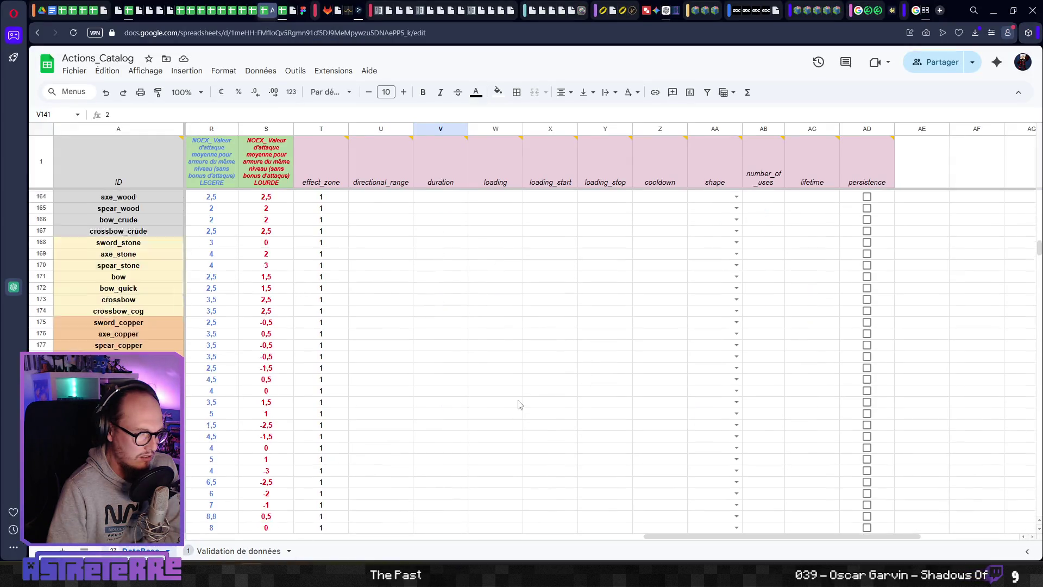
scroll(514, 402, up, 3)
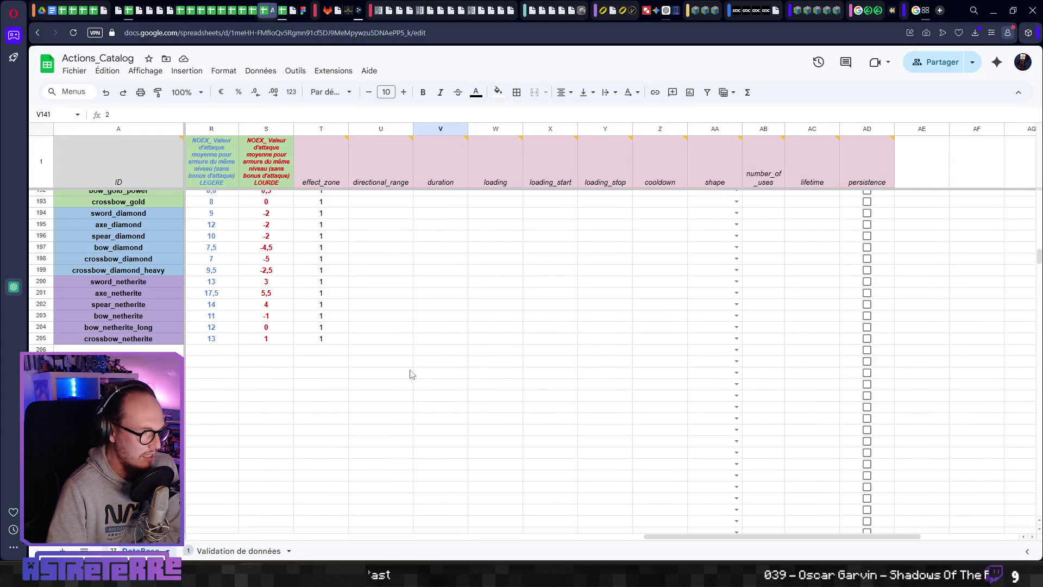
click(408, 350)
drag(870, 350, 870, 373)
click(871, 353)
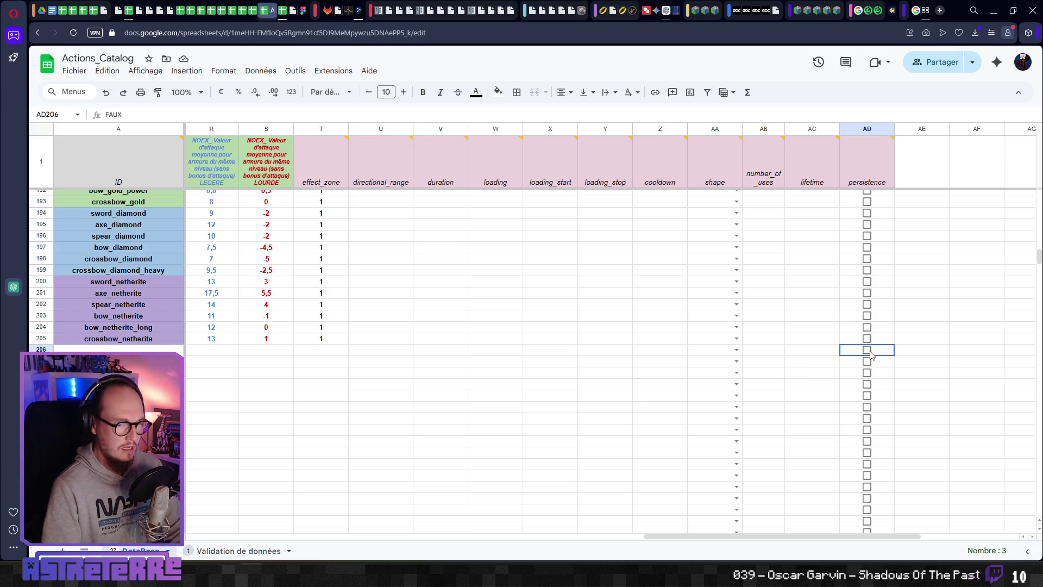
click(631, 359)
key(Left)
key(Left)
key(Left)
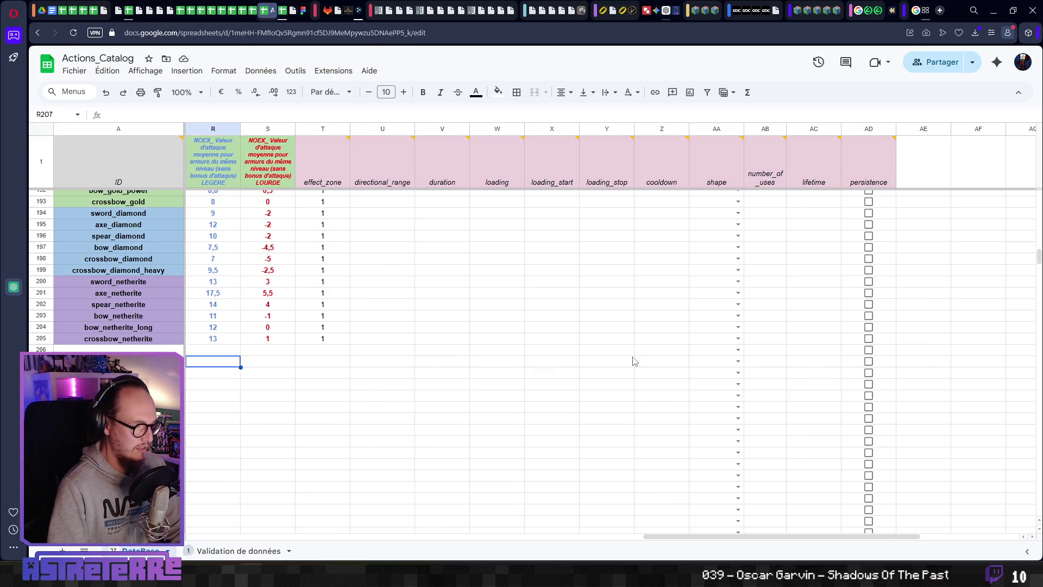
key(Right)
key(Right)
key(Right)
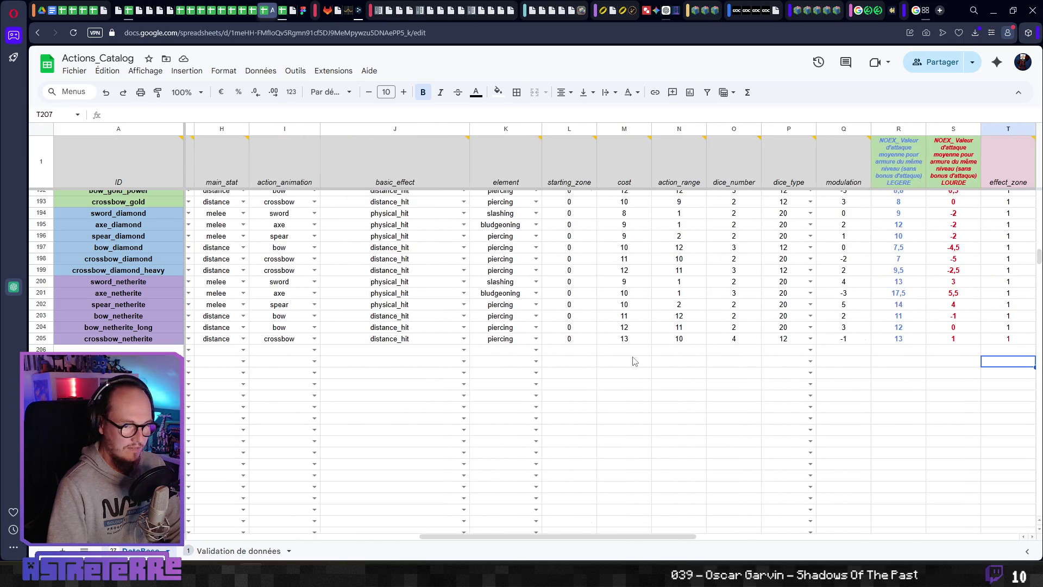
key(Right)
key(Right)
key(Right)
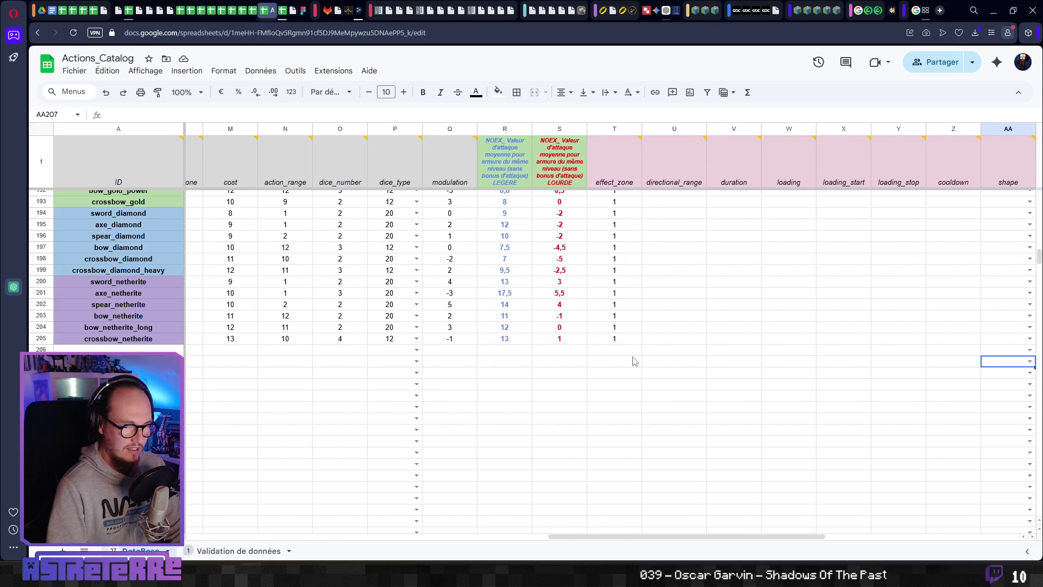
key(Right)
key(Right)
key(Left)
key(Left)
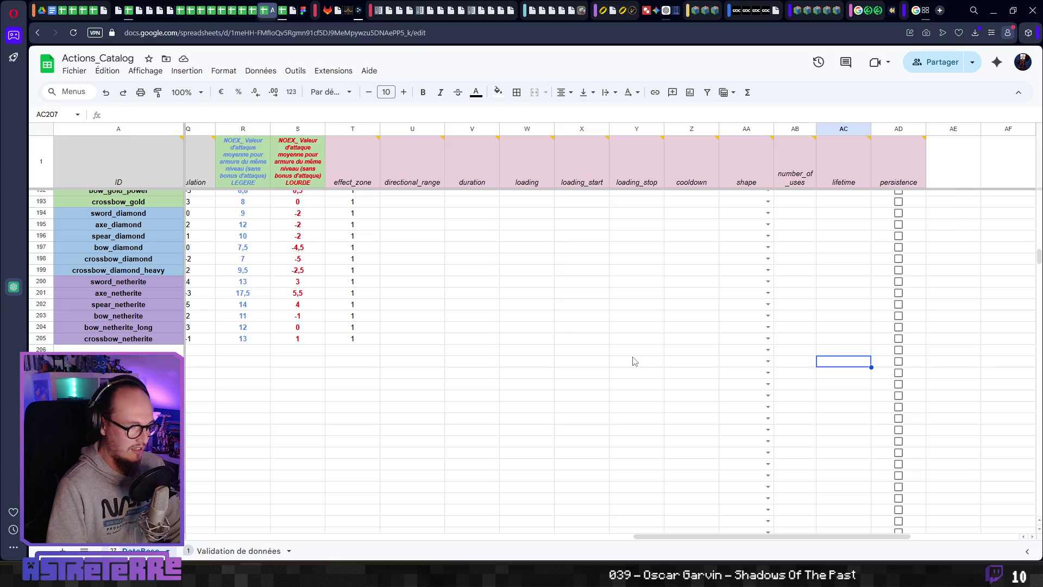
key(Right)
Step: Select AD206 down to the sheet's last row and delete the leftover checkboxes
key(shift+Down)
key(shift+Down)
key(shift+Down)
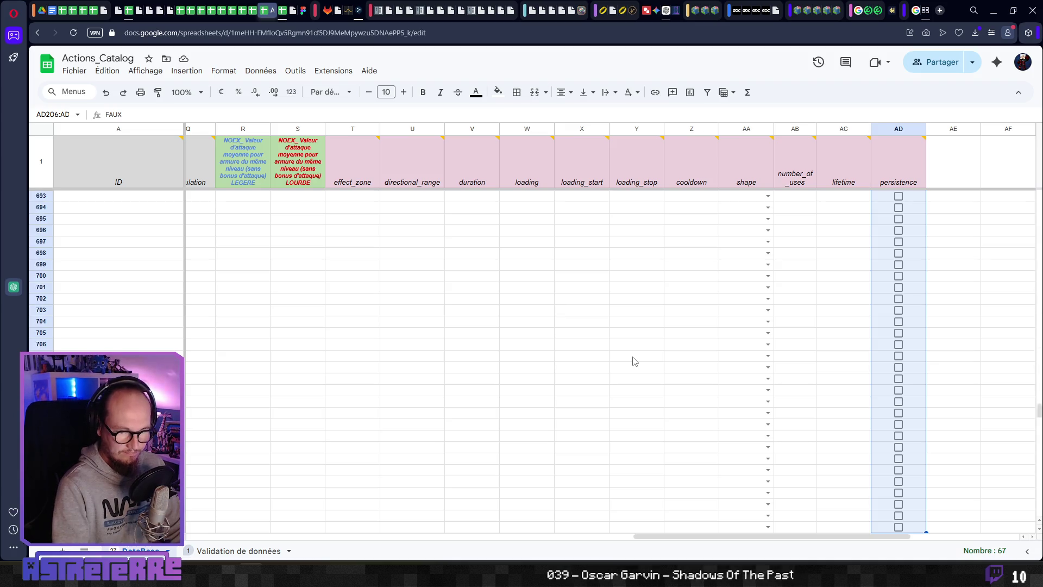
key(ctrl+shift+Down)
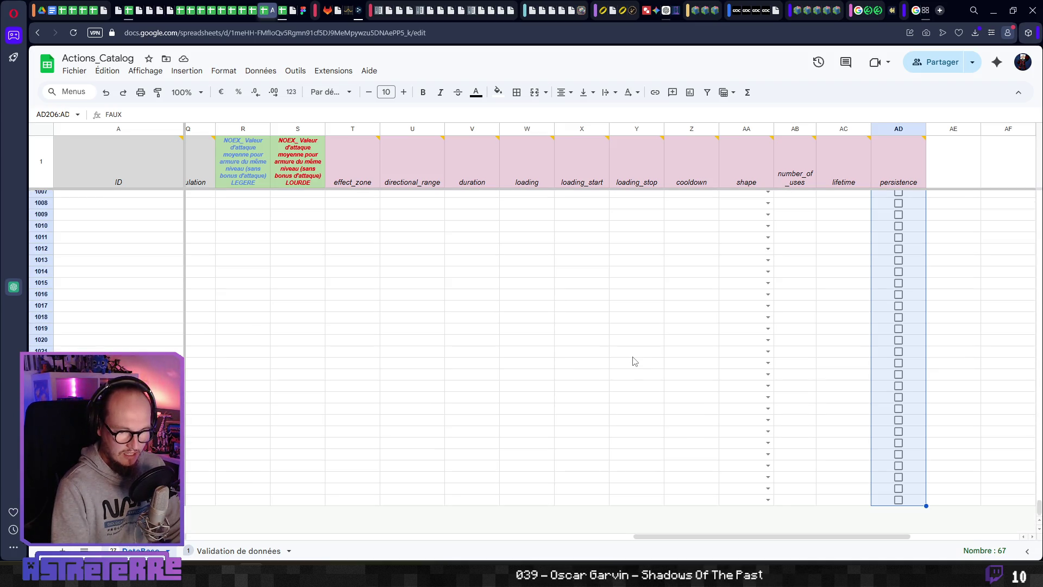
key(Delete)
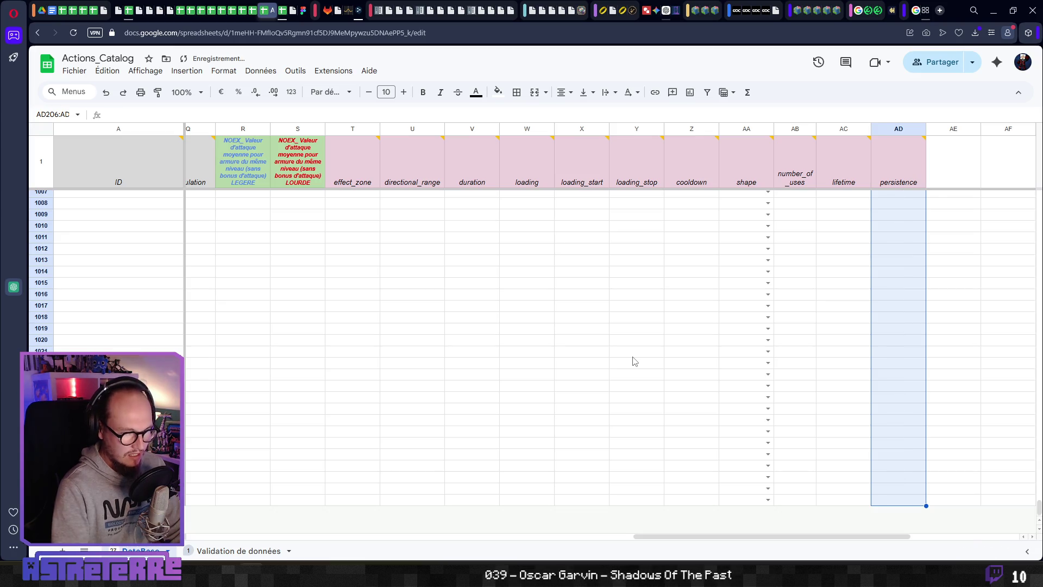
key(Up)
Step: Re-export the DataBase sheet as JSON via Export Sheet Data and download Actions_Catalog - DataBase.json
click(577, 389)
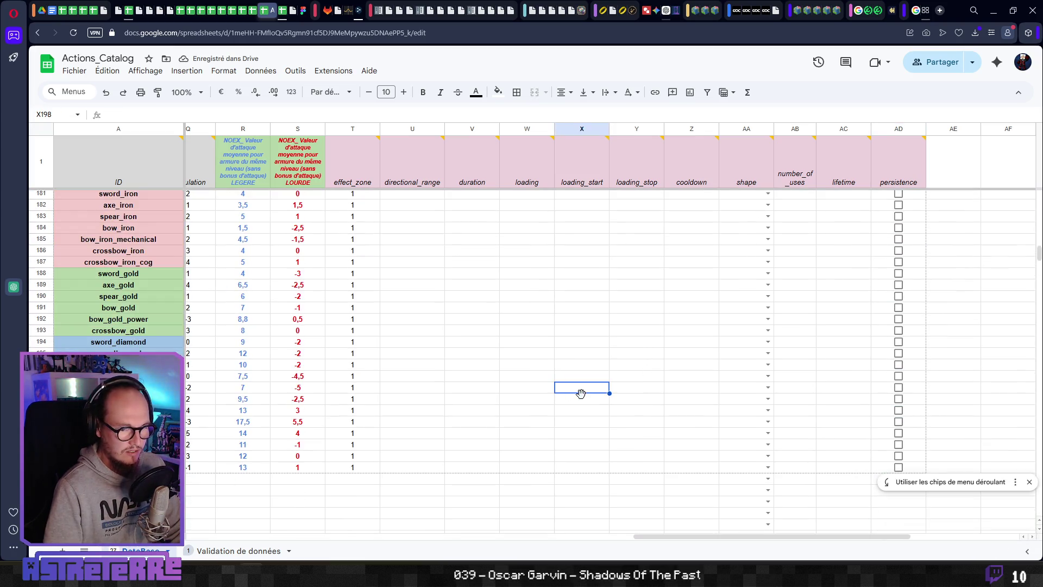
click(437, 369)
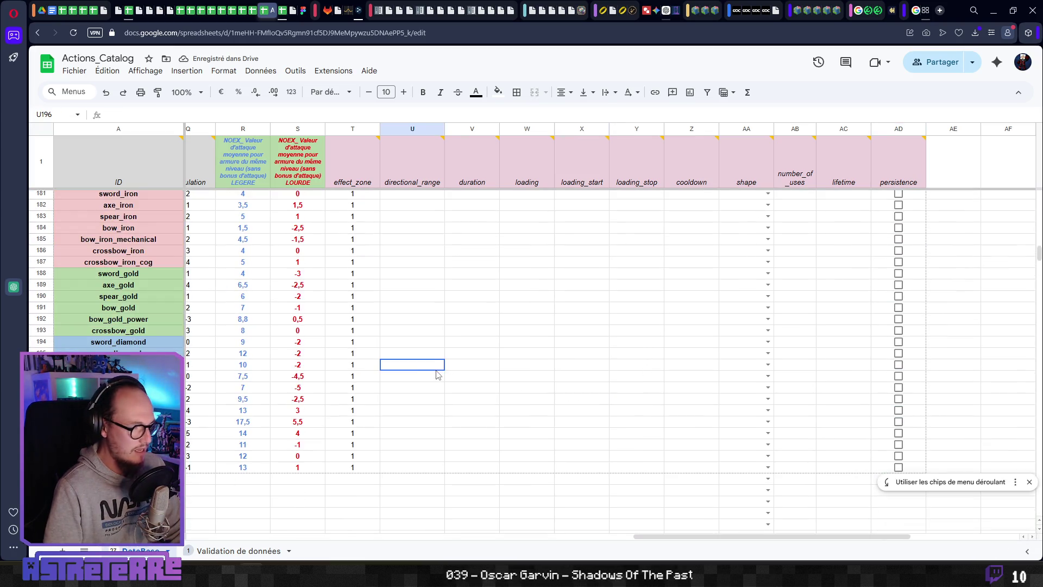
click(326, 78)
mouse_move(428, 205)
click(531, 202)
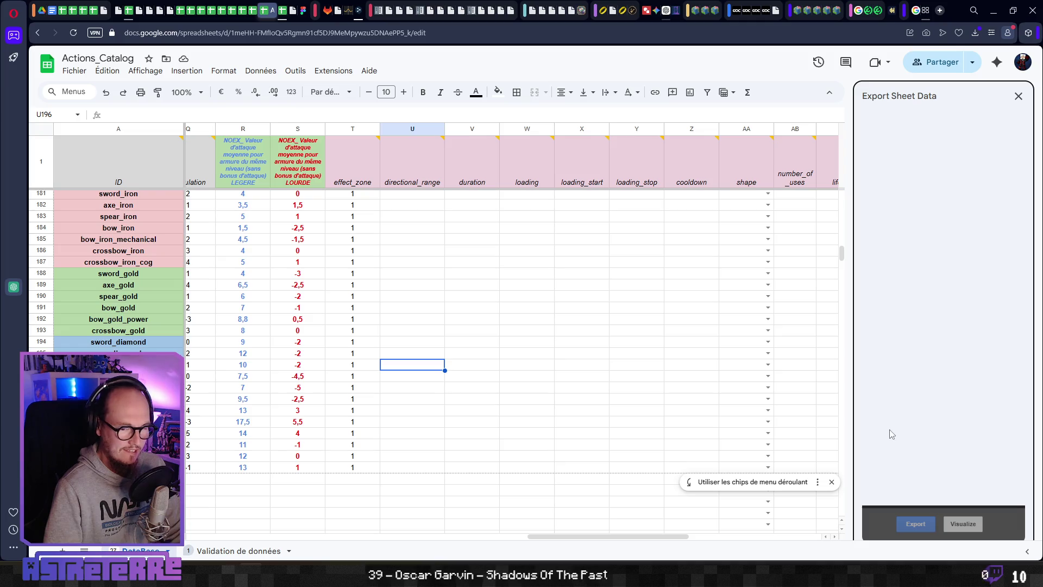
click(902, 524)
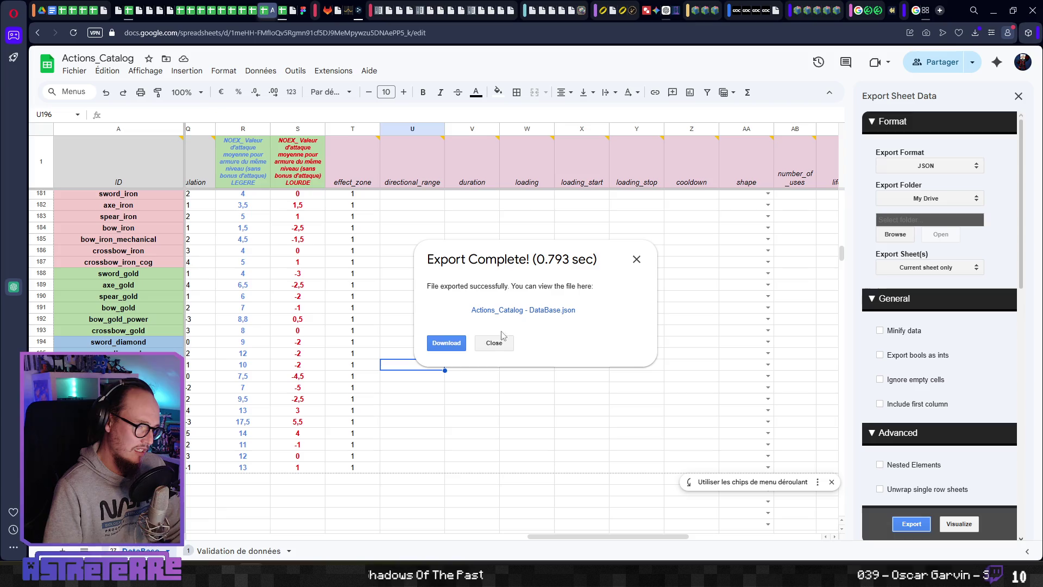
click(446, 344)
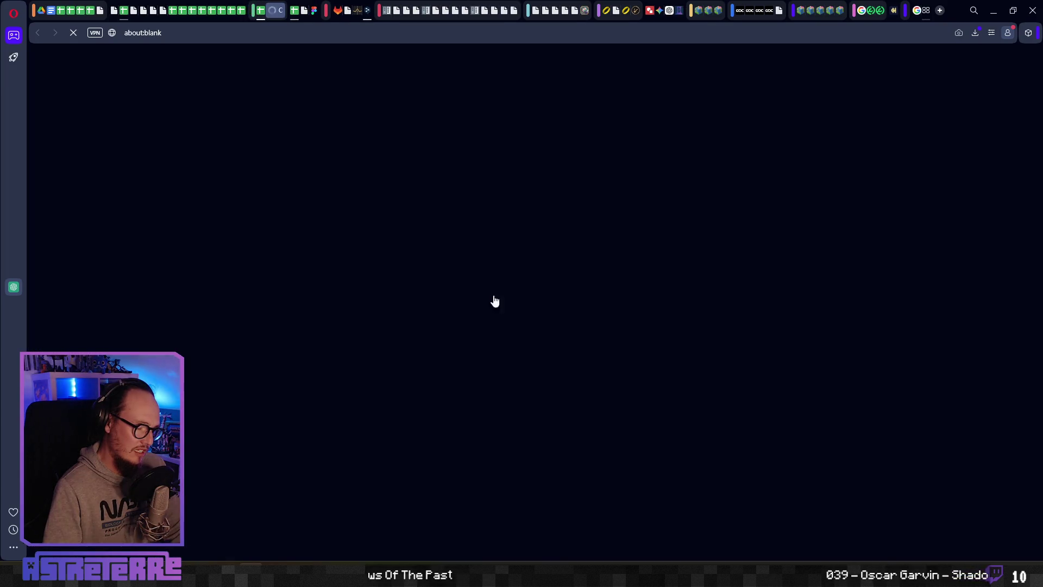
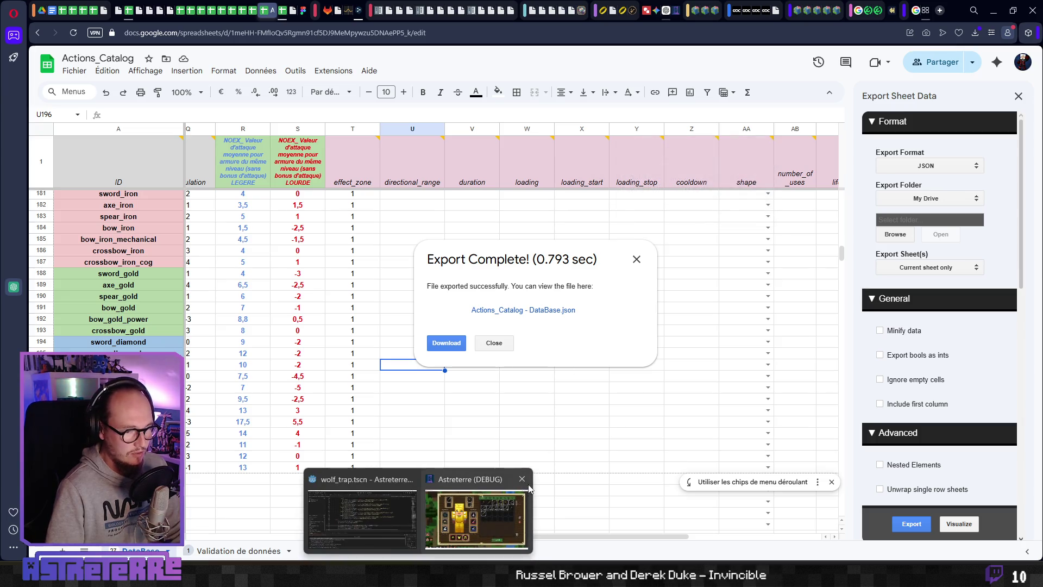
Step: Bring the Godot editor with the wolf_trap script back to the front
click(415, 516)
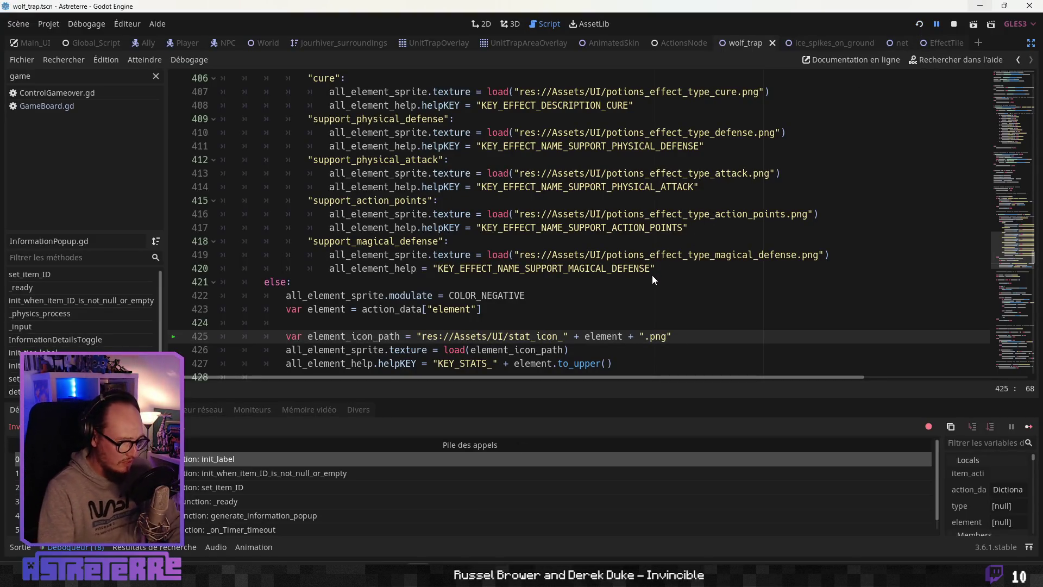
Step: Relaunch the debug game, unequip the gold helmet, chestplate and leggings, then enter farm combat
key(F5)
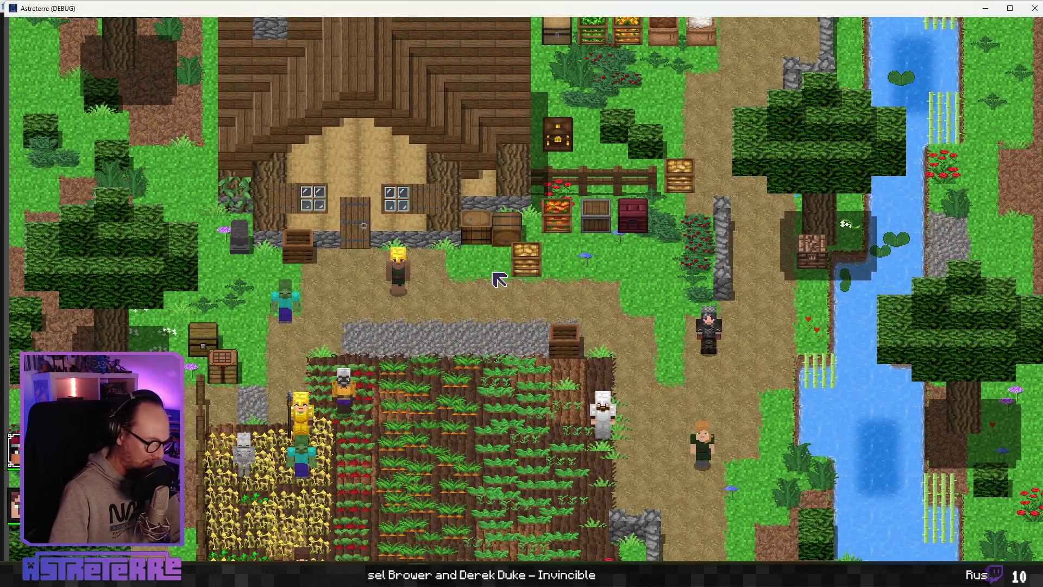
key(i)
mouse_move(409, 485)
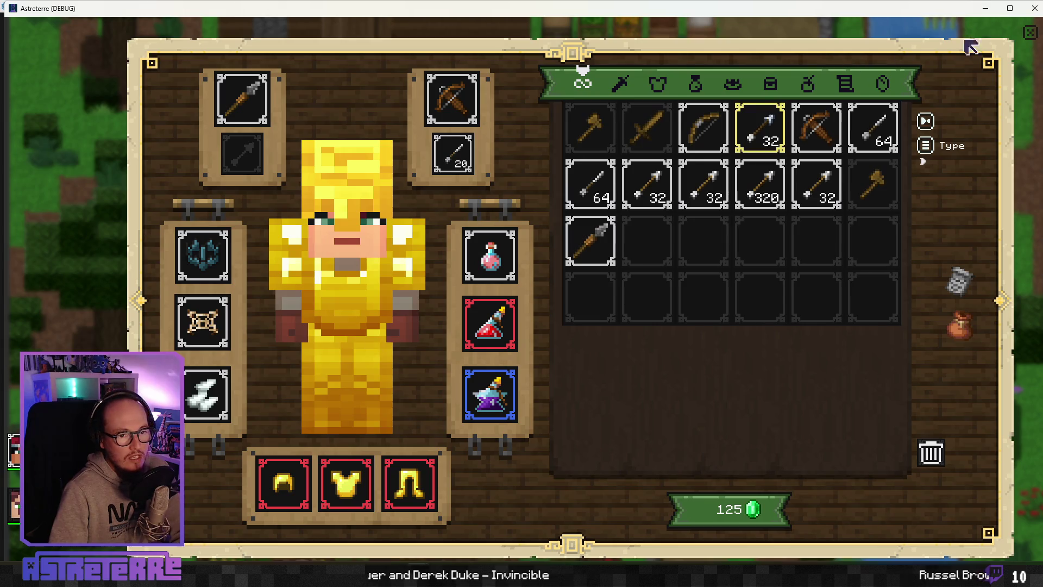
click(283, 484)
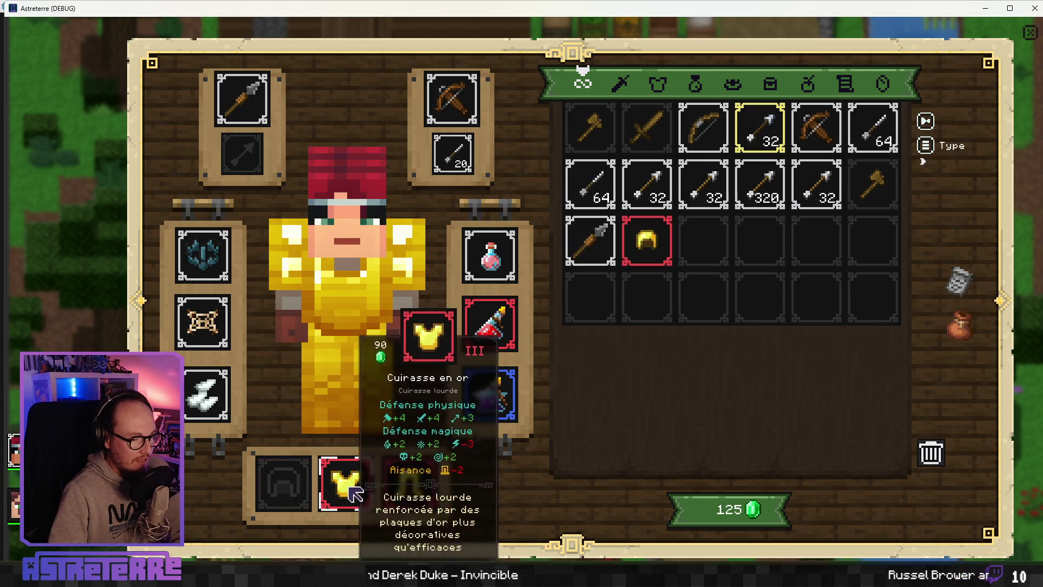
click(345, 484)
click(407, 492)
click(1031, 34)
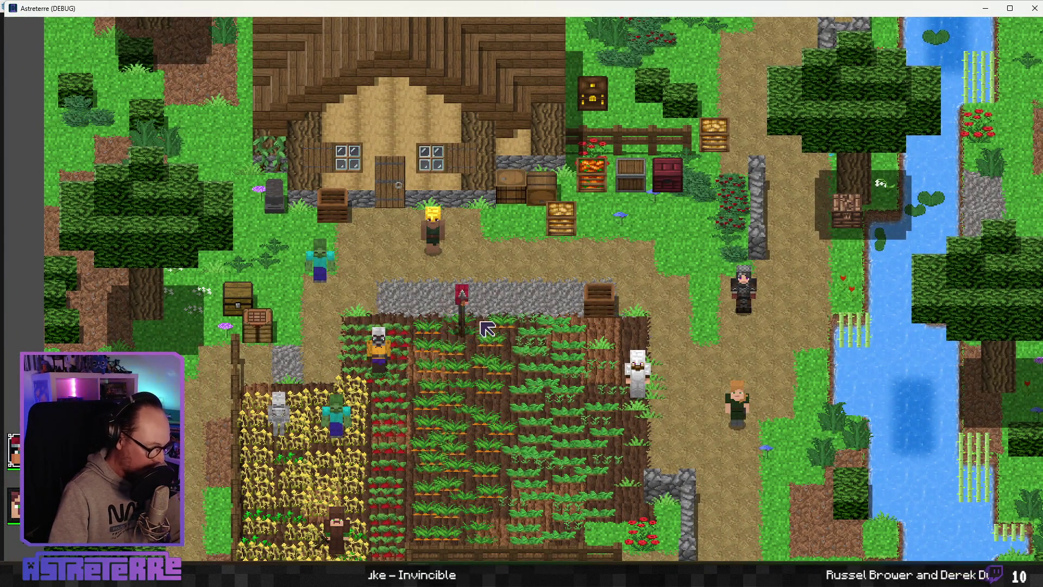
key(e)
key(e)
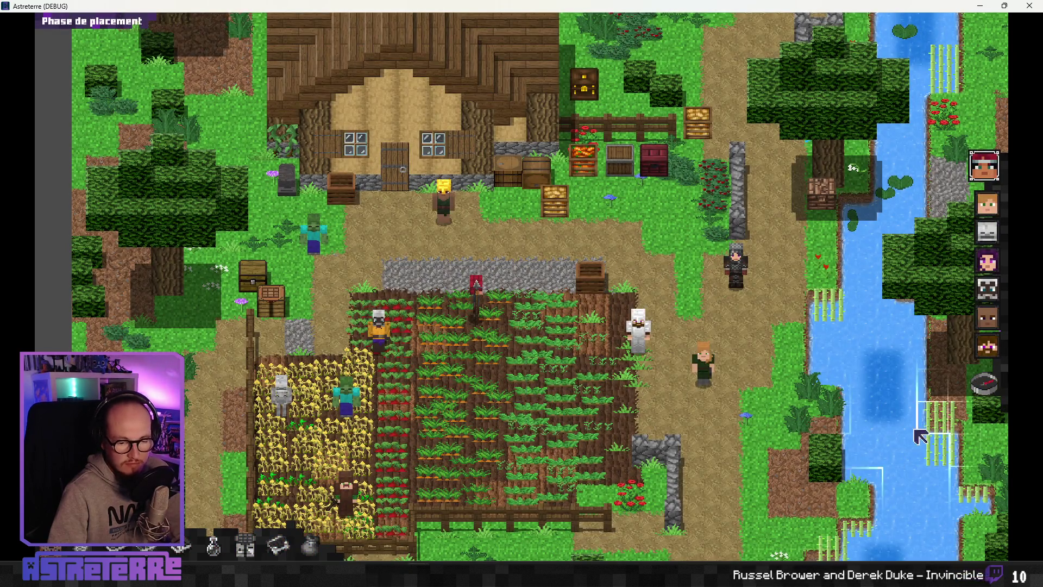
Step: Finish placement and set the wolf trap on a crop field tile
click(985, 384)
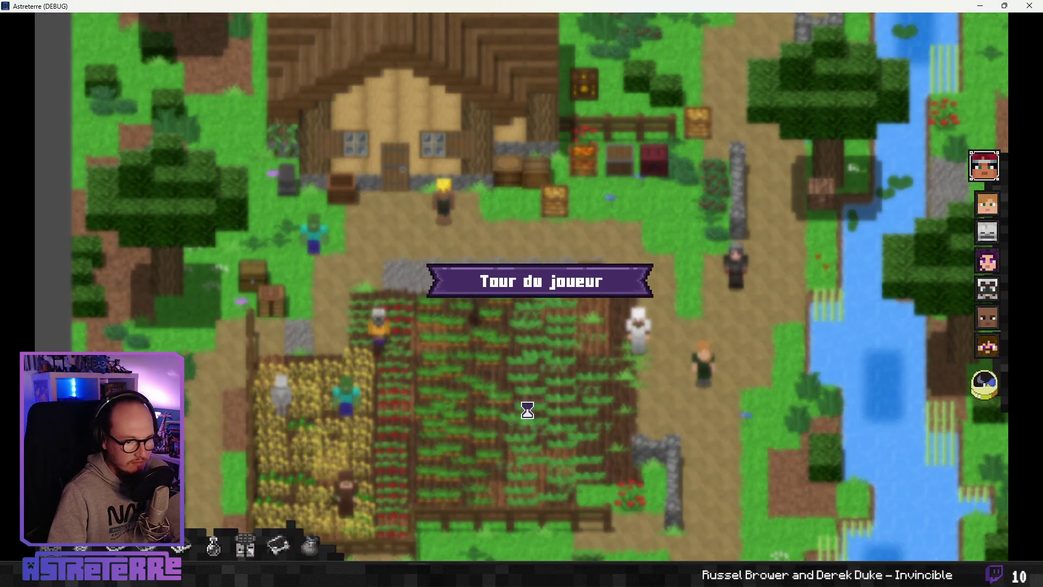
mouse_move(523, 520)
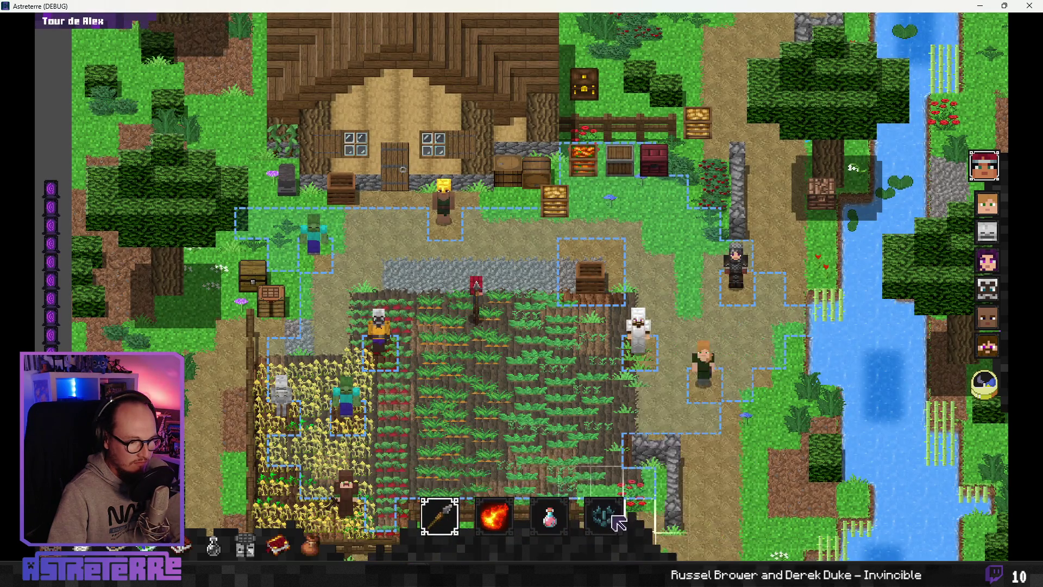
click(603, 516)
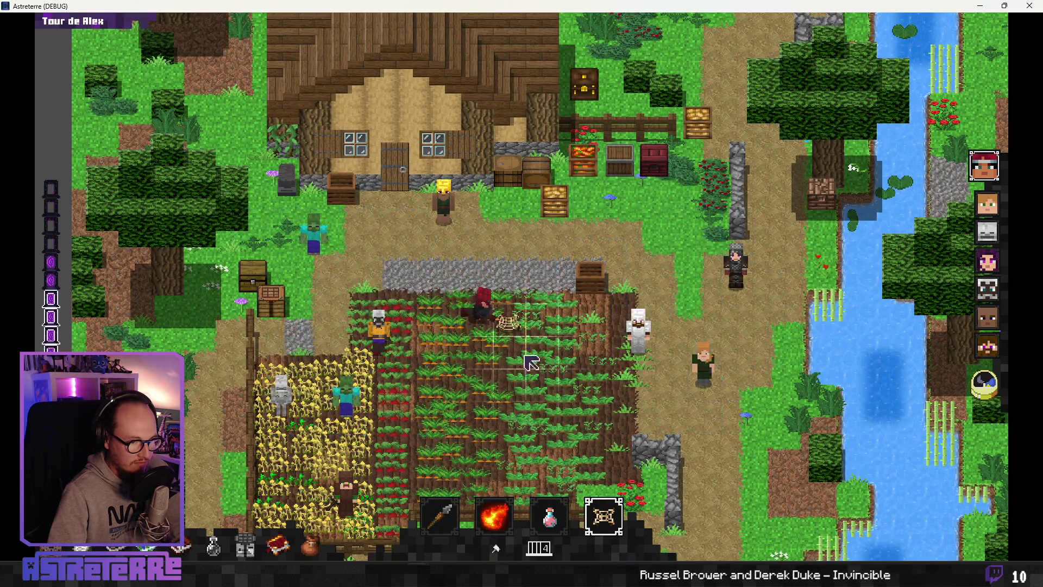
click(511, 324)
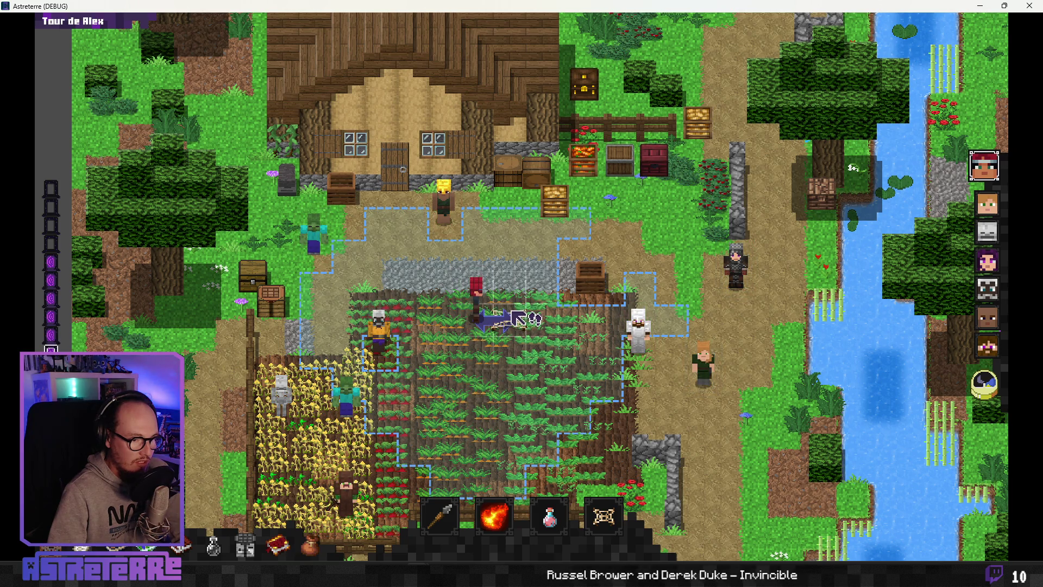
Step: Walk the character onto the trap tile and end the player's turn
click(531, 314)
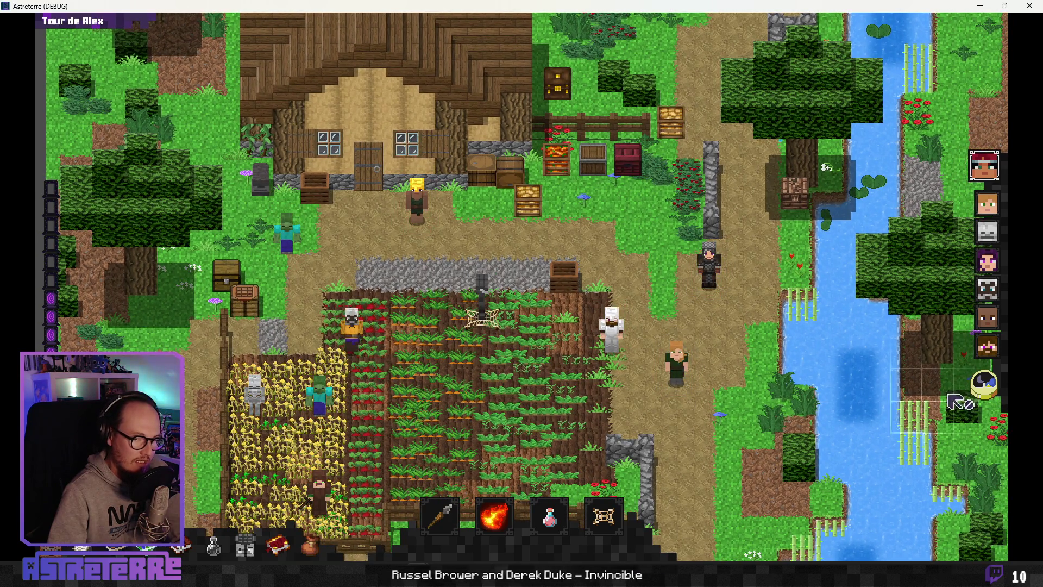
click(483, 335)
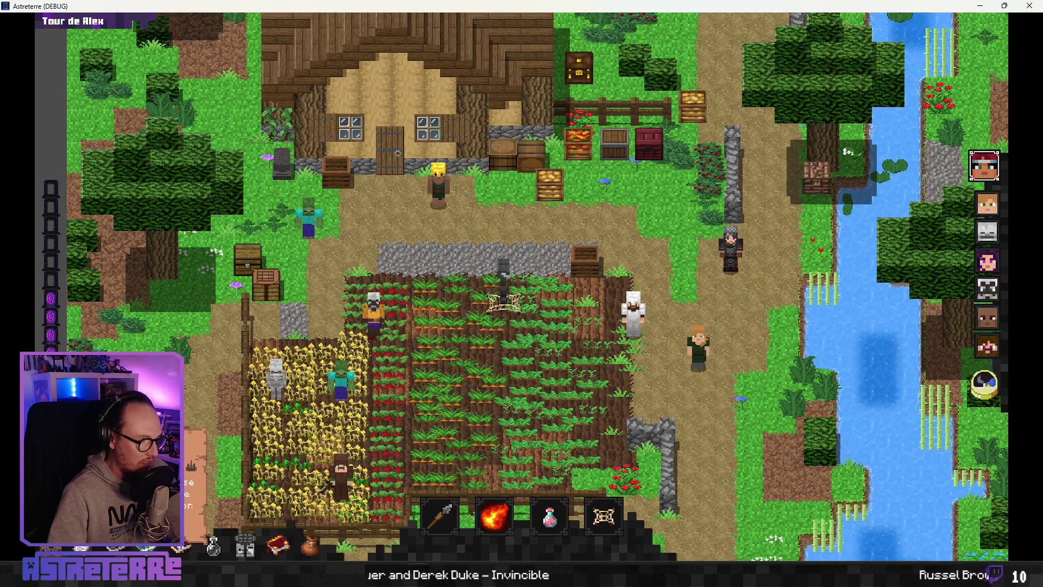
click(988, 387)
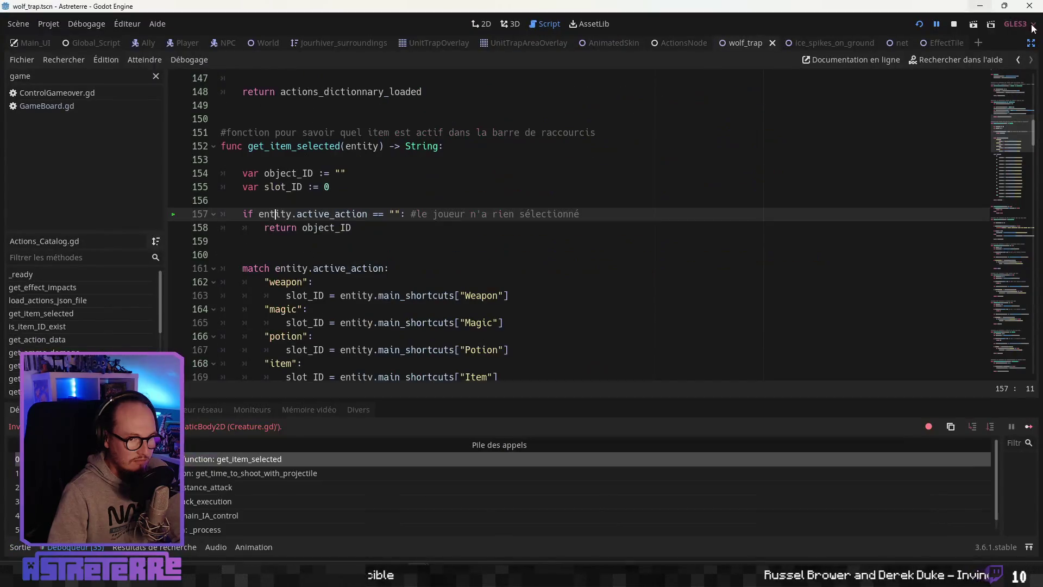
Step: Continue past both item-speed breakpoints and end the skeleton's turn
click(938, 25)
click(937, 26)
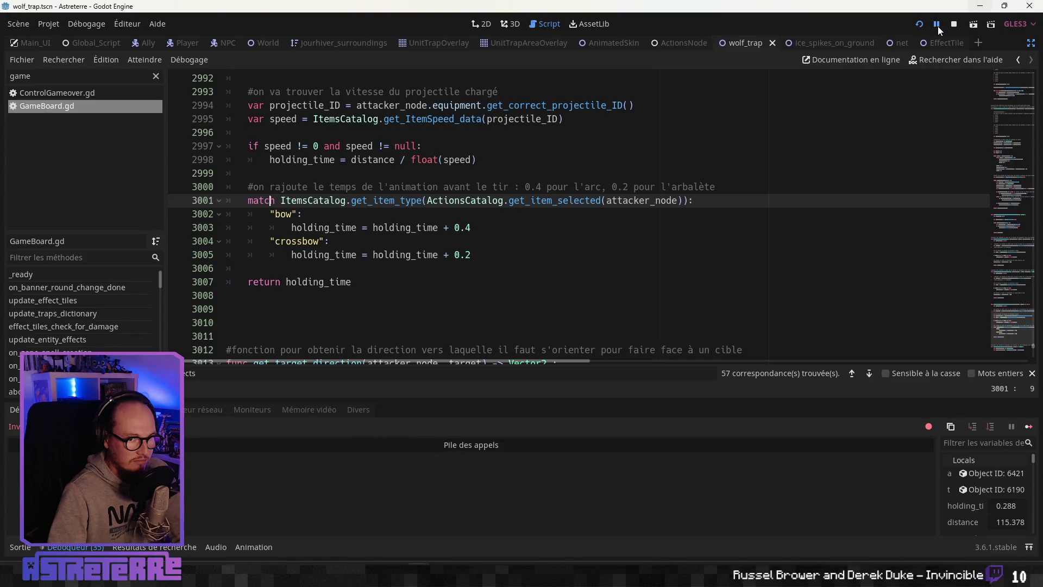
click(985, 384)
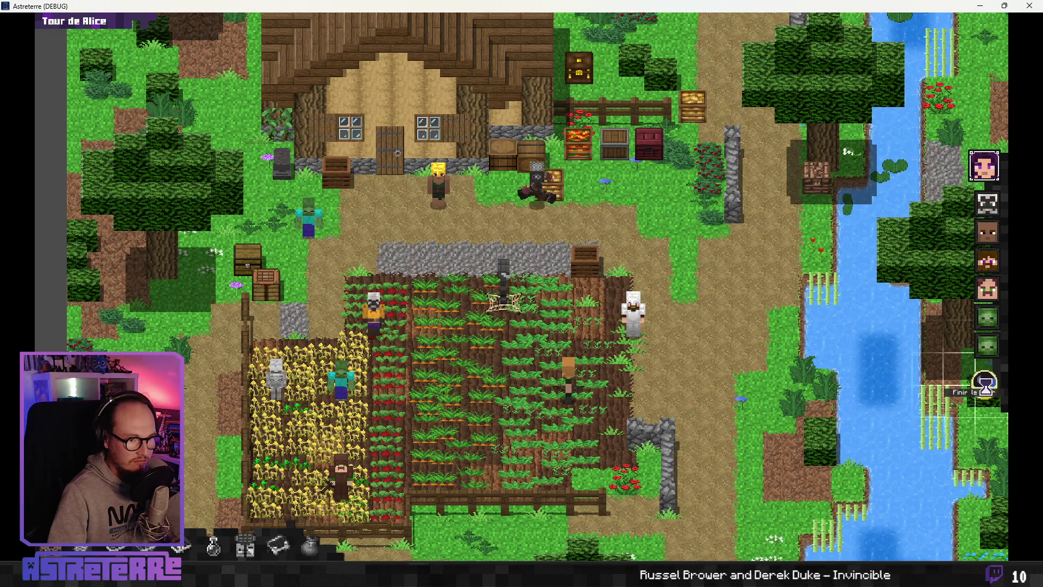
Step: Pass turns to the allies, ready the archer's bow, and move him one tile left
click(984, 386)
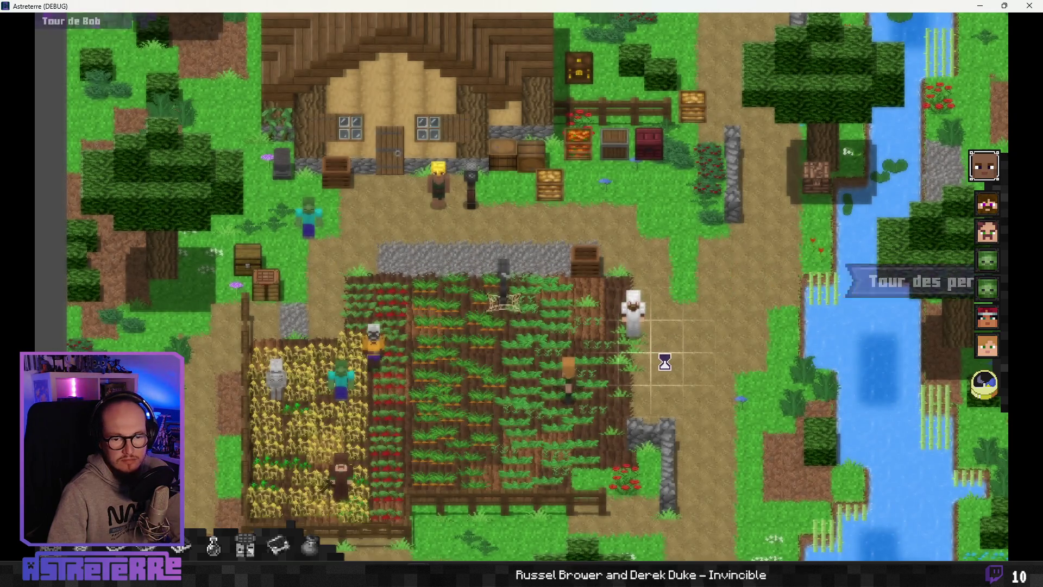
click(985, 388)
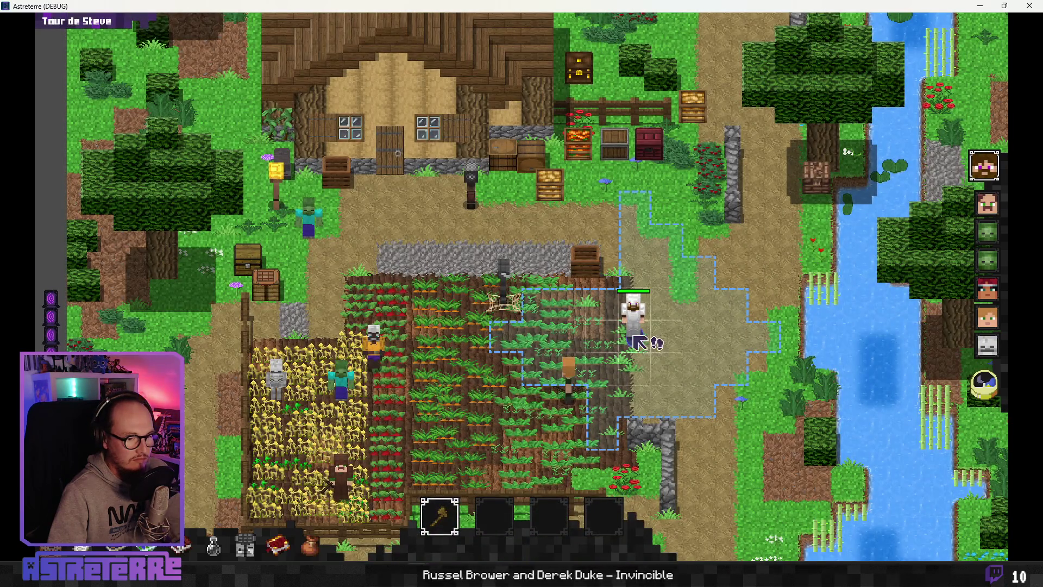
click(472, 486)
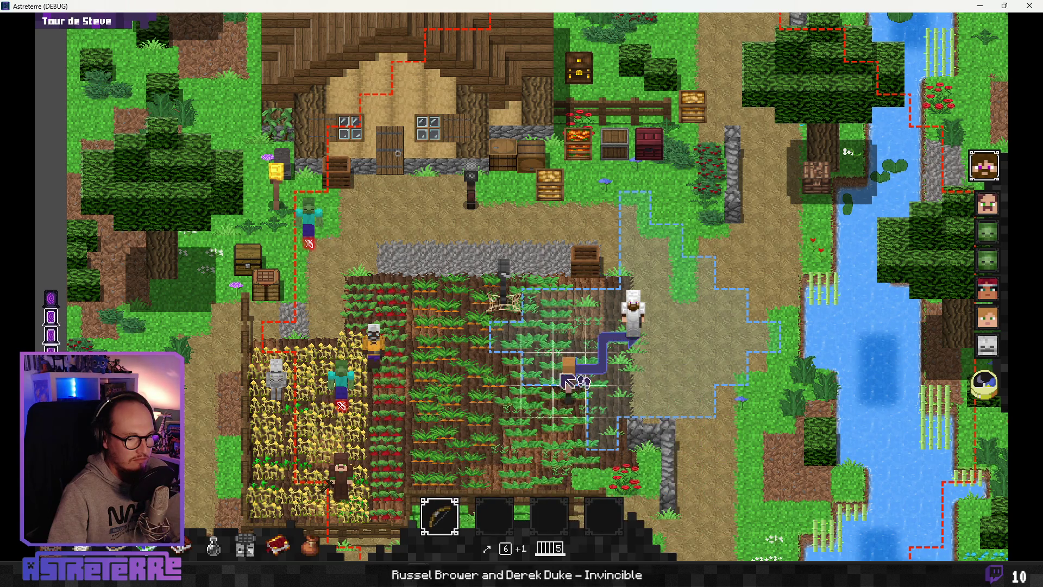
click(595, 341)
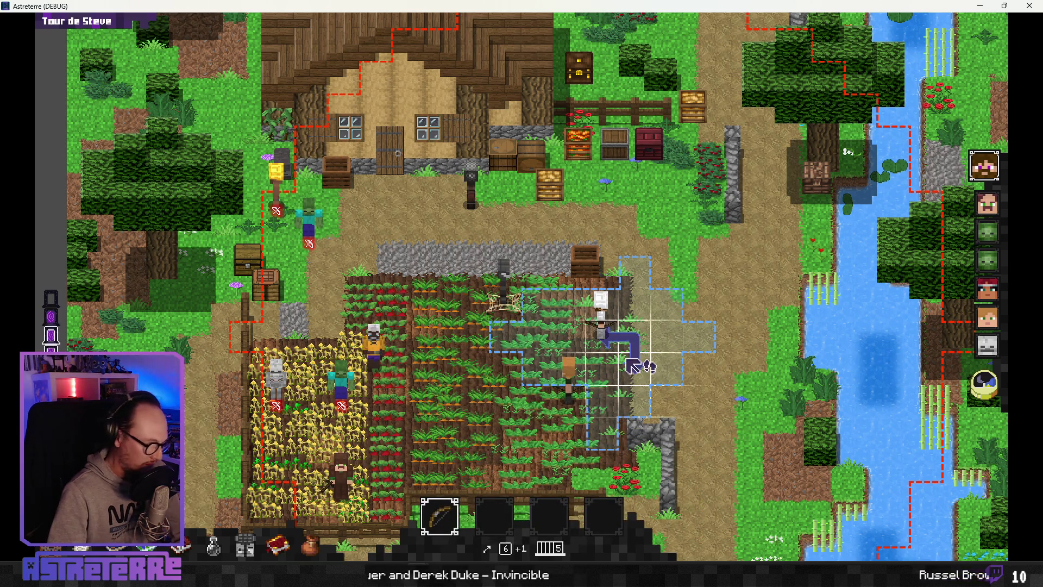
Step: Unequip the archer's iron chestplate, helmet and leggings
key(i)
click(353, 448)
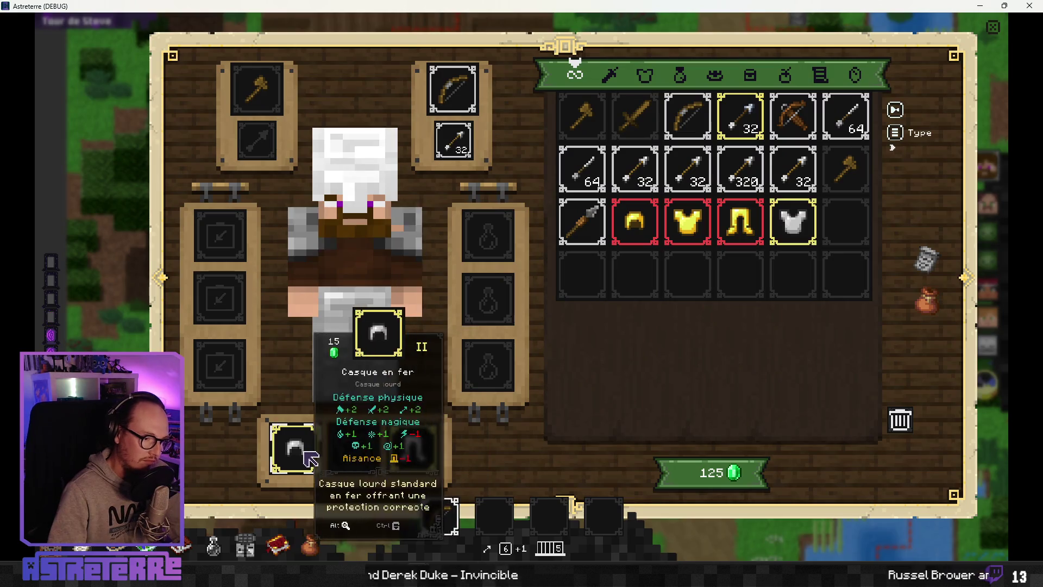
click(296, 448)
click(410, 449)
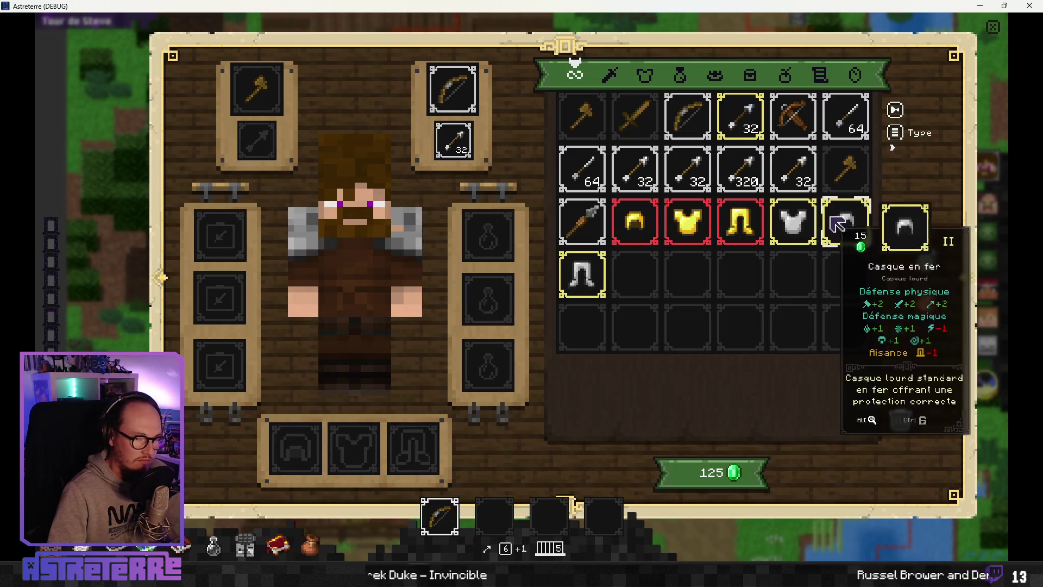
key(i)
Step: Refill action points with the add action_points console command and shoot the skeleton
mouse_move(810, 542)
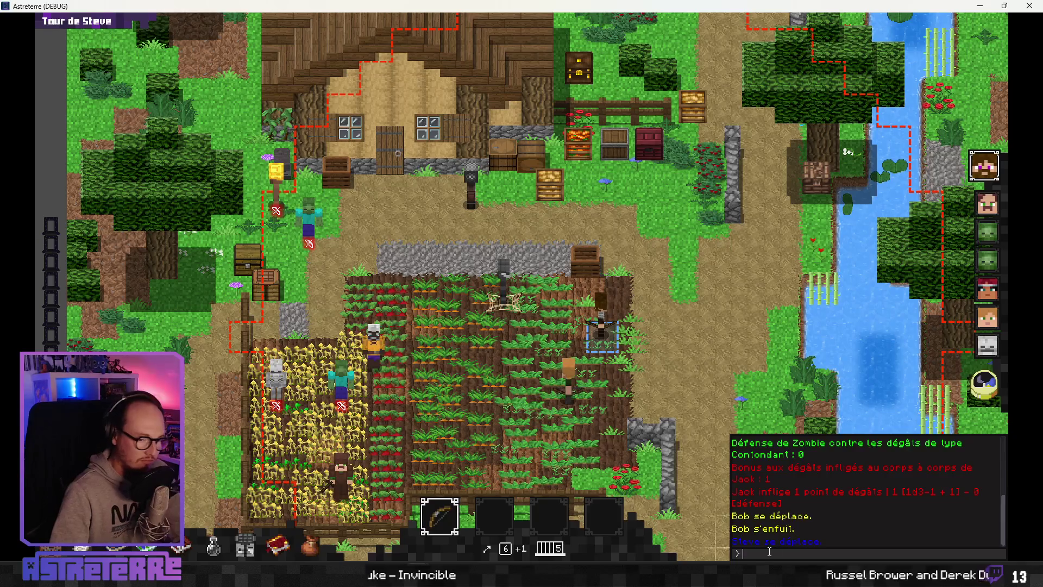
text(add action_points)
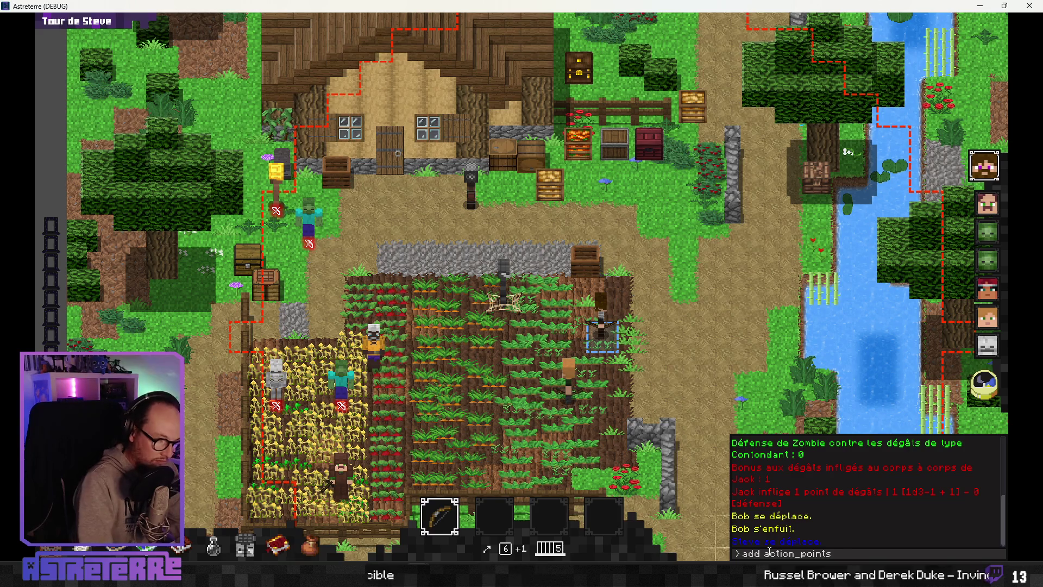
key(Return)
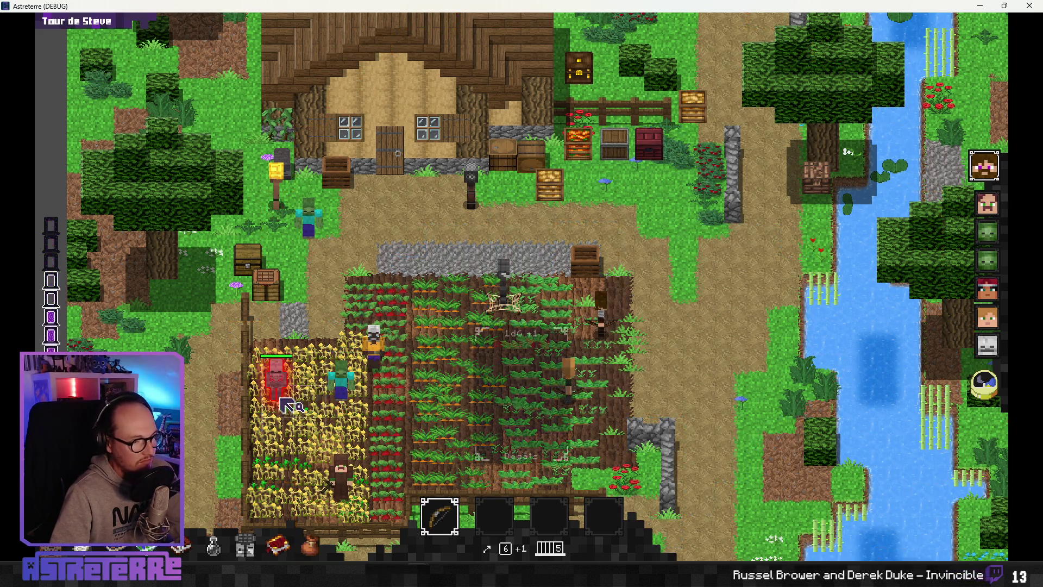
click(283, 404)
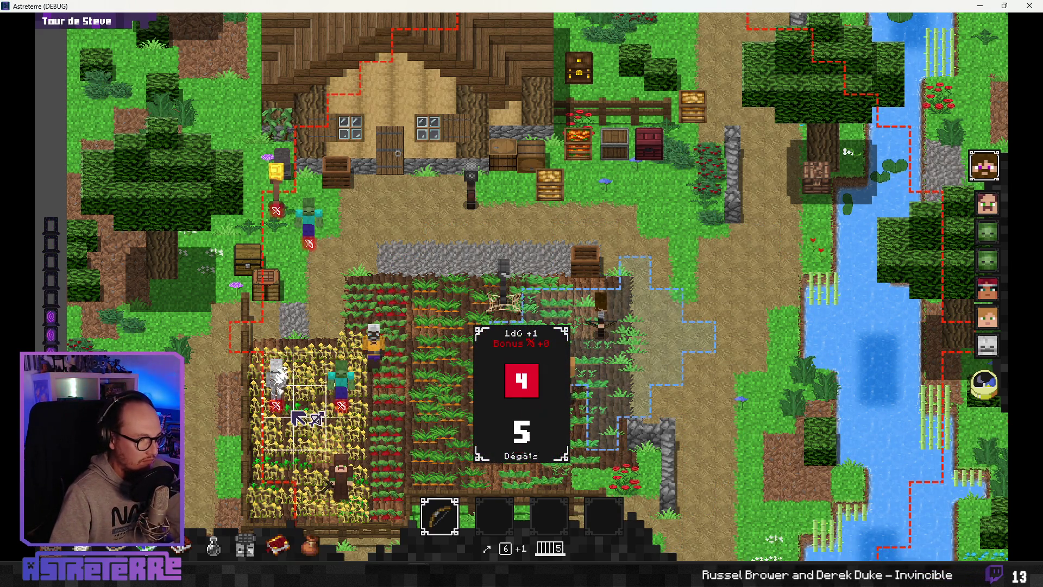
Step: End Steve's and Alex's turns with health bars shown, then resume from the item-speed breakpoint
click(987, 385)
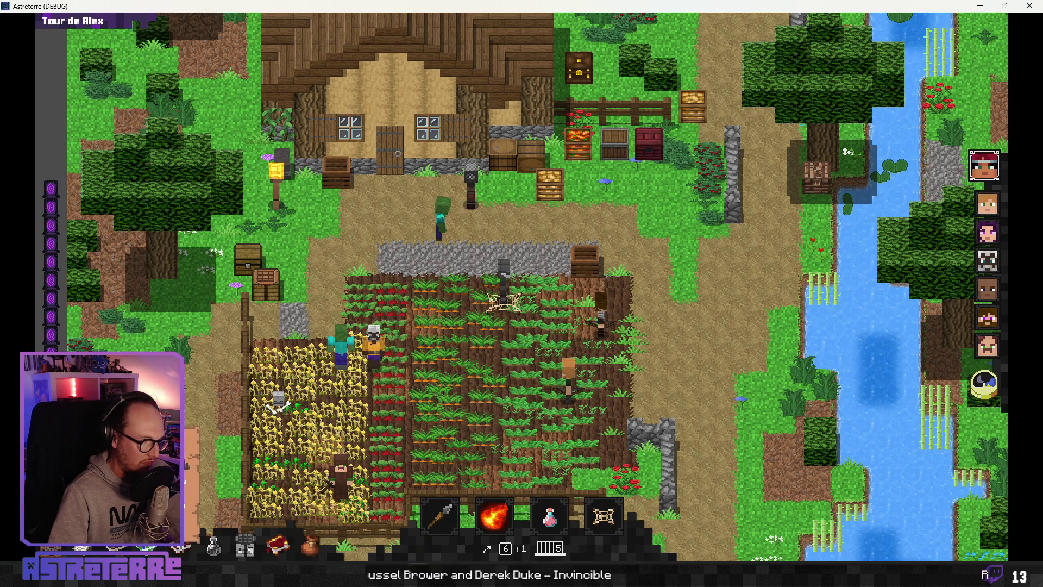
key(alt)
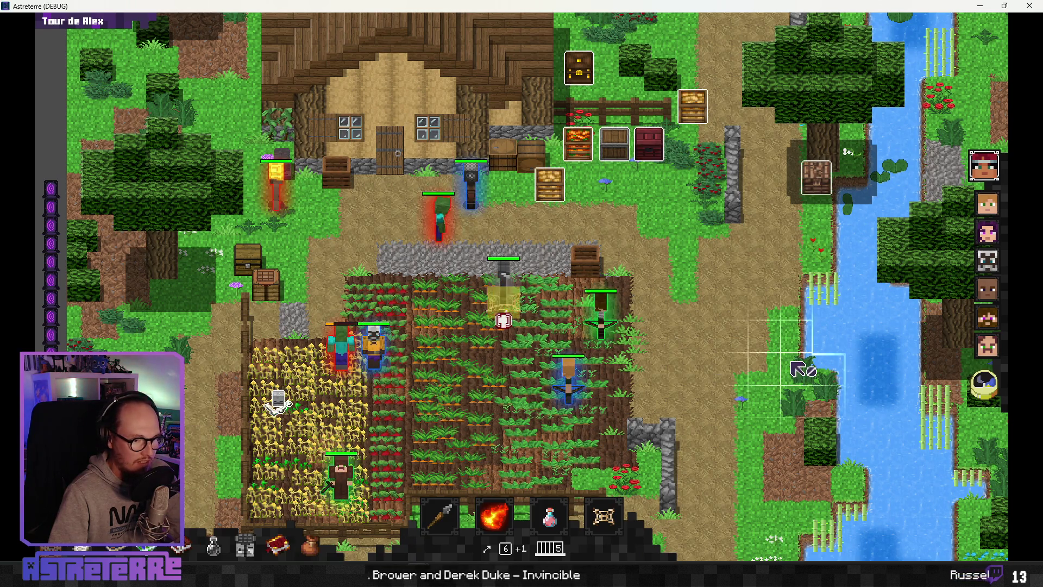
key(space)
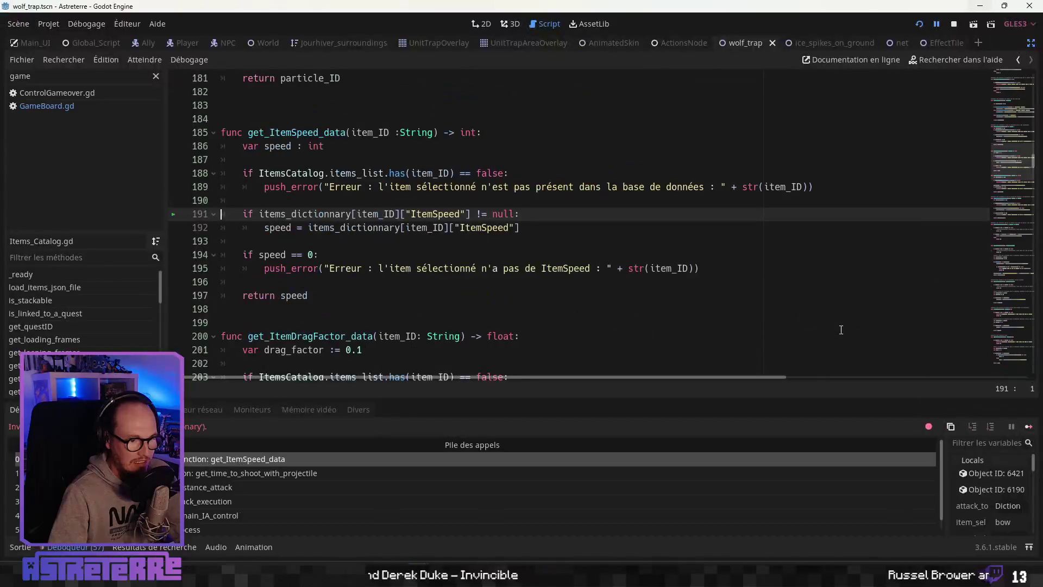
click(936, 24)
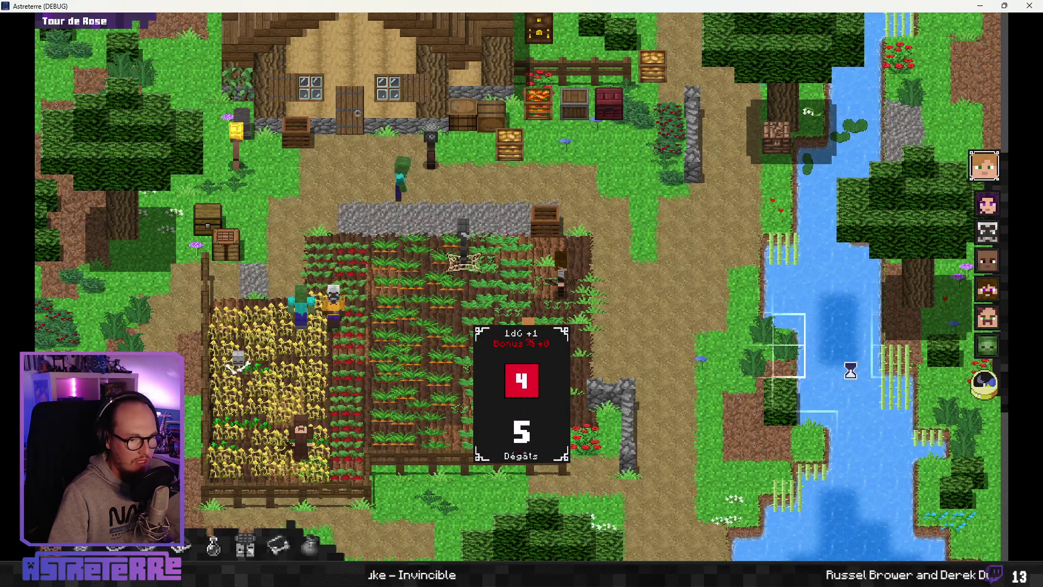
Step: Dismiss the 5-damage card and end the turns of Rose, Alice and Steve
click(984, 383)
click(984, 383)
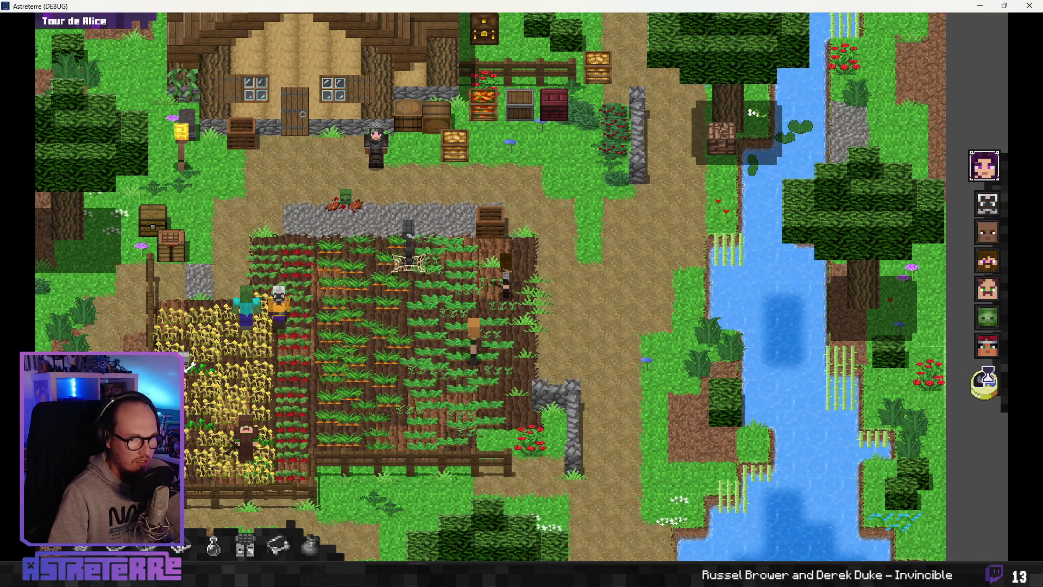
click(998, 383)
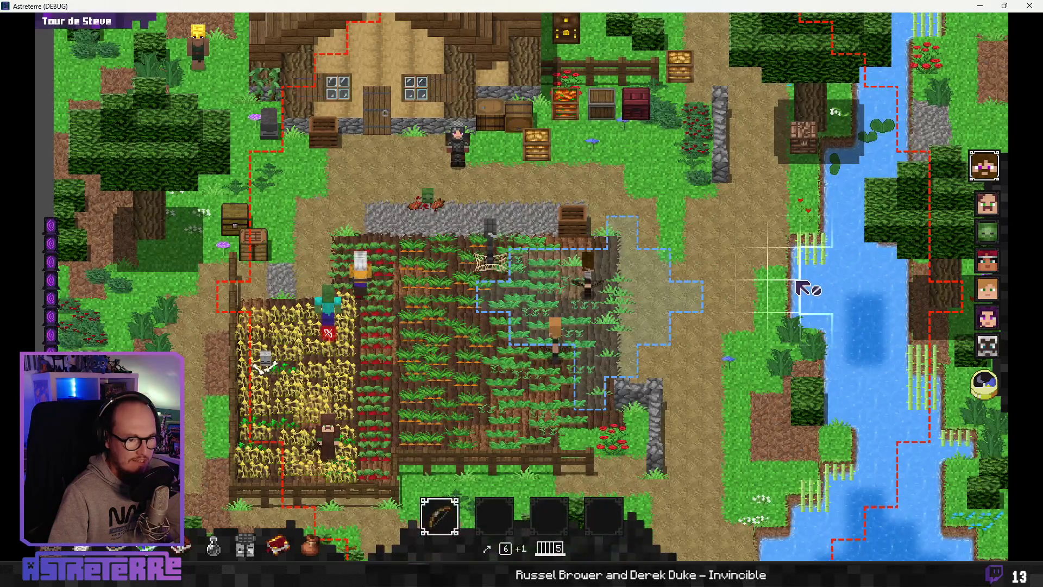
key(space)
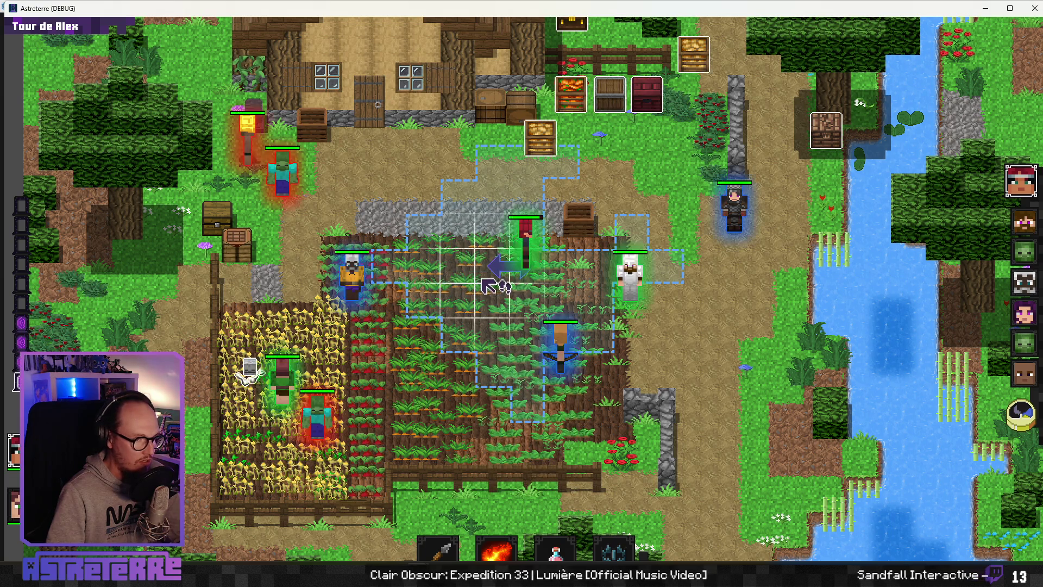
Step: Place the Piège à loup wolf trap on a target farm tile
click(614, 550)
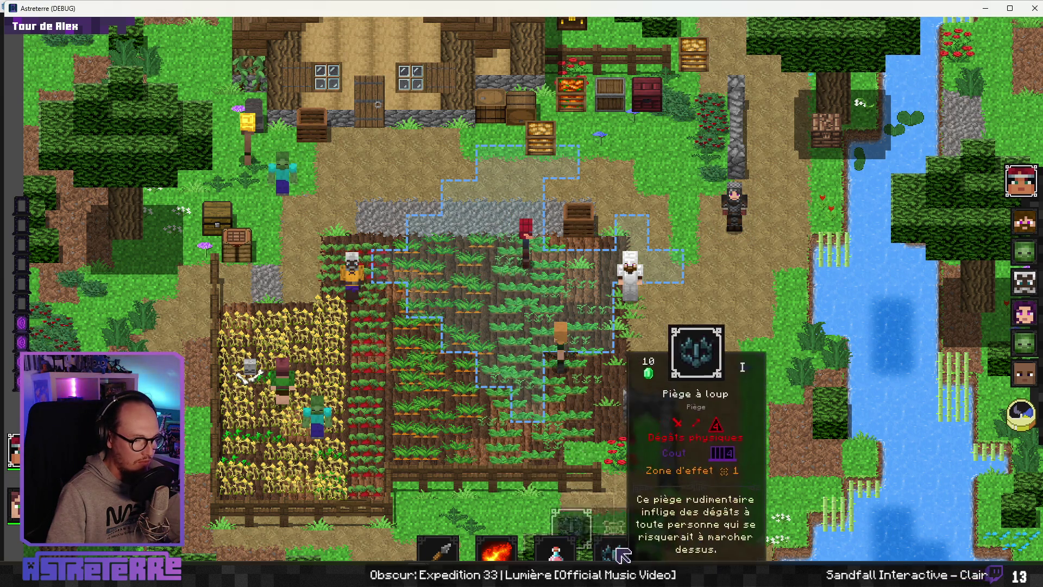
click(571, 508)
click(488, 270)
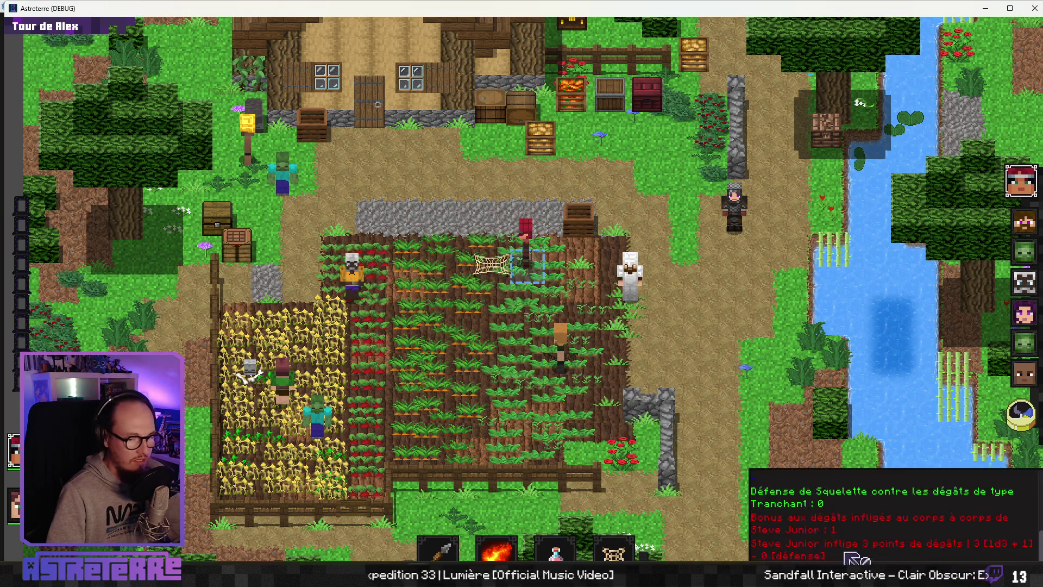
Step: Give Alex 10 action points with 'add action_points 10' and move him onto the trap
double_click(755, 13)
text(add action_points 10)
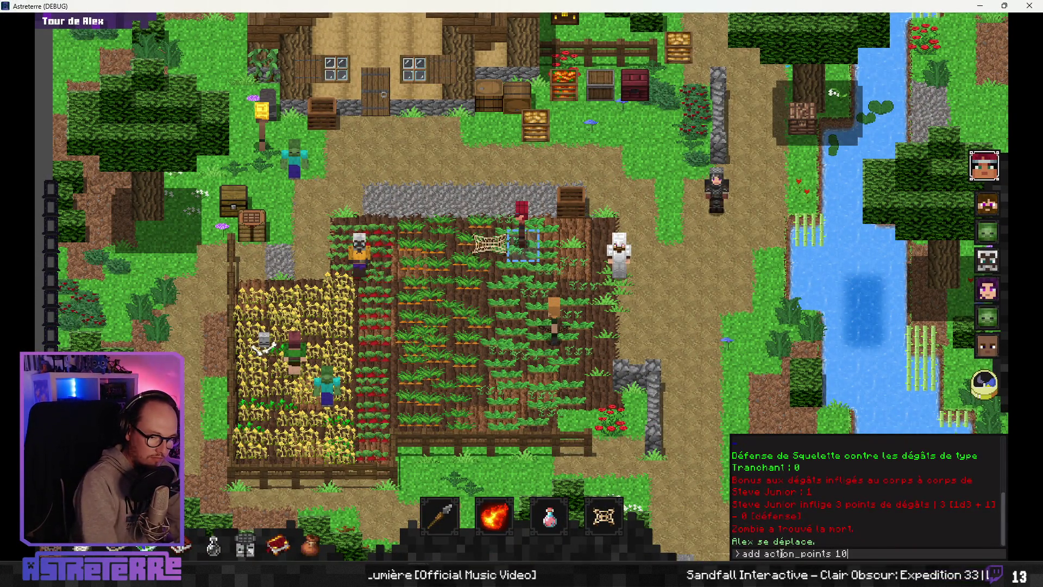
key(Return)
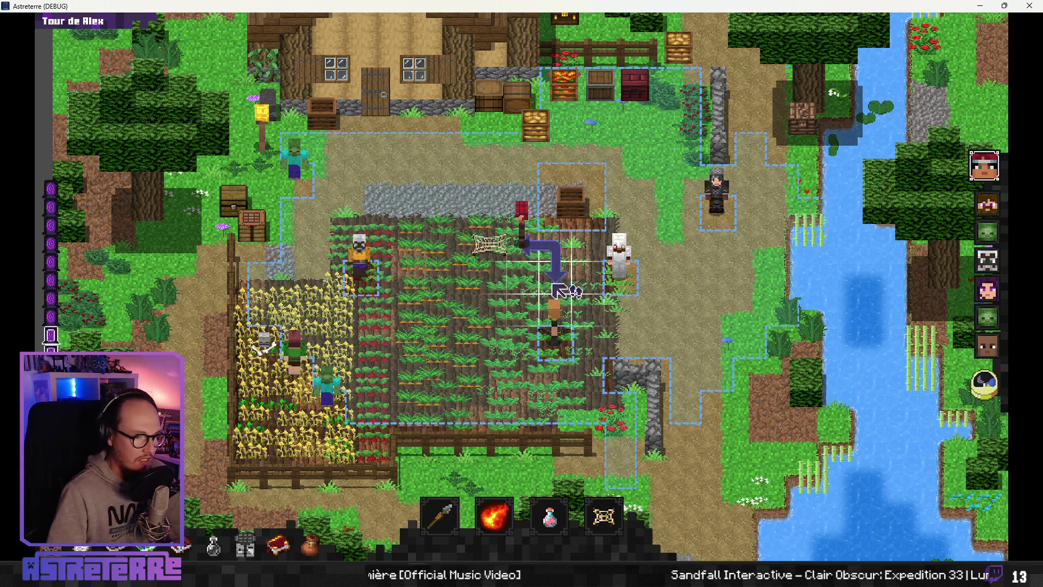
click(487, 251)
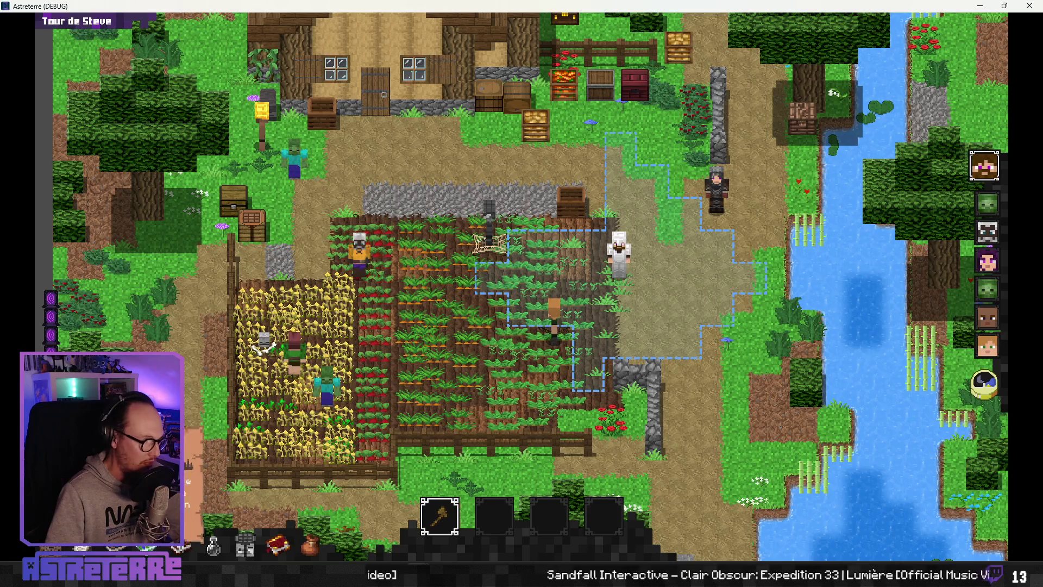
Step: End the turns of Steve, the zombie, Jack, Alice and Bob, then resume past the breakpoint
key(space)
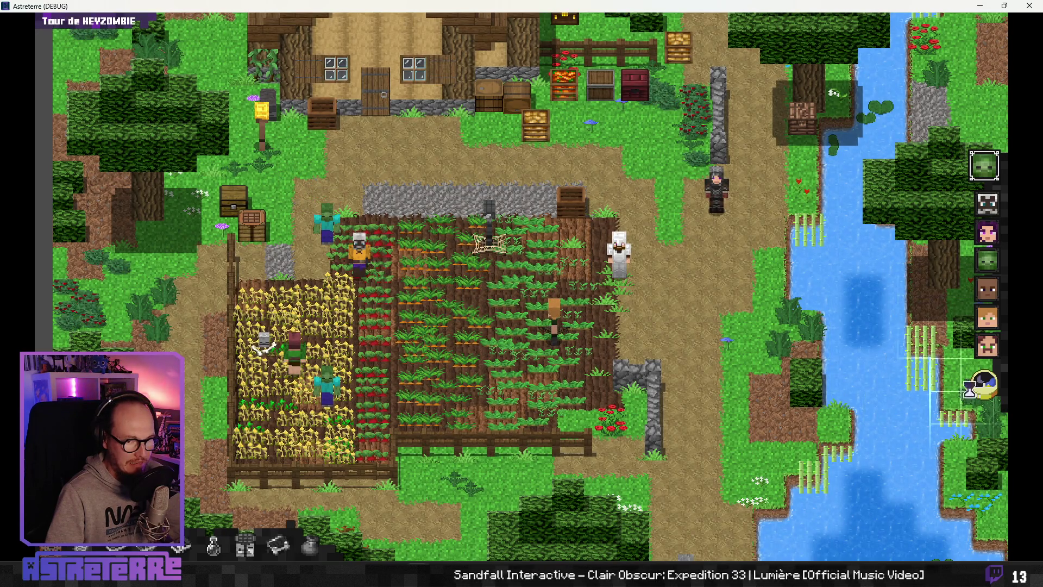
click(995, 388)
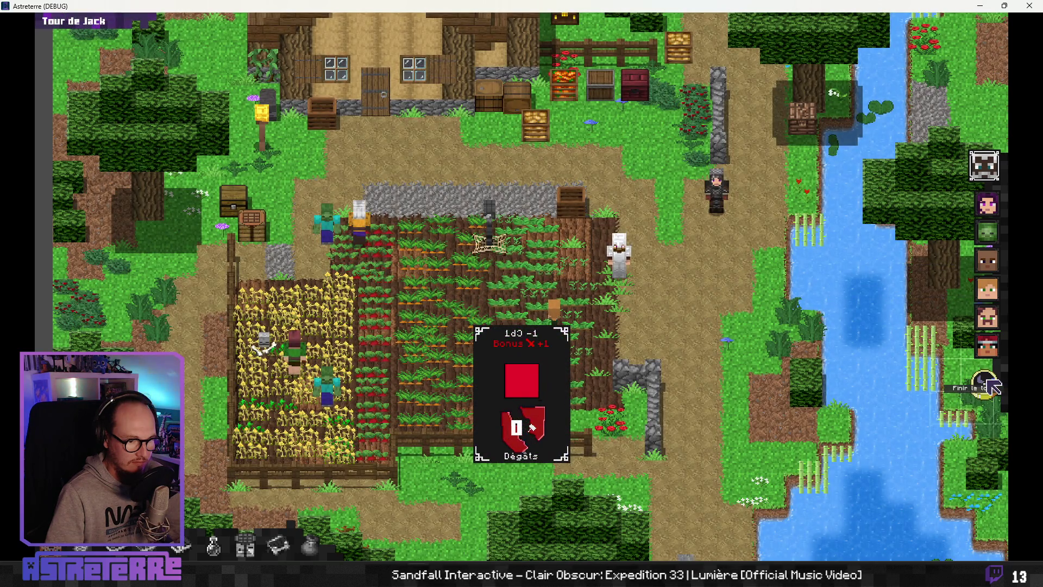
click(994, 388)
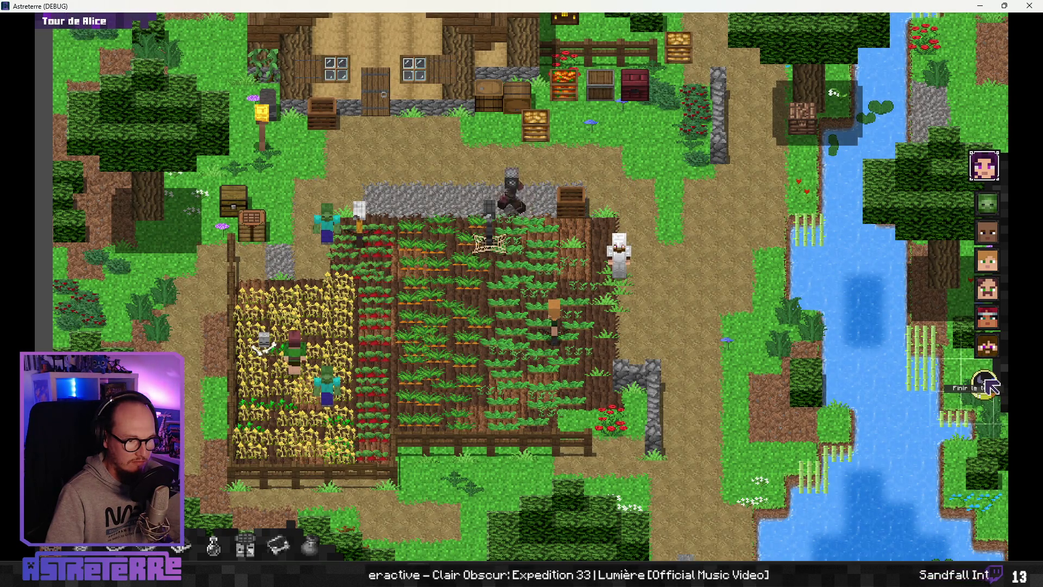
click(993, 386)
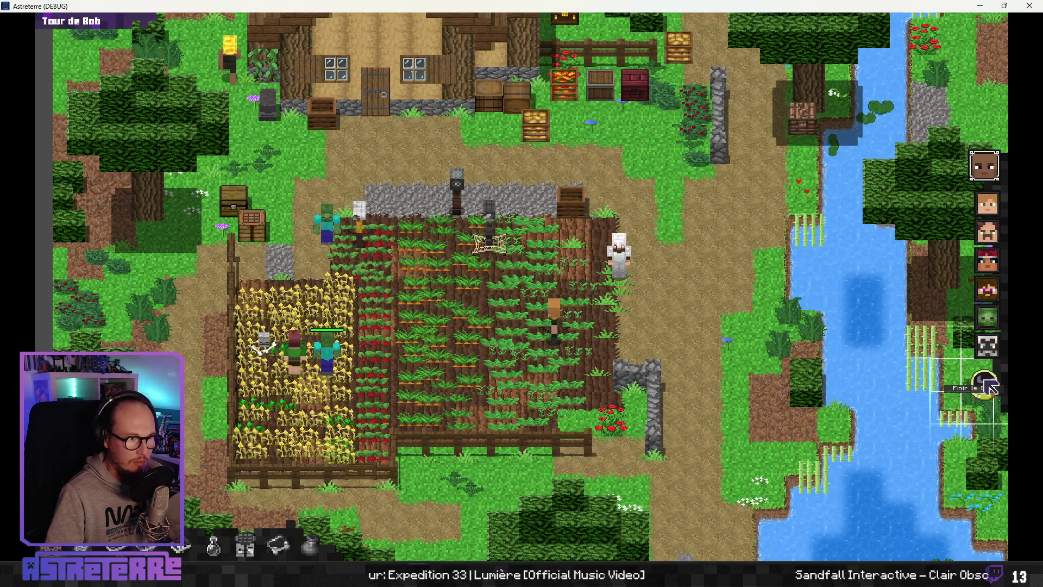
click(988, 384)
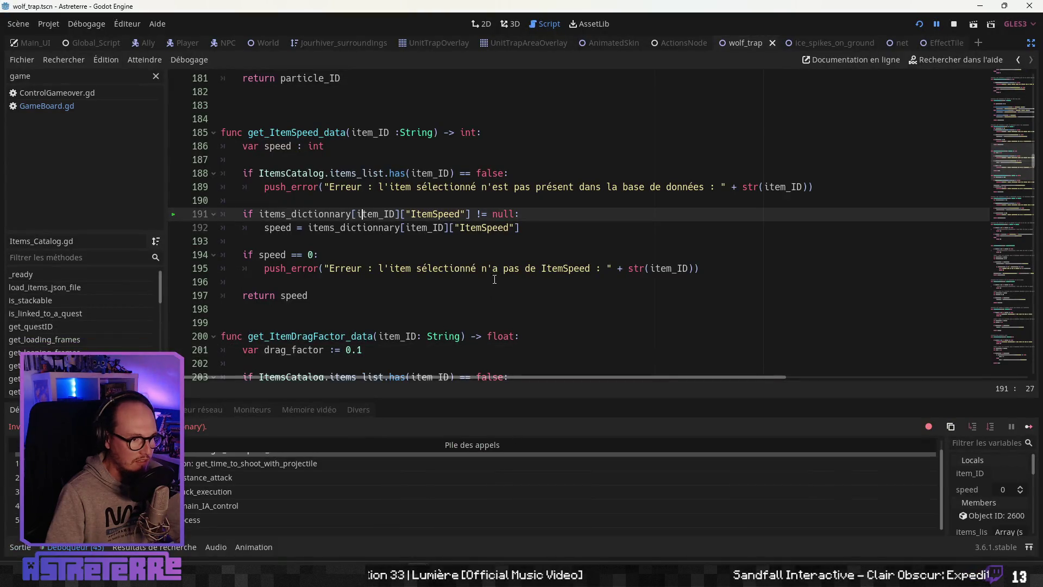
click(938, 25)
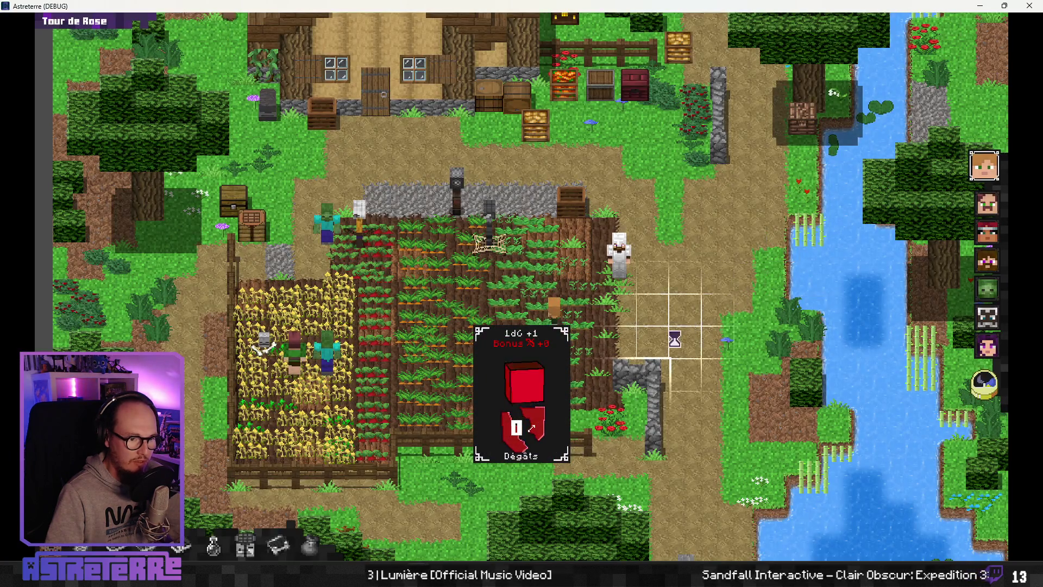
Step: End the turns of Rose, Alex, Steve and HEYZOMBIE until the line-191 breakpoint in get_ItemSpeed_data hits
click(988, 386)
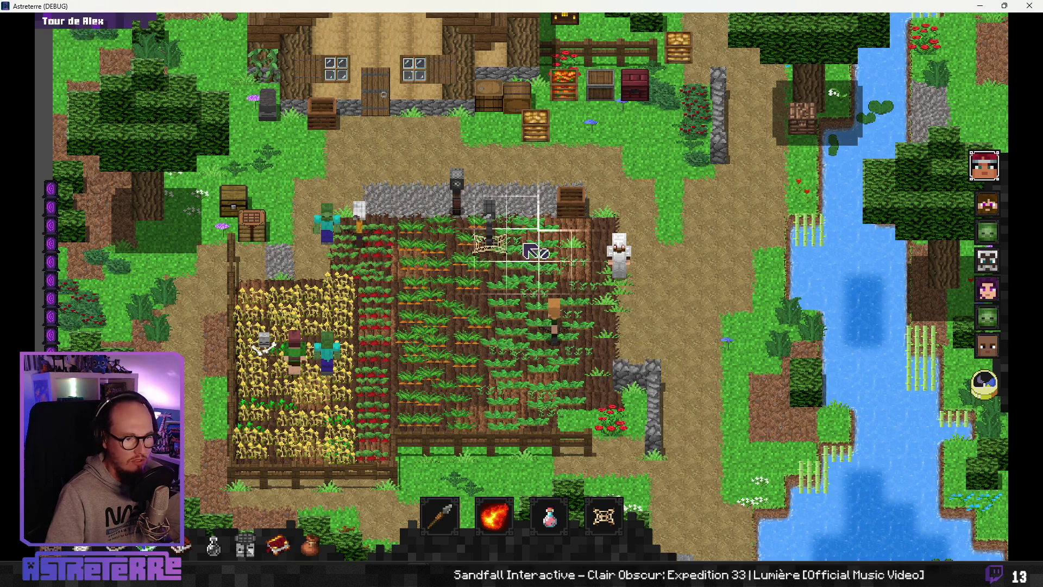
click(976, 395)
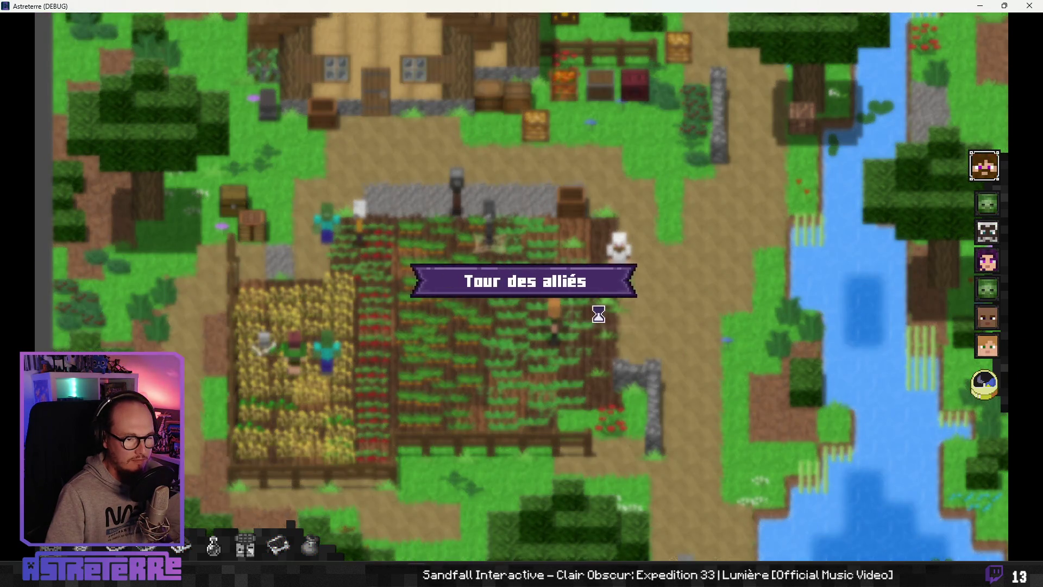
click(994, 379)
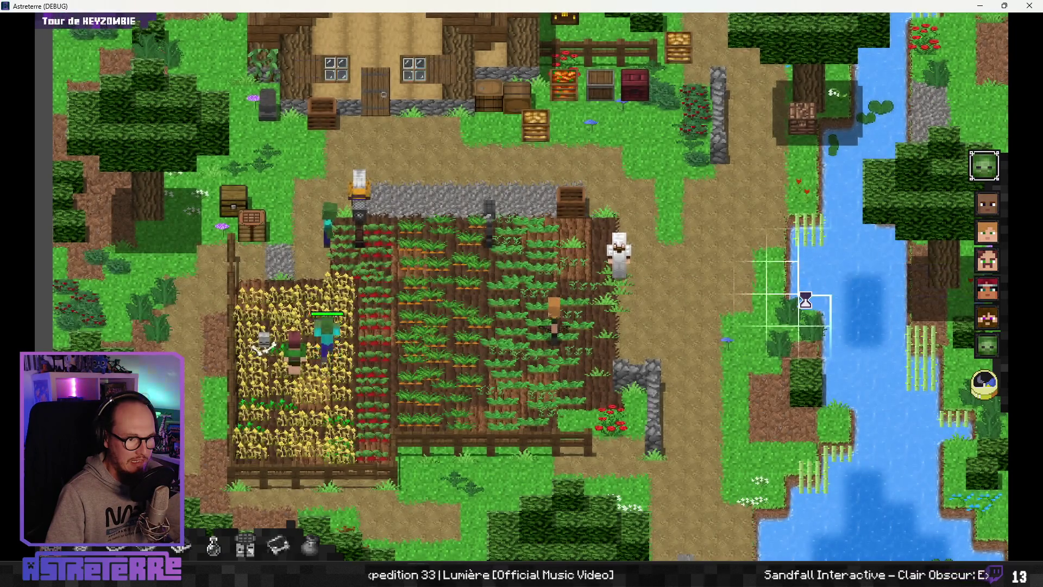
click(1002, 380)
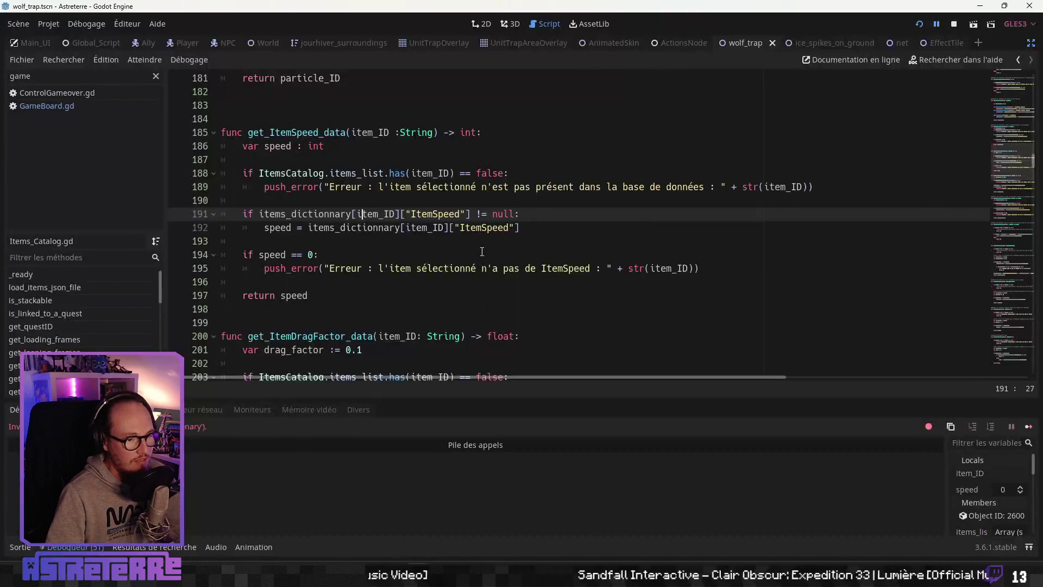
Step: Resume the game past the breakpoint and end Rose's turn after her 5-damage roll
click(933, 24)
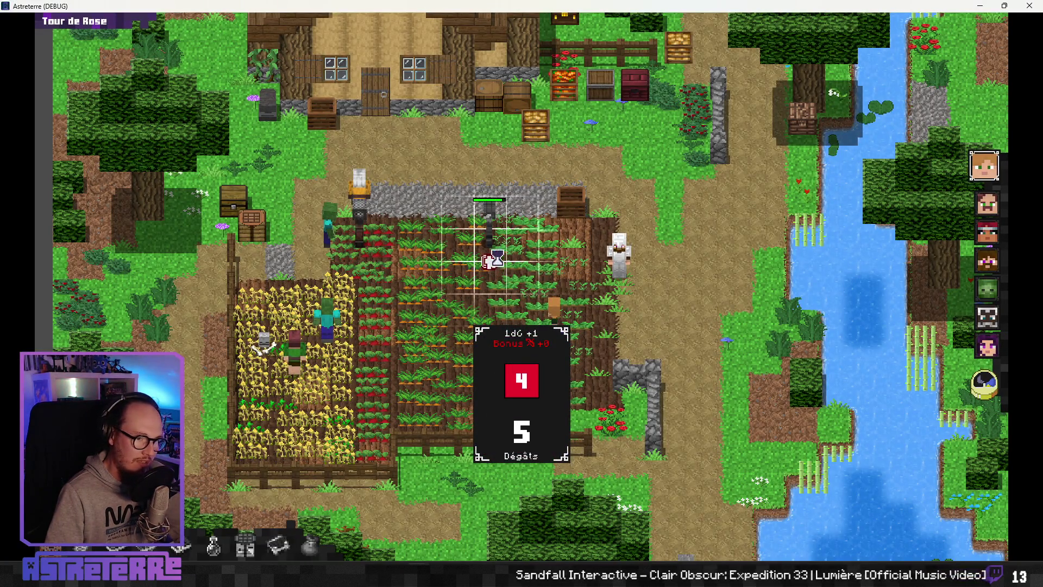
click(996, 390)
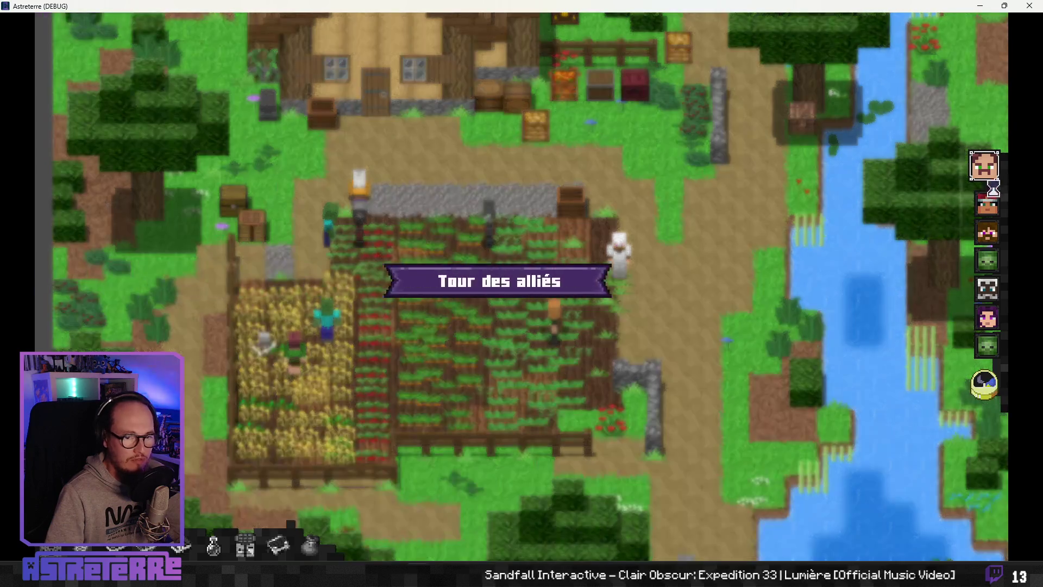